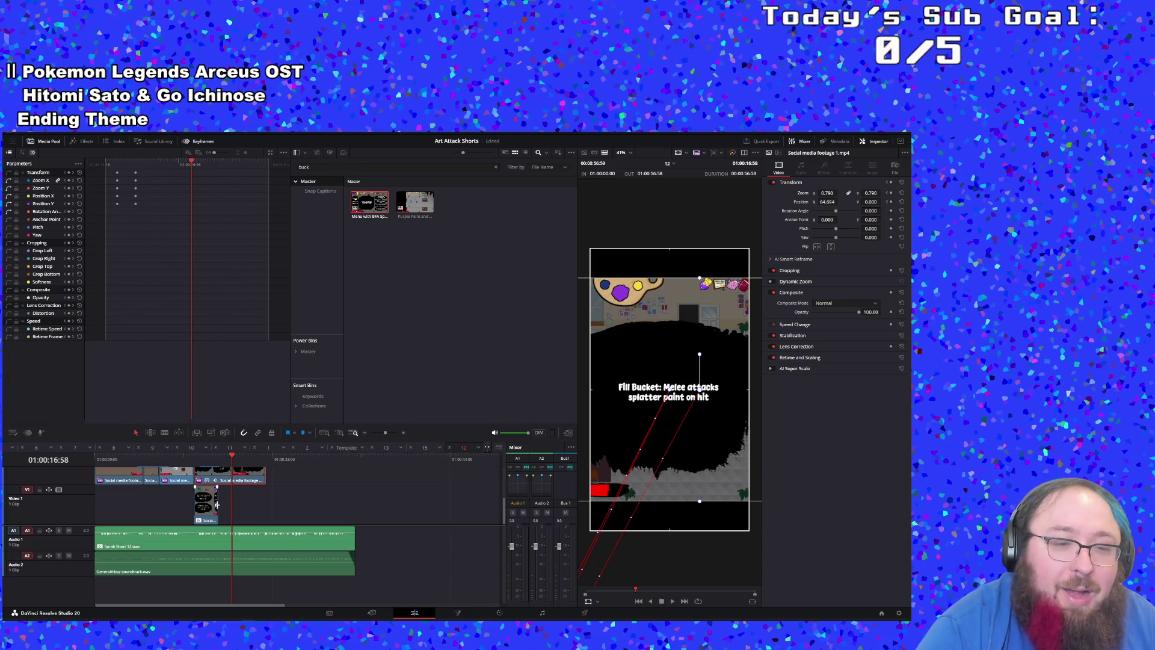
Step: Extend the end of the Video 2 clip and play back to review the trim
drag(217, 504, 265, 504)
click(192, 460)
key(space)
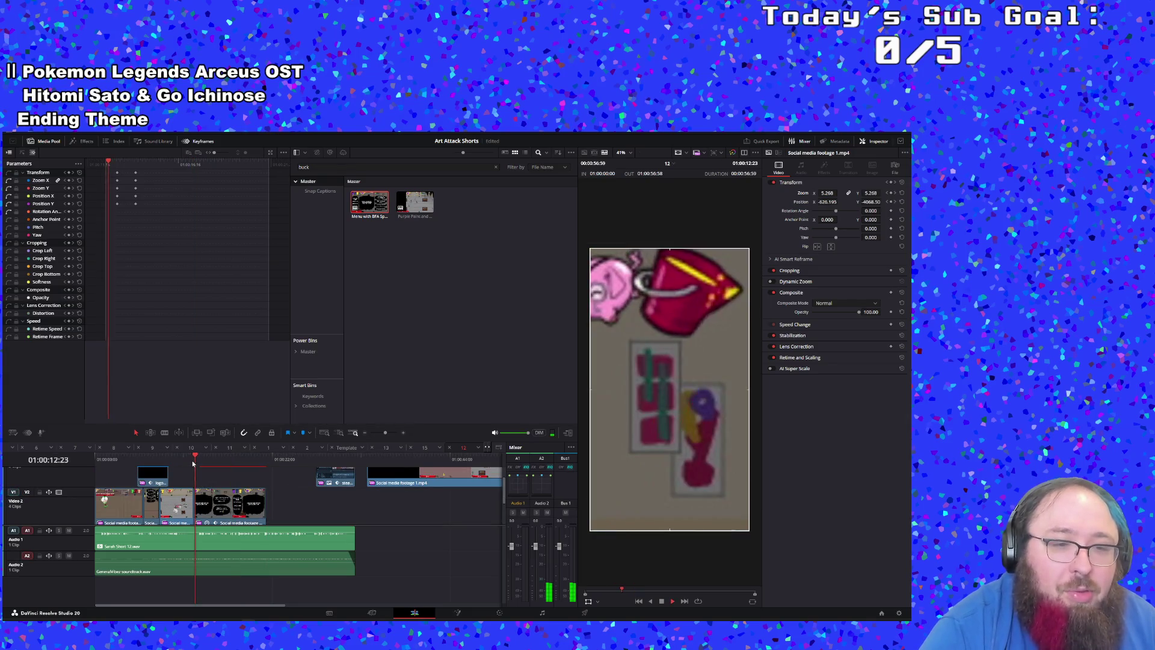
scroll(204, 494, down, 2)
click(243, 492)
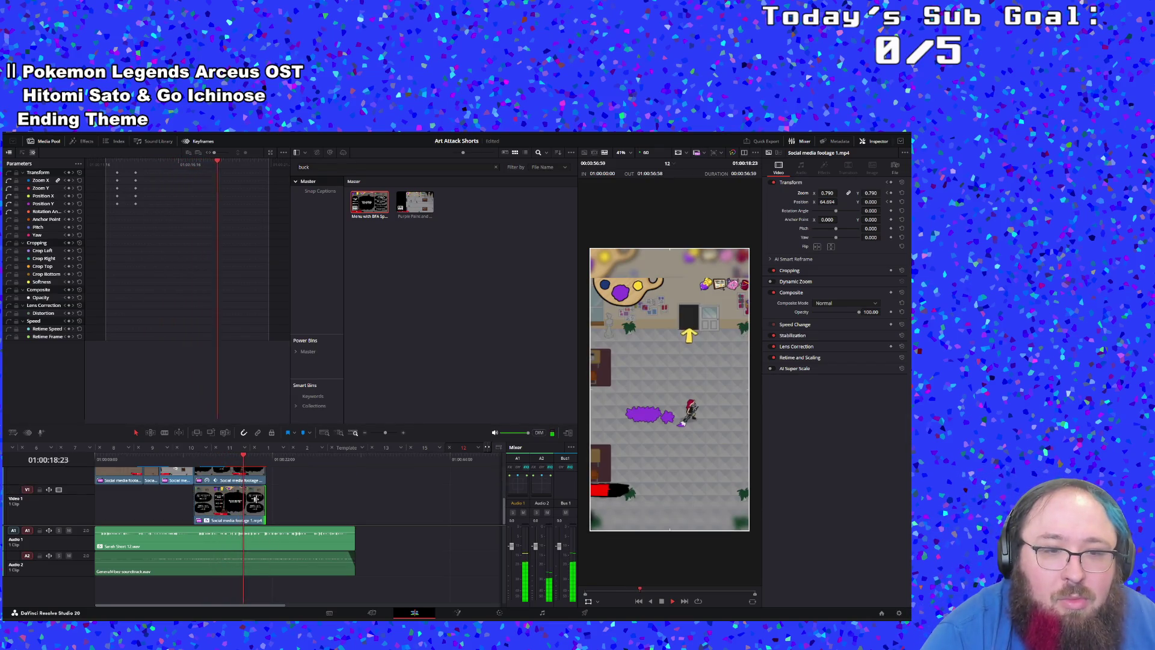
scroll(270, 485, up, 2)
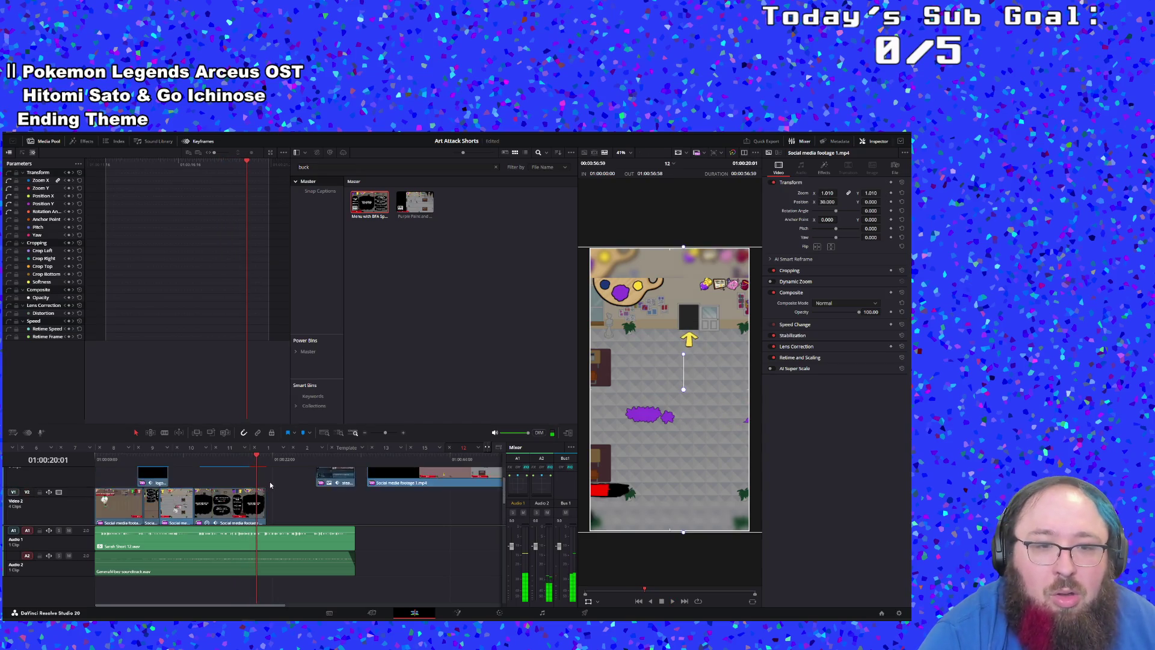
scroll(297, 474, down, 2)
Step: Shorten the ends of the Video 2 and Video 1 gameplay clips, then replay from 01:00:09:10
drag(266, 477, 229, 473)
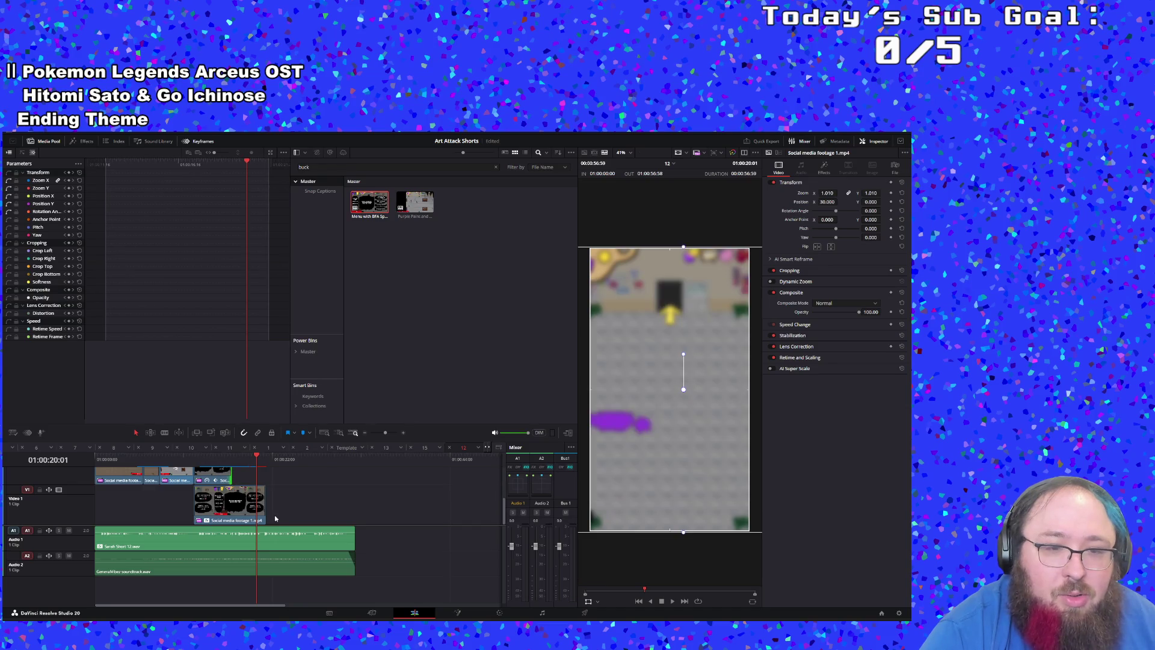
drag(266, 512, 234, 516)
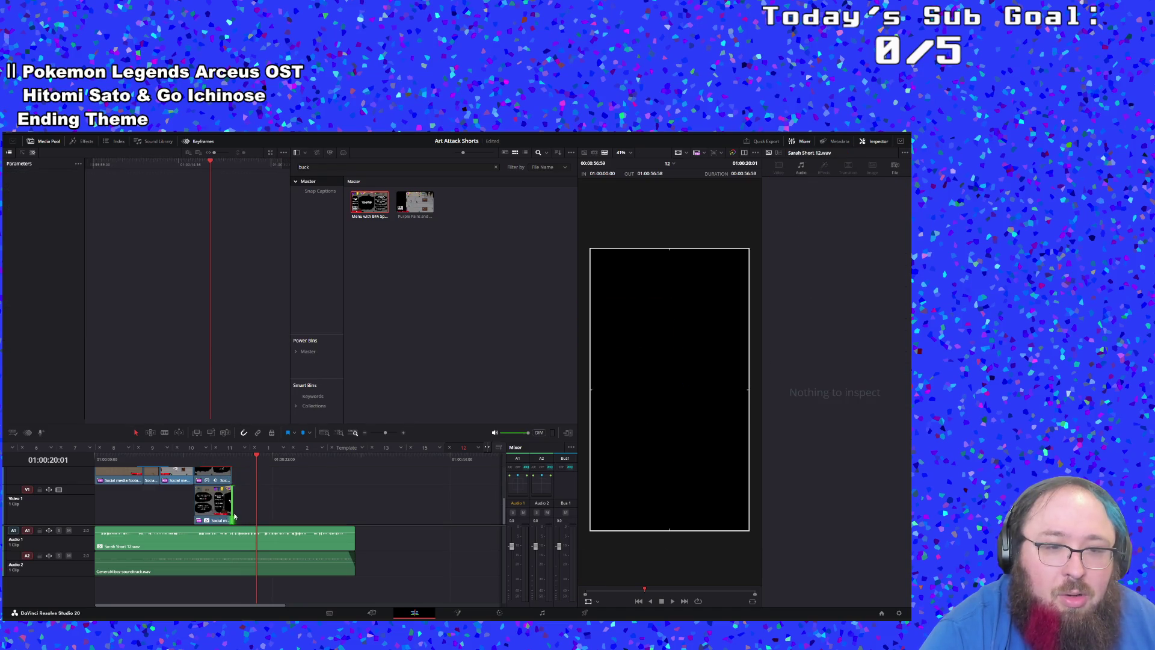
click(186, 460)
key(space)
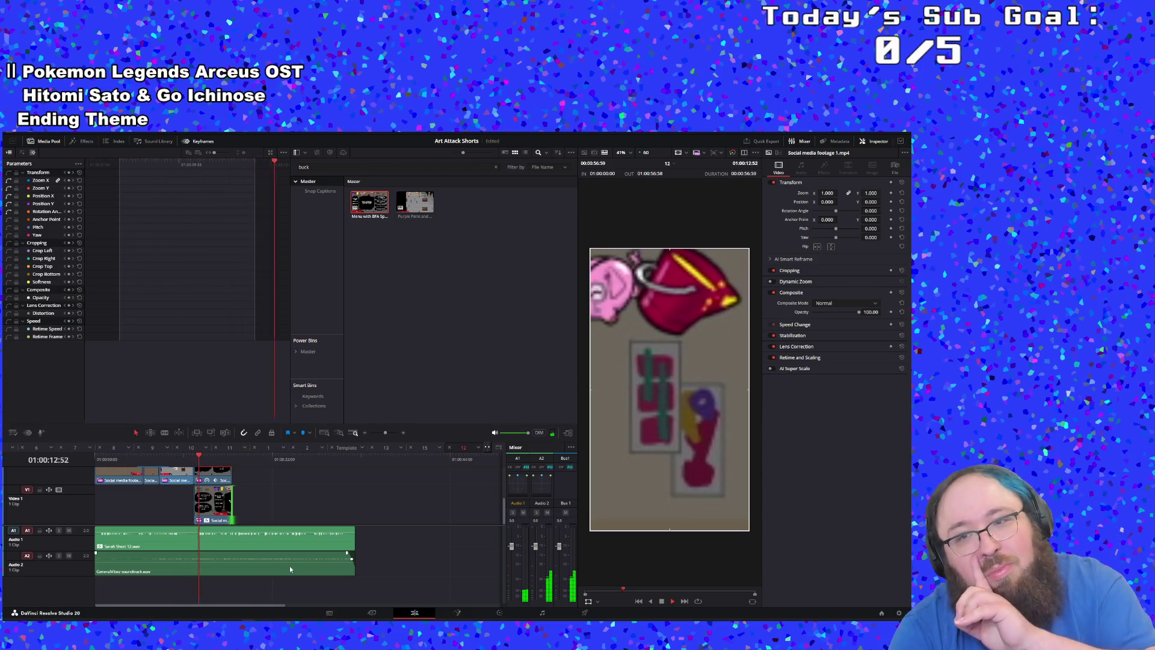
click(169, 458)
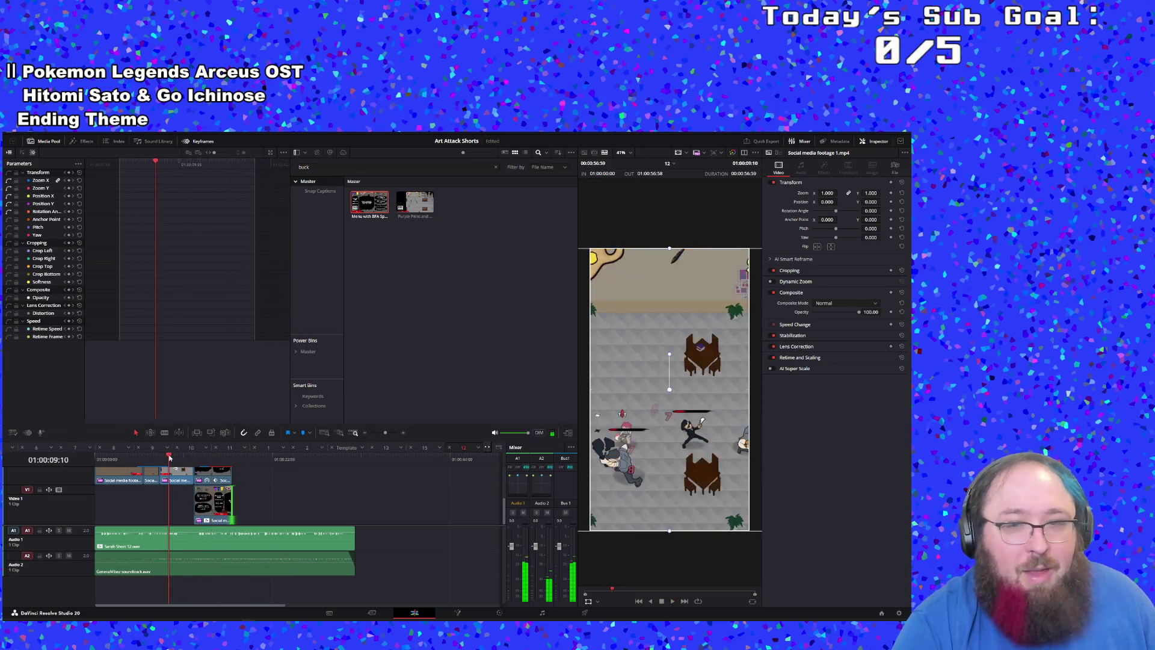
key(space)
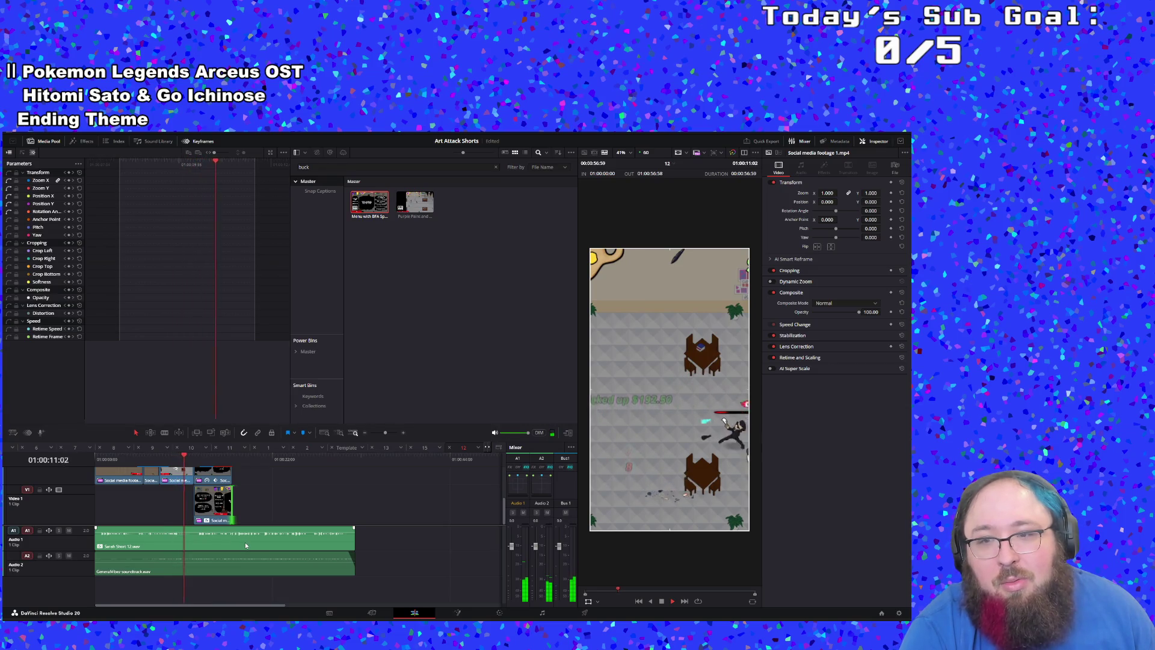
scroll(284, 518, up, 1)
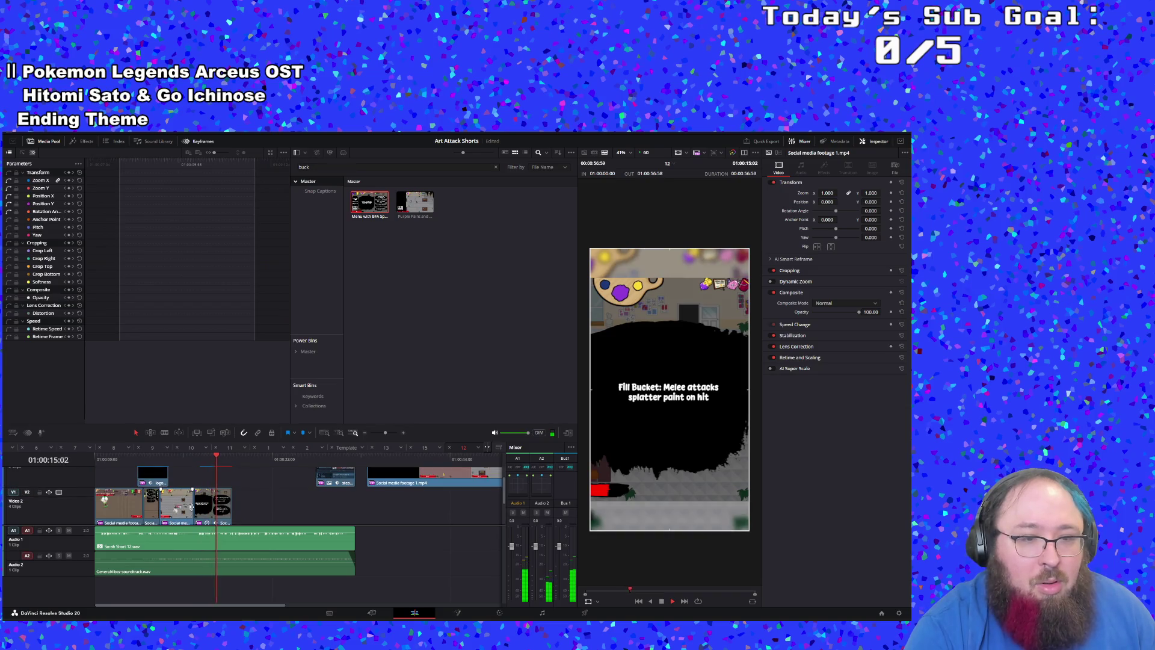
Step: Trim the third Video 2 clip and slide it slightly earlier, comparing against timeline 10
drag(192, 507, 186, 504)
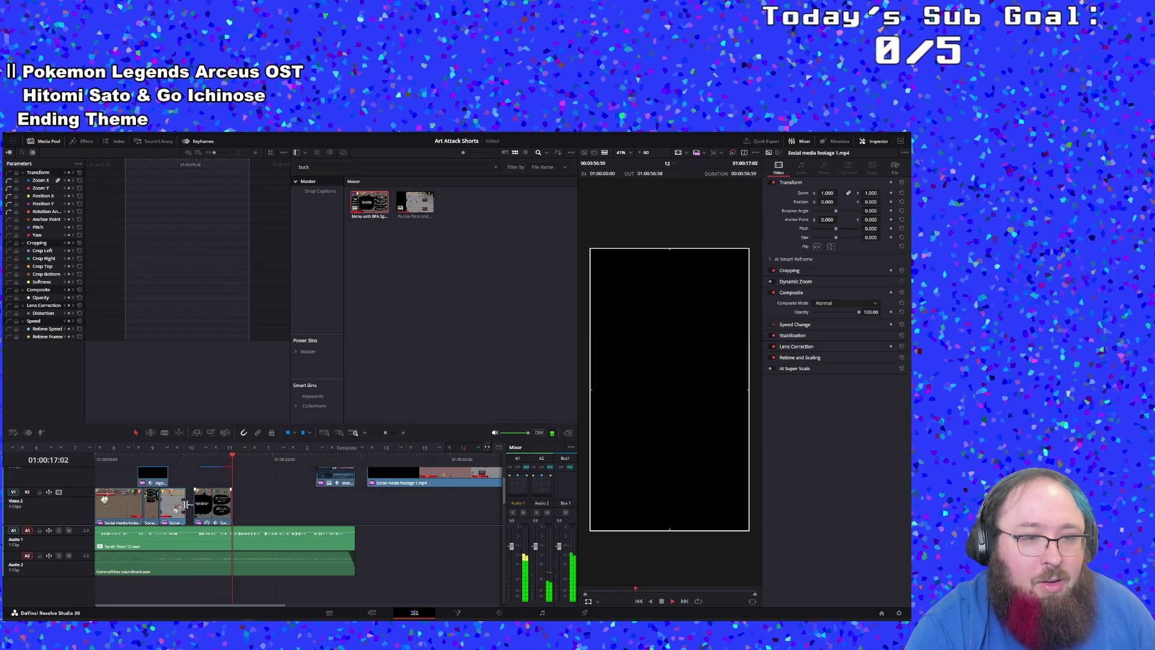
click(220, 506)
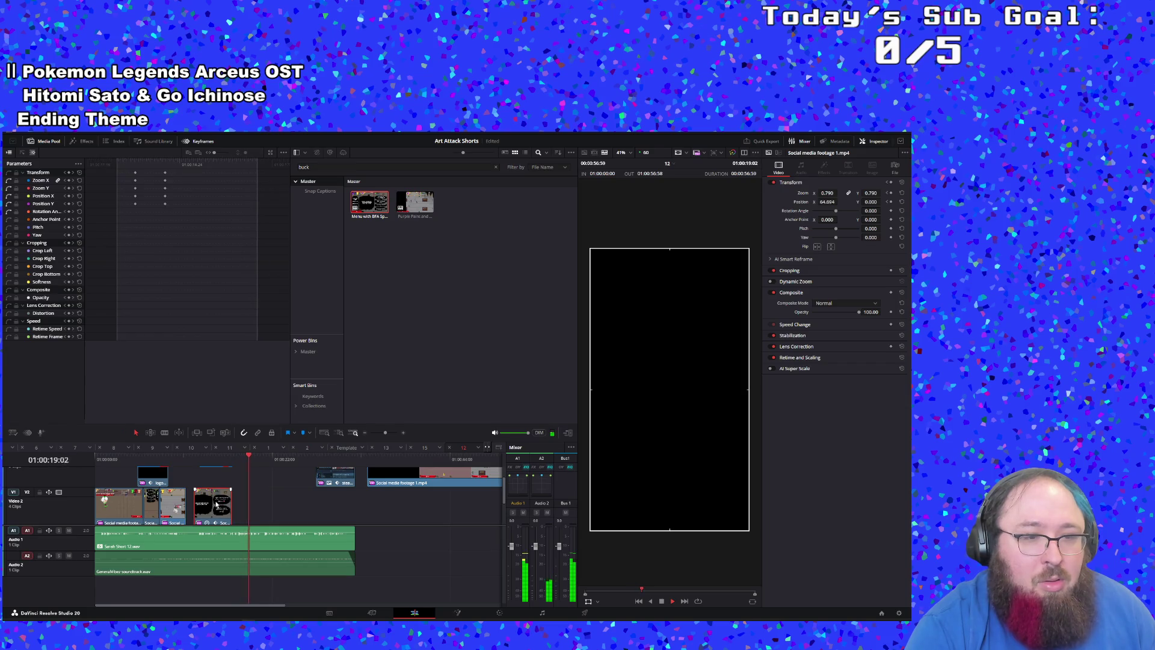
drag(216, 505, 212, 503)
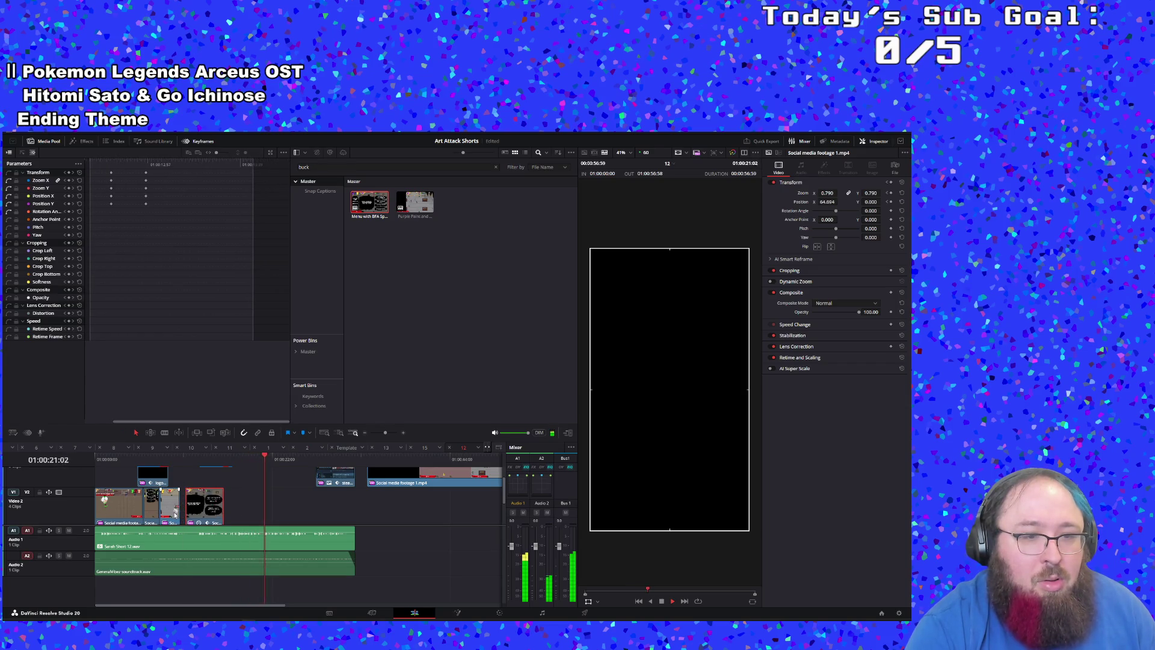
click(182, 475)
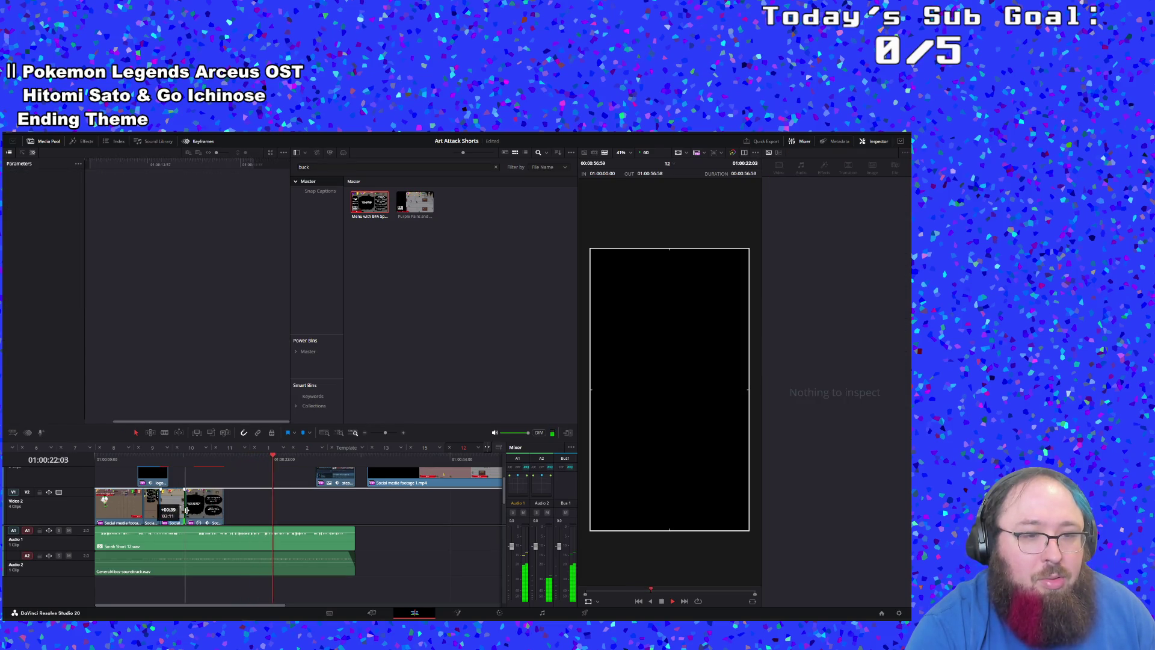
click(190, 448)
click(463, 447)
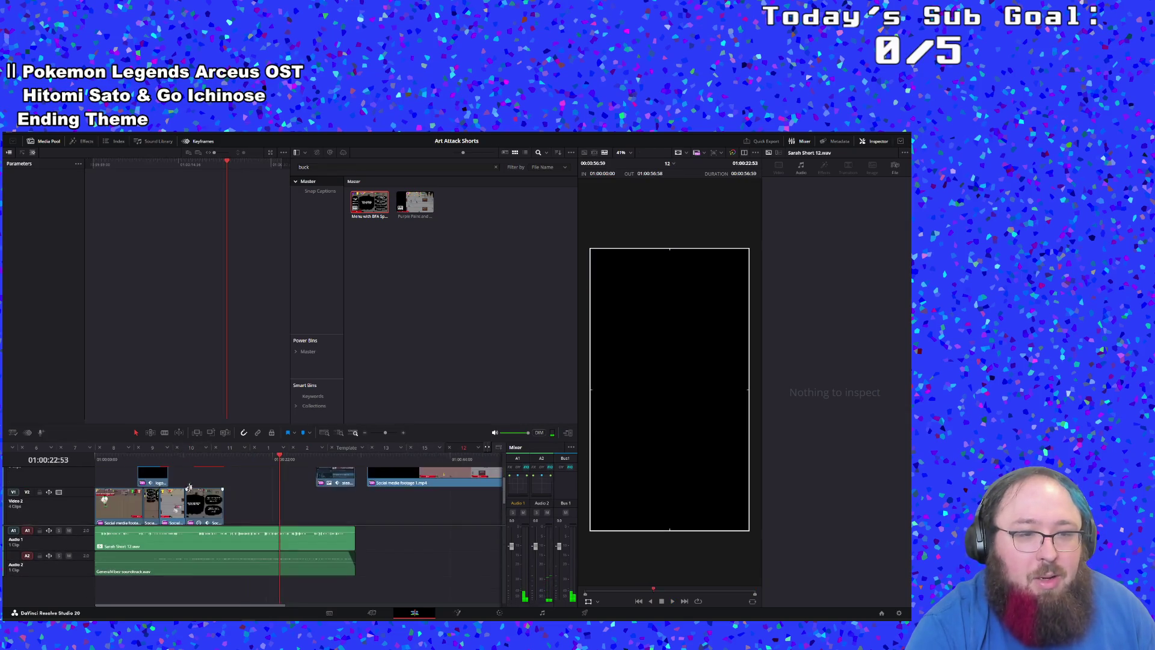
click(168, 460)
scroll(243, 487, down, 2)
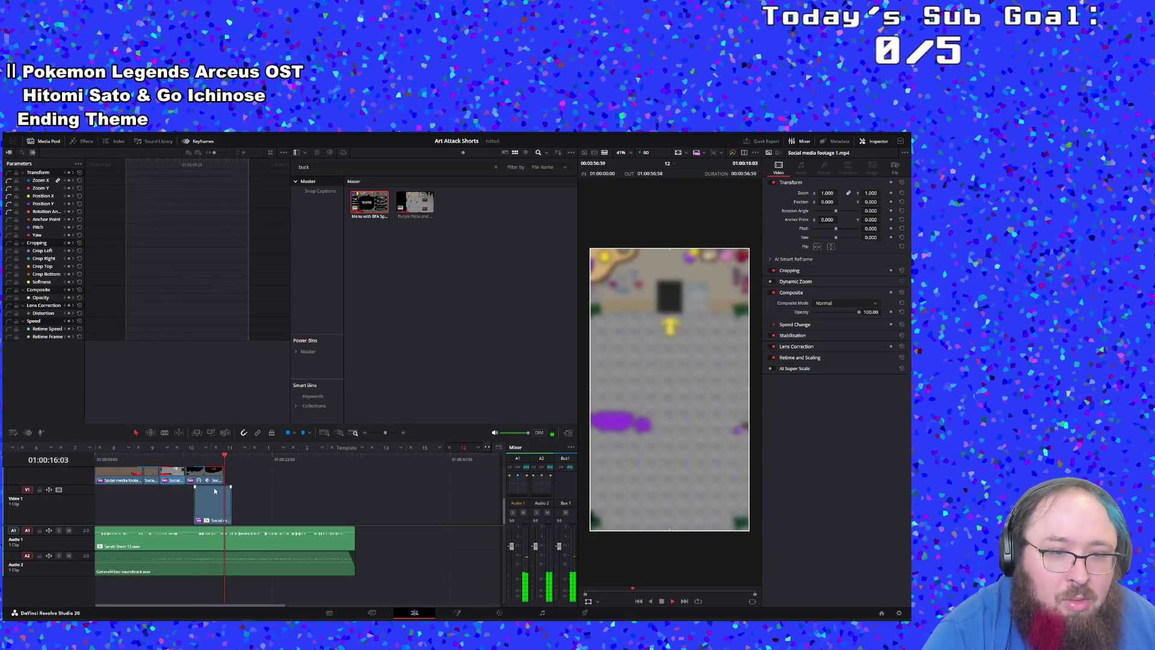
Step: Slide the Video 2 clip so it ends with Video 1 and review the alignment from 01:00:09:15
click(211, 507)
drag(211, 507, 203, 504)
click(169, 458)
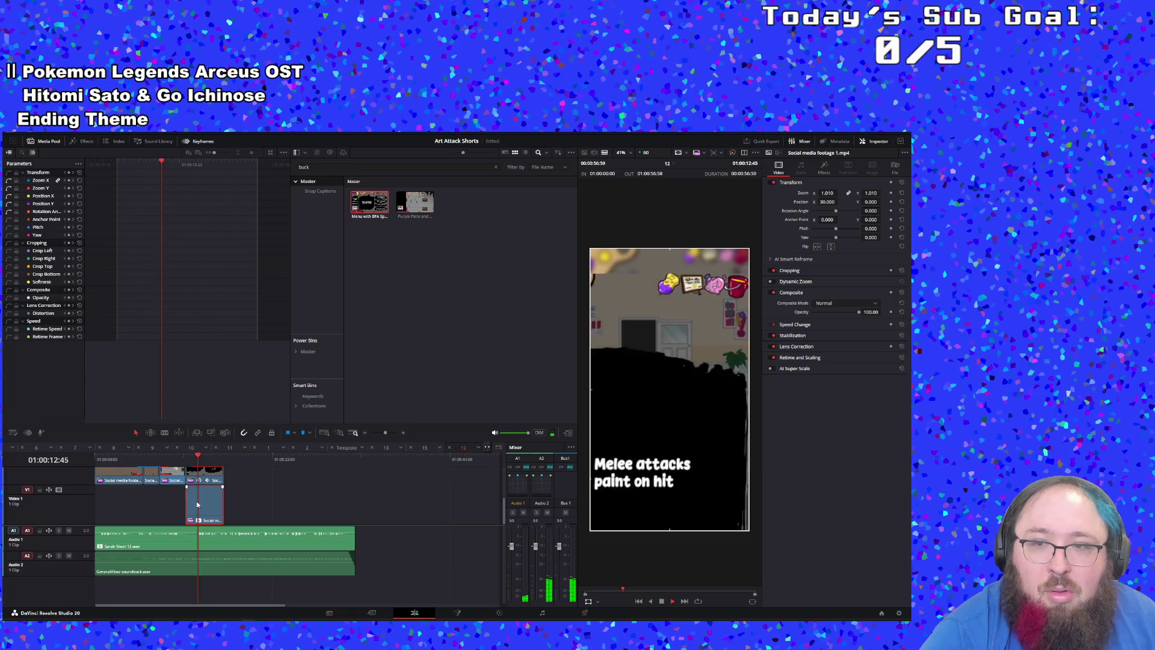
scroll(241, 492, up, 2)
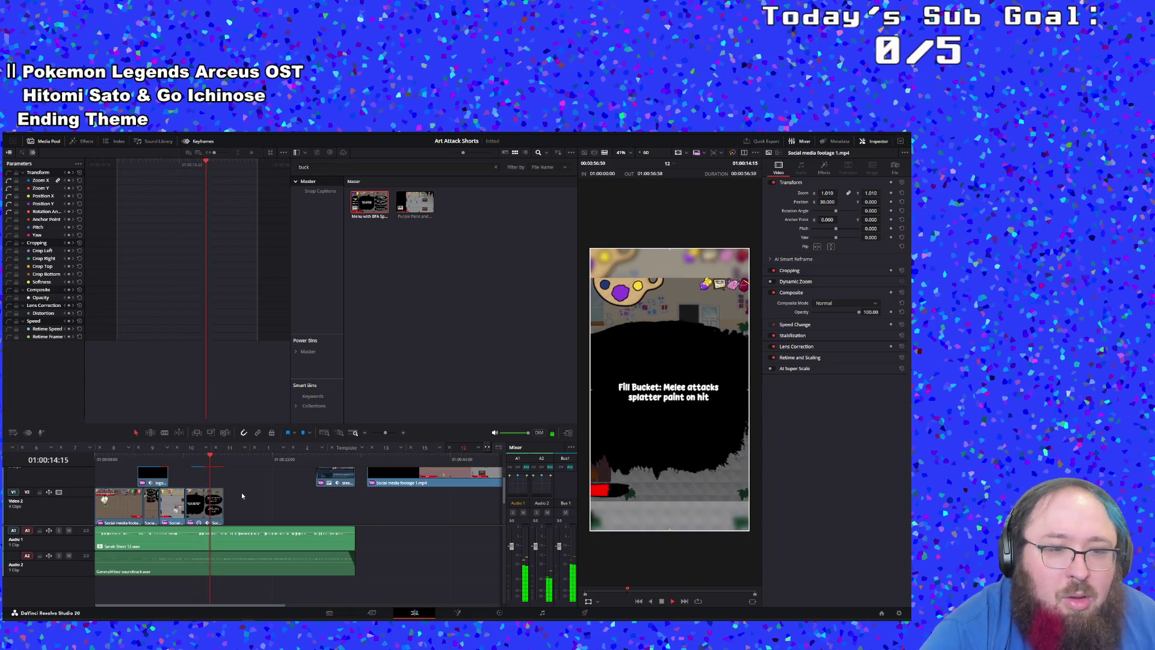
click(175, 459)
scroll(202, 508, down, 2)
click(202, 513)
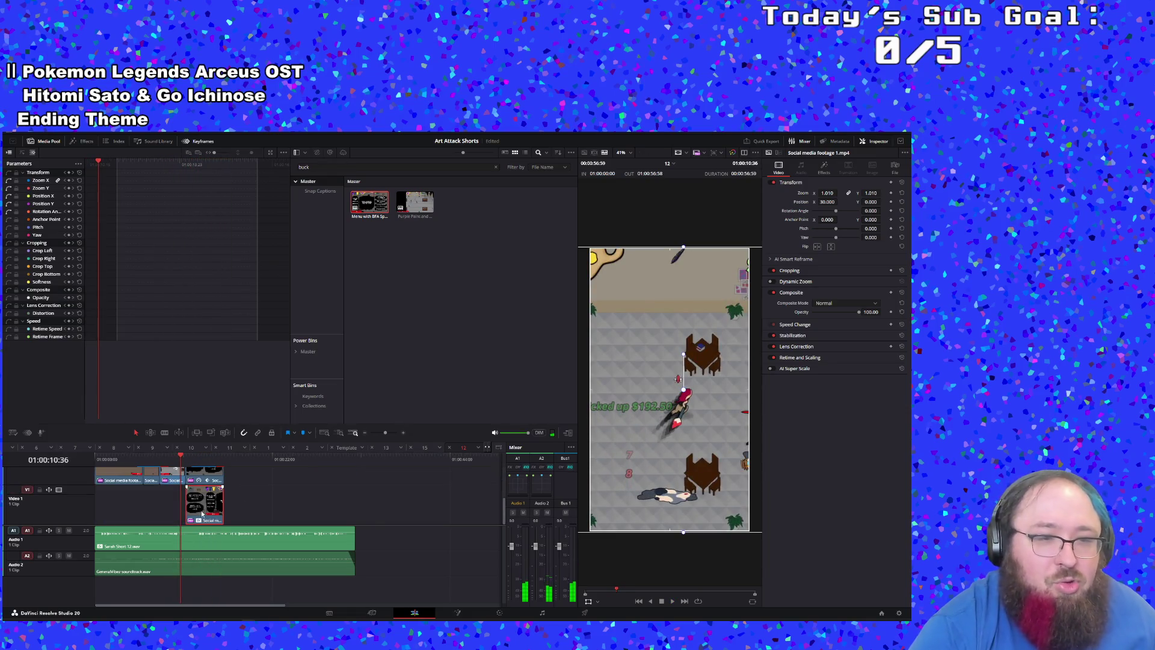
click(190, 544)
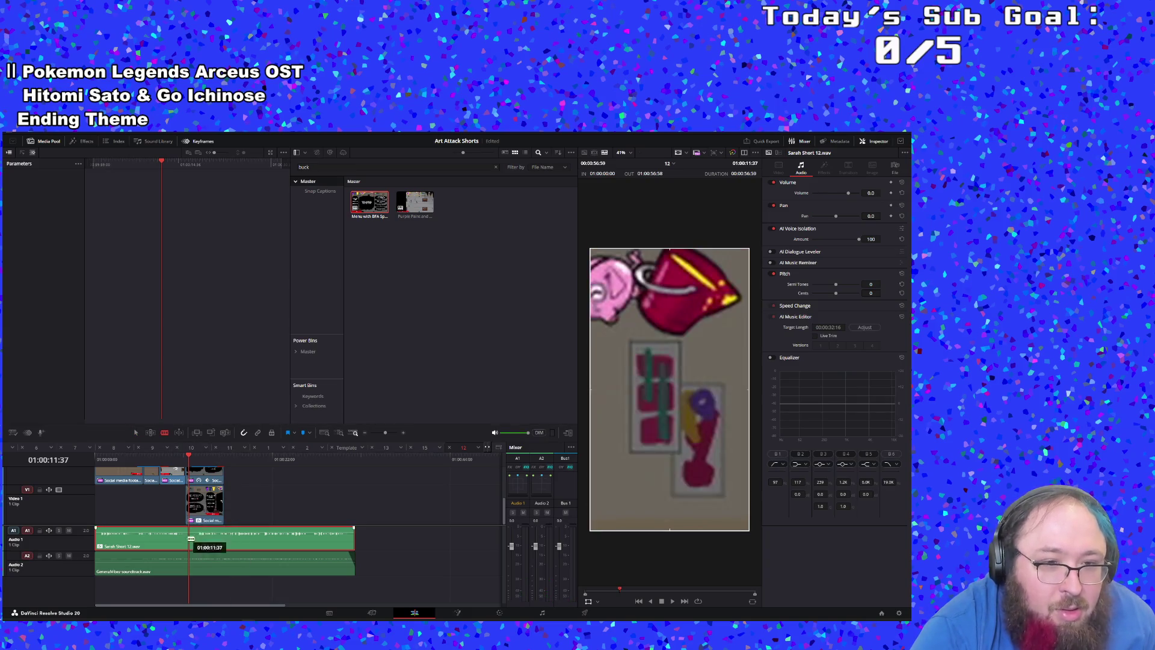
Step: Split the voiceover on Audio 1, delete the leftover snippet, and slide the second part left to close the gap
click(194, 544)
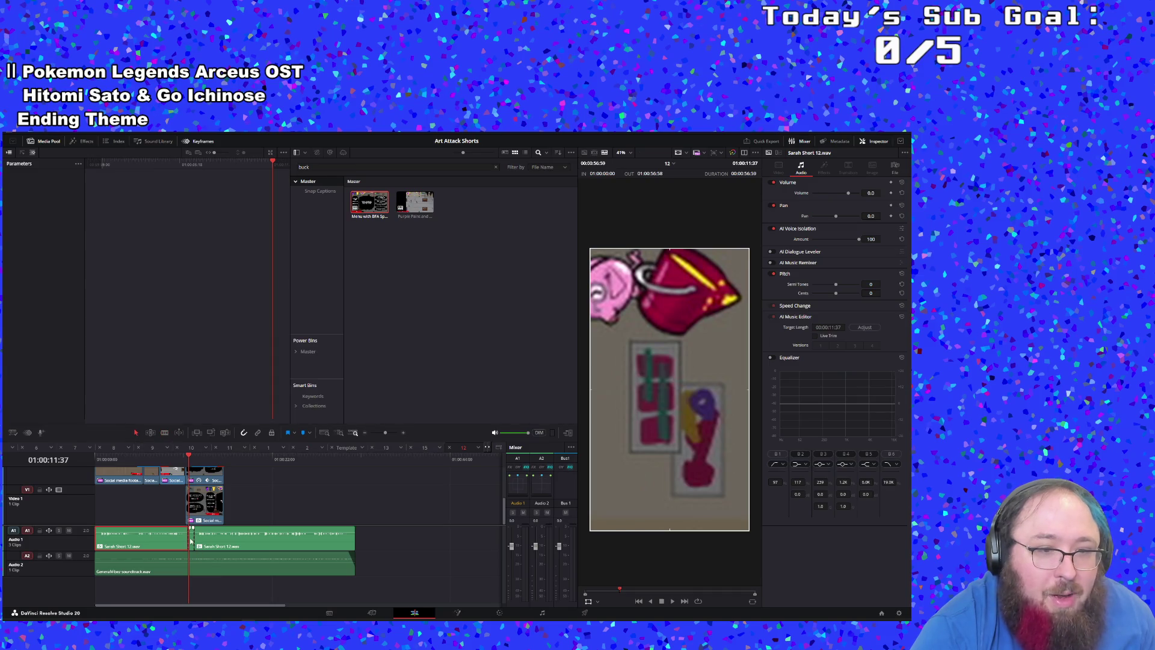
drag(190, 541, 237, 542)
drag(407, 583, 403, 542)
drag(400, 596, 405, 545)
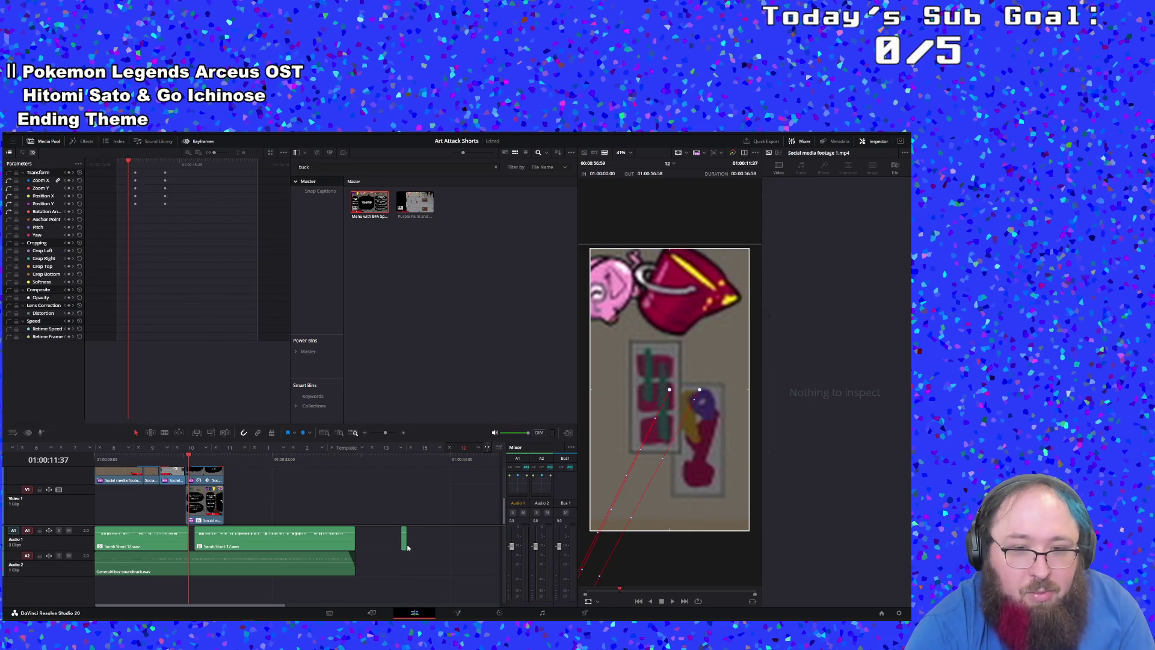
click(403, 545)
key(Delete)
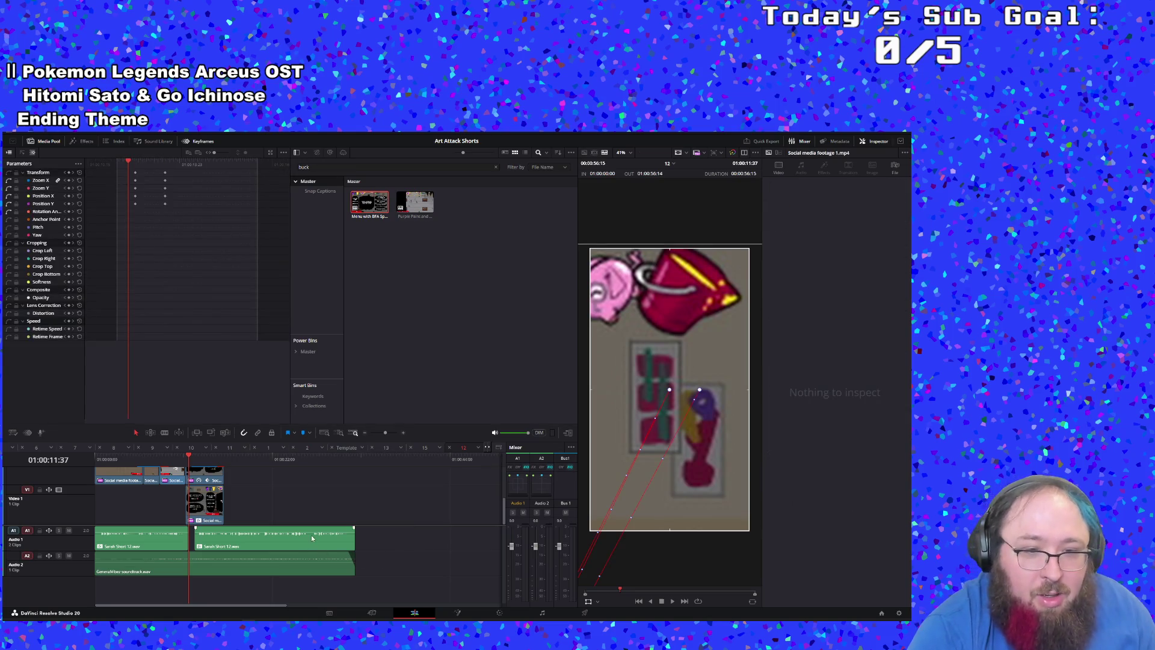
drag(311, 537, 302, 538)
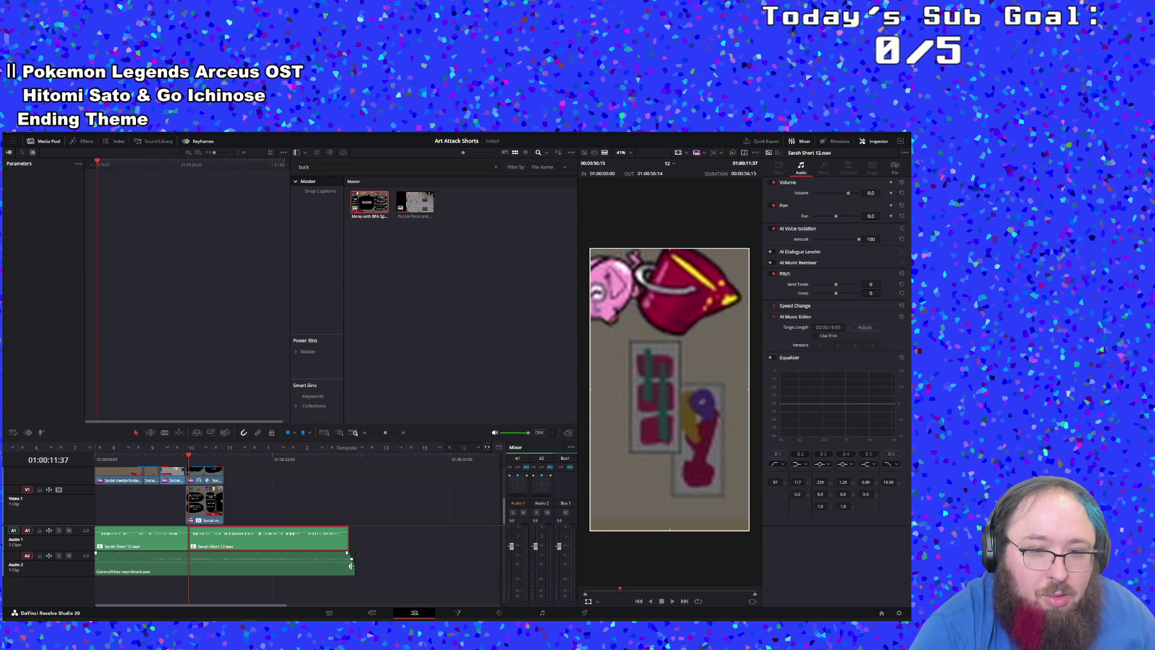
Step: Shorten the Audio 2 soundtrack to end with the voiceover and play back the edit
drag(354, 564, 349, 563)
click(187, 448)
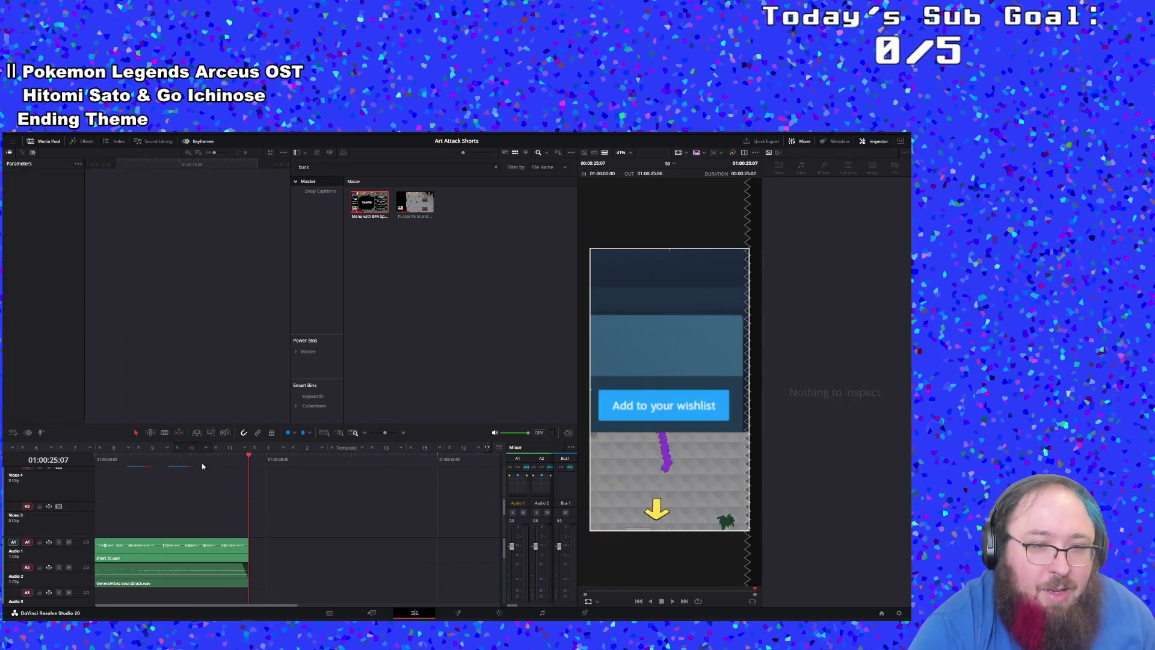
click(463, 448)
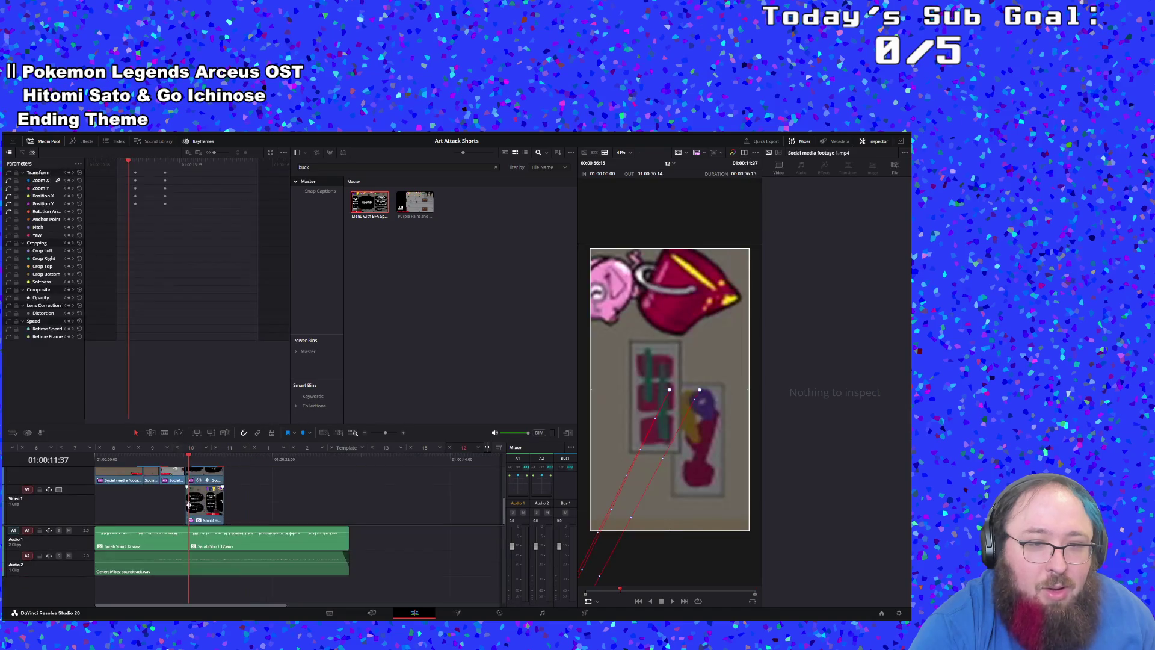
click(169, 465)
key(space)
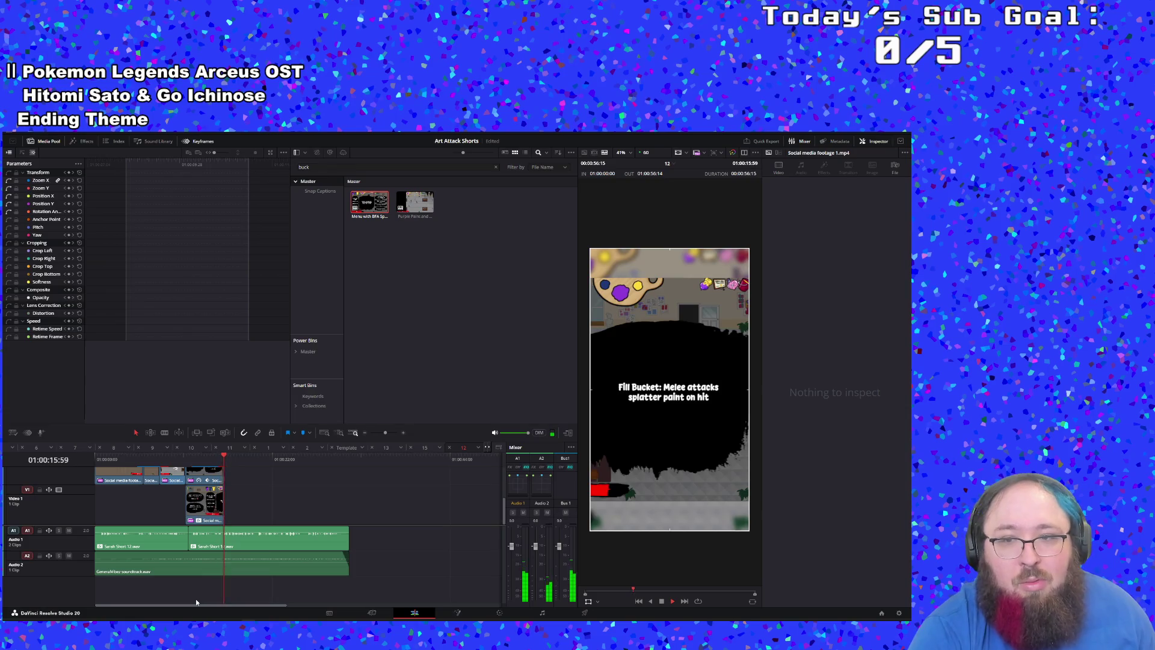
Step: Slide the black clip on Video 3 earlier and play back to review
click(292, 529)
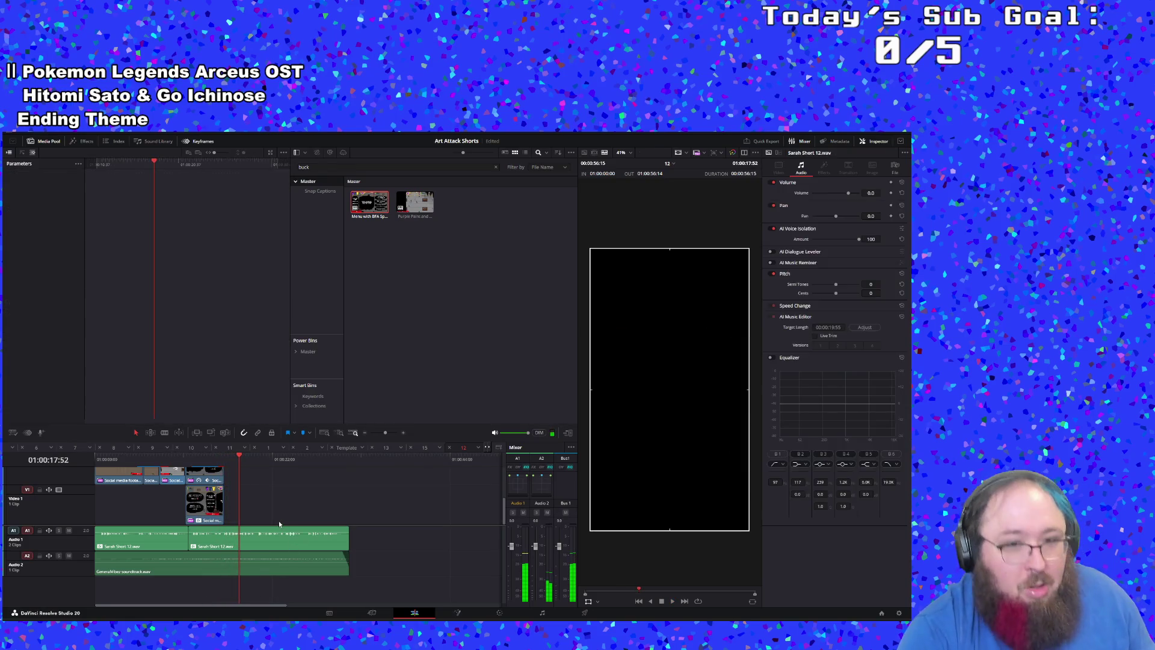
scroll(279, 521, up, 2)
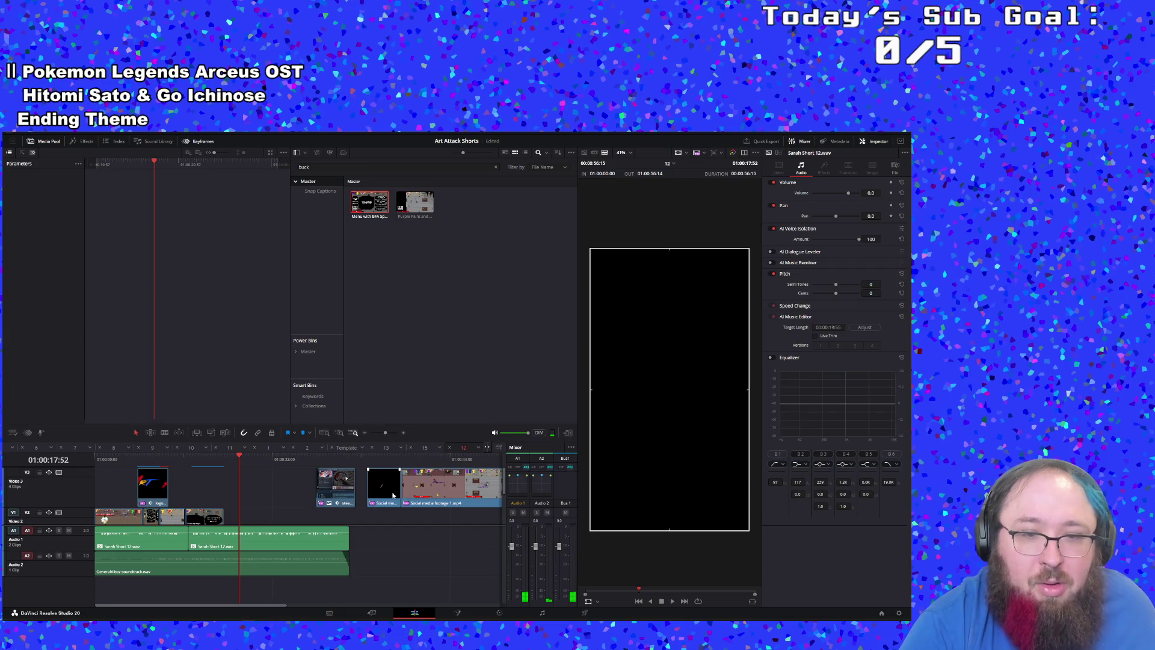
click(393, 494)
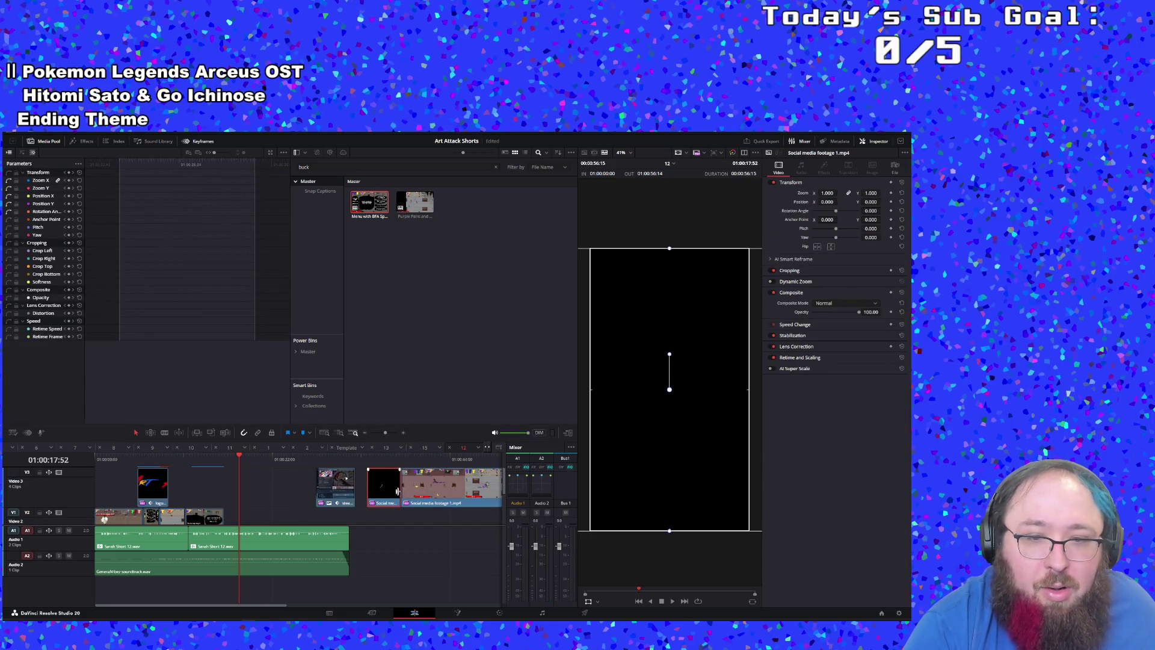
mouse_move(397, 491)
mouse_down()
mouse_move(268, 493)
mouse_move(249, 479)
mouse_up()
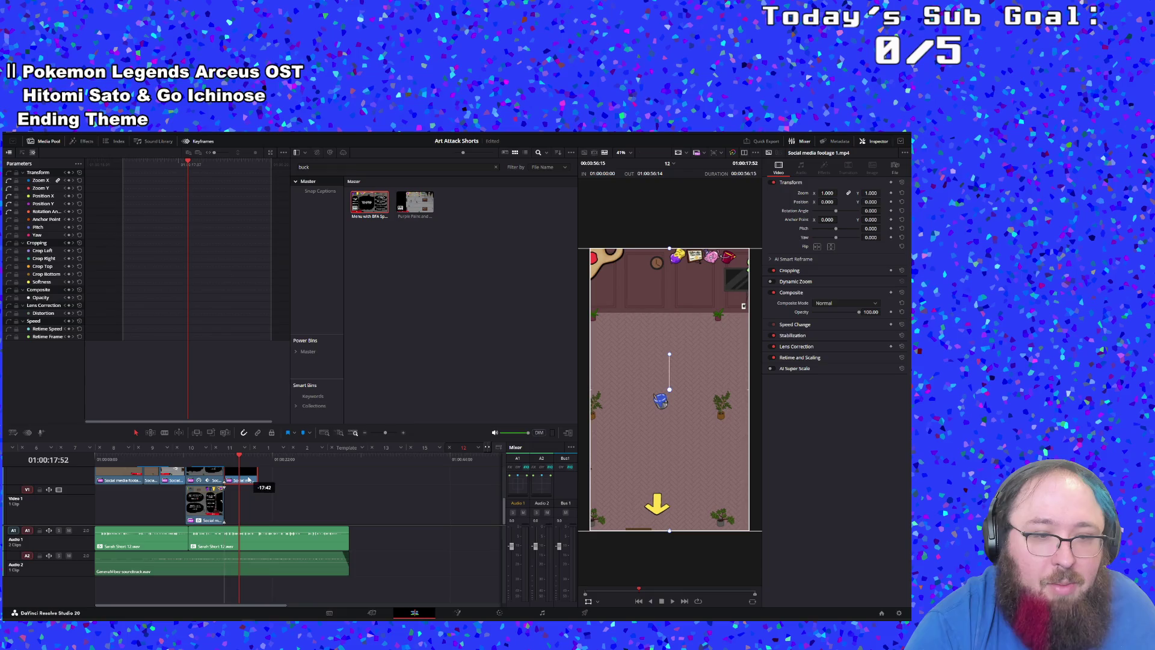
click(217, 464)
key(space)
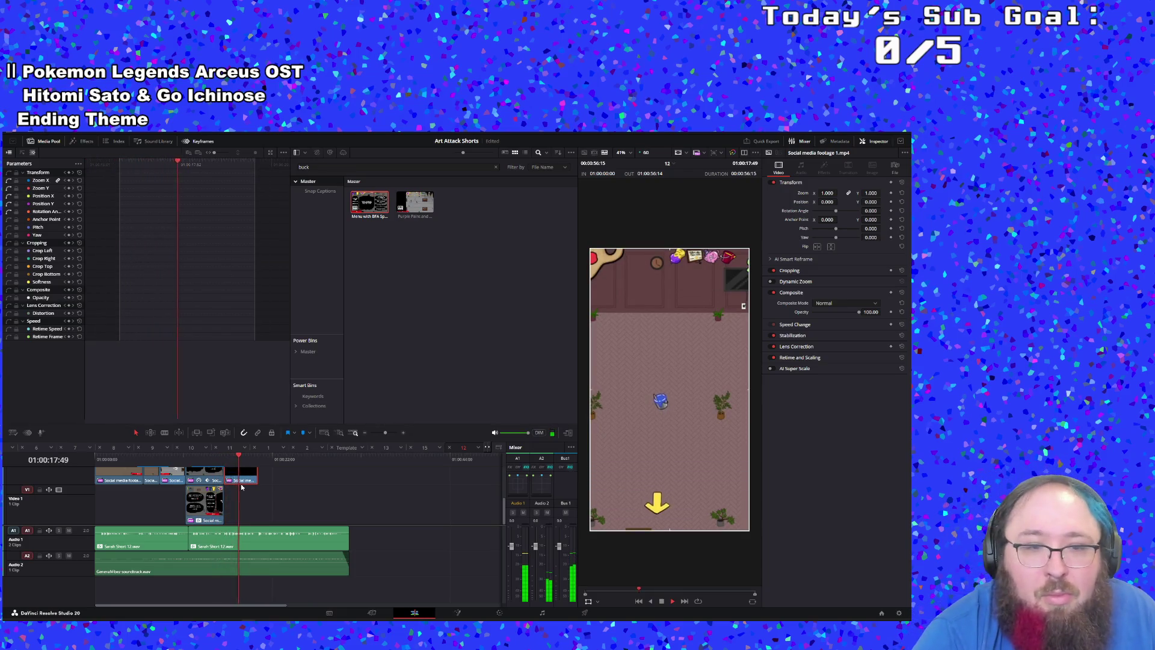
Step: Shorten the end of the last Video 2 gameplay clip and replay it
scroll(239, 519, up, 2)
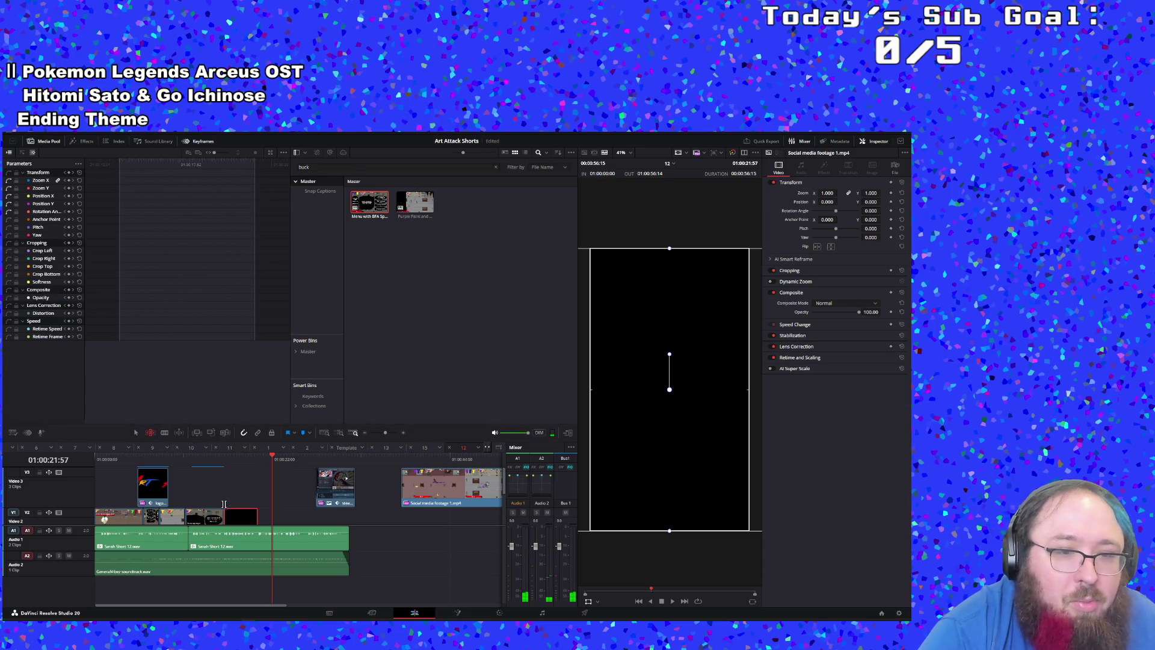
mouse_move(240, 518)
mouse_down()
mouse_move(162, 519)
mouse_move(247, 509)
mouse_up()
click(220, 461)
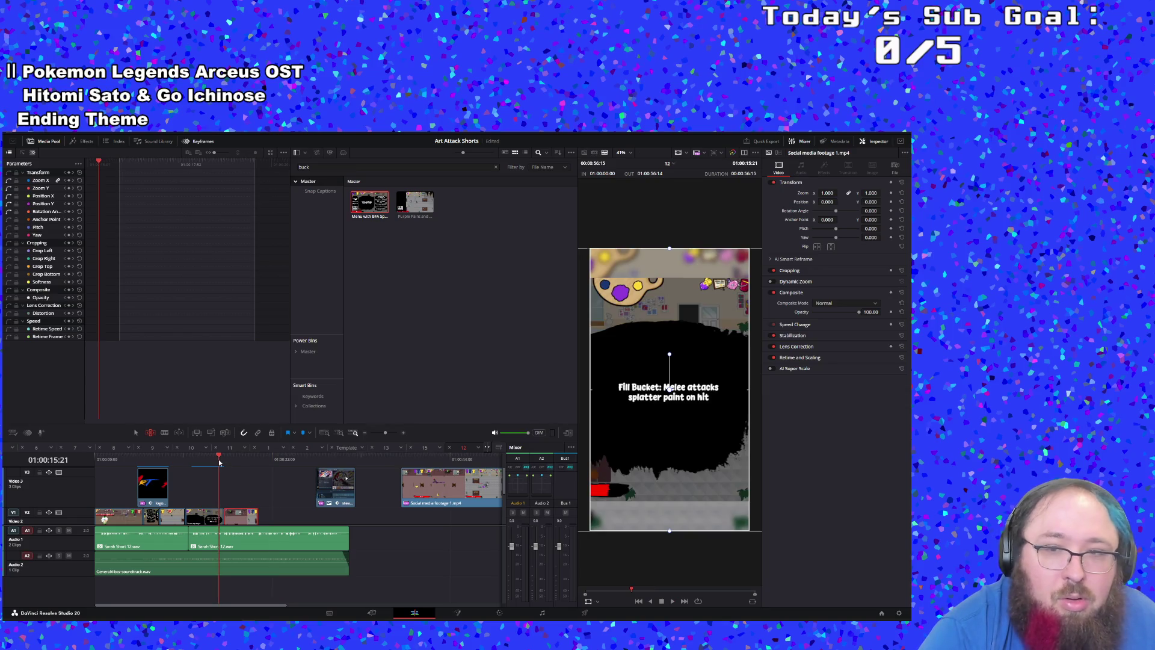
key(space)
scroll(253, 492, down, 2)
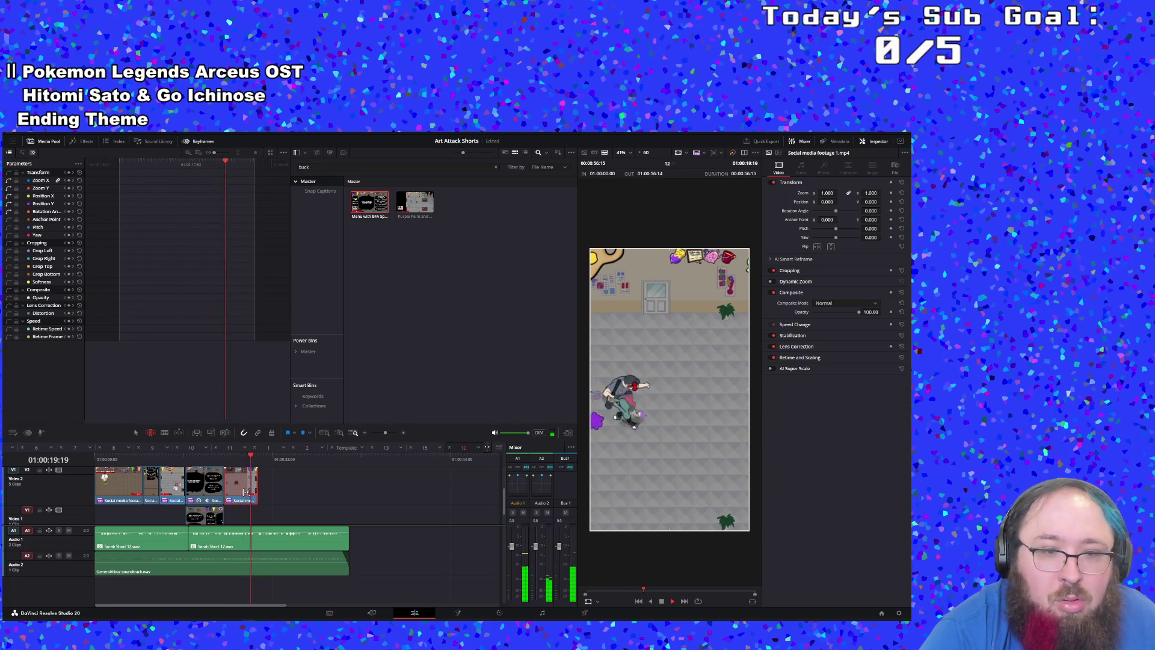
drag(246, 492, 224, 497)
click(222, 461)
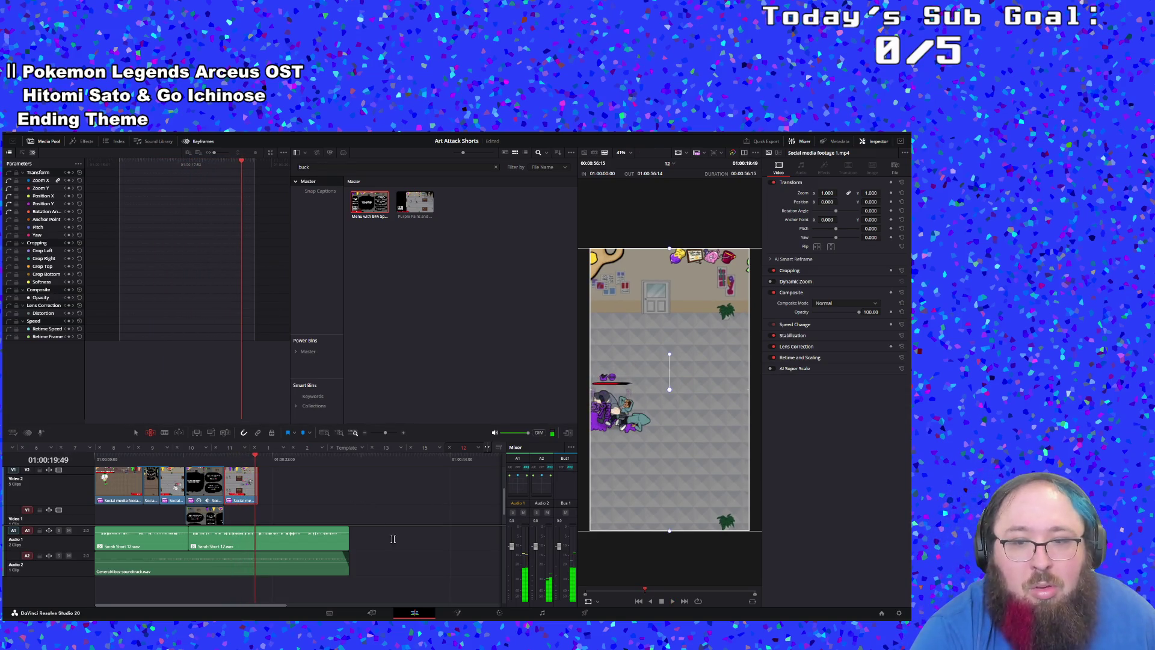
Step: Shift the last clip's footage right to about Position X 129 and replay the ending
drag(676, 476, 735, 478)
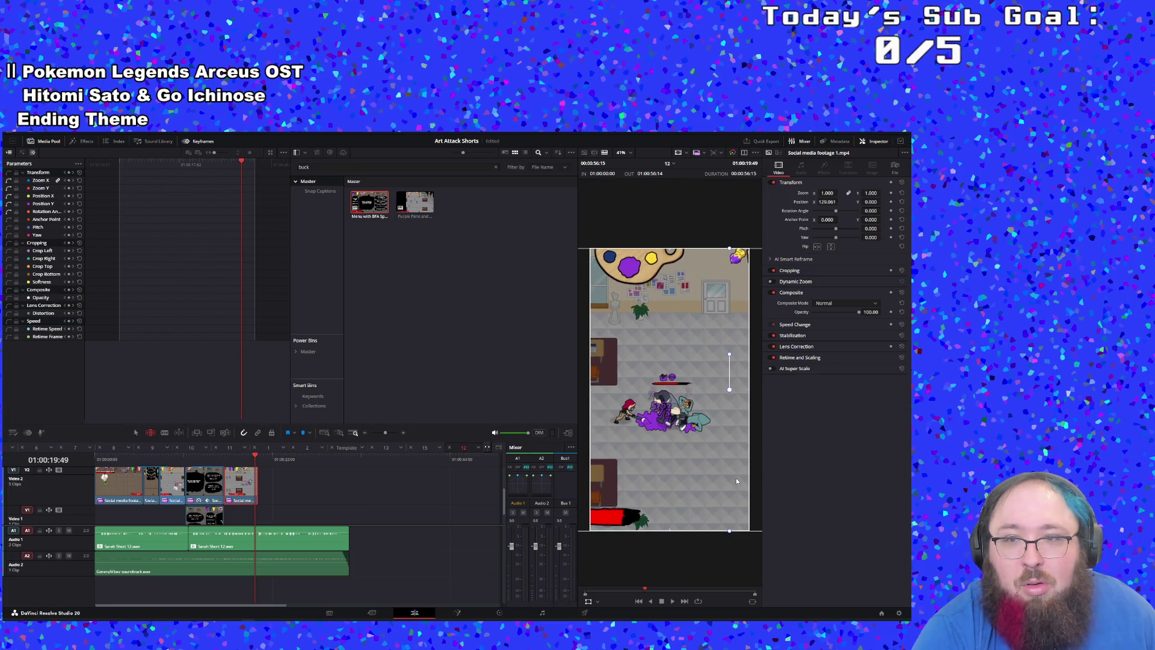
click(218, 463)
key(space)
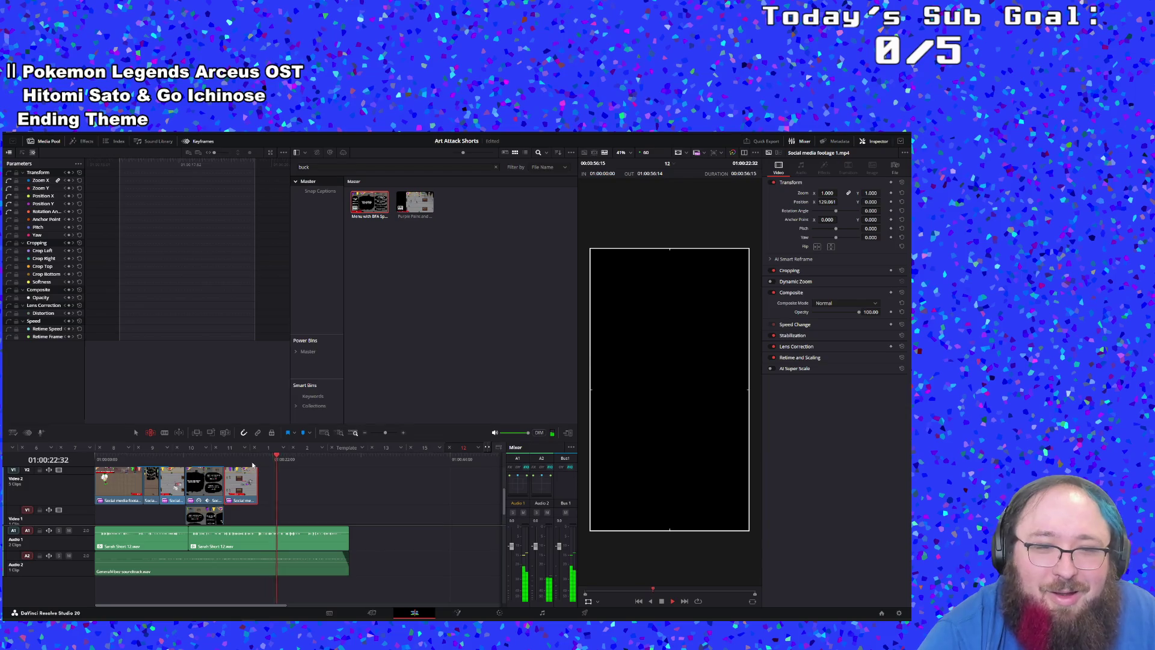
click(252, 465)
click(253, 467)
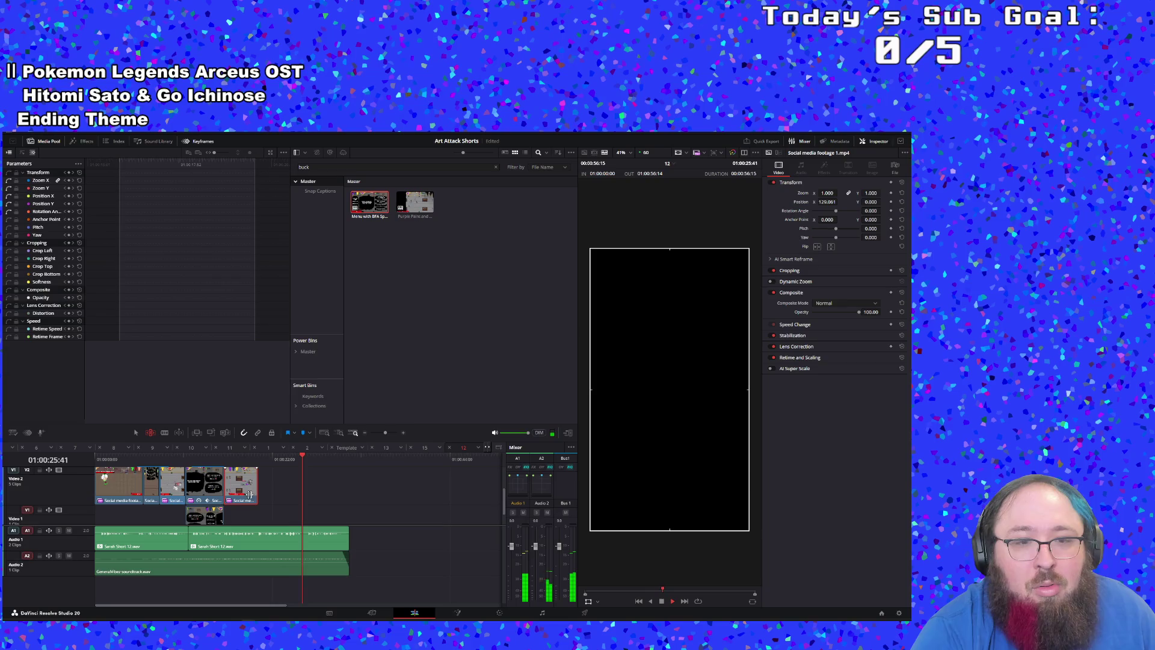
click(228, 460)
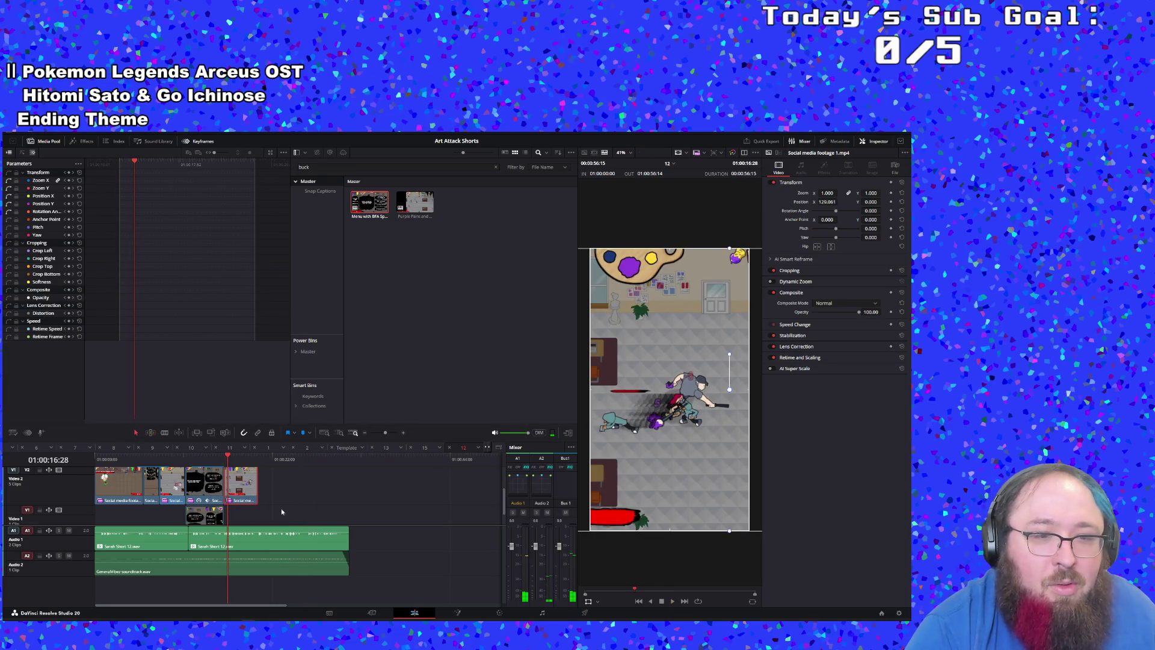
click(390, 287)
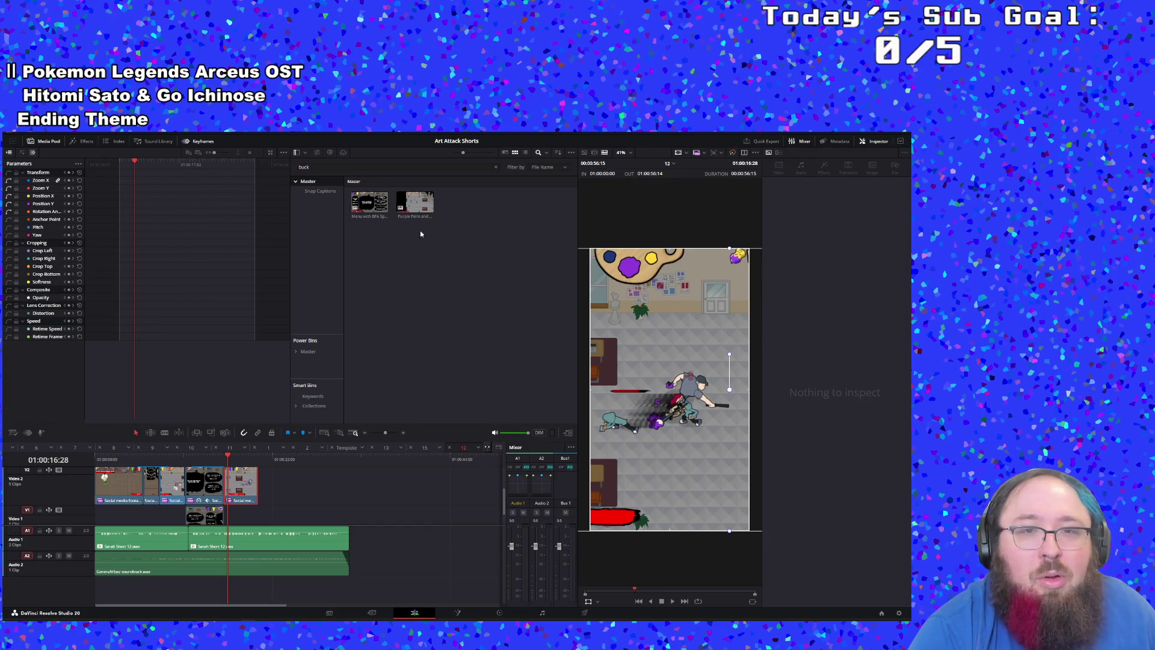
Step: Close the 'Menu with BFA Sponge, SHI, Bucket' and 'Purple Paint and Bucket' tabs, then replay timeline 12 from Fill Bucket
double_click(365, 217)
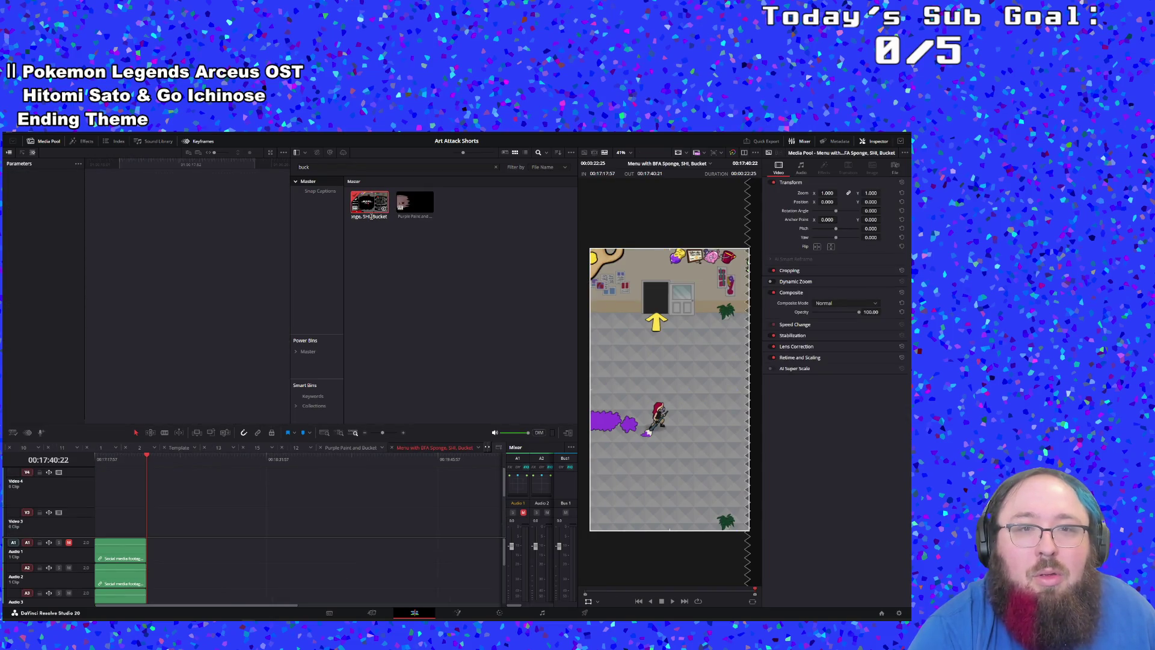
click(363, 253)
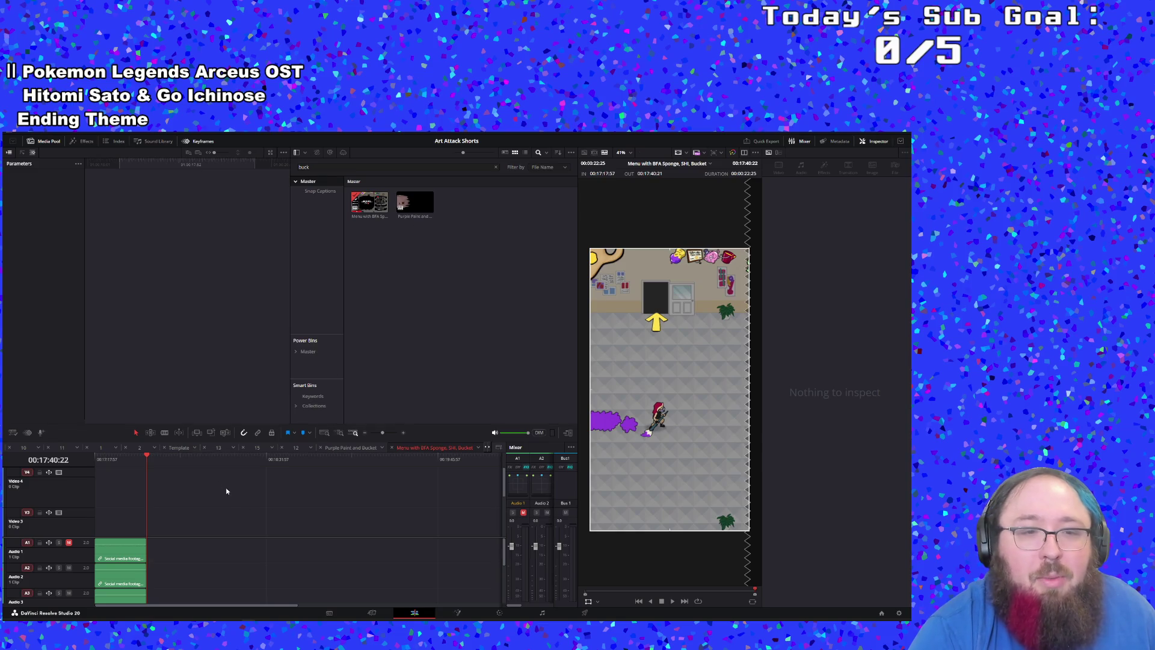
key(Home)
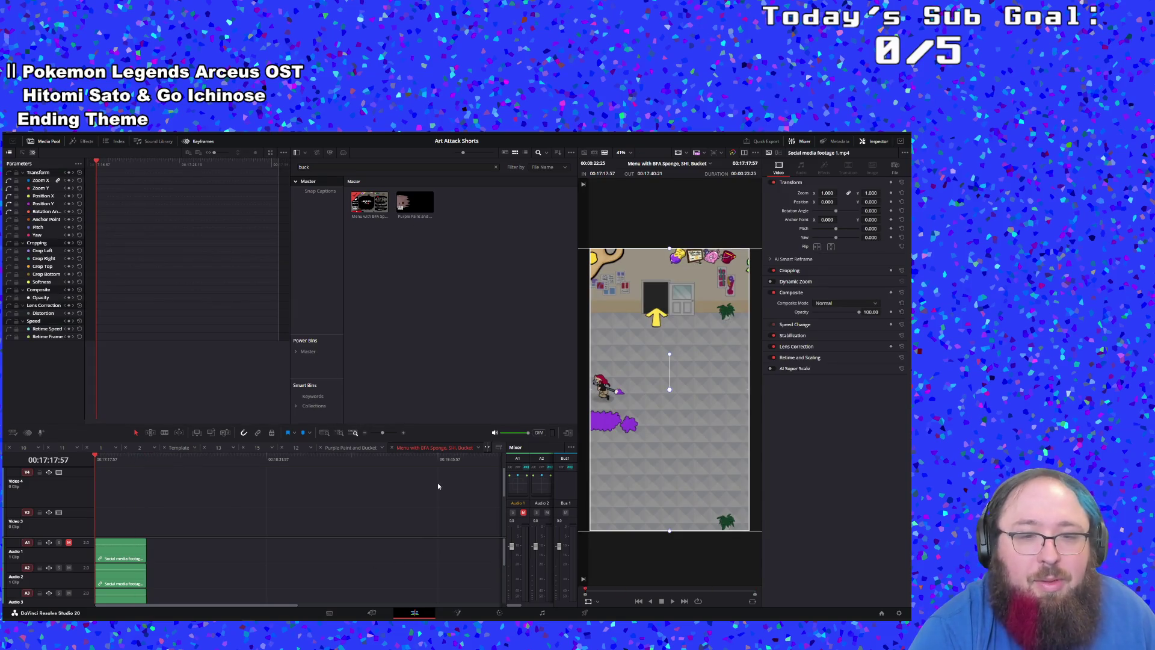
scroll(432, 484, down, 3)
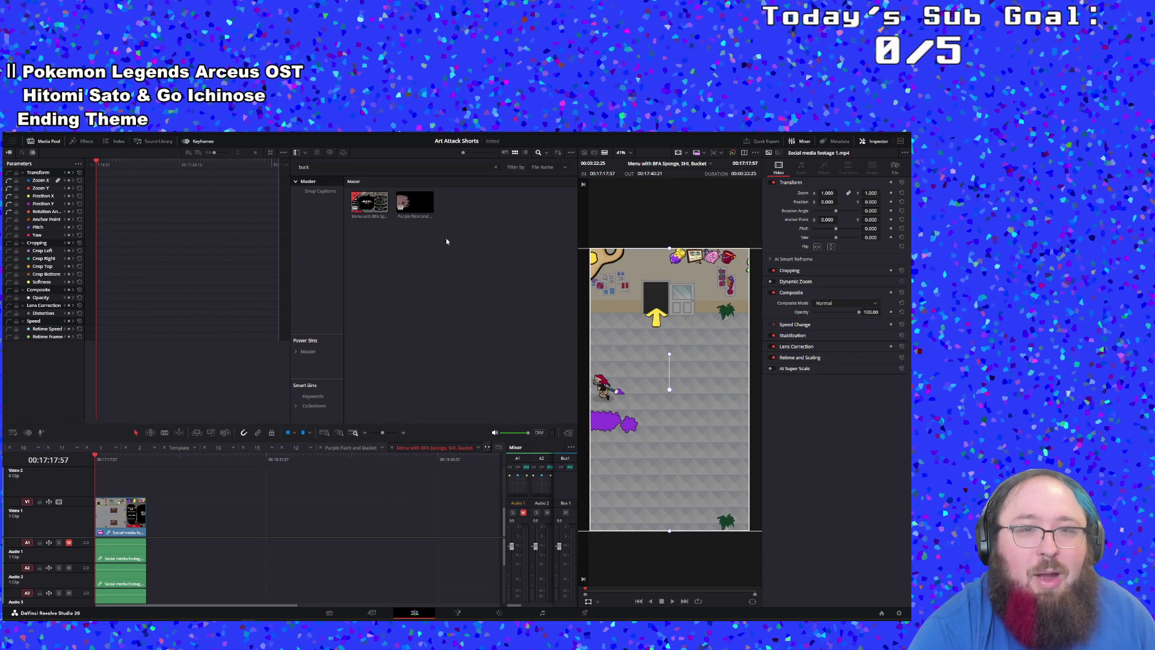
click(392, 448)
scroll(262, 559, down, 3)
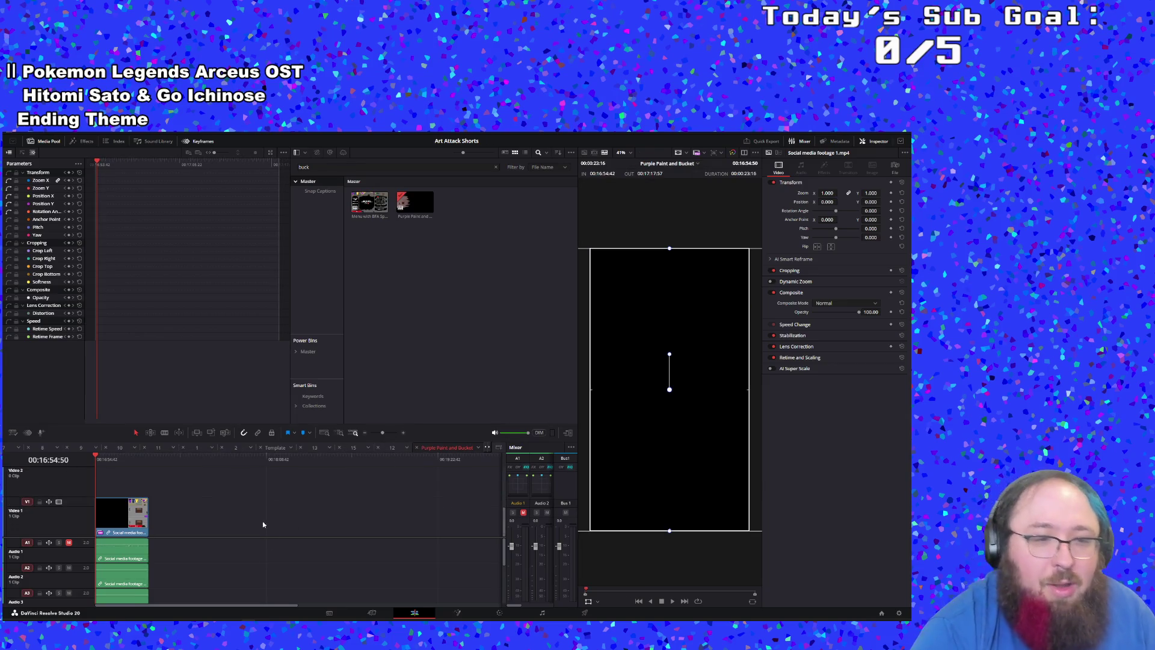
click(416, 448)
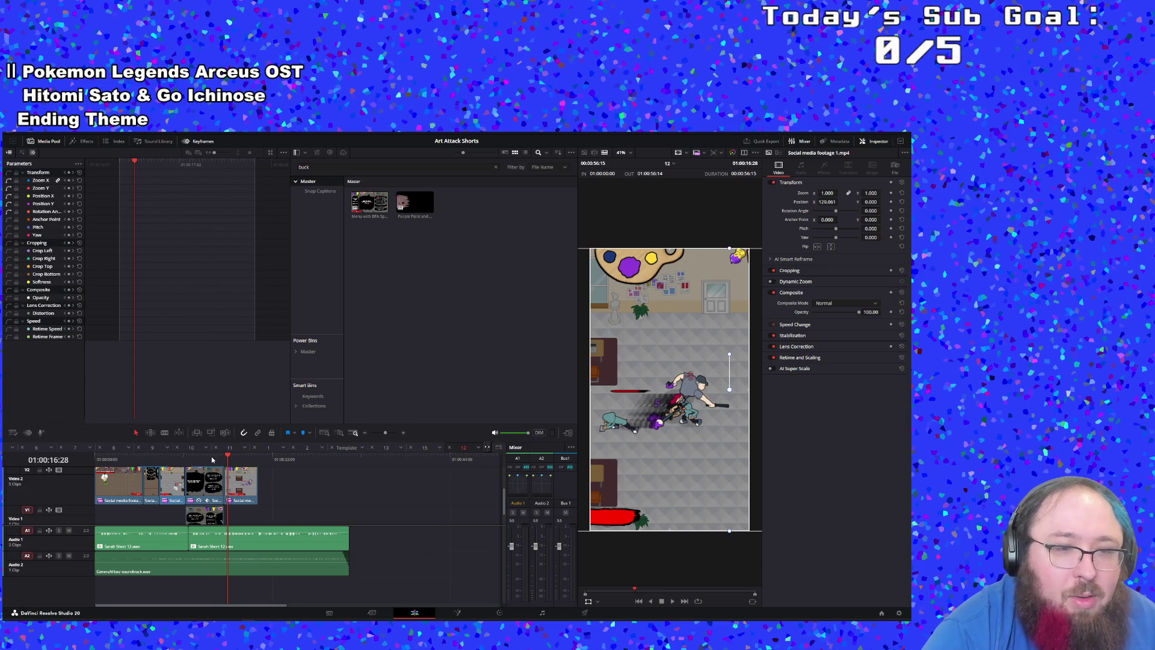
click(212, 459)
key(space)
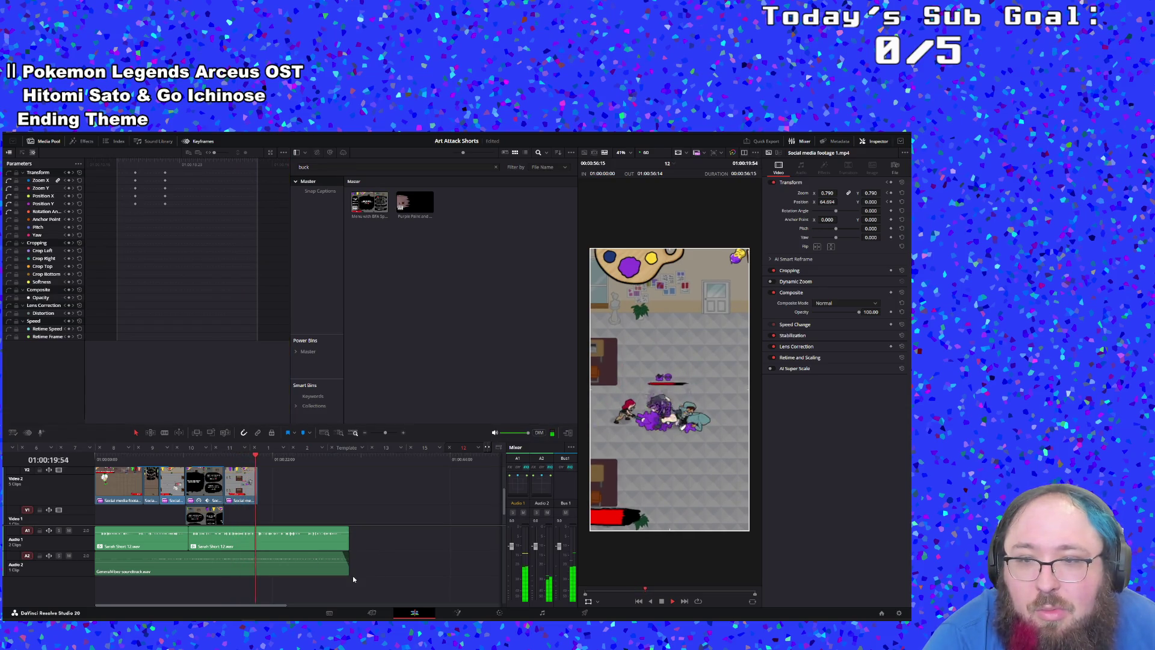
Step: Paste timeline 1's Social media footage 1 clip at the end of timeline 12 and raise it to Video 2
click(259, 457)
right_click(245, 484)
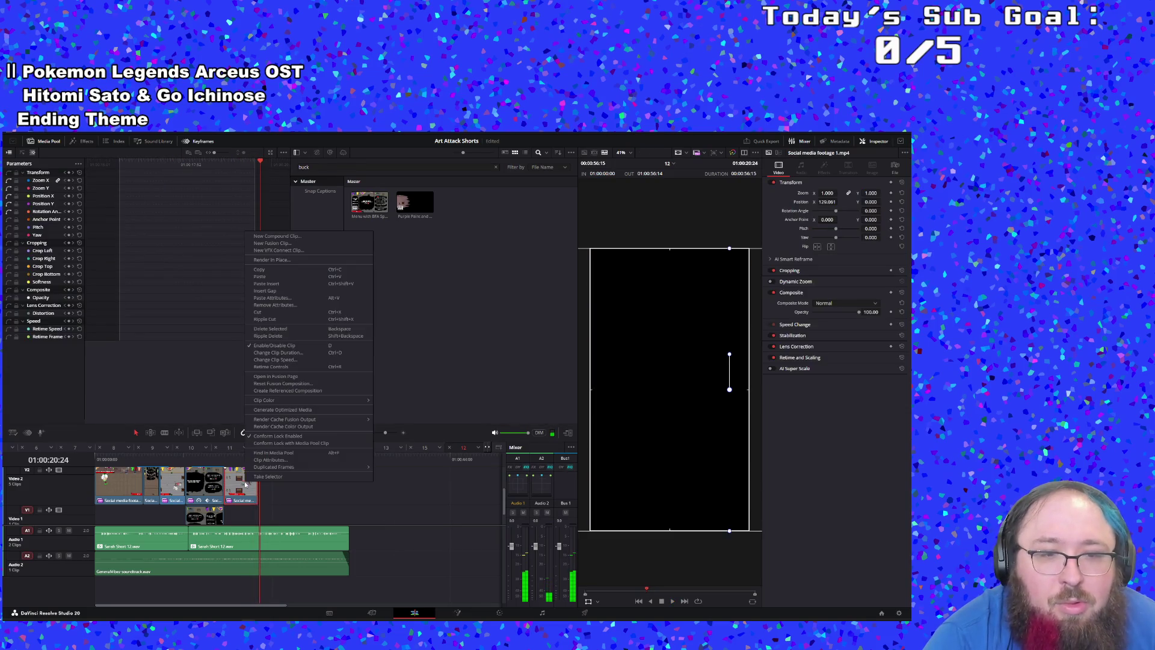
click(265, 278)
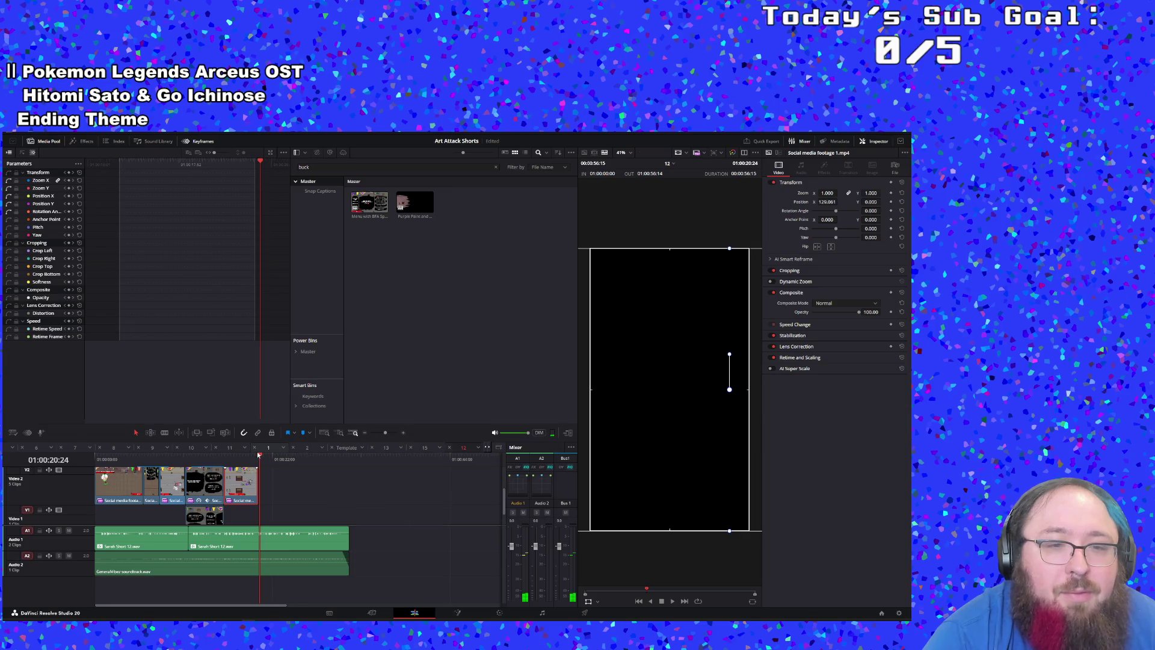
click(258, 453)
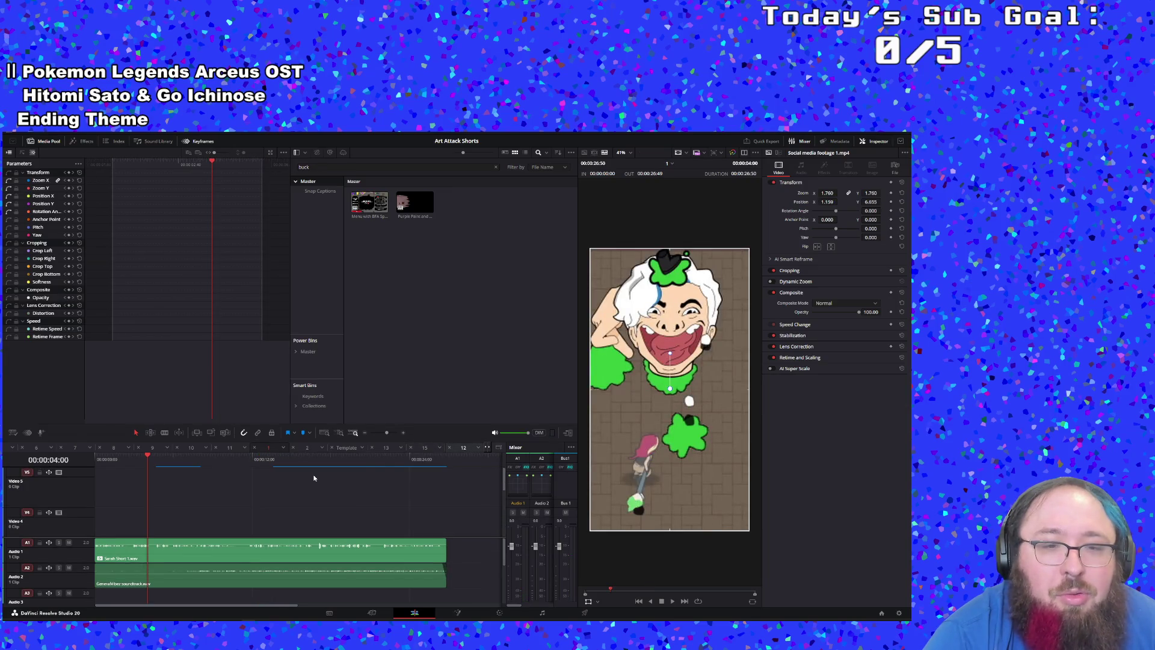
key(ctrl+z)
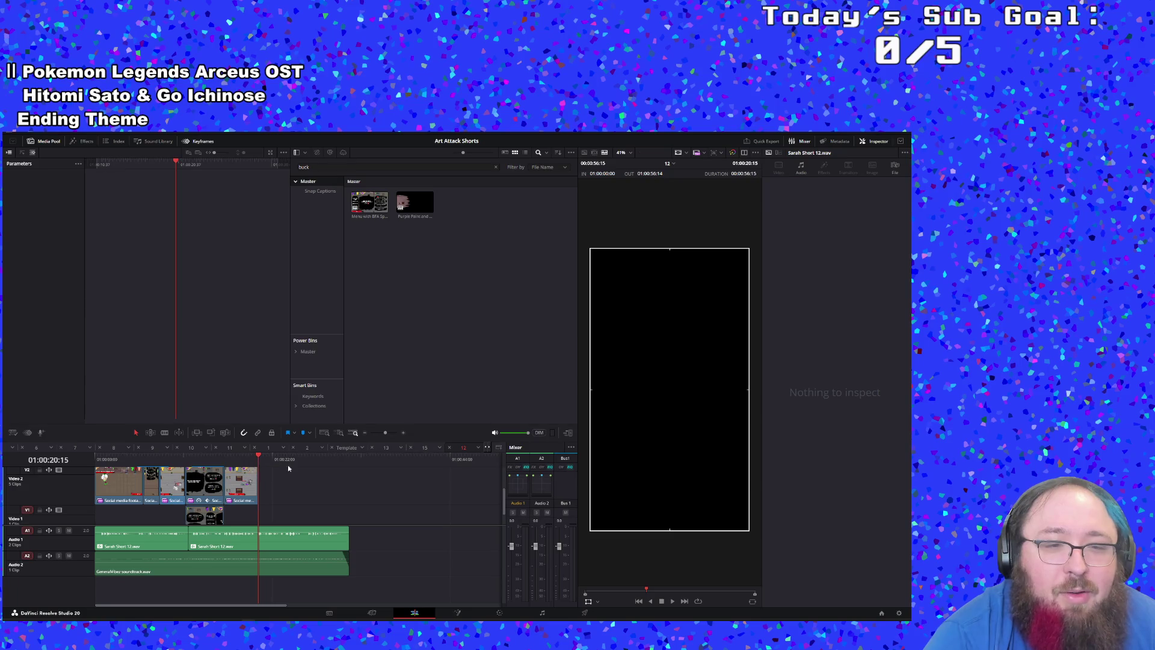
key(ctrl+v)
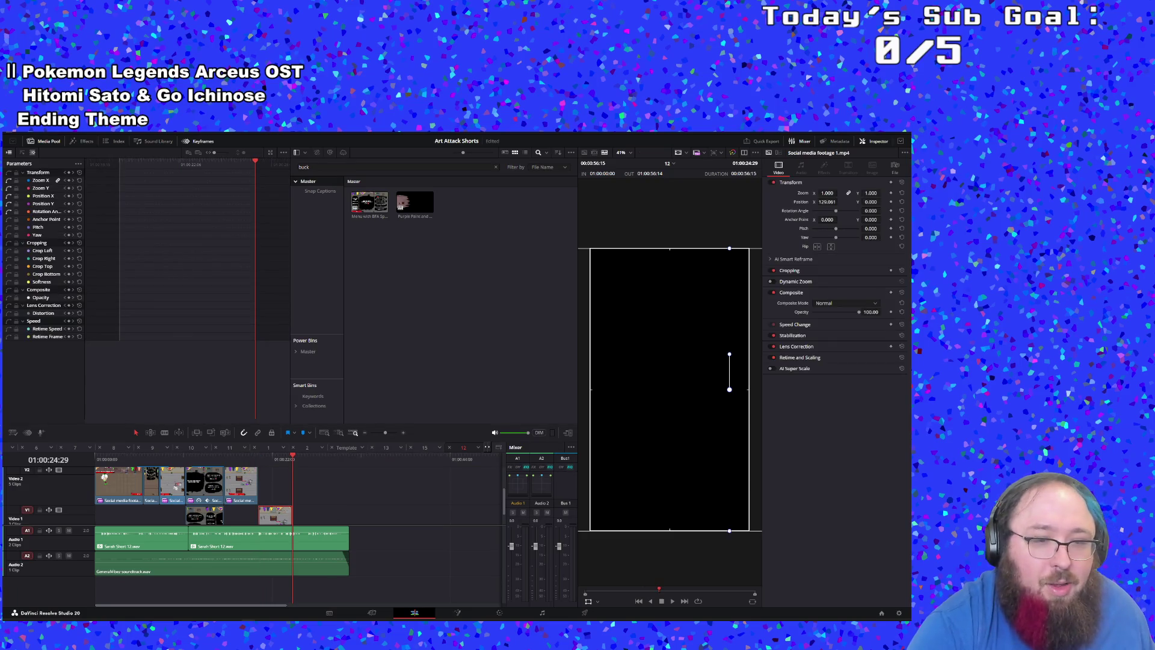
drag(255, 520, 273, 491)
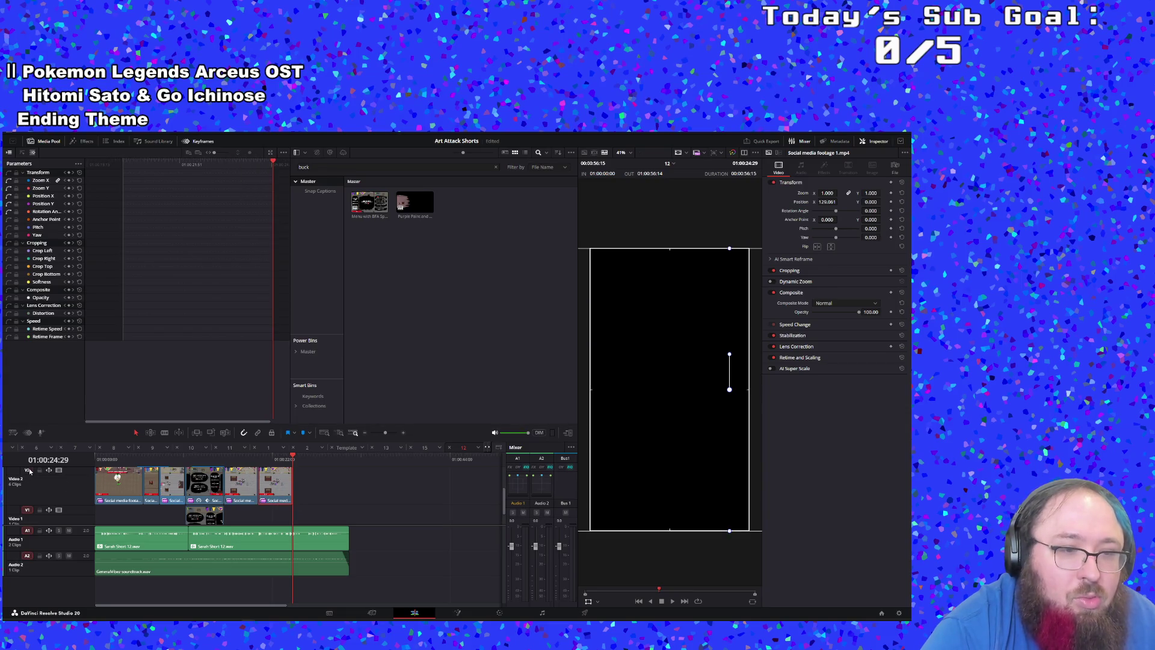
scroll(50, 479, up, 2)
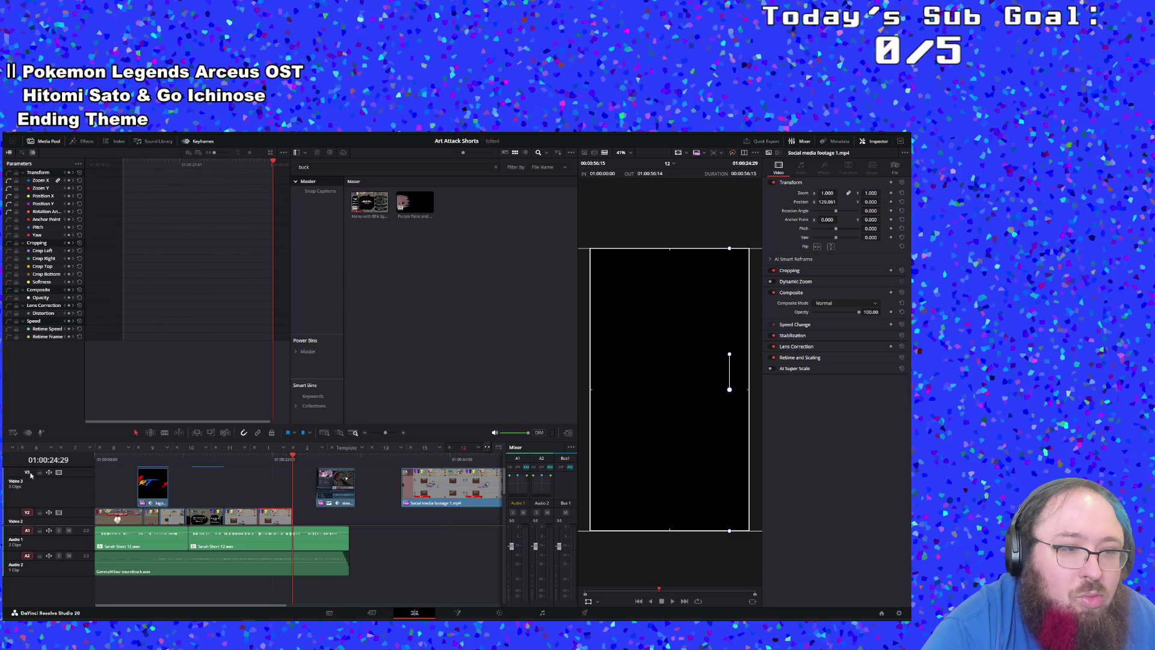
scroll(229, 544, down, 2)
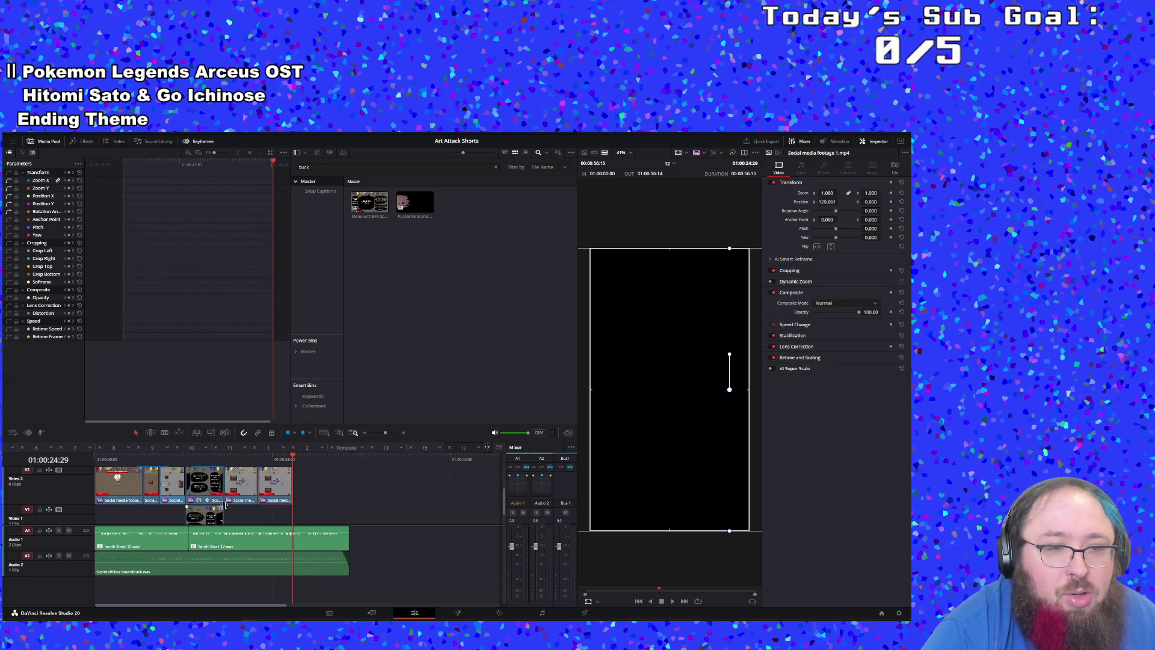
scroll(255, 511, up, 2)
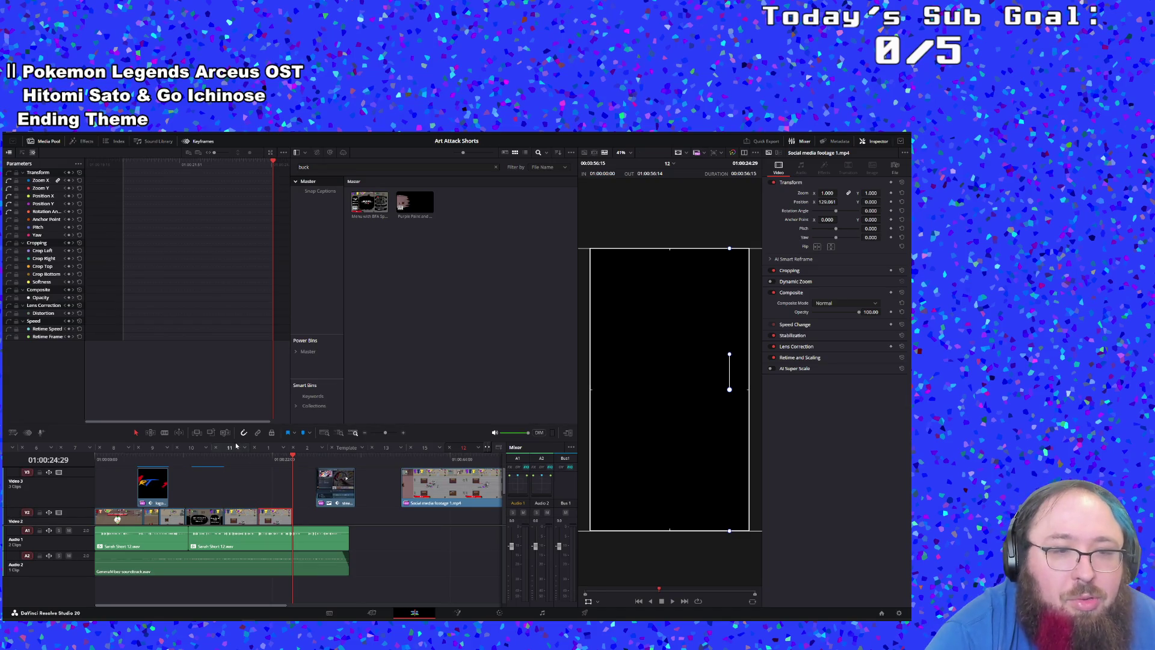
scroll(241, 468, down, 2)
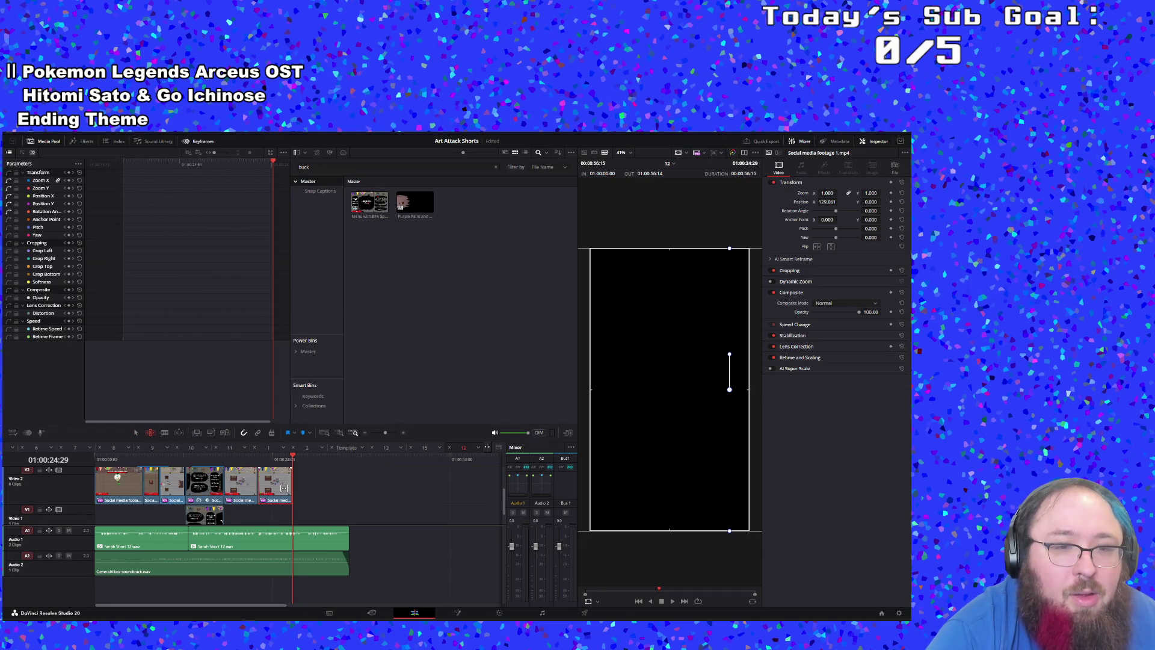
Step: Move the last Video 2 clips earlier in time and play back the new ending
mouse_move(283, 487)
mouse_down()
mouse_move(138, 478)
mouse_move(56, 493)
mouse_up()
click(251, 460)
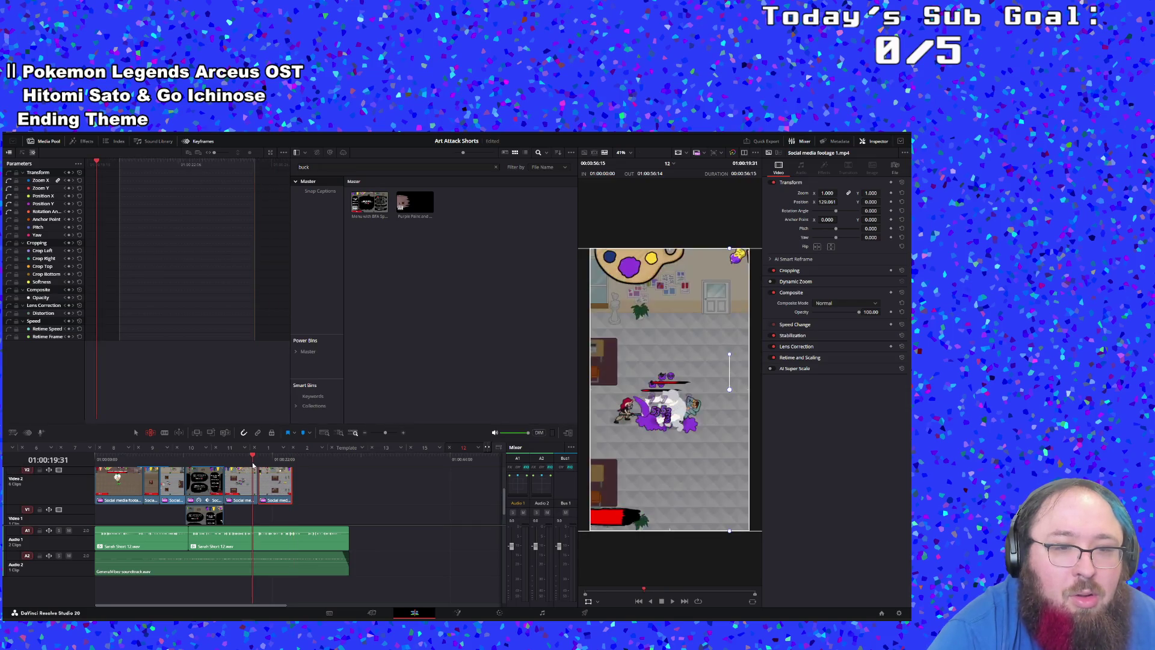
key(space)
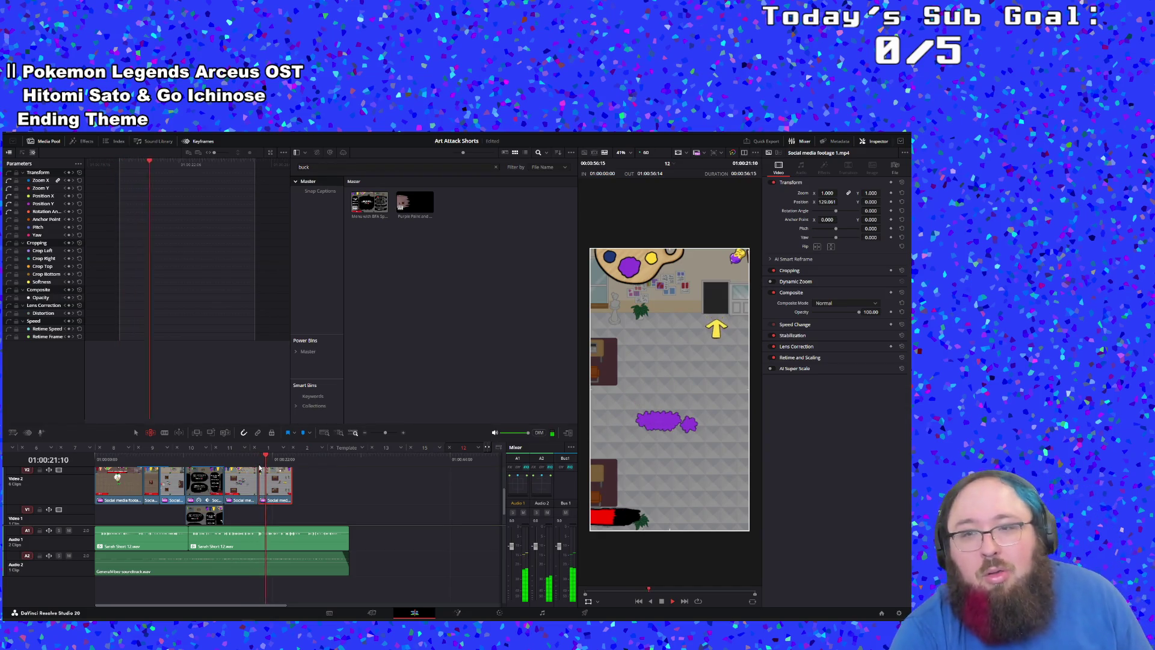
mouse_move(279, 482)
mouse_down()
mouse_move(99, 471)
mouse_move(95, 455)
mouse_up()
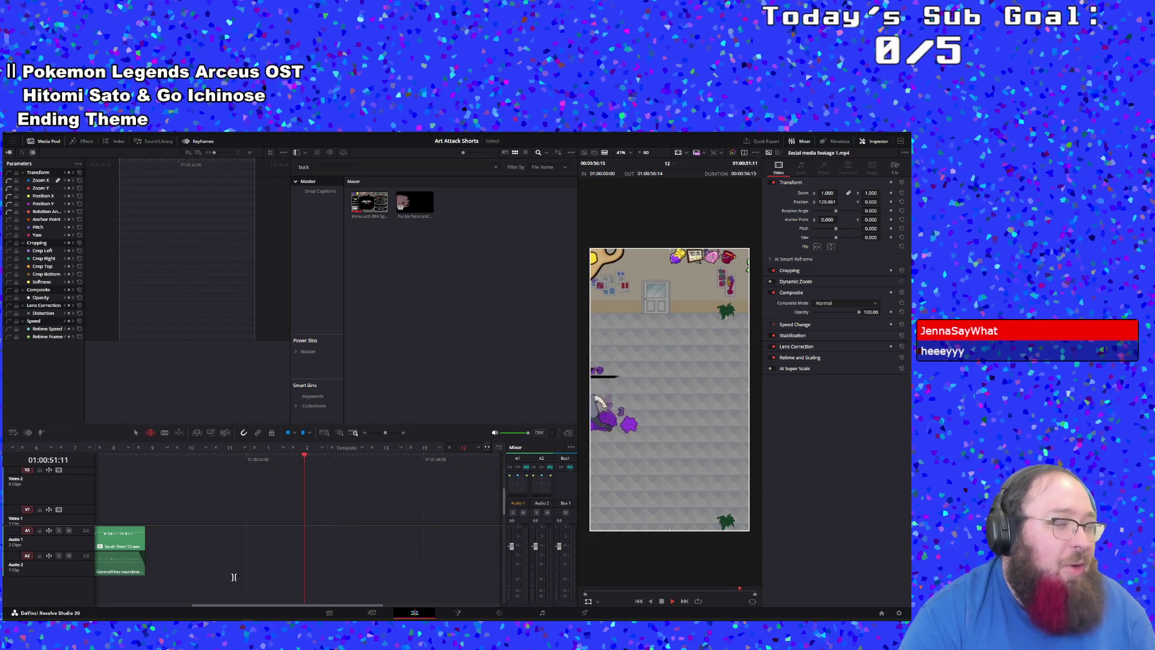
Step: Restart playback from the timeline start and jump ahead to 01:00:18:29
key(space)
key(Home)
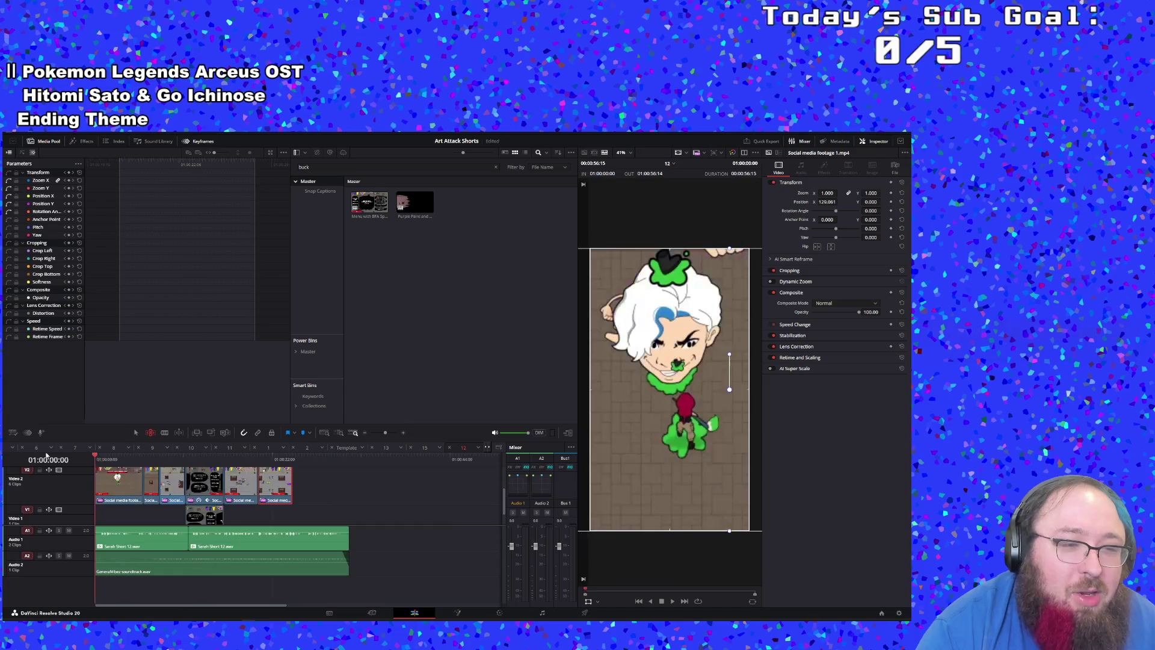
key(space)
click(242, 460)
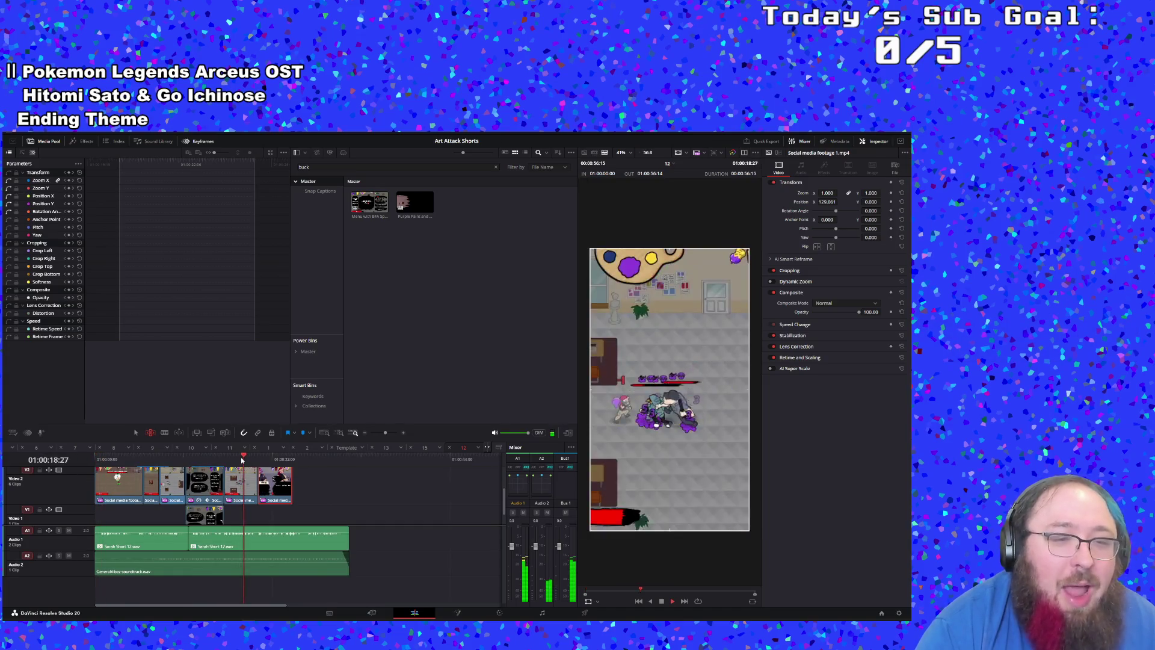
mouse_move(248, 620)
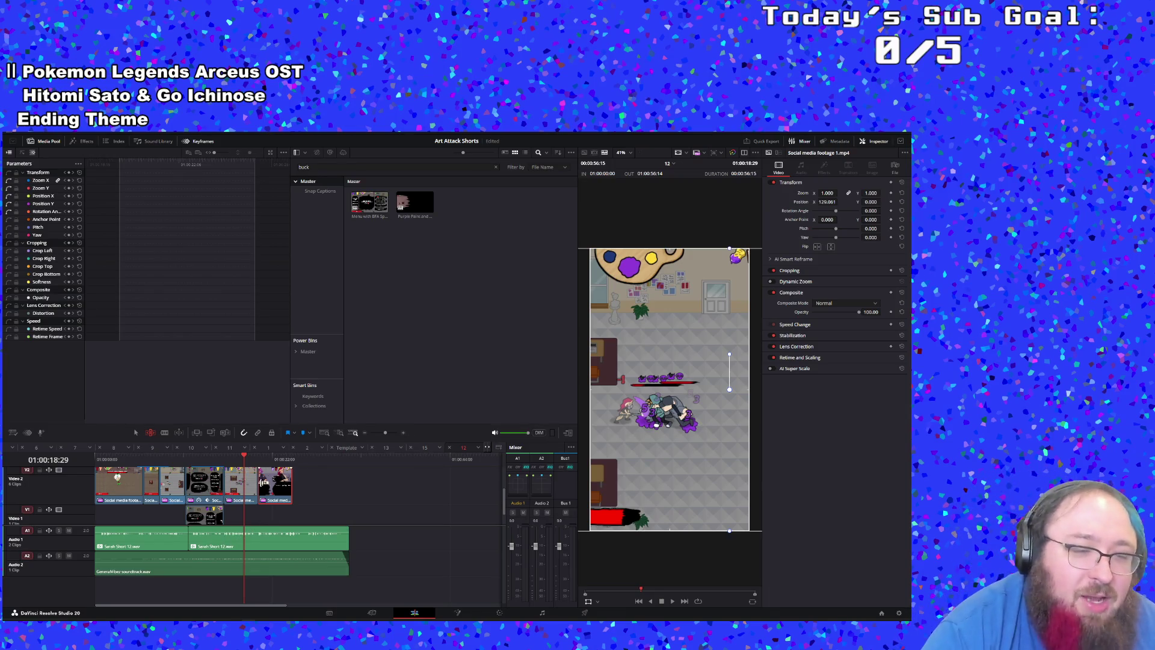
Step: Slip the last Video 2 clip's footage repeatedly from 01:00:19:10 until a better gameplay moment shows
scroll(260, 495, down, 1)
scroll(260, 494, up, 2)
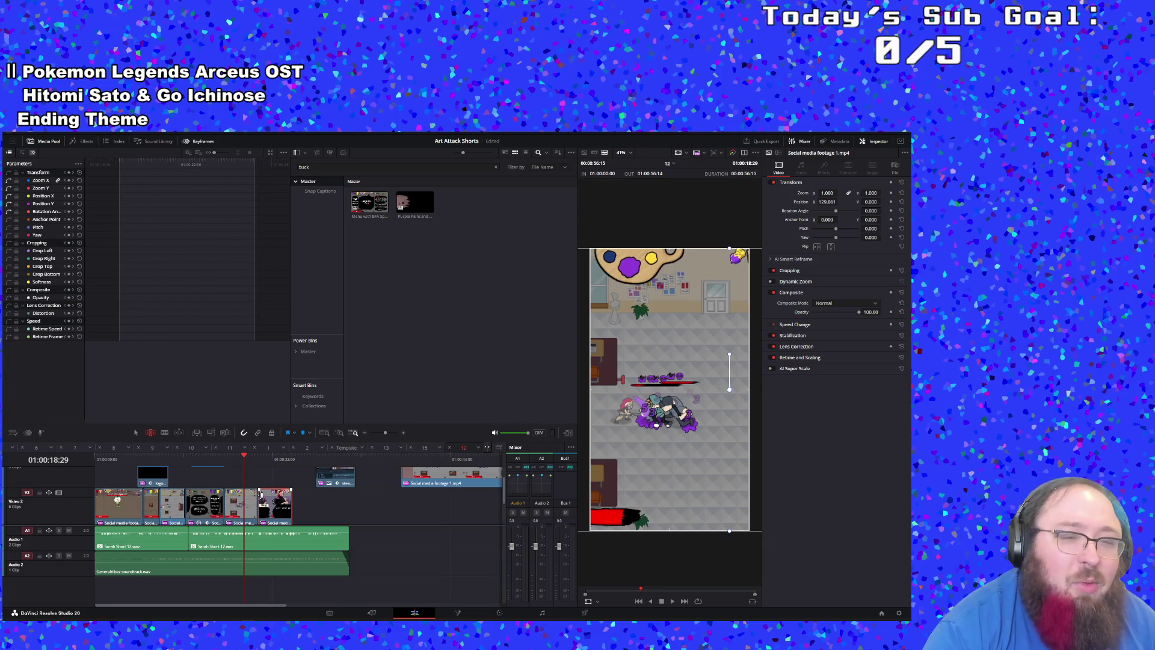
click(251, 463)
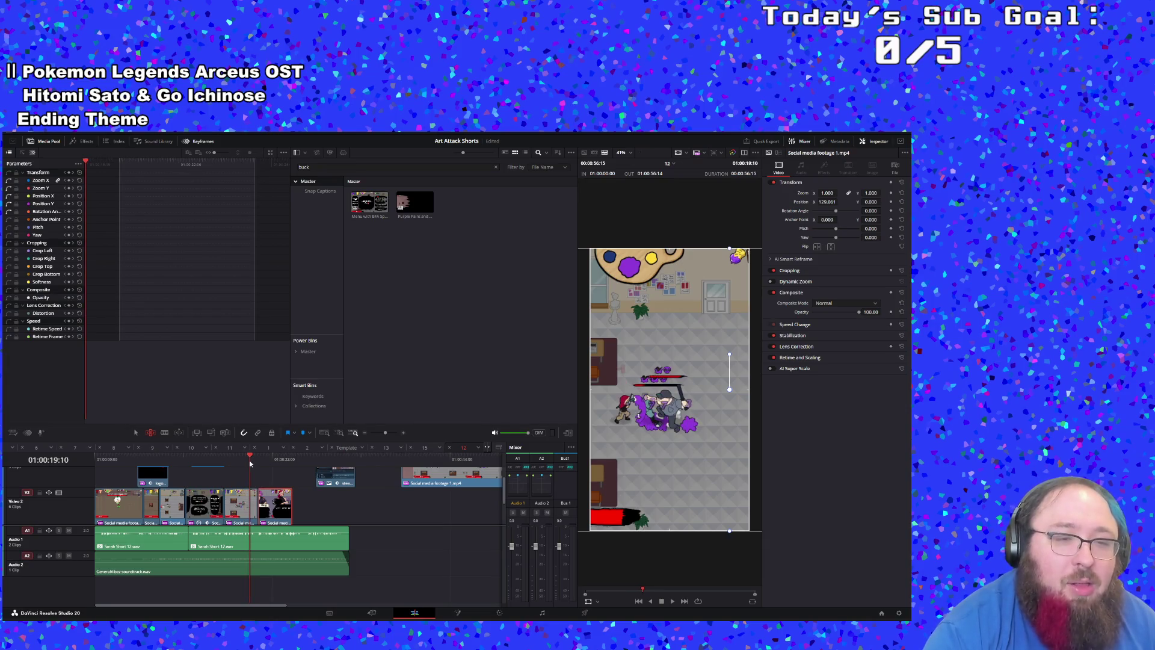
key(space)
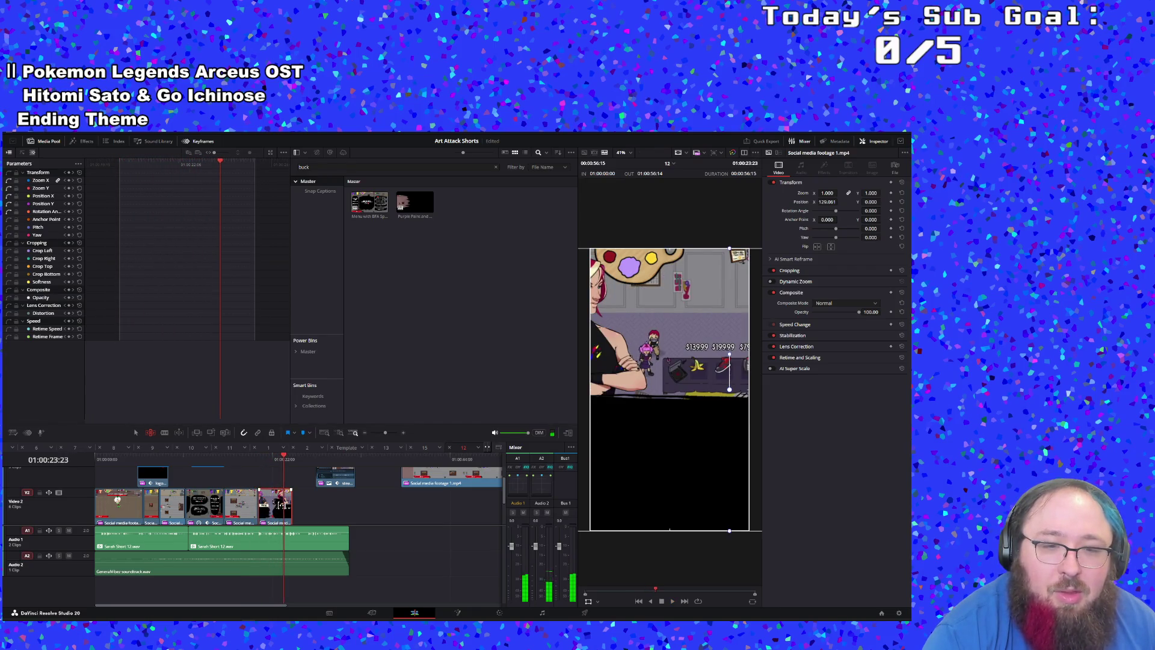
mouse_move(281, 505)
mouse_down()
mouse_move(144, 505)
mouse_move(157, 511)
mouse_up()
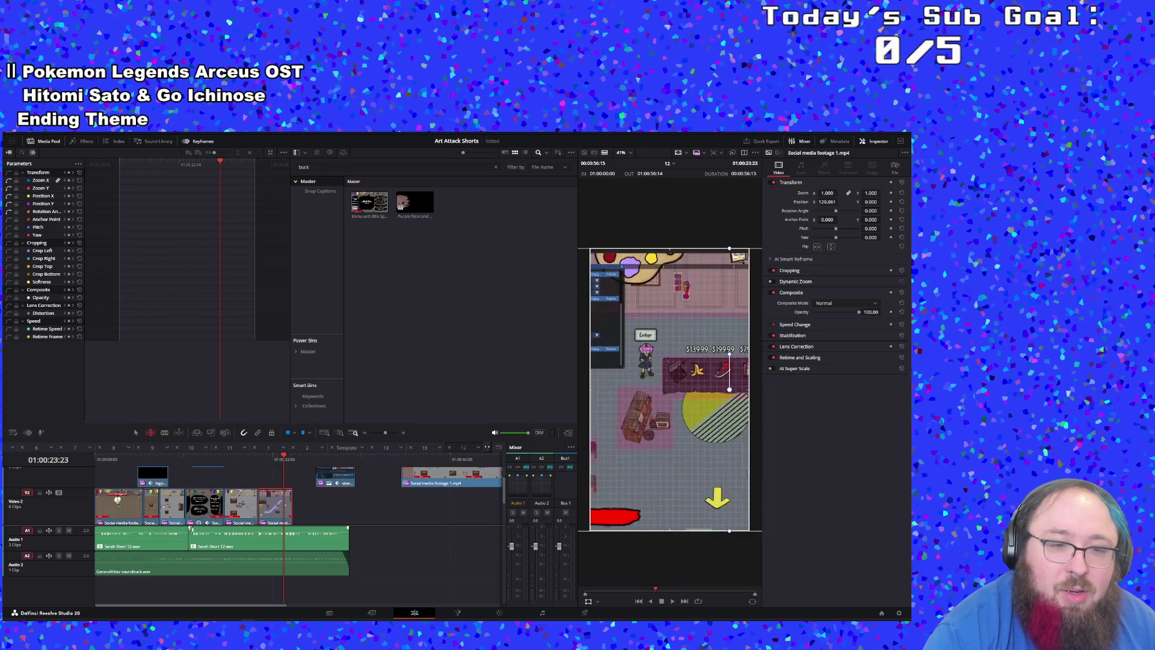
drag(273, 516, 147, 496)
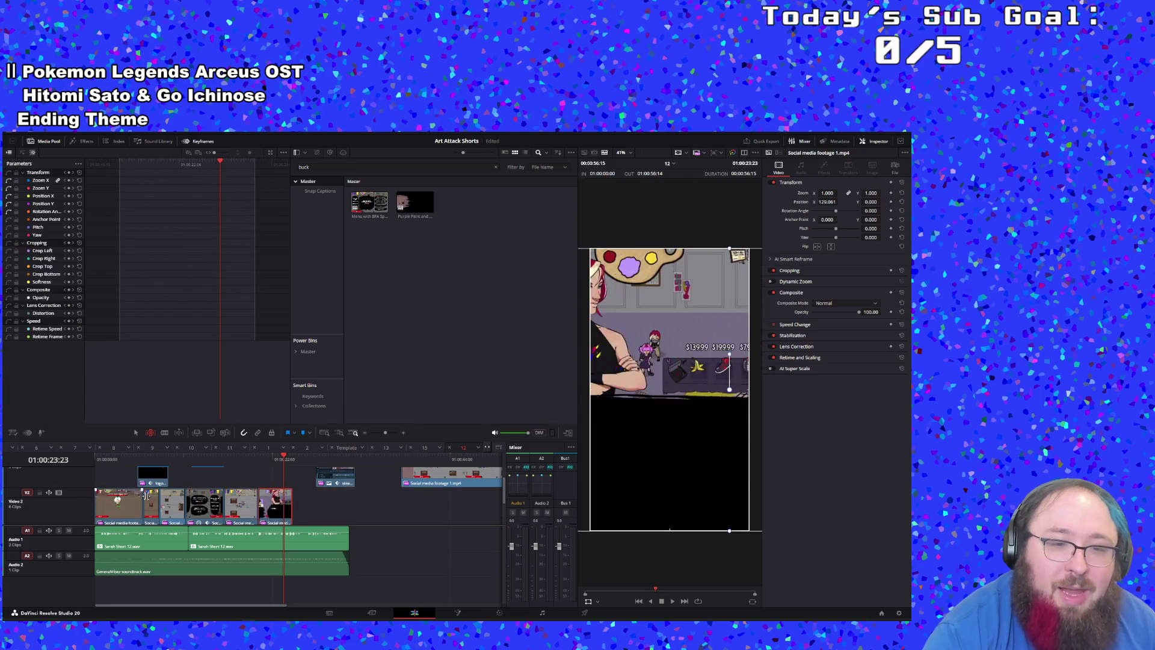
mouse_move(268, 518)
mouse_down()
mouse_move(18, 475)
mouse_move(12, 459)
mouse_move(40, 520)
mouse_up()
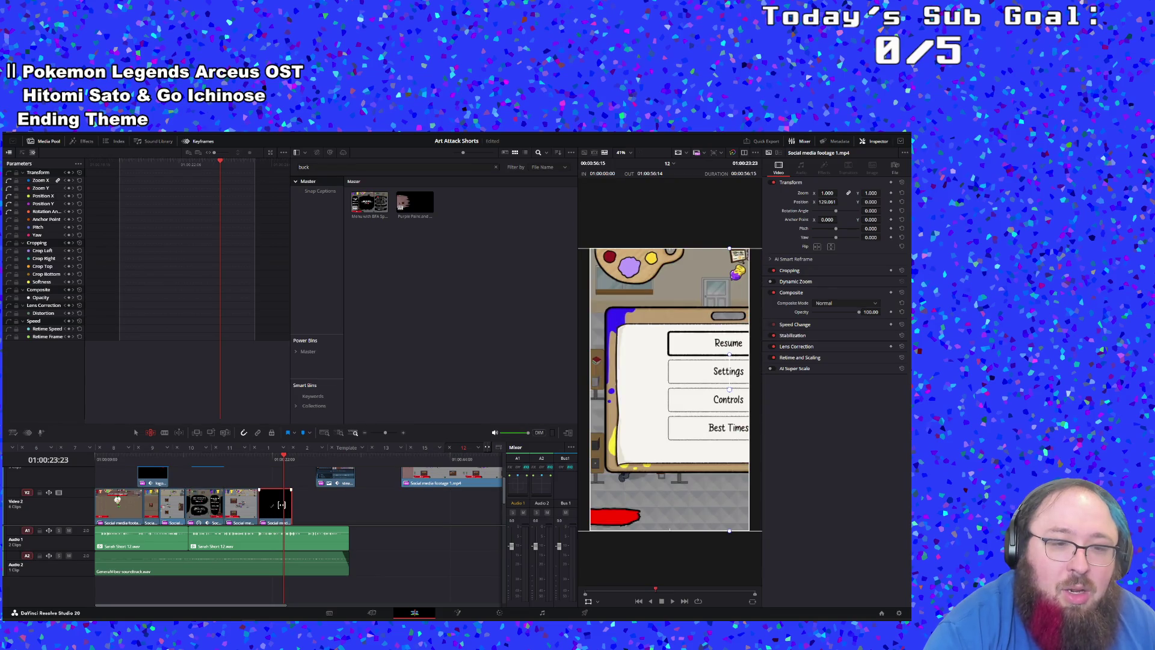
mouse_move(281, 504)
mouse_down()
mouse_move(3, 481)
mouse_move(487, 602)
mouse_up()
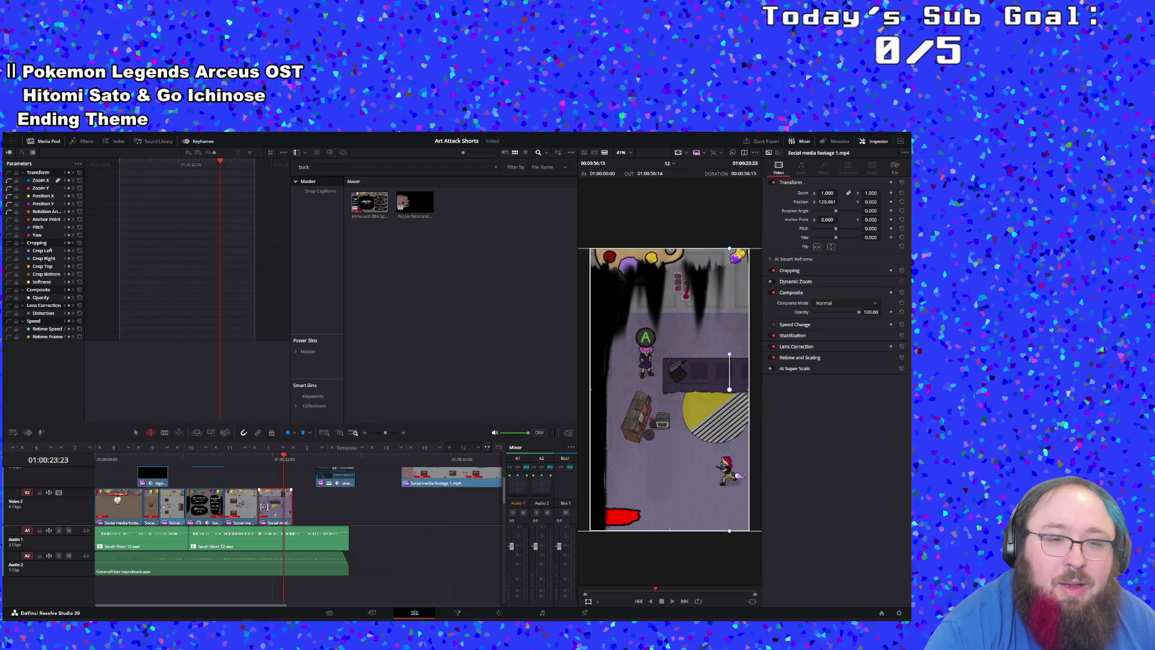
mouse_move(264, 507)
mouse_down()
mouse_move(253, 507)
mouse_move(873, 445)
mouse_move(646, 432)
mouse_move(596, 459)
mouse_up()
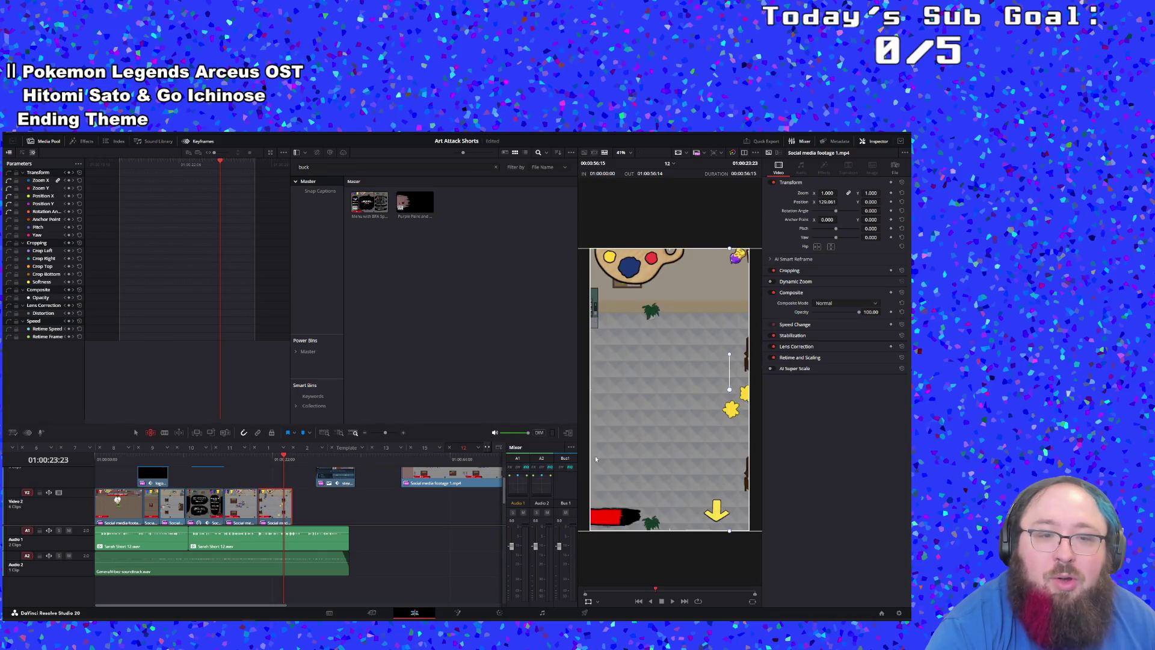
Step: Shift the gameplay footage right in the frame at 01:00:20:15 and play back to check it
click(257, 461)
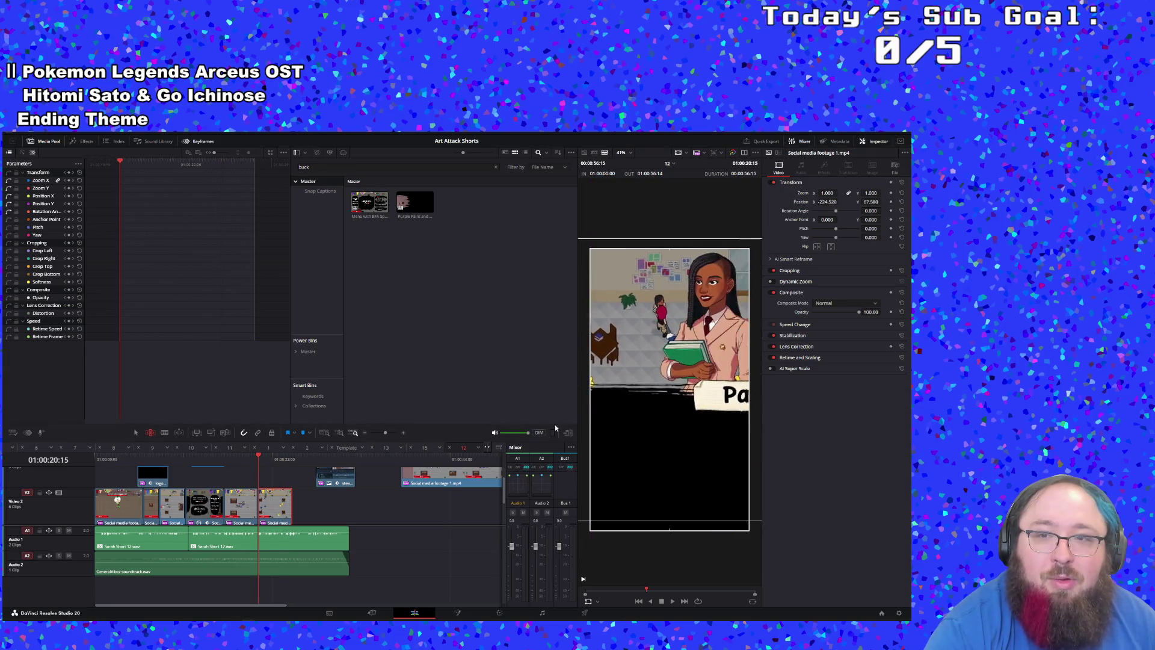
drag(665, 443, 702, 452)
key(space)
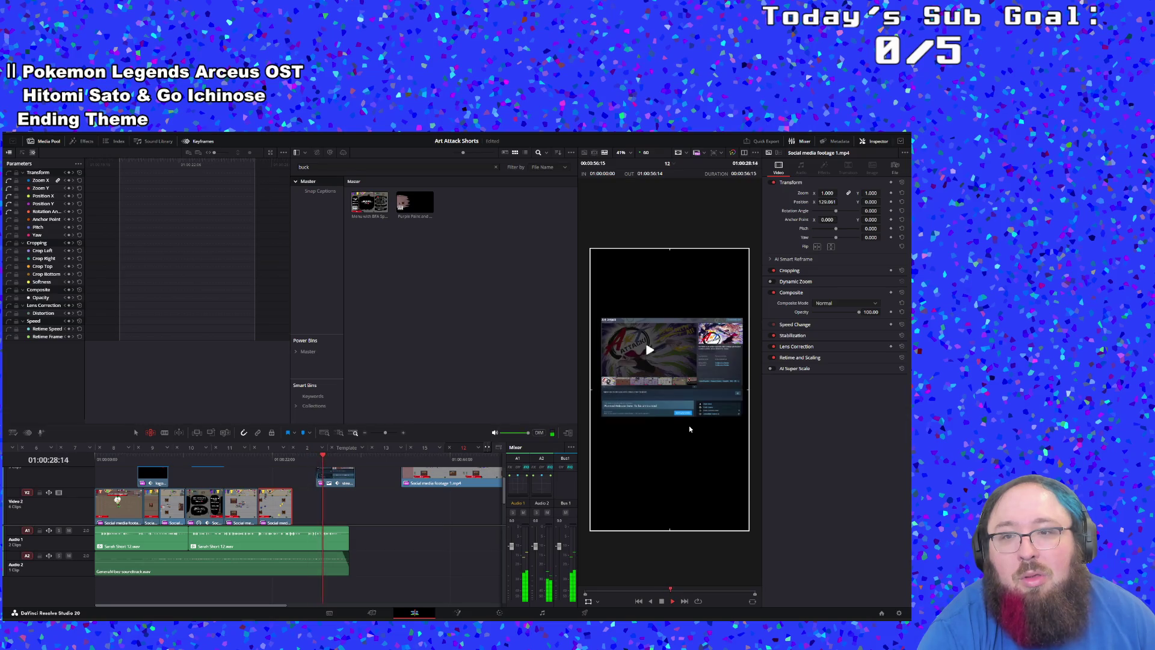
key(space)
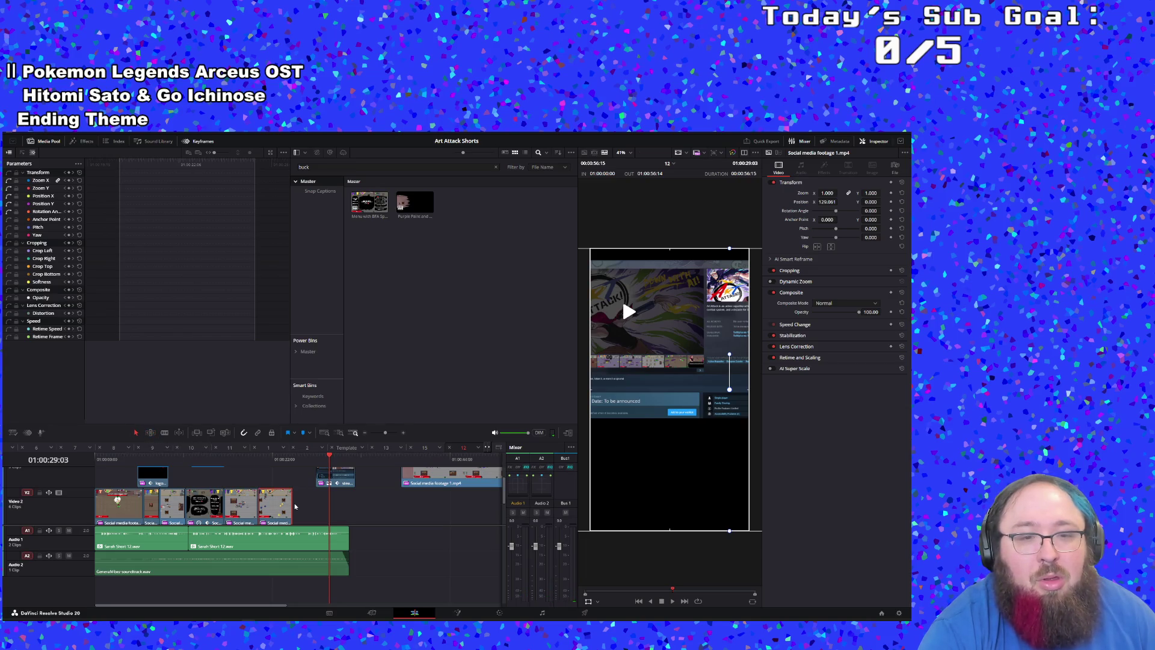
Step: Extend the last Video 2 clip past the call-to-action and replay from 01:00:23:10
drag(288, 505, 376, 505)
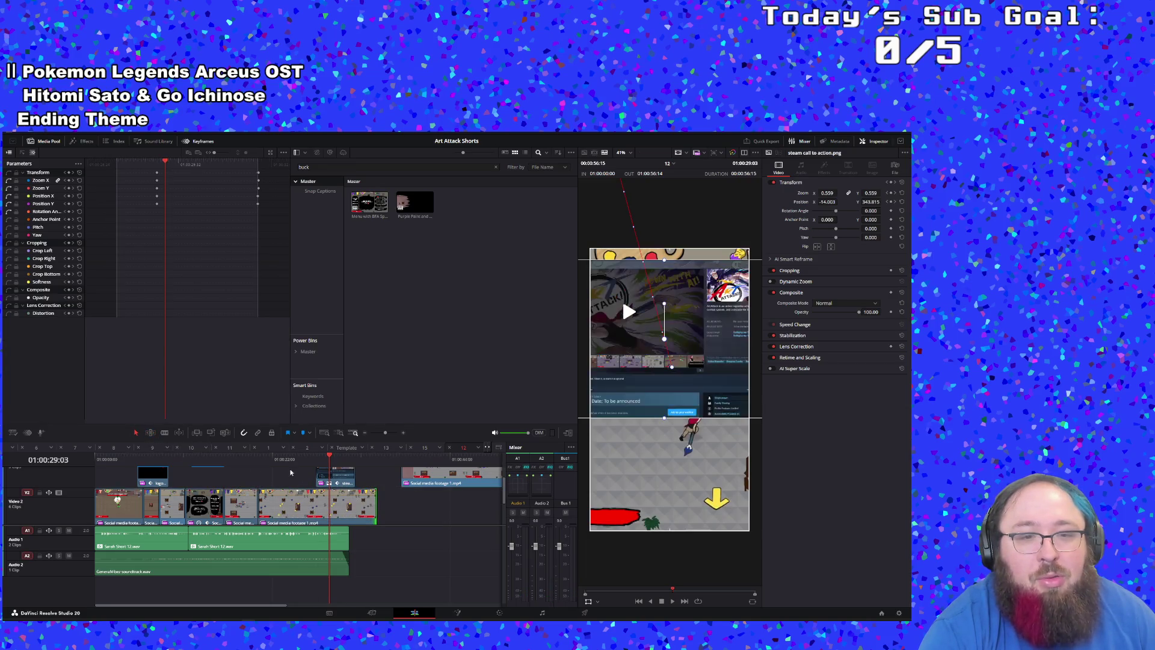
click(282, 468)
key(space)
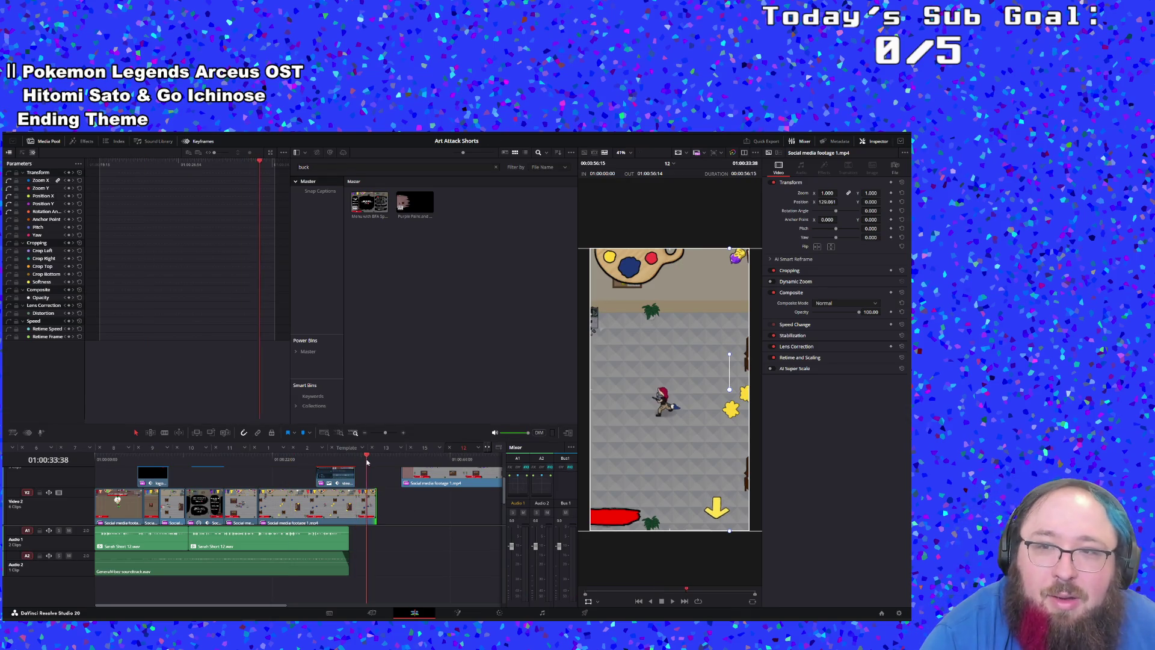
Step: Park the playhead at 01:00:31:32 and select the last gameplay clip on Video 2
key(Down)
click(346, 449)
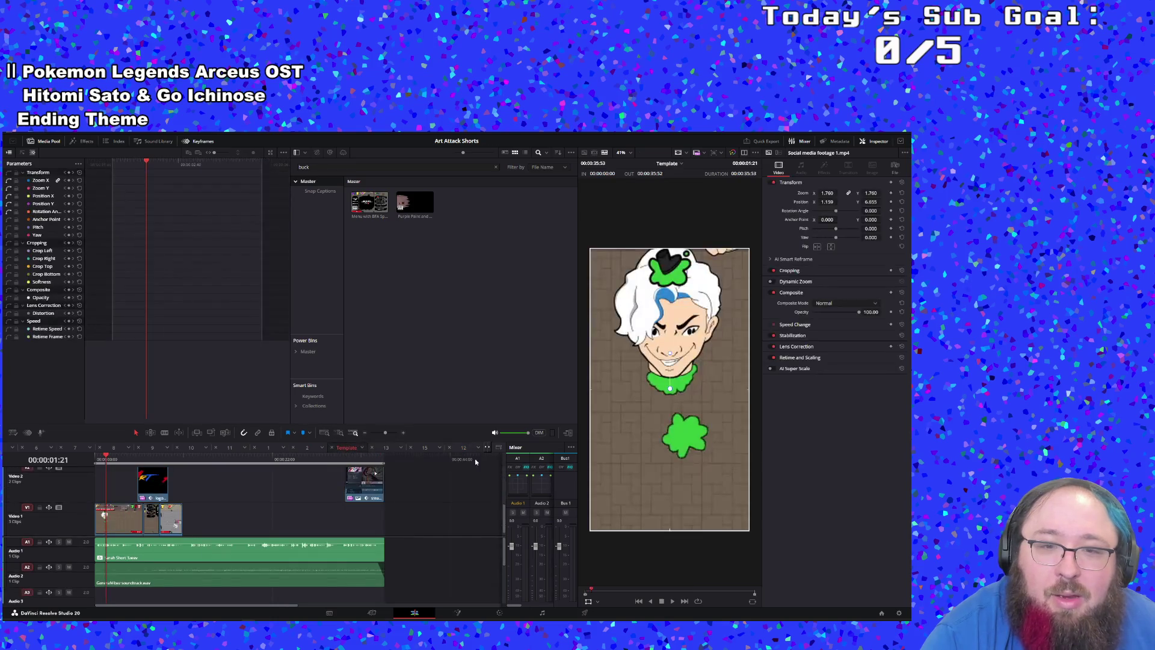
click(463, 448)
click(347, 461)
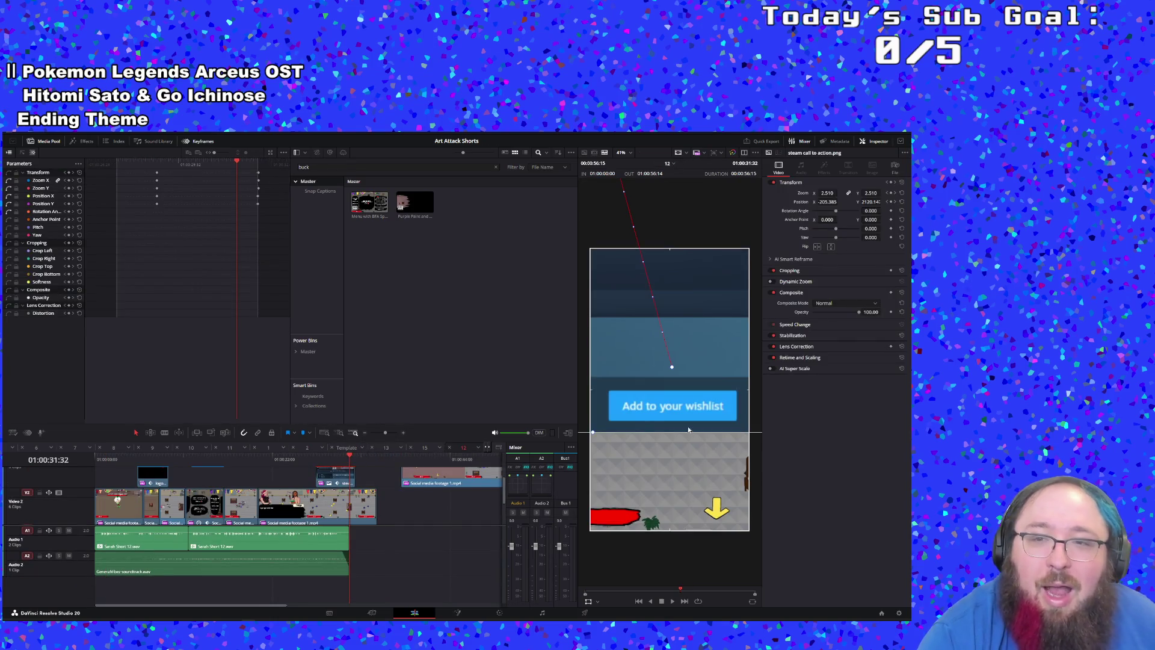
click(357, 495)
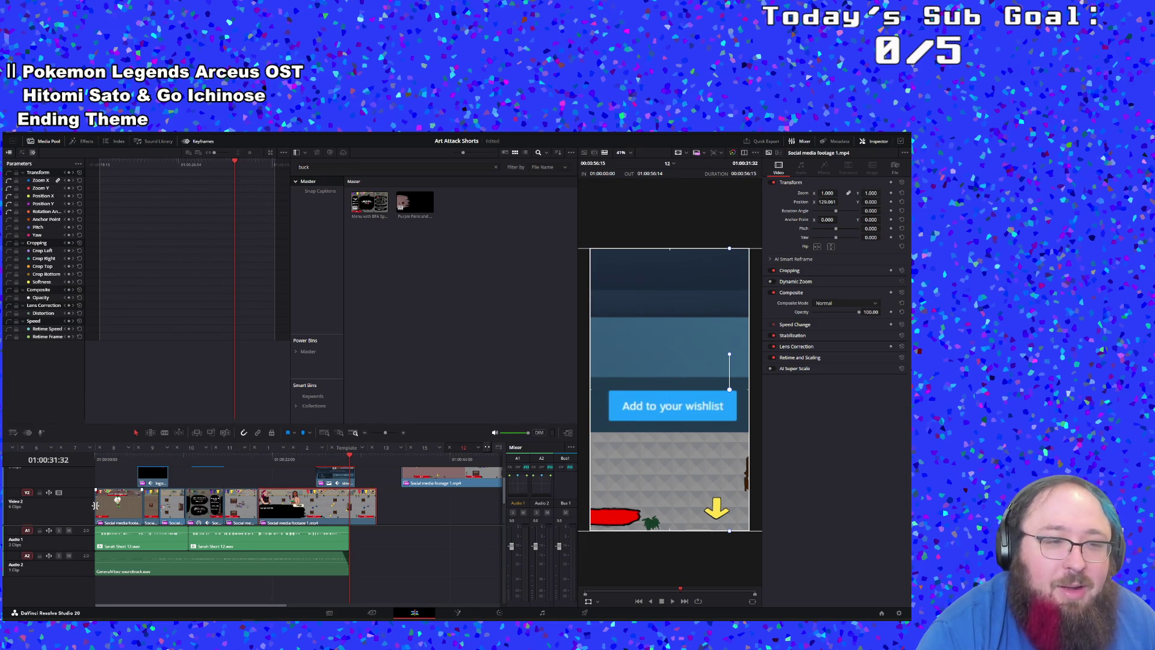
scroll(81, 499, up, 2)
Step: Hide the Video 3 overlay, set the clip's Position X to 49.639, and turn on Dynamic Trim
click(58, 472)
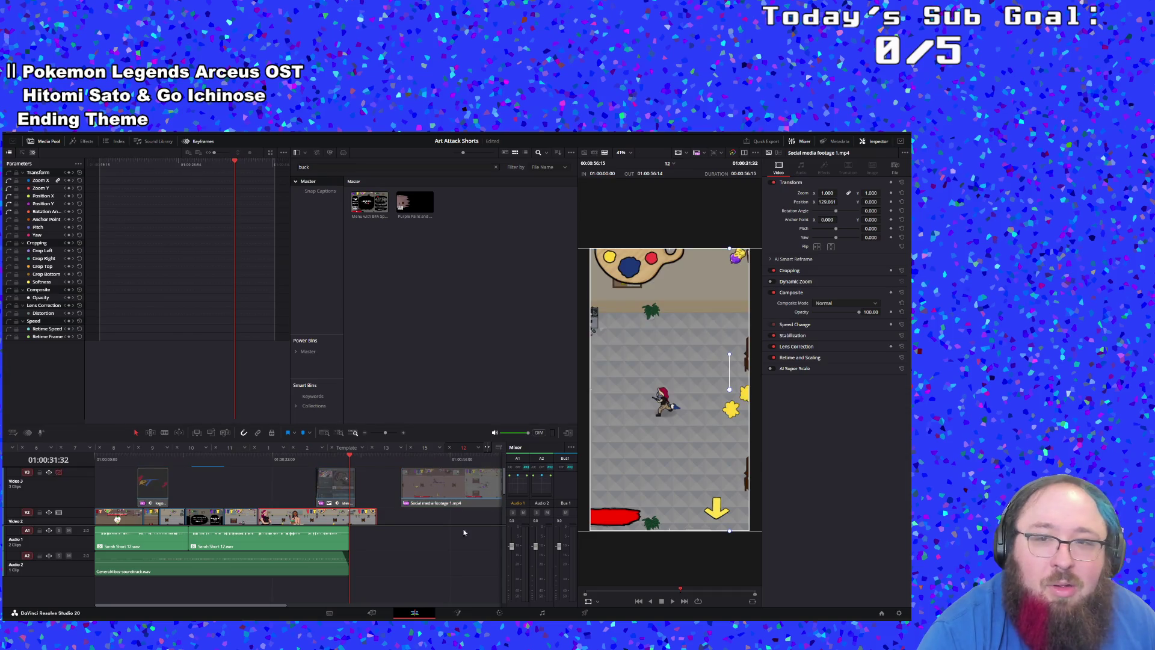
mouse_move(732, 456)
mouse_down()
mouse_move(661, 455)
mouse_move(687, 450)
mouse_up()
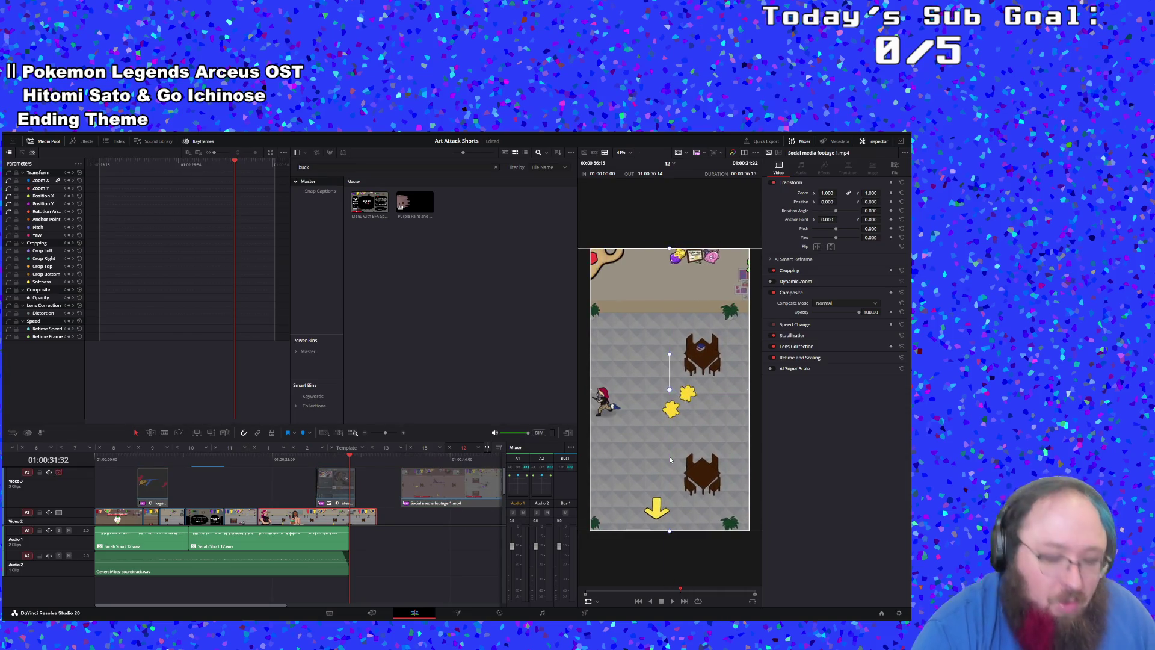
key(ctrl+z)
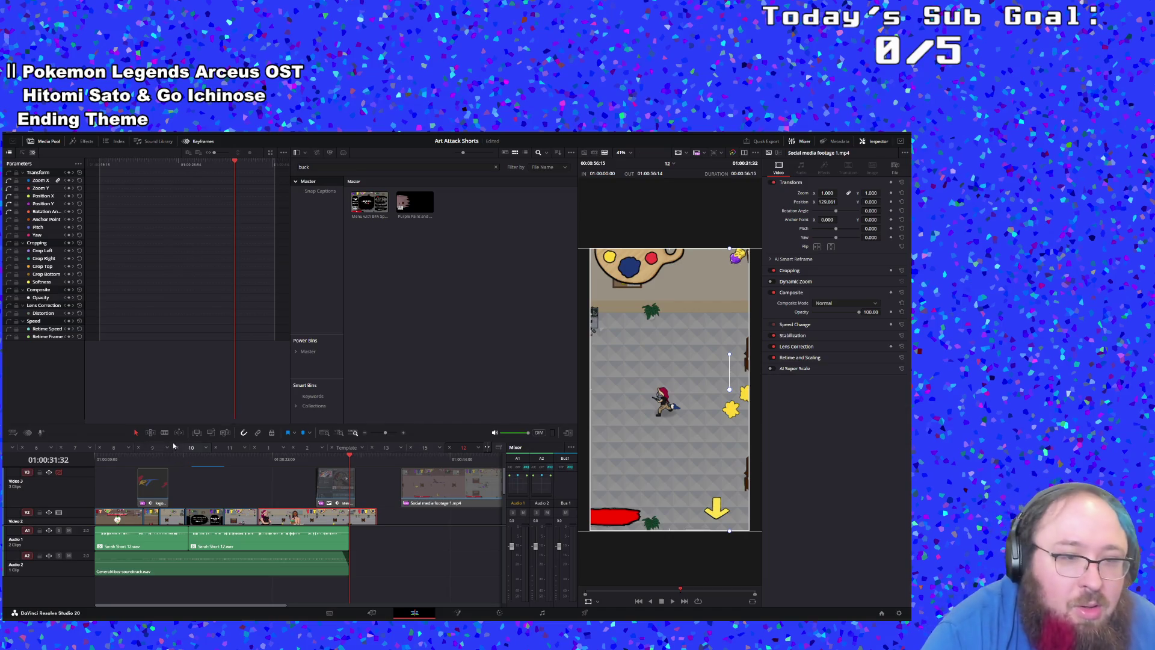
drag(671, 378, 633, 380)
click(179, 431)
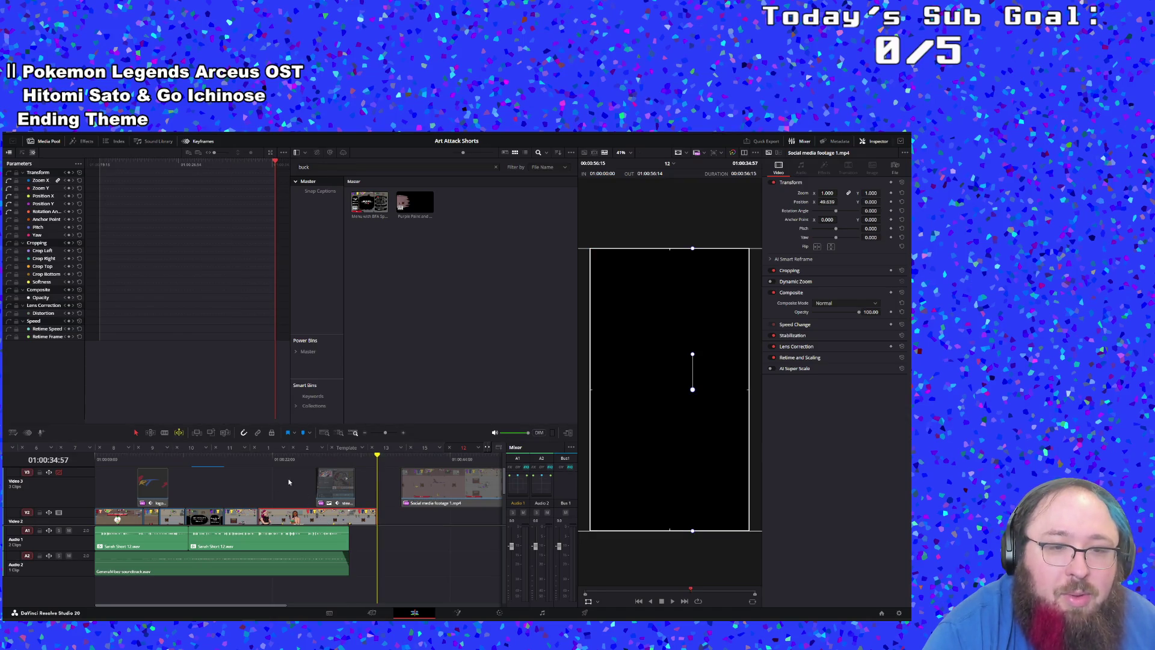
Step: At 01:00:23:34, slip the last Video 2 gameplay clip's footage and trim its edge shorter
click(286, 462)
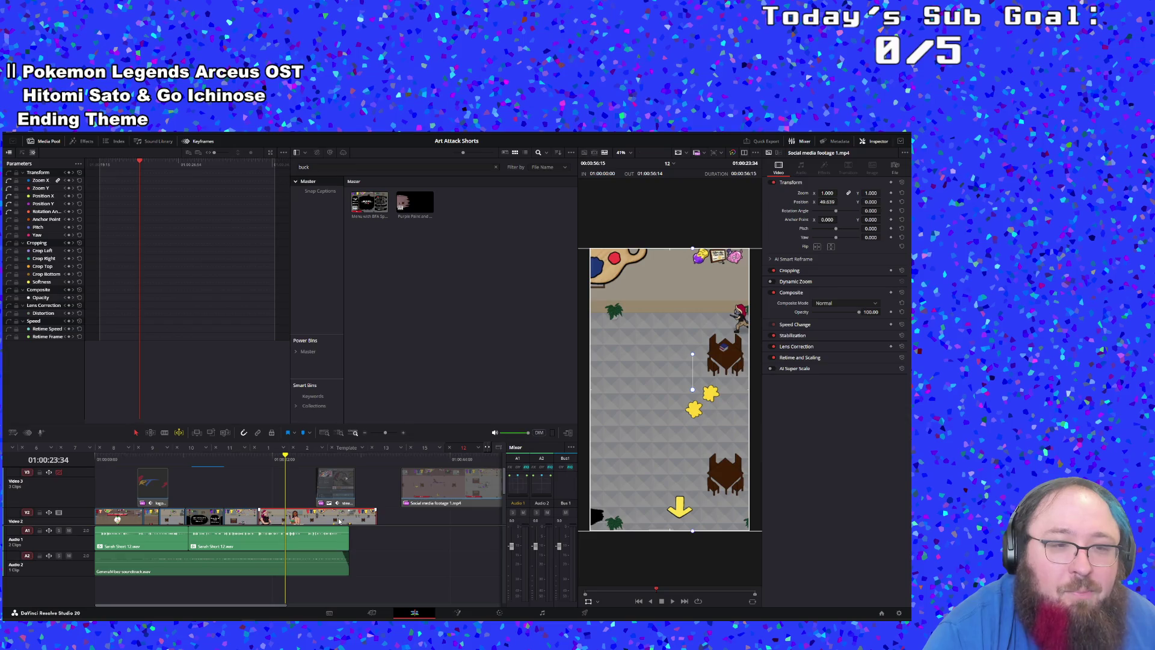
mouse_move(340, 521)
mouse_down()
mouse_move(161, 504)
mouse_move(360, 522)
mouse_move(340, 523)
mouse_up()
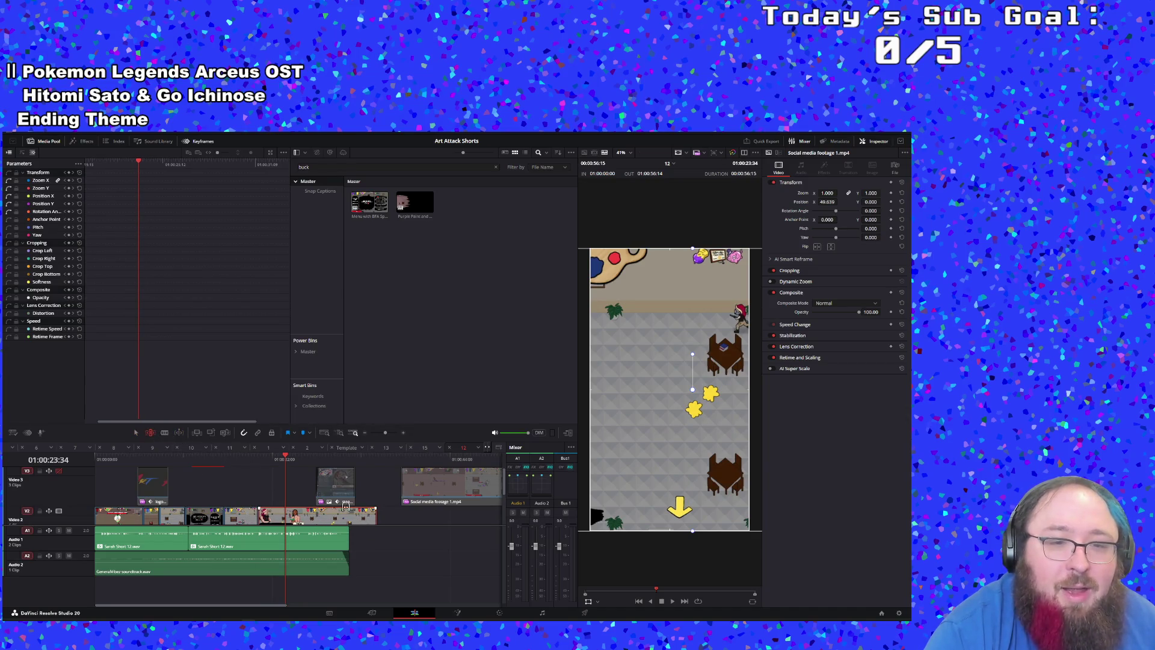
mouse_move(343, 518)
mouse_down()
mouse_move(168, 510)
mouse_move(234, 511)
mouse_up()
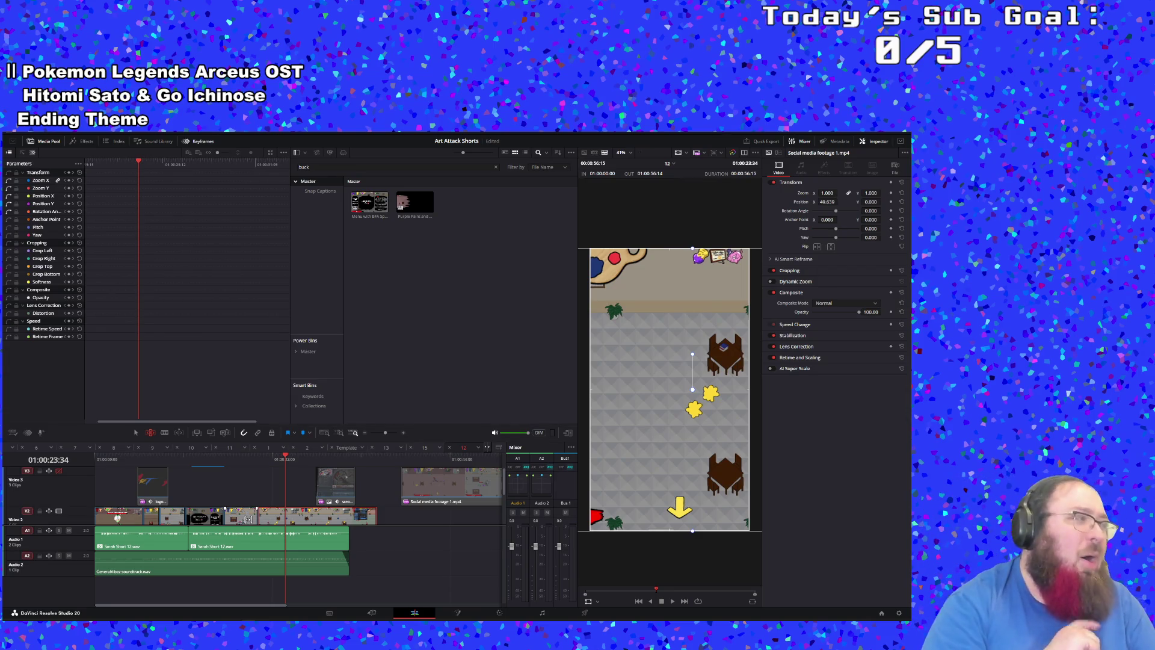
scroll(367, 502, down, 2)
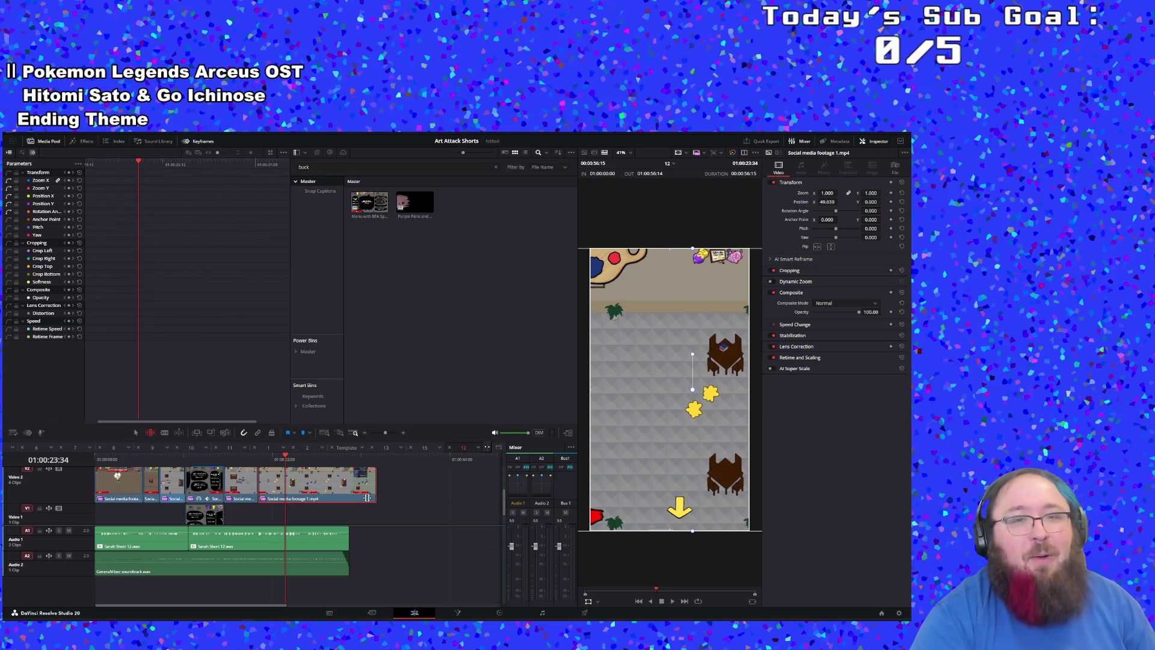
Step: Play back the short to review the gameplay section of the edit
scroll(392, 486, down, 2)
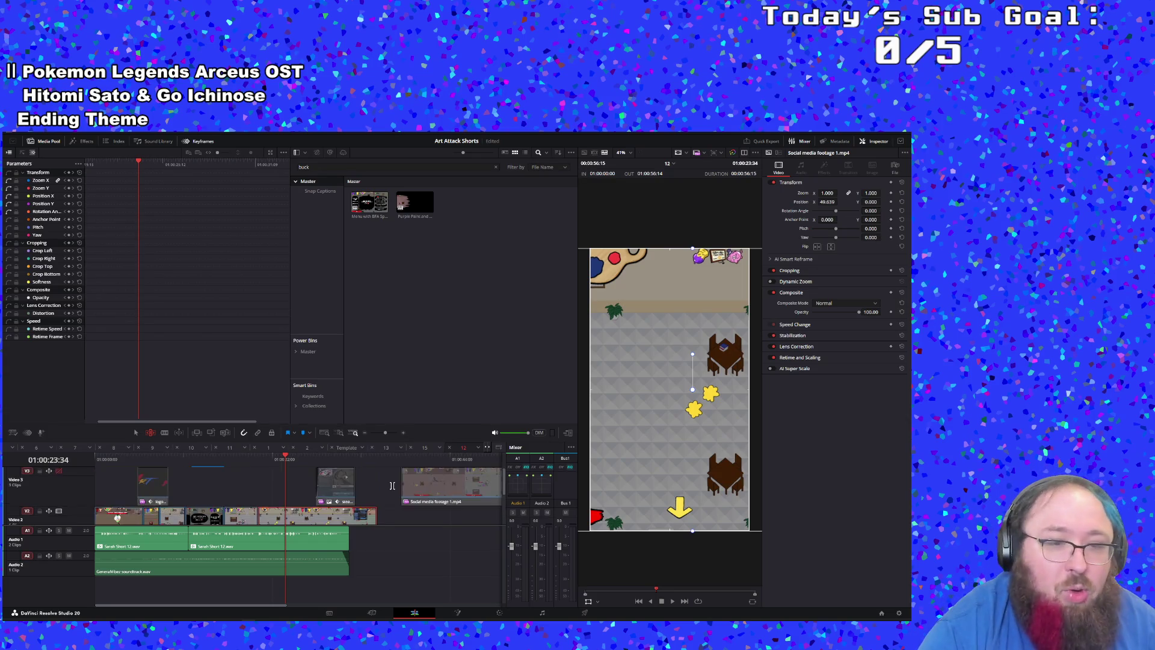
scroll(273, 476, up, 3)
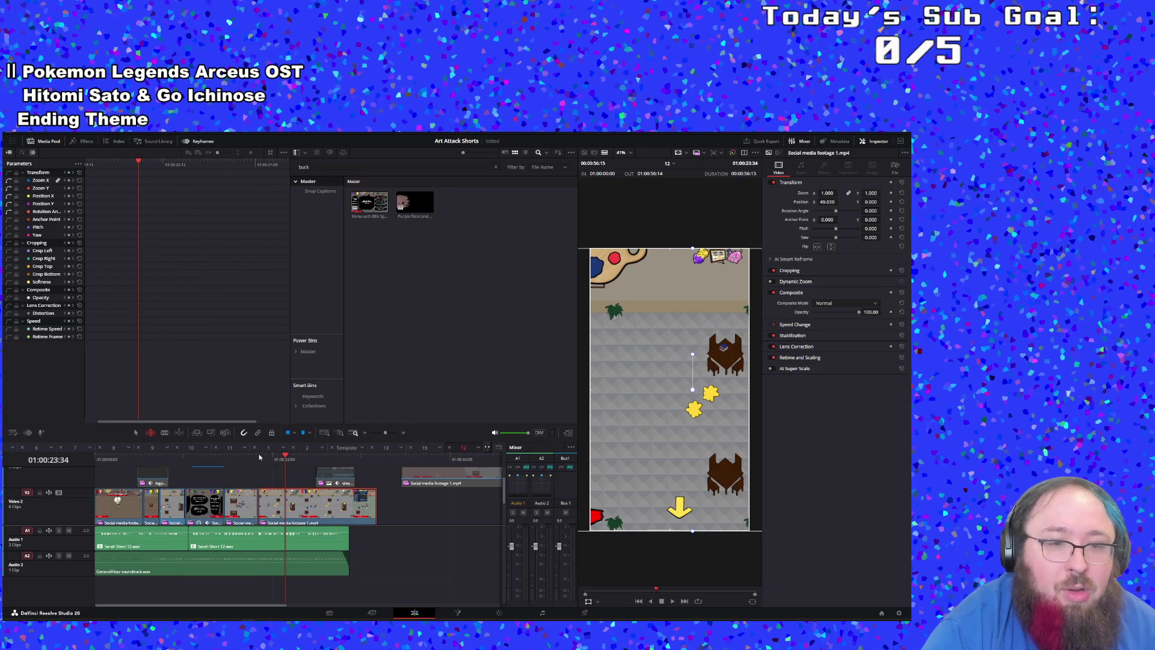
click(260, 457)
key(space)
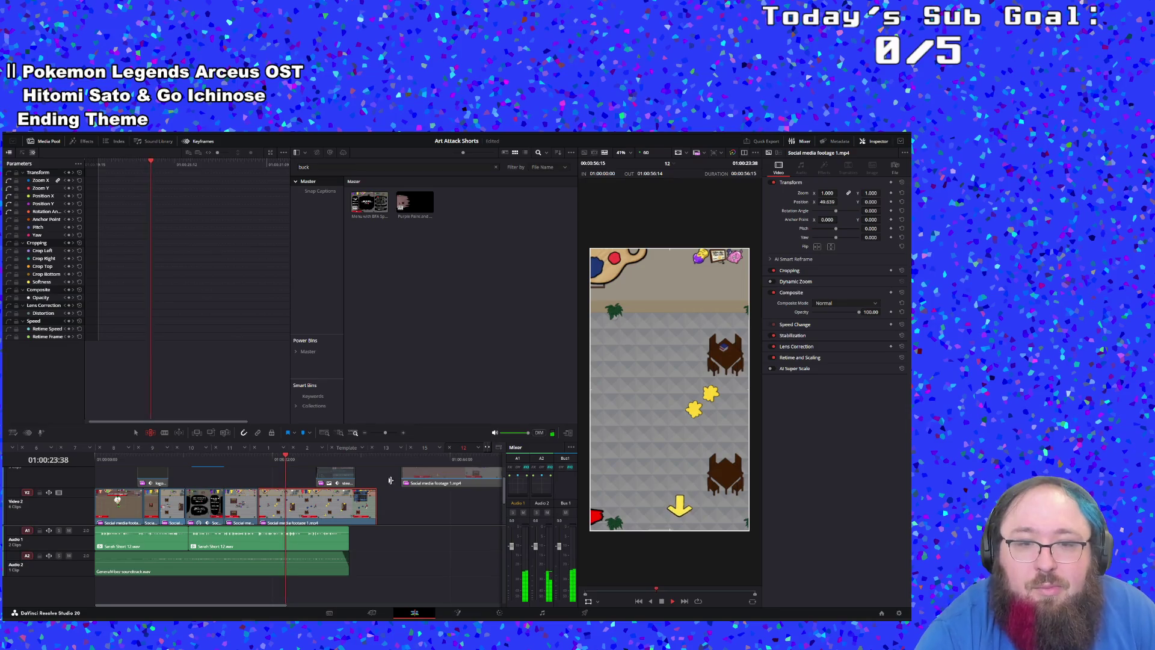
click(352, 458)
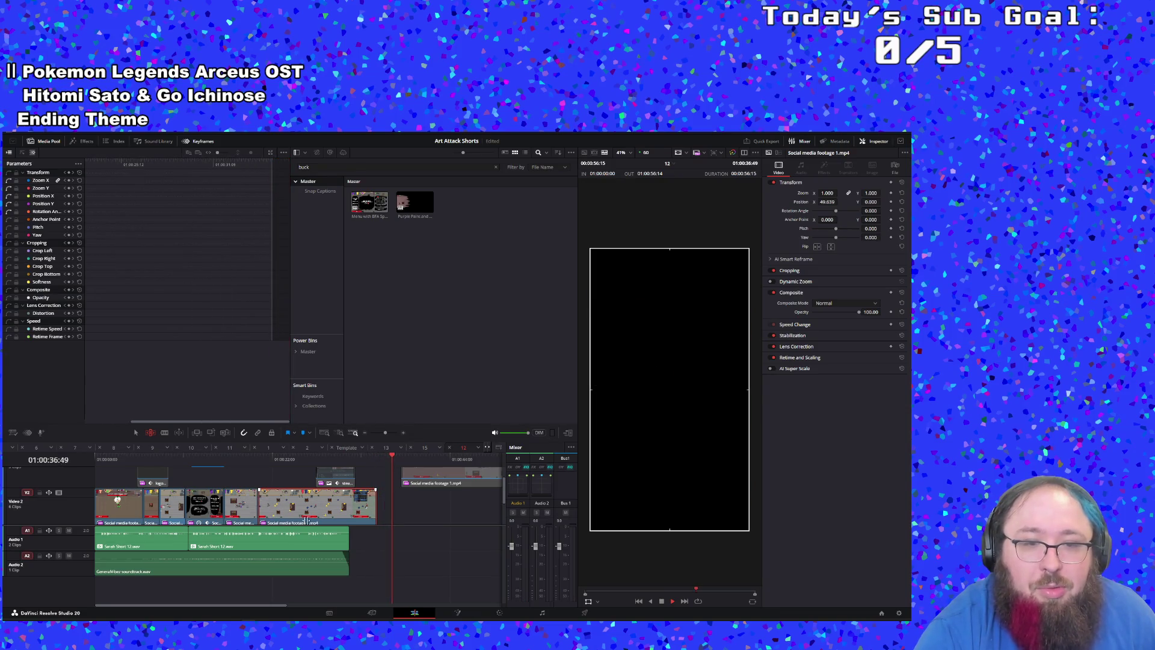
click(253, 458)
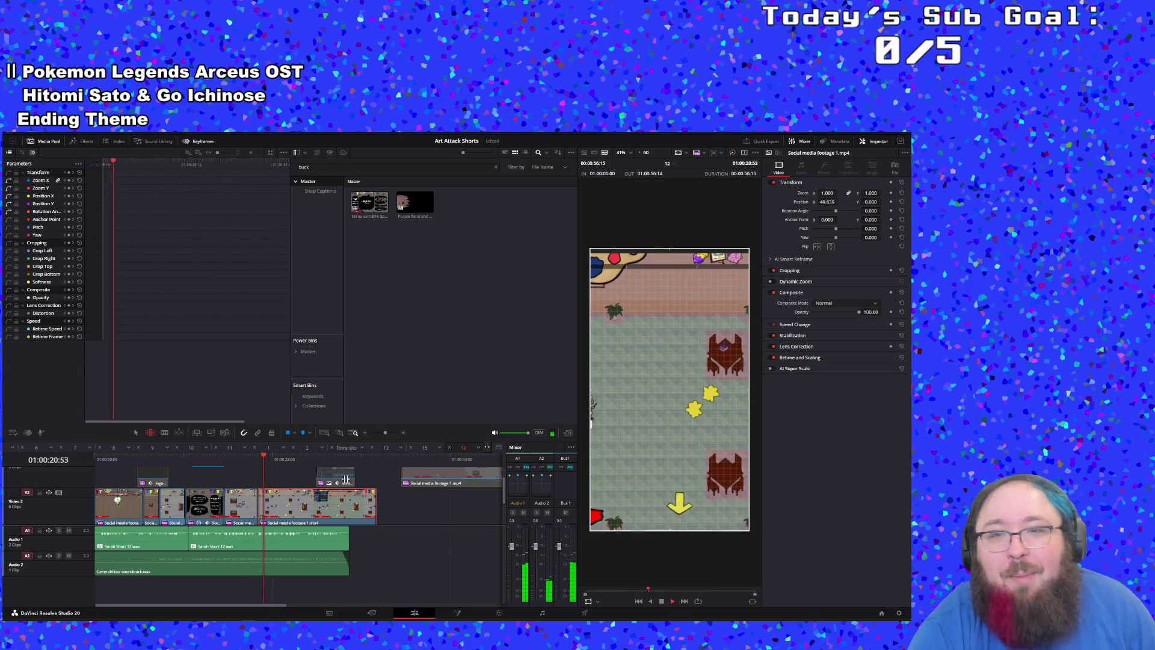
Step: Shift the Social media footage clip's picture right in the viewer to Position X 159.607
click(397, 536)
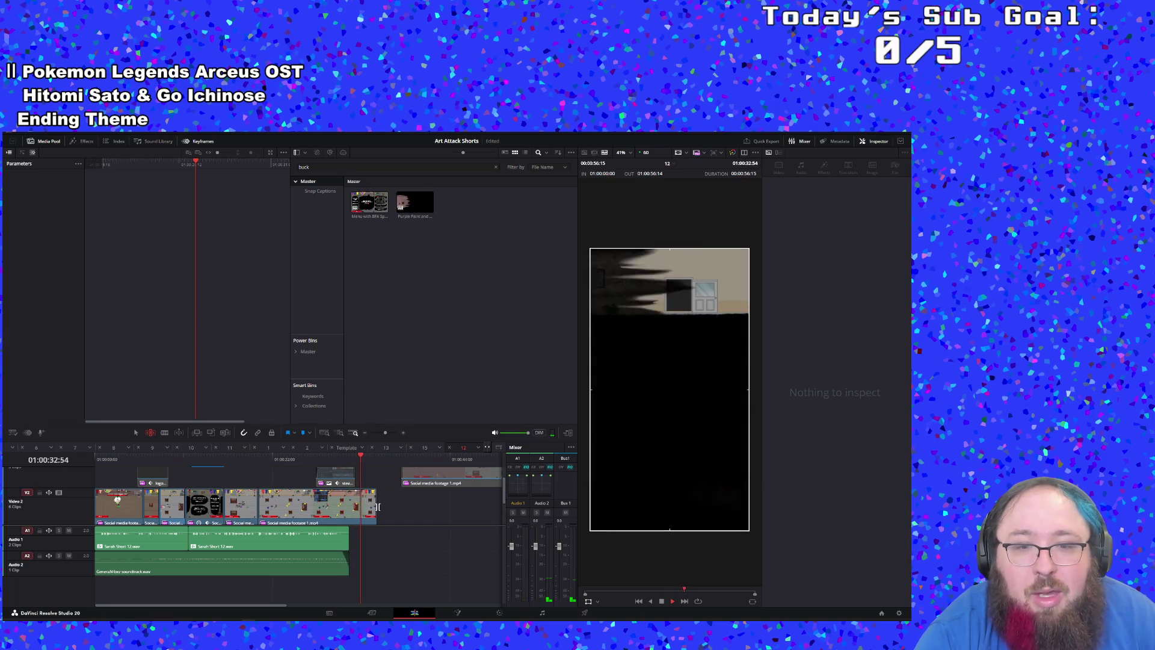
click(310, 508)
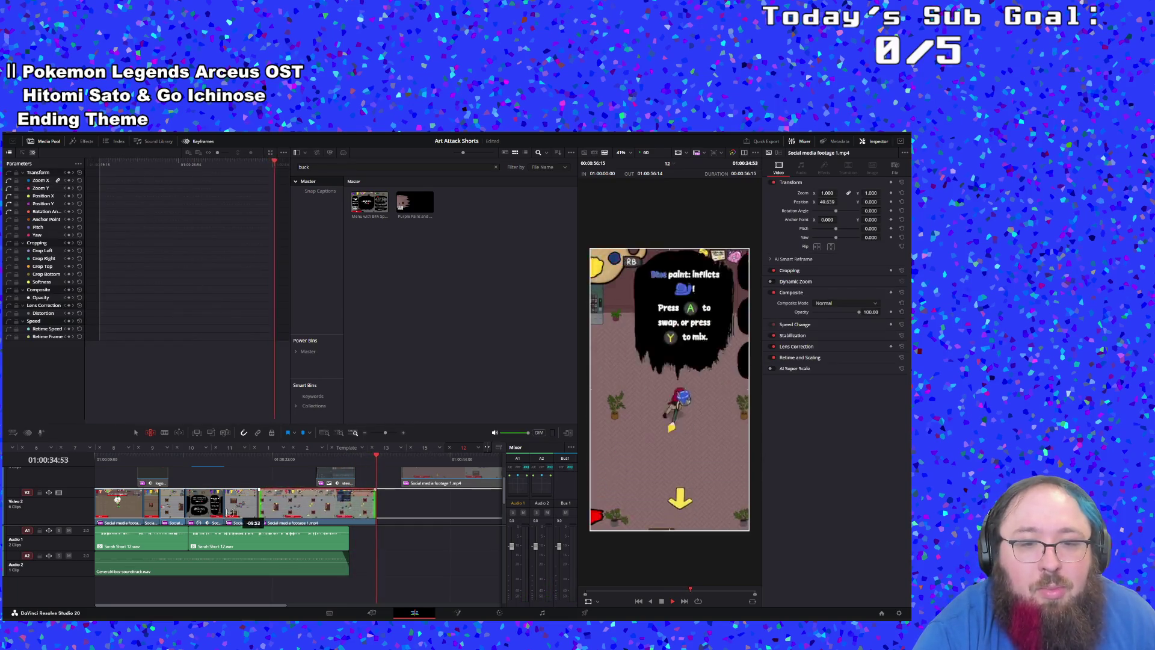
click(266, 459)
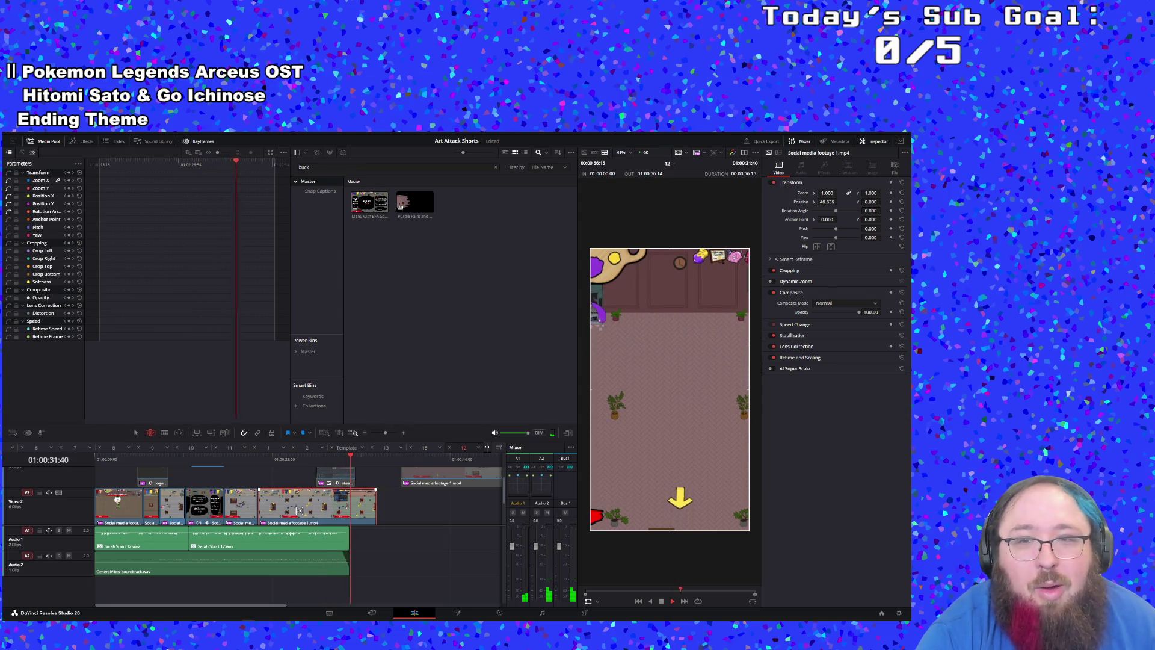
mouse_move(628, 442)
mouse_down()
mouse_move(691, 449)
mouse_move(680, 442)
mouse_up()
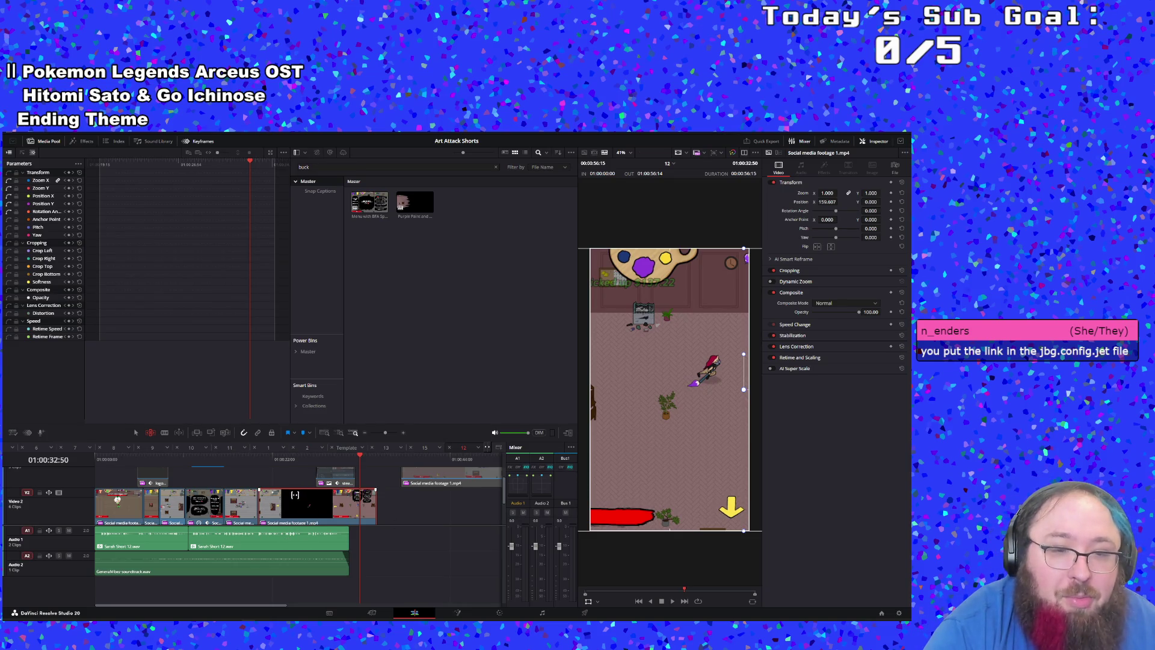
Step: Slip, move and delete the trailing Social media footage clip, then undo the last two changes
mouse_move(348, 509)
mouse_down()
mouse_move(252, 513)
mouse_move(250, 497)
mouse_move(300, 507)
mouse_move(240, 512)
mouse_move(331, 502)
mouse_move(261, 505)
mouse_up()
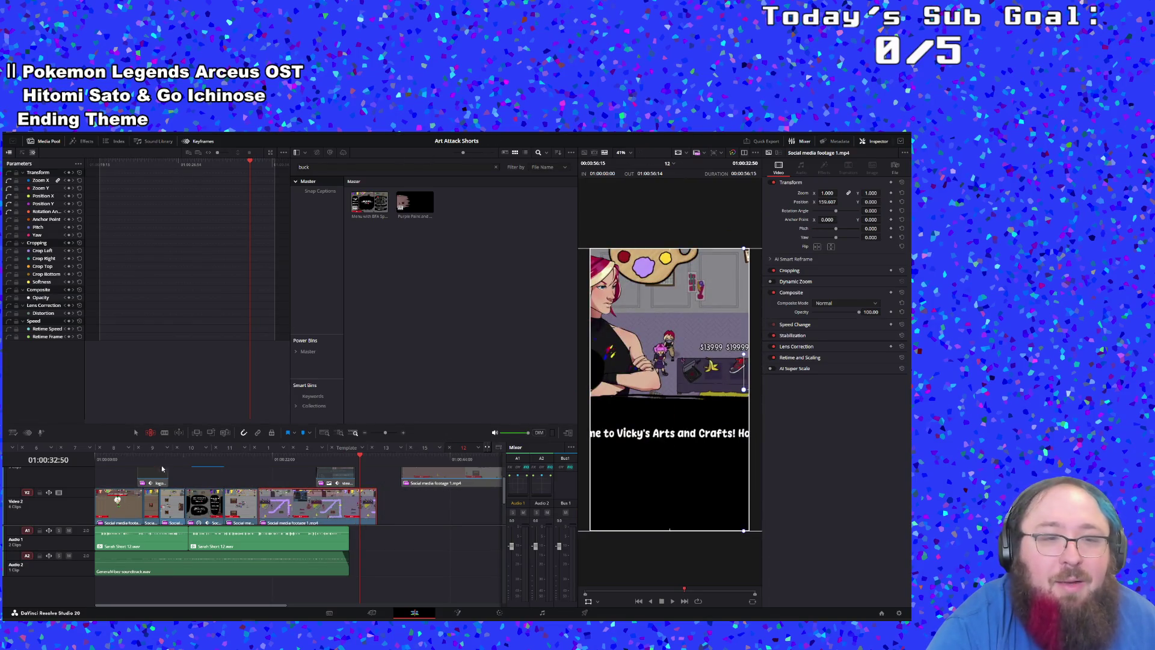
drag(344, 515, 472, 503)
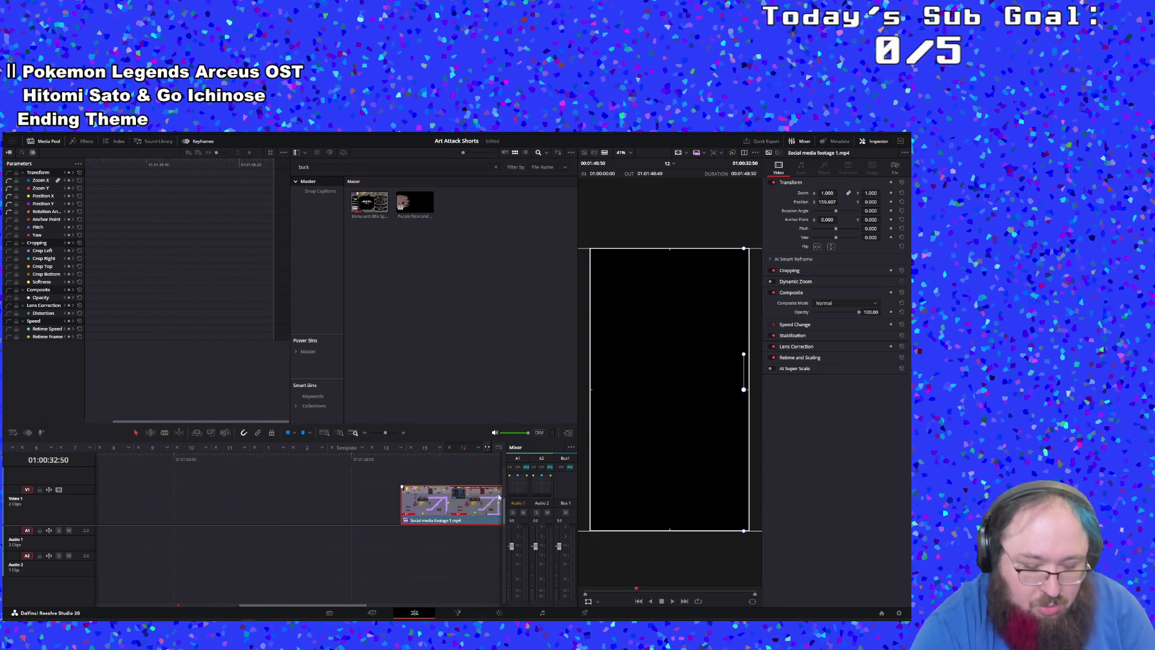
key(Delete)
drag(402, 605, 248, 603)
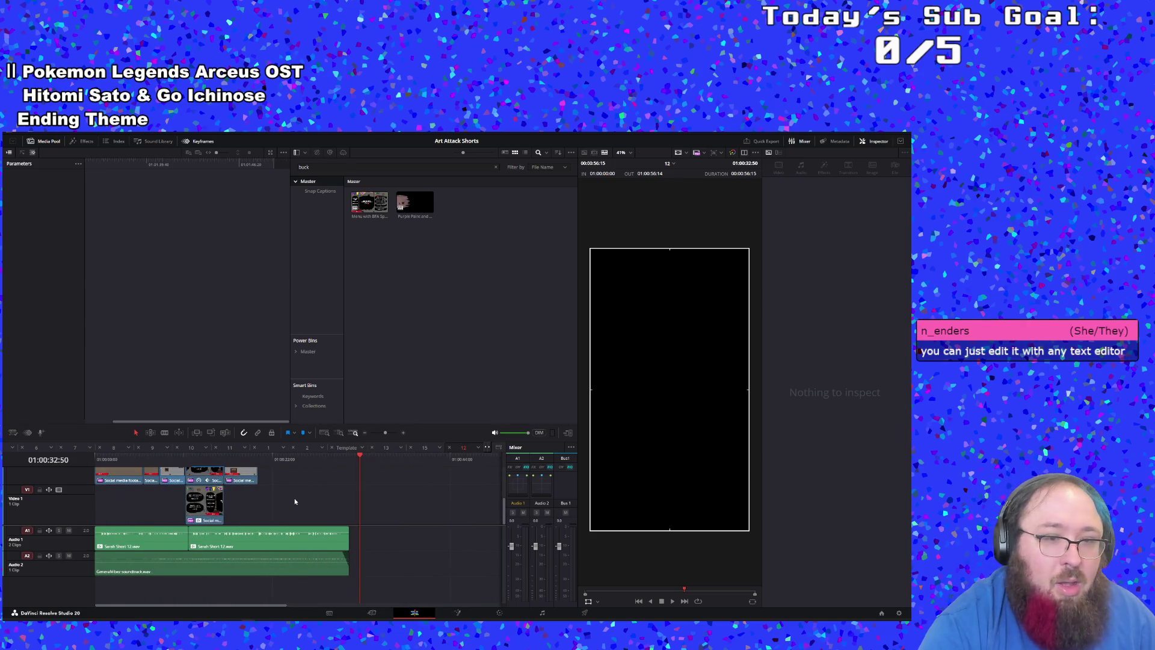
key(ctrl+z)
key(ctrl+z)
key(ctrl+z)
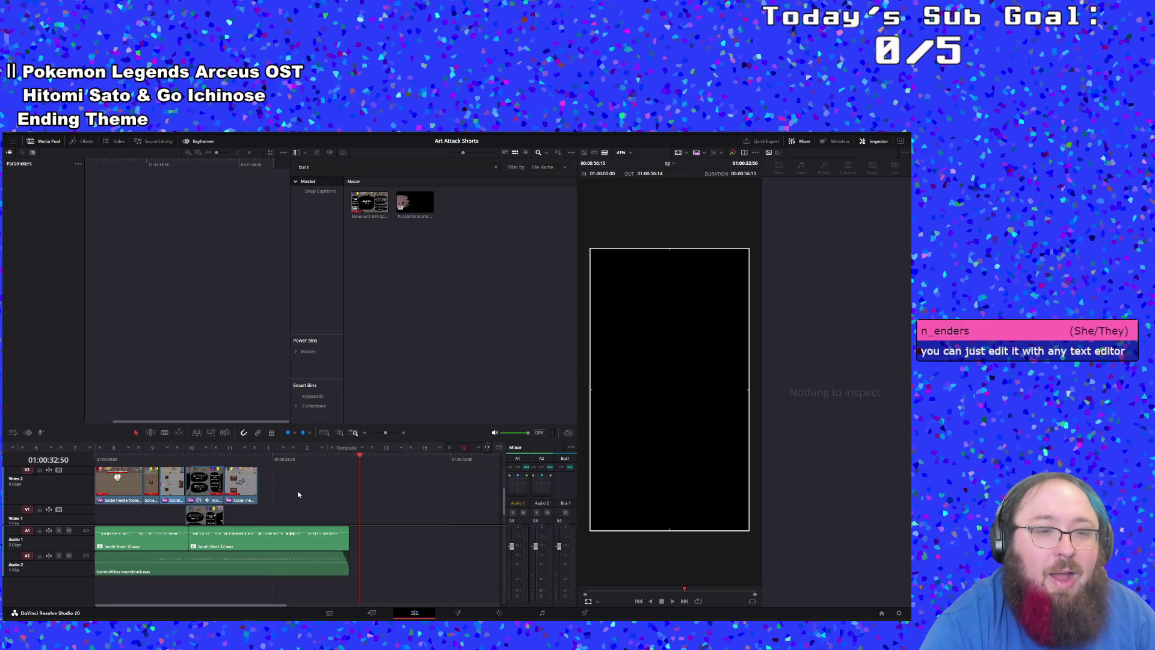
key(ctrl+z)
key(ctrl+z)
key(ctrl+z)
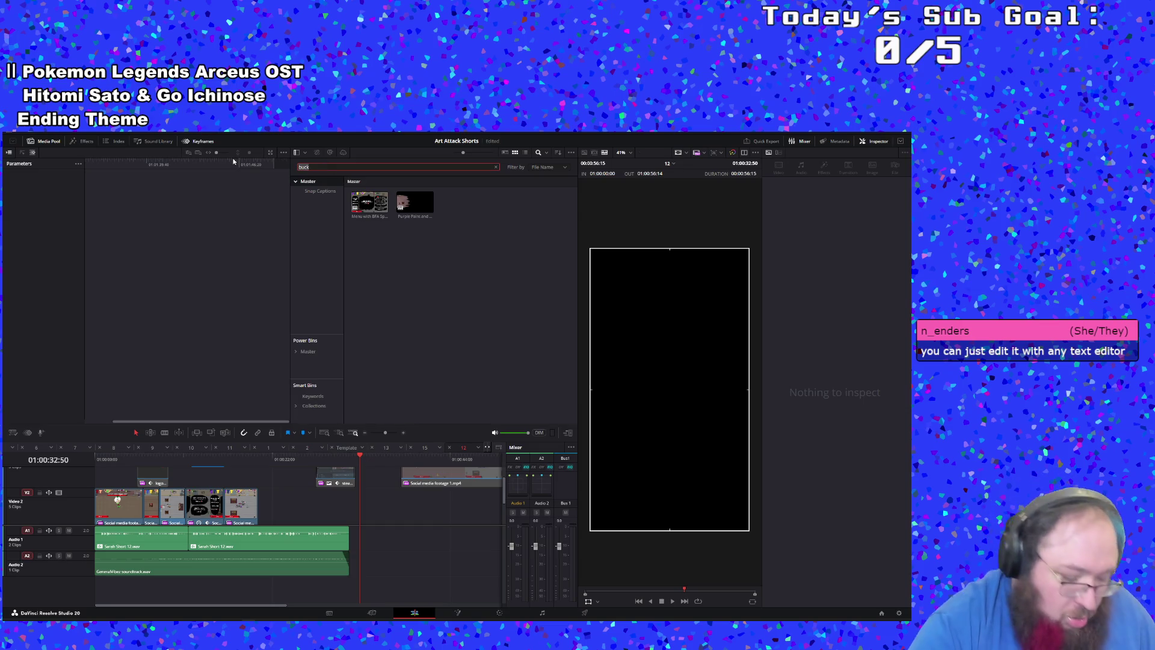
Step: Search the Media Pool for 'blue' and place the Blue Paint and AI enemies clip at the playhead
key(BackSpace)
key(BackSpace)
key(BackSpace)
text(blue)
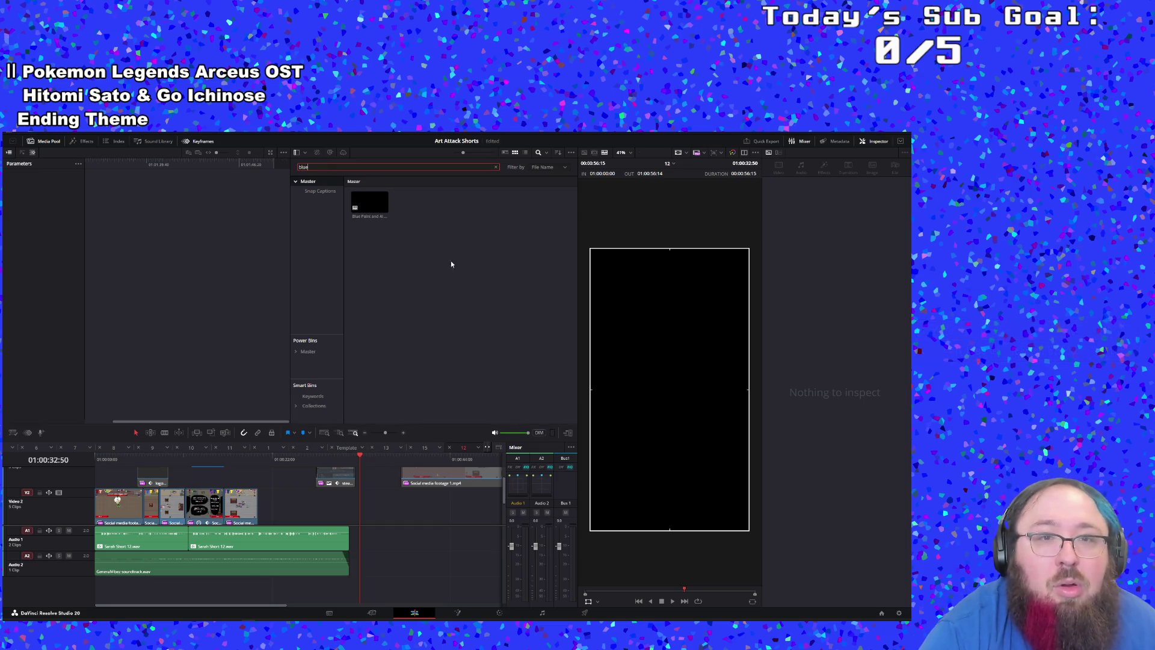
mouse_move(366, 205)
mouse_down()
mouse_move(423, 541)
mouse_move(399, 227)
mouse_move(409, 518)
mouse_move(396, 510)
mouse_move(385, 267)
mouse_up()
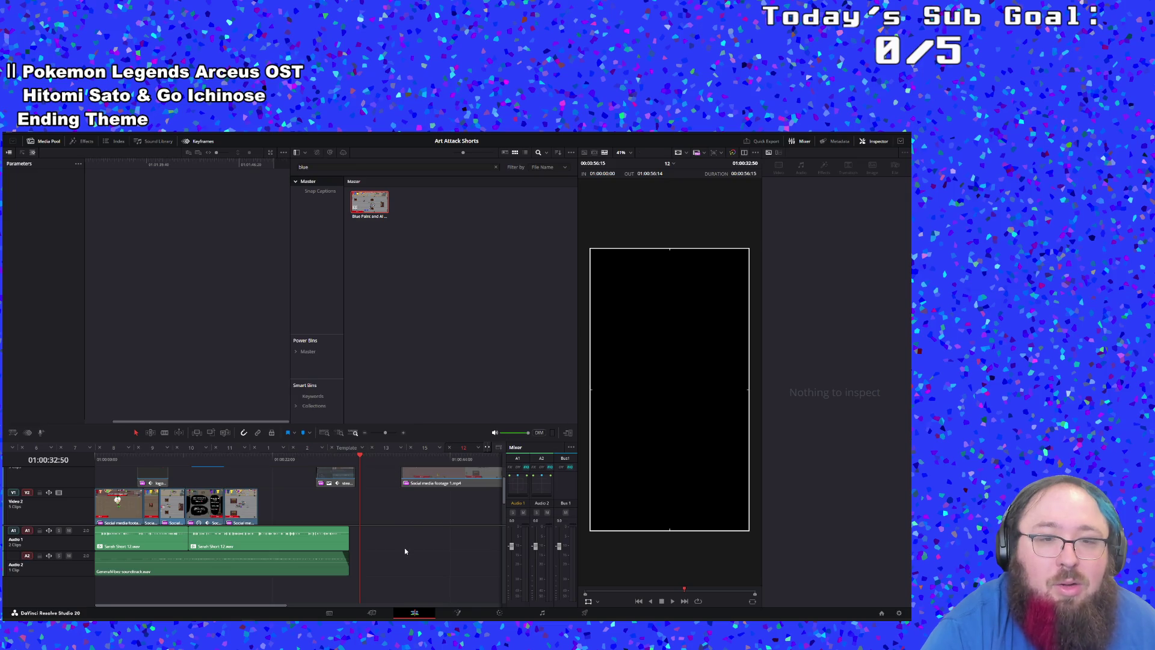
scroll(412, 516, up, 2)
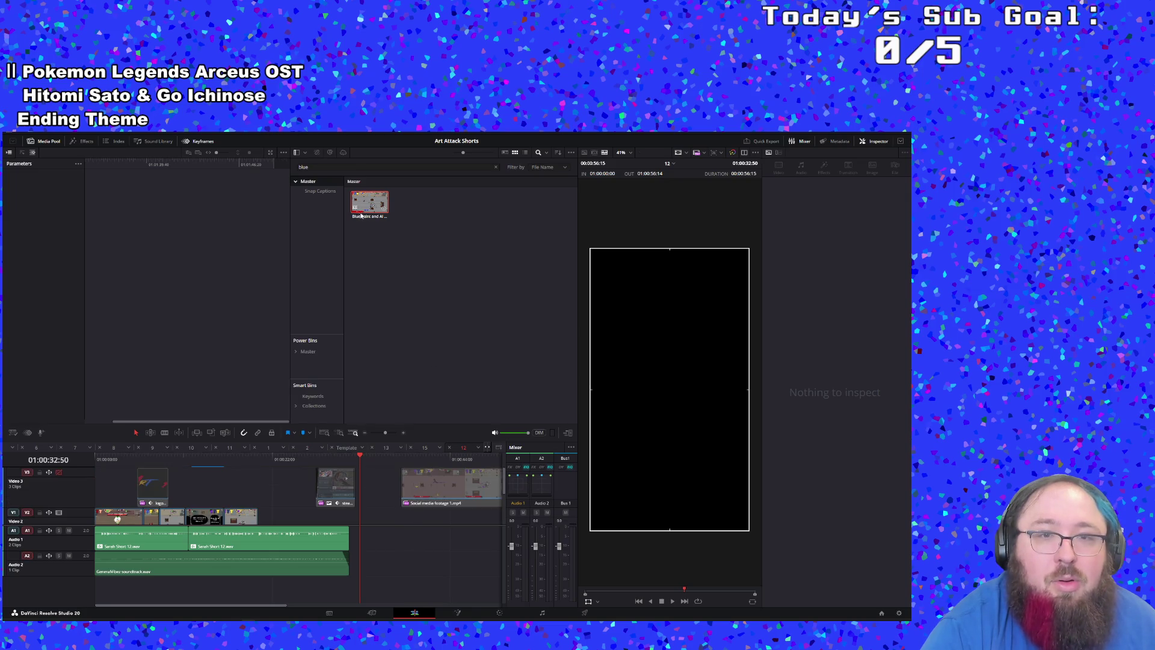
mouse_move(361, 214)
mouse_down()
mouse_move(433, 499)
mouse_move(363, 509)
mouse_up()
drag(407, 569, 455, 531)
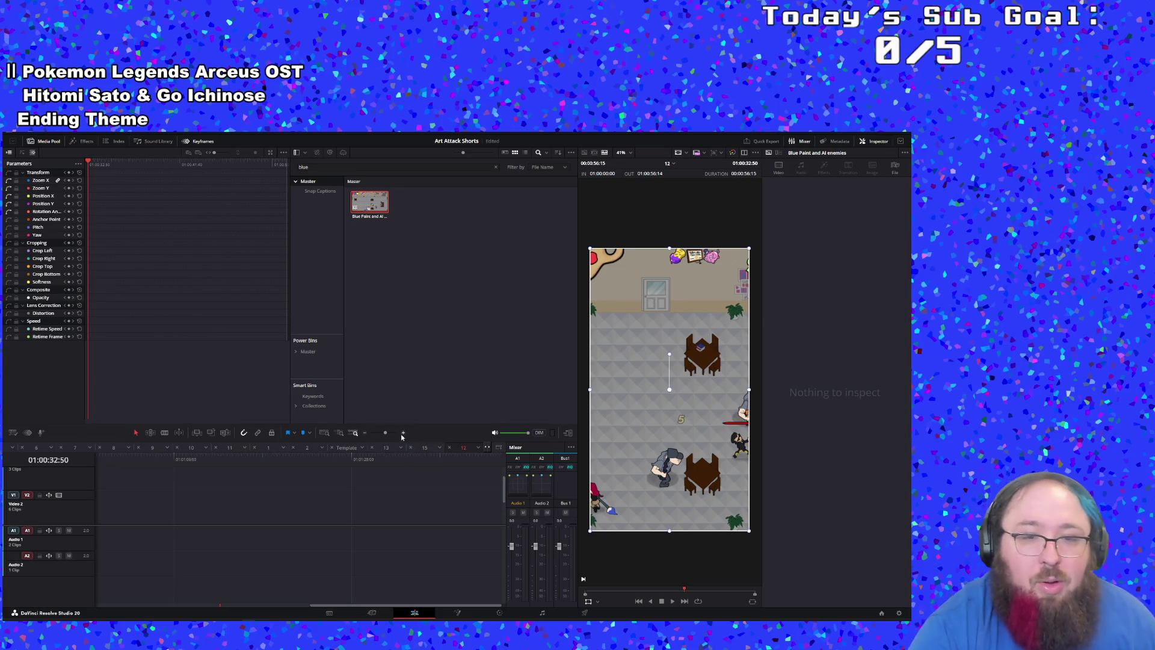
drag(385, 432, 396, 434)
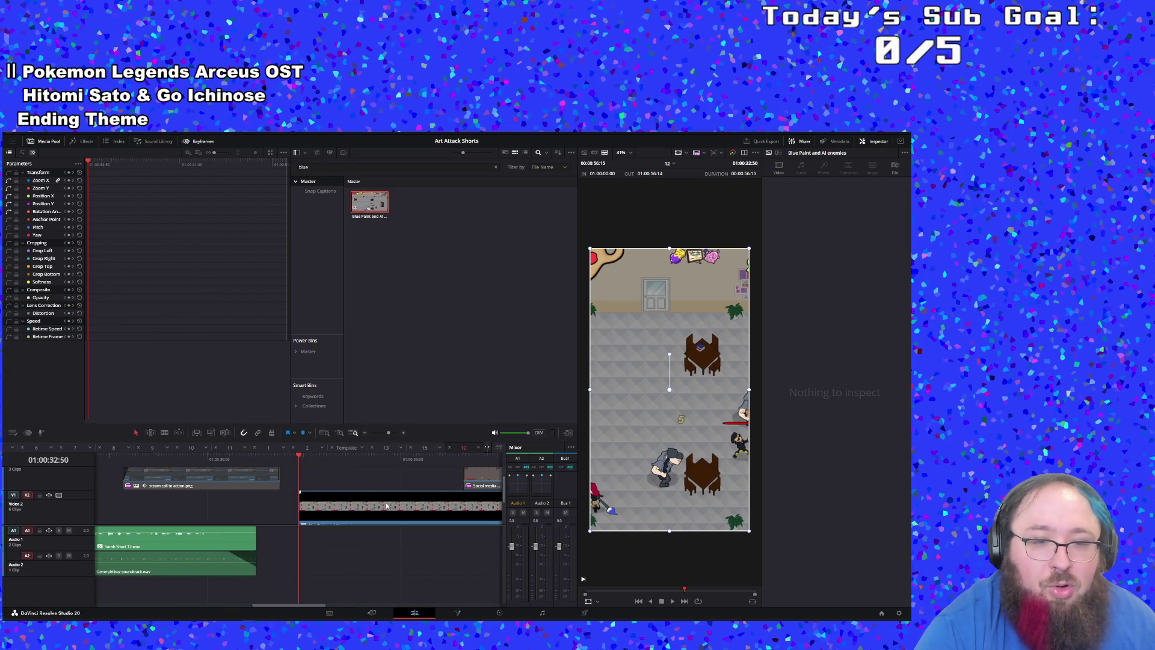
Step: Decompose the compound clip in place using clips only, then move the resulting Social media footage clip
right_click(381, 509)
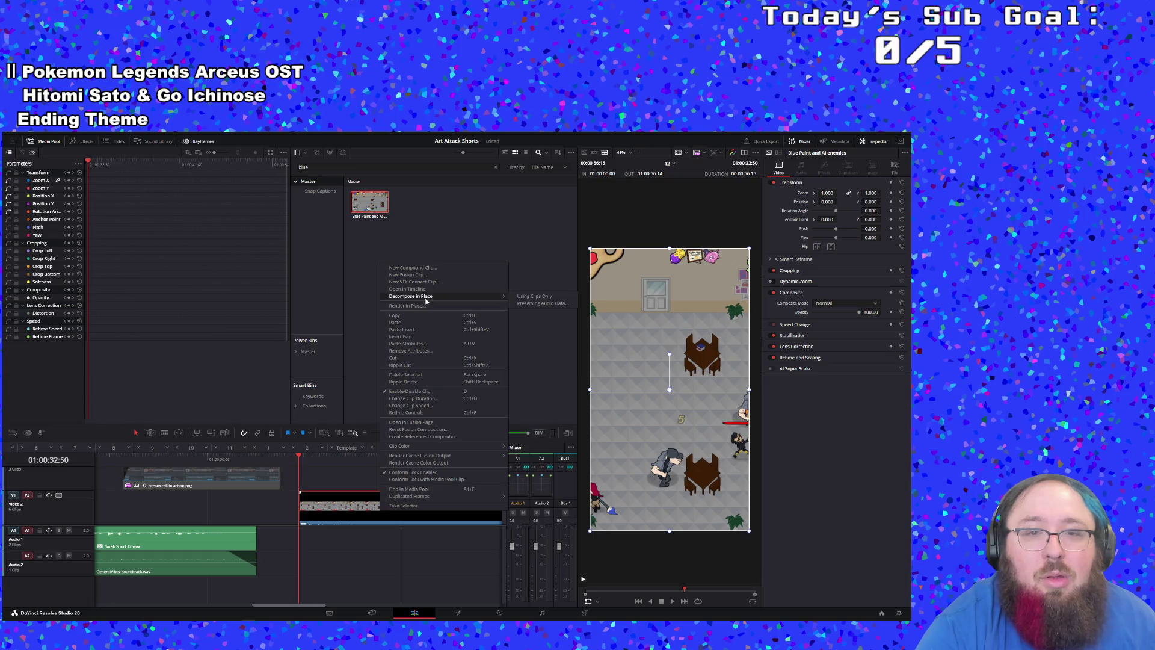
mouse_move(489, 298)
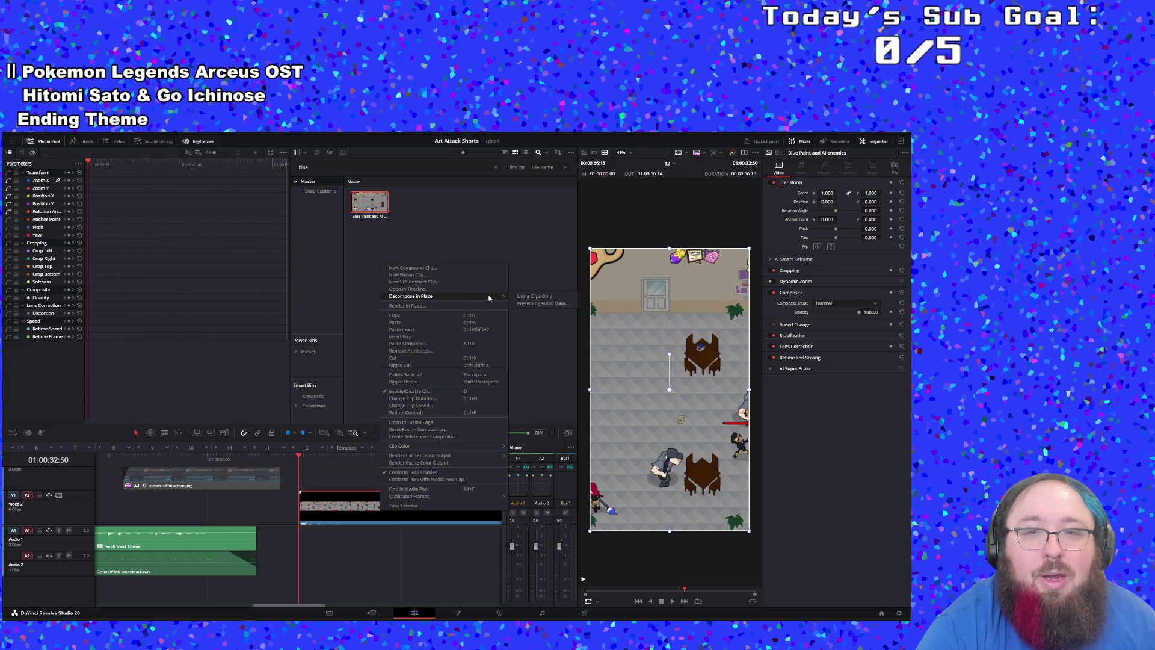
click(524, 297)
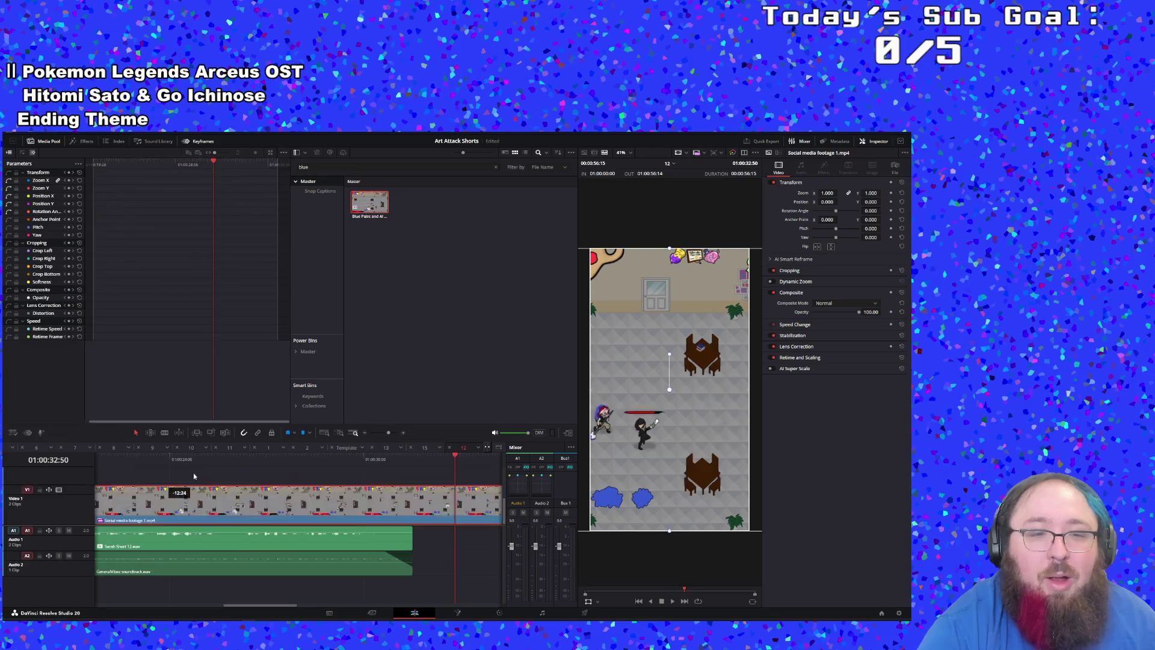
drag(396, 509, 363, 486)
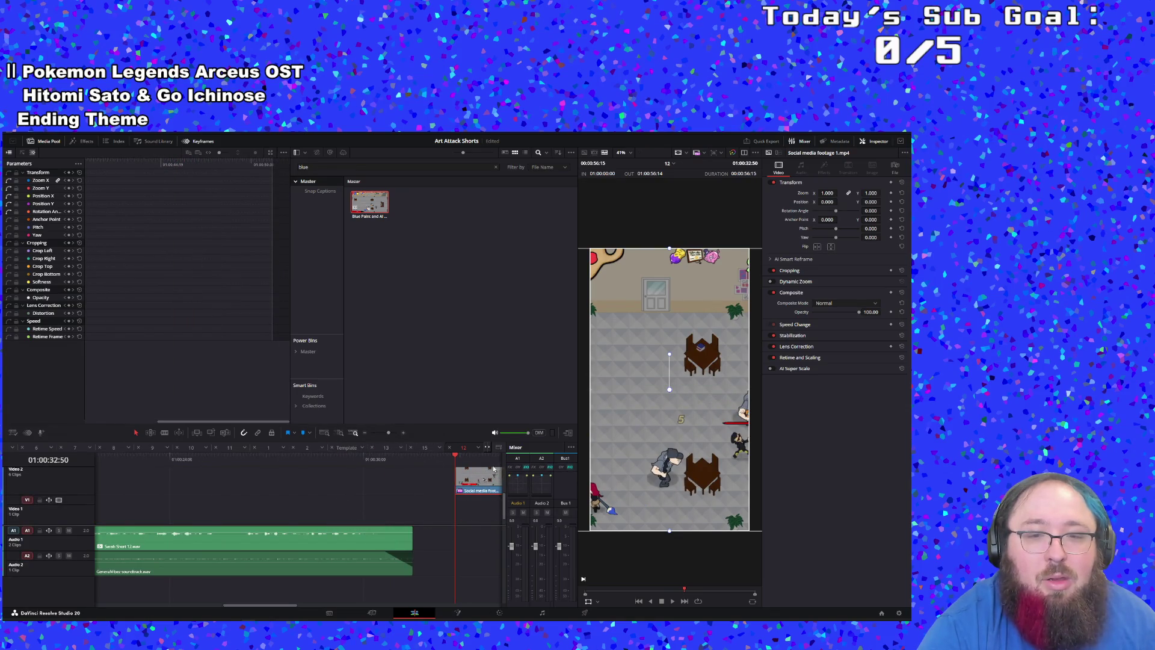
mouse_move(493, 468)
mouse_down()
mouse_move(320, 619)
mouse_move(285, 619)
mouse_move(283, 596)
mouse_move(228, 529)
mouse_move(83, 513)
mouse_move(335, 481)
mouse_move(309, 466)
mouse_move(103, 515)
mouse_move(309, 515)
mouse_move(89, 530)
mouse_move(235, 530)
mouse_move(337, 518)
mouse_move(421, 475)
mouse_move(96, 527)
mouse_up()
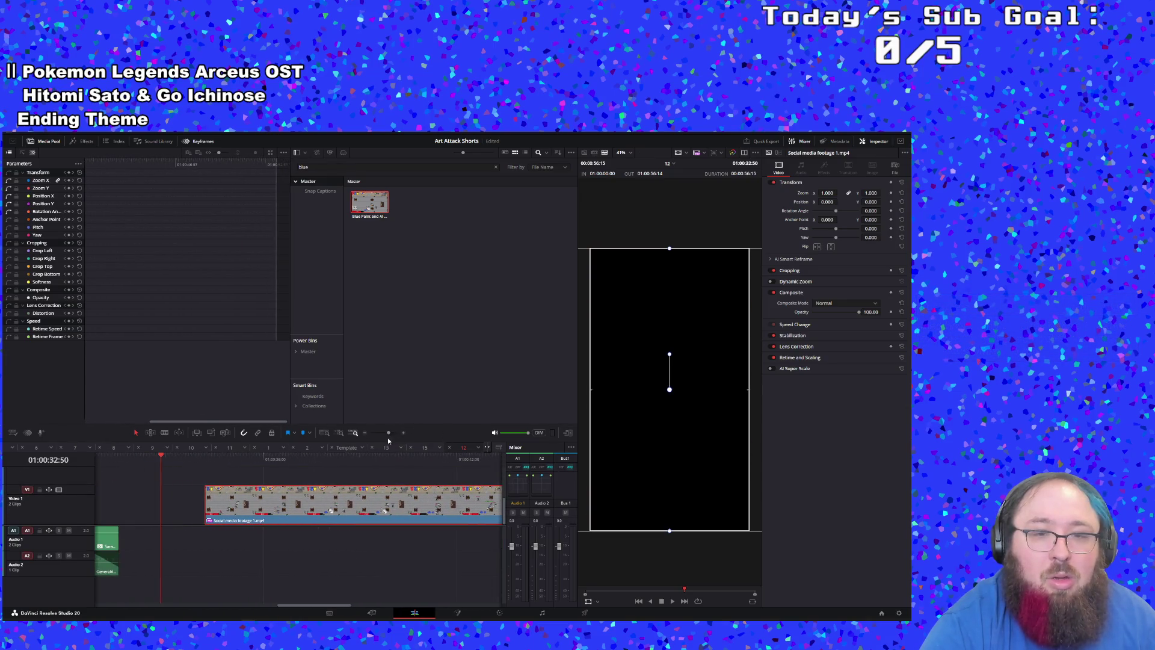
Step: Move the Social media footage clip onto Video 2 after the existing clips and trim its end
drag(388, 432, 385, 433)
mouse_move(343, 504)
mouse_down()
mouse_move(257, 478)
mouse_move(234, 524)
mouse_up()
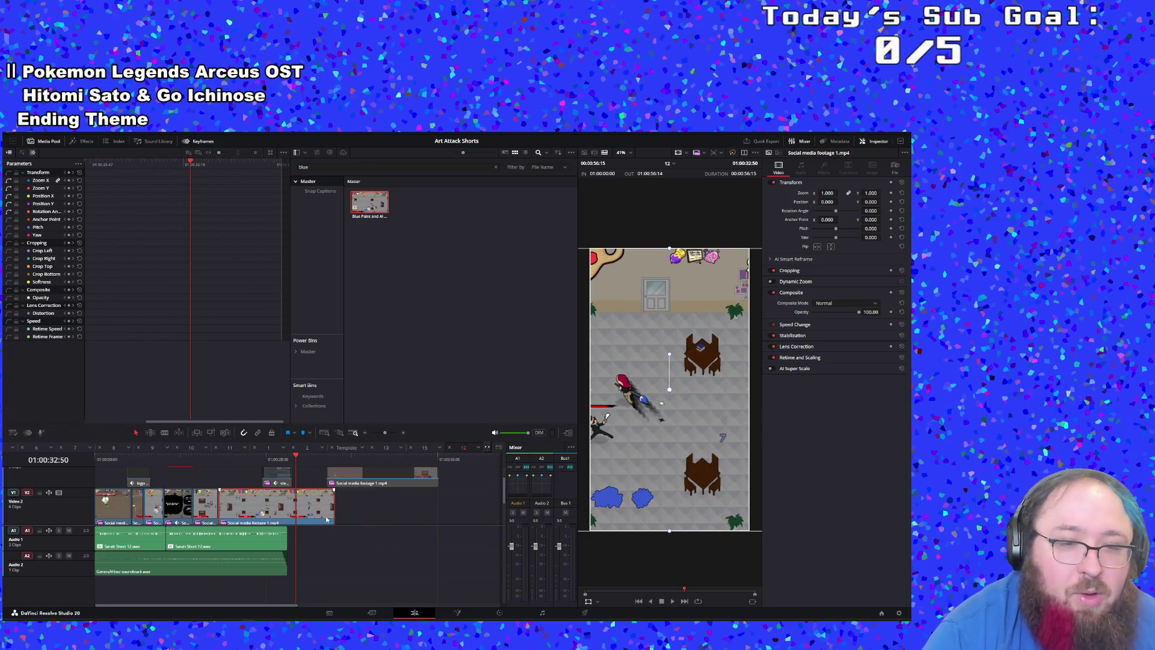
drag(334, 519, 287, 521)
Step: Preview the new clip and trim it further so the sequence ends near 01:00:24:34
click(208, 470)
key(space)
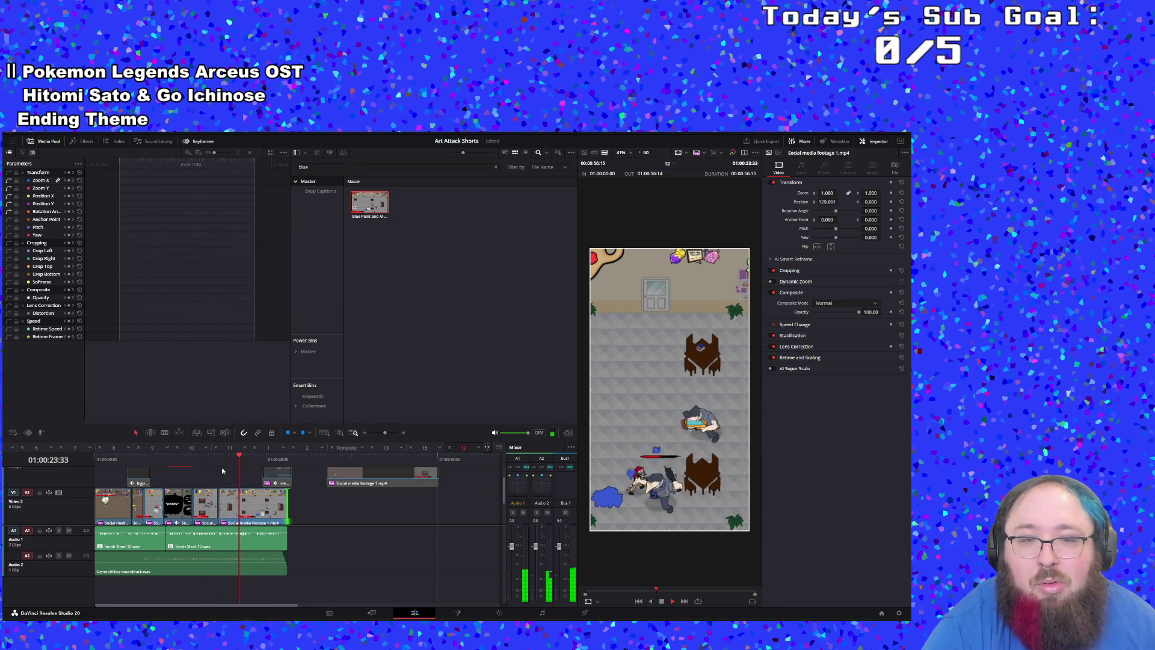
key(space)
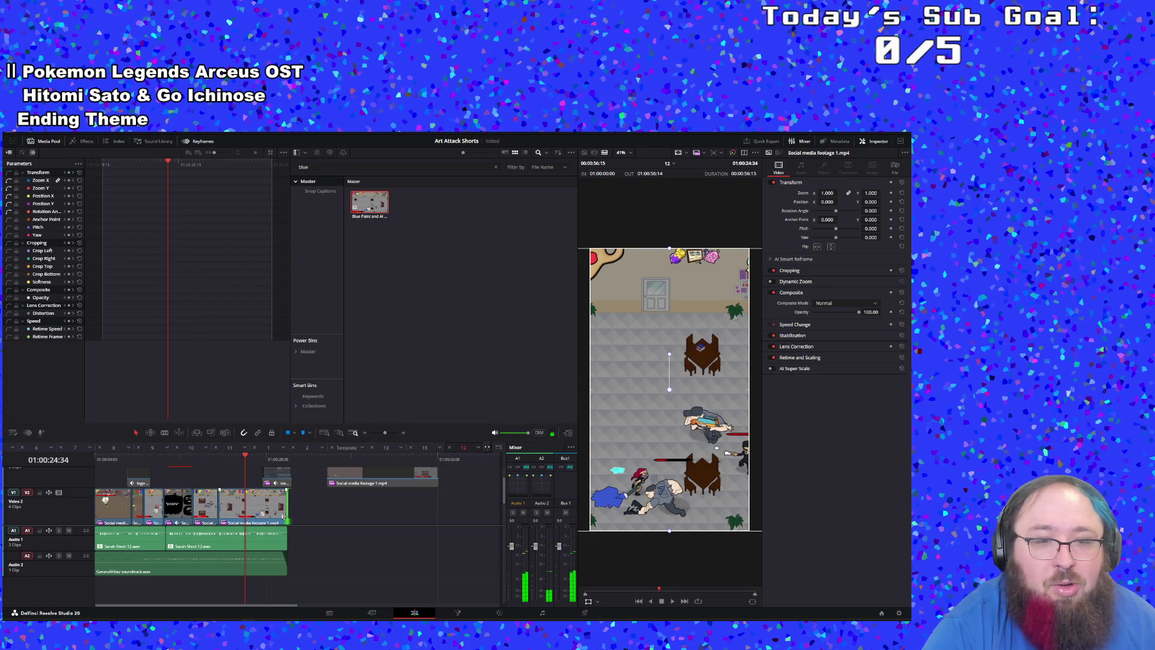
drag(285, 508, 243, 509)
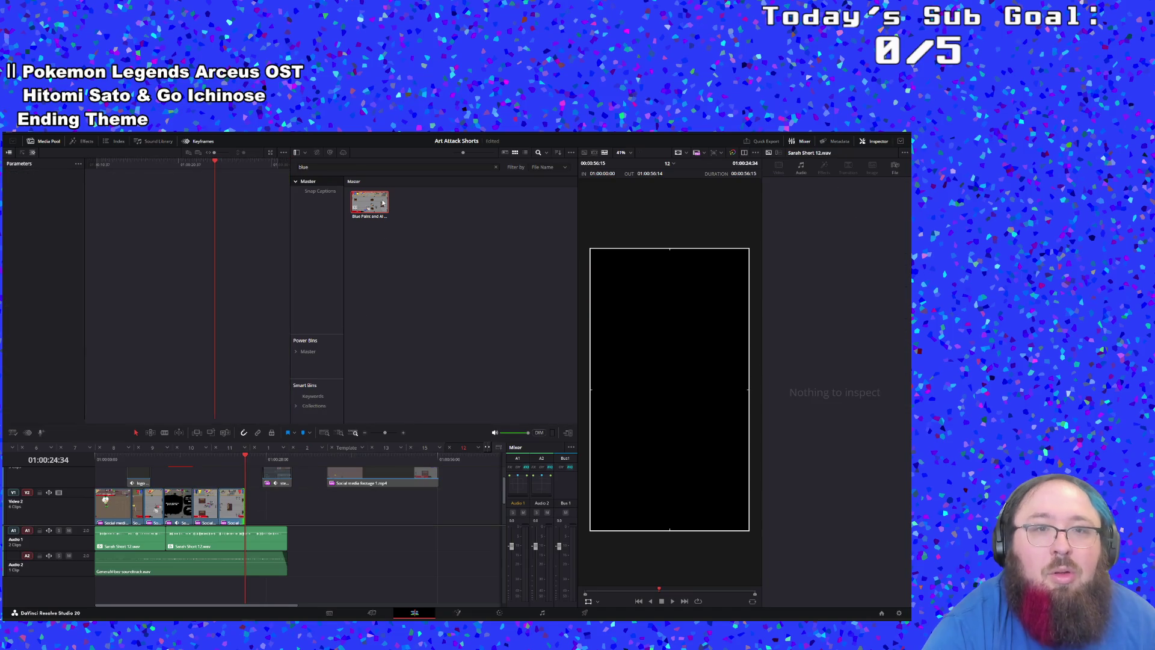
click(348, 166)
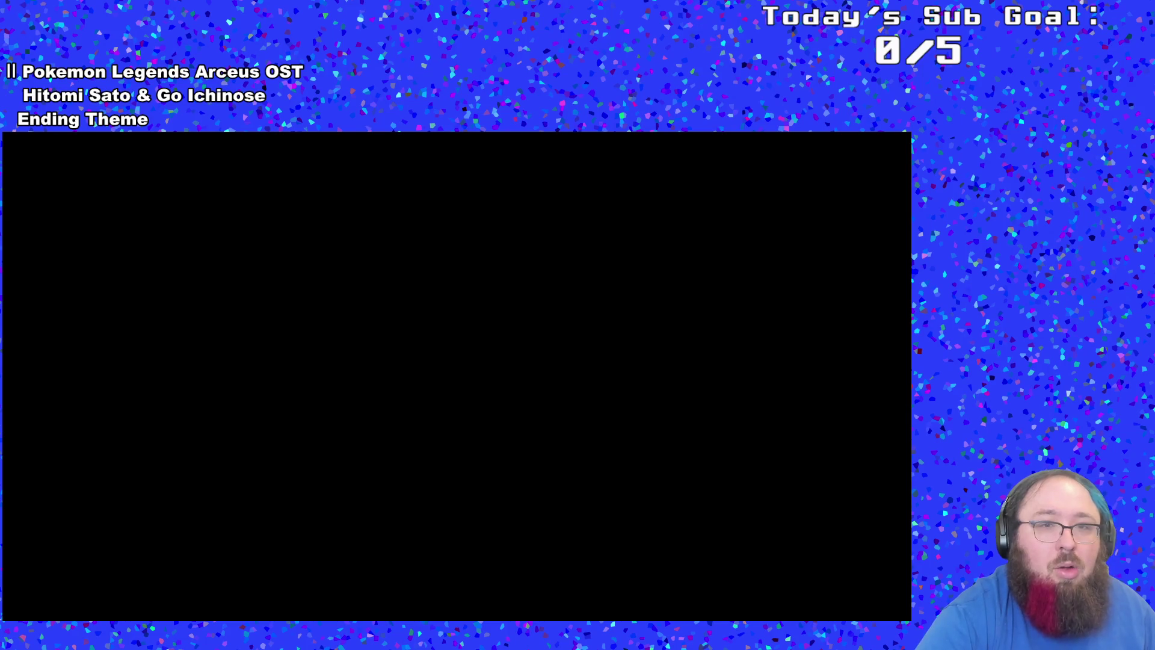
mouse_move(887, 161)
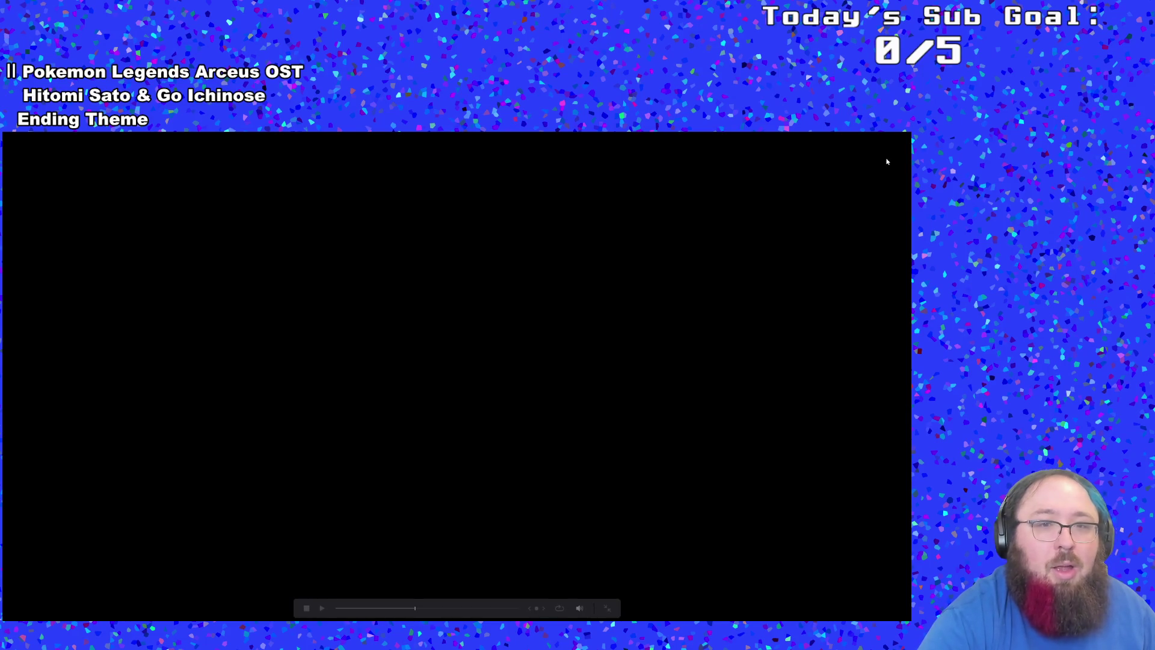
click(607, 610)
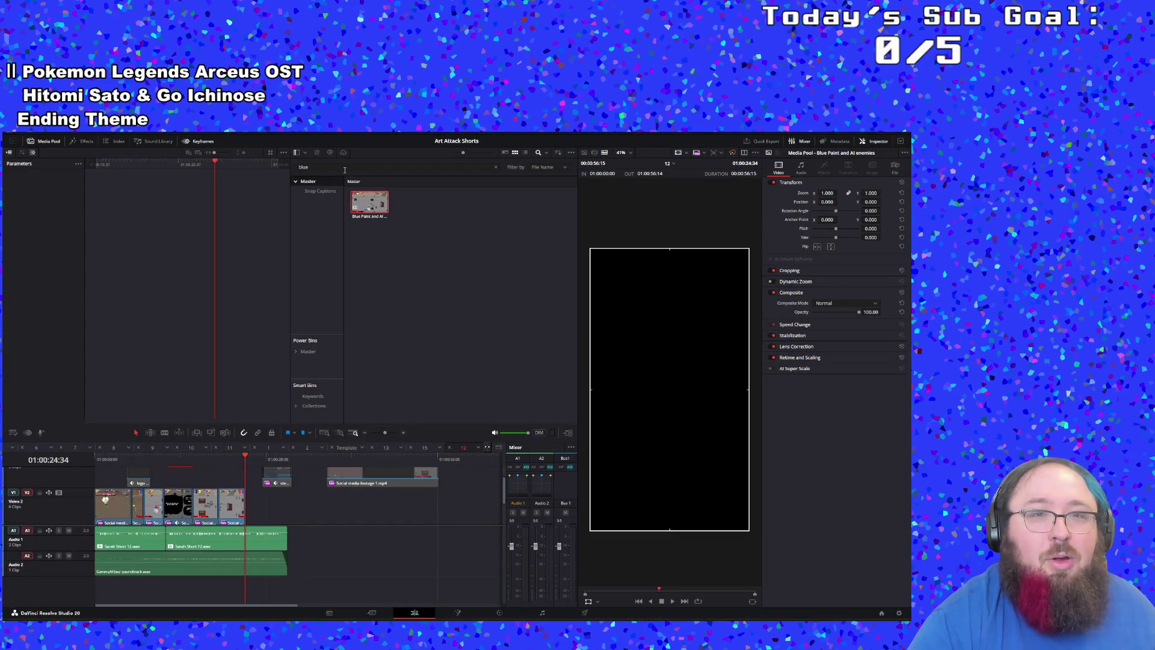
Step: Search the Media Pool for 'pur', add the Spread purple paint clip, then delete it
key(BackSpace)
key(BackSpace)
key(BackSpace)
text(pur)
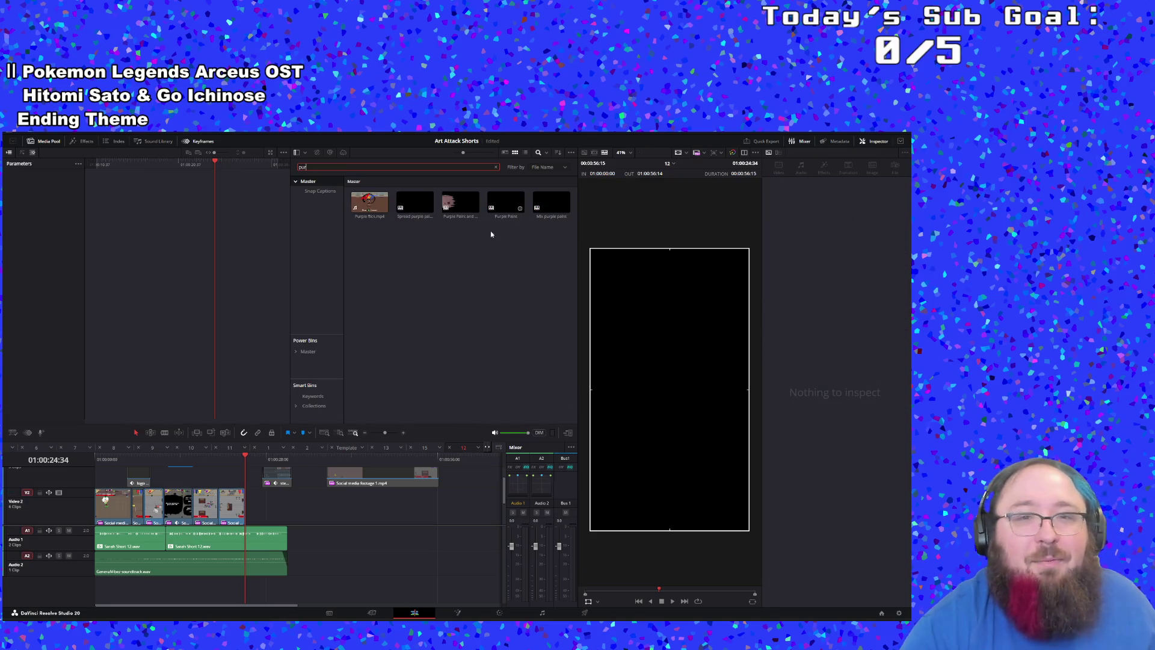
click(402, 206)
mouse_move(409, 203)
mouse_down()
mouse_move(290, 509)
mouse_move(377, 527)
mouse_up()
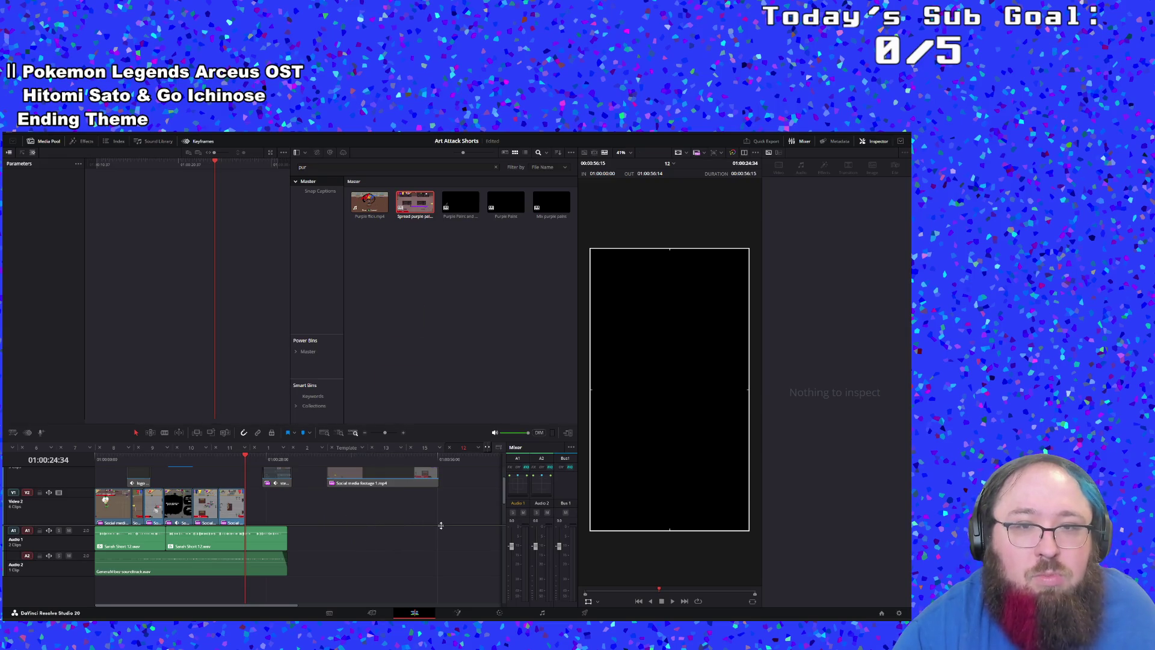
mouse_move(412, 195)
mouse_down()
mouse_move(403, 537)
mouse_move(368, 541)
mouse_move(376, 570)
mouse_move(501, 559)
mouse_move(439, 559)
mouse_move(389, 599)
mouse_move(175, 606)
mouse_up()
mouse_move(372, 513)
mouse_down()
mouse_move(282, 510)
mouse_move(490, 518)
mouse_move(447, 501)
mouse_up()
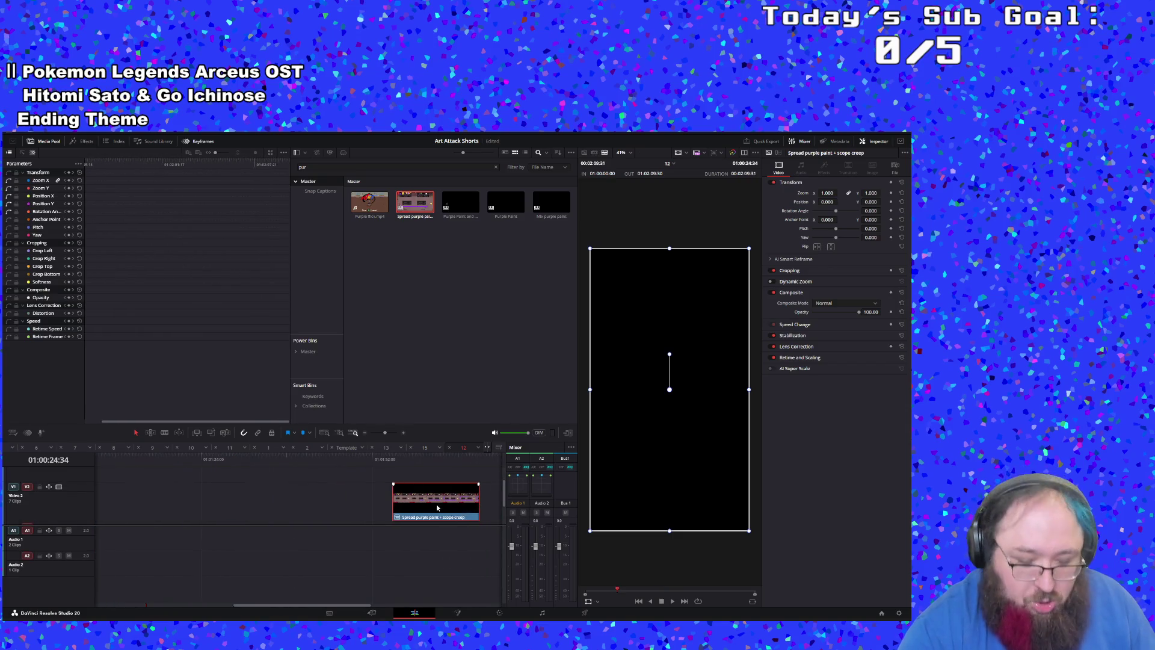
key(Delete)
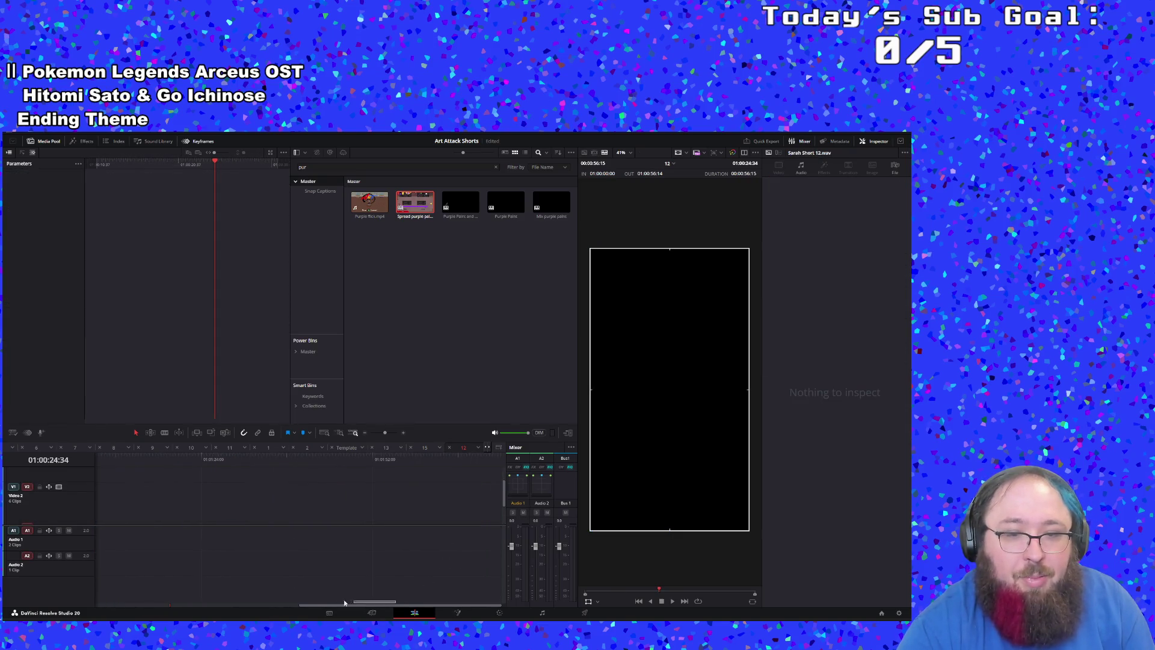
drag(329, 605, 142, 612)
Step: Copy the Social media footage 1.mp4 clip and paste it at the playhead on Video 2
click(174, 511)
right_click(179, 515)
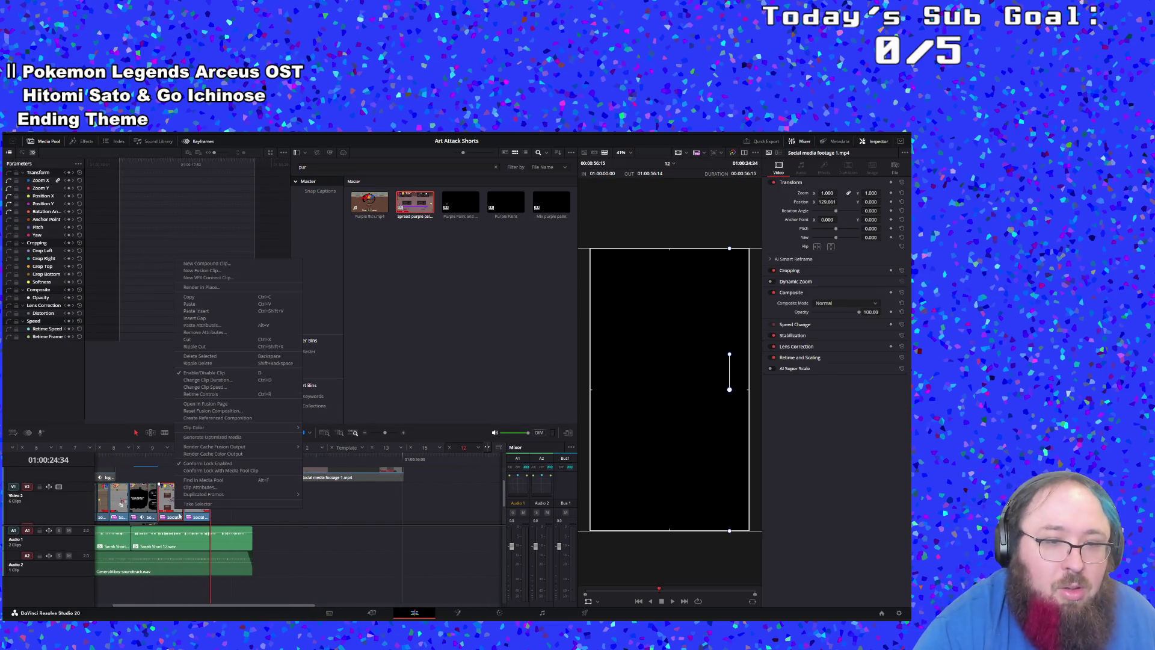
click(202, 297)
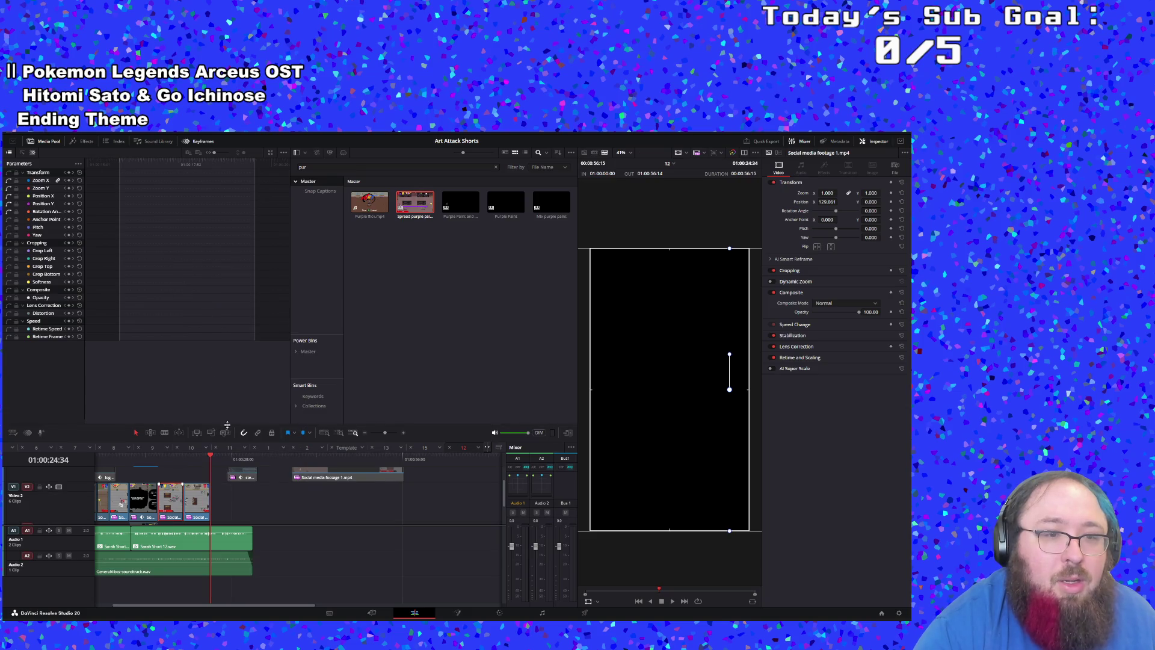
key(ctrl+v)
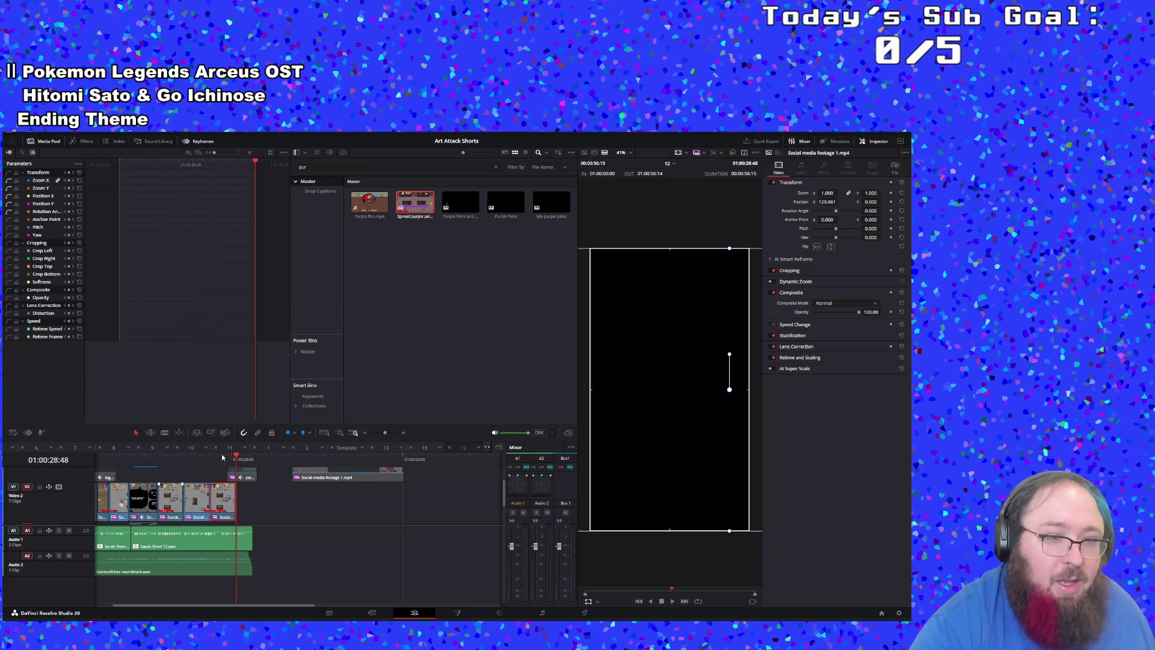
Step: Re-enable the Video 3 track and adjust the end of the steam call to action clip
scroll(61, 501, up, 2)
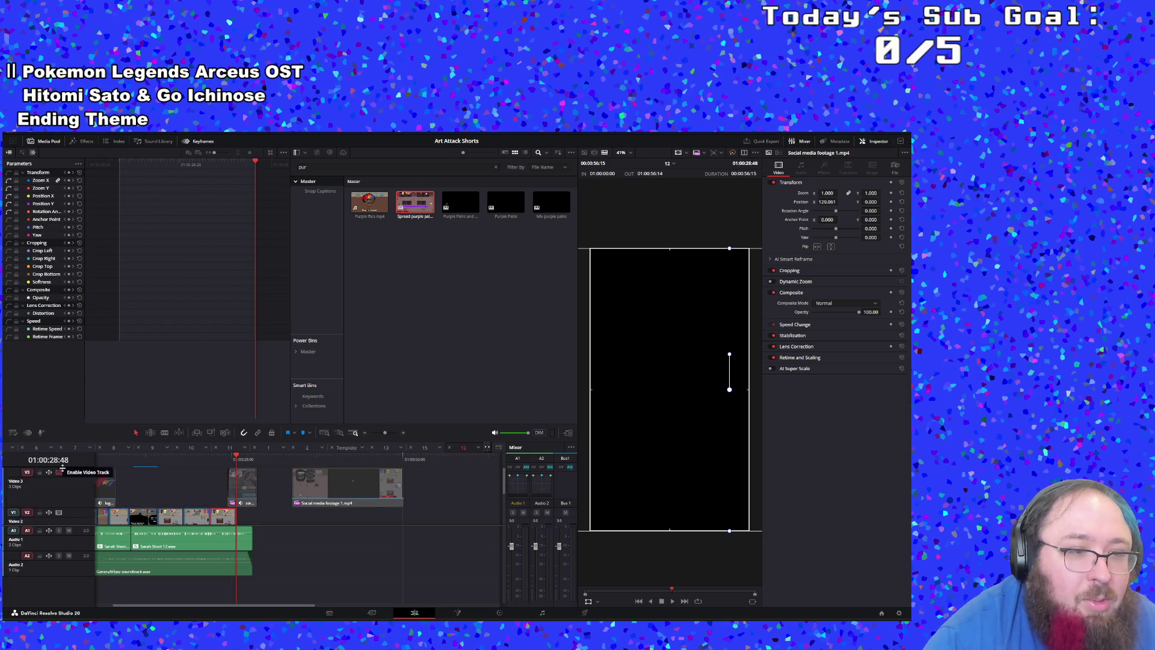
click(58, 472)
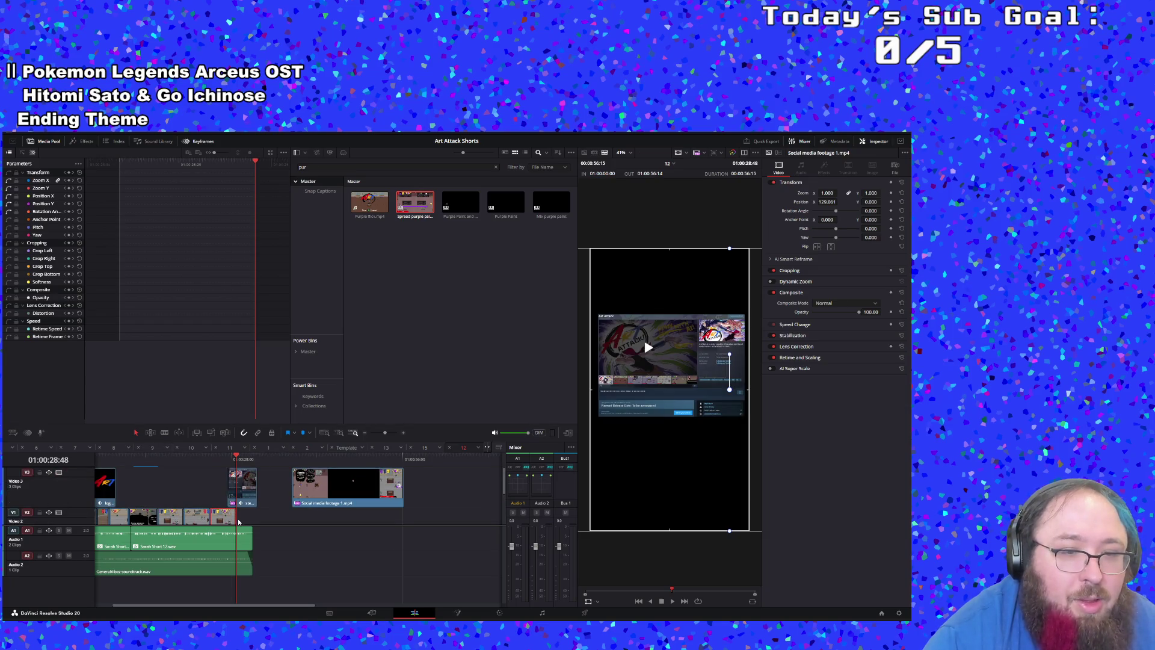
drag(238, 522, 258, 523)
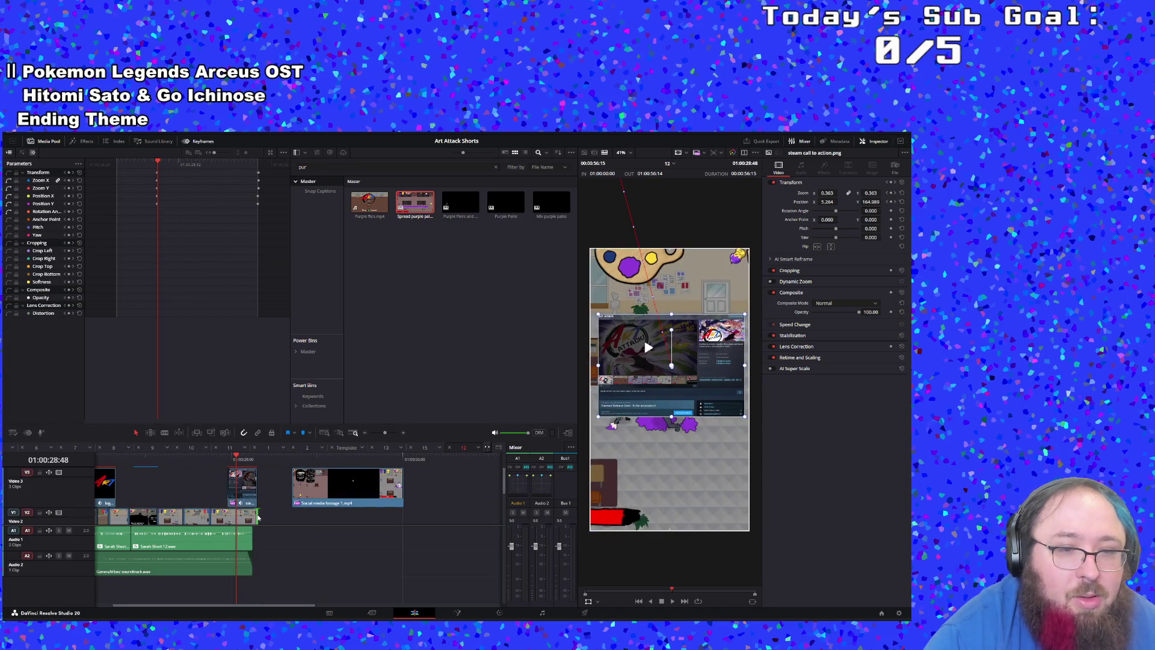
mouse_move(253, 515)
mouse_down()
mouse_move(252, 503)
mouse_move(227, 493)
mouse_up()
Step: Trim the pasted Social media footage clip and slide it left to close the gap
scroll(240, 501, down, 2)
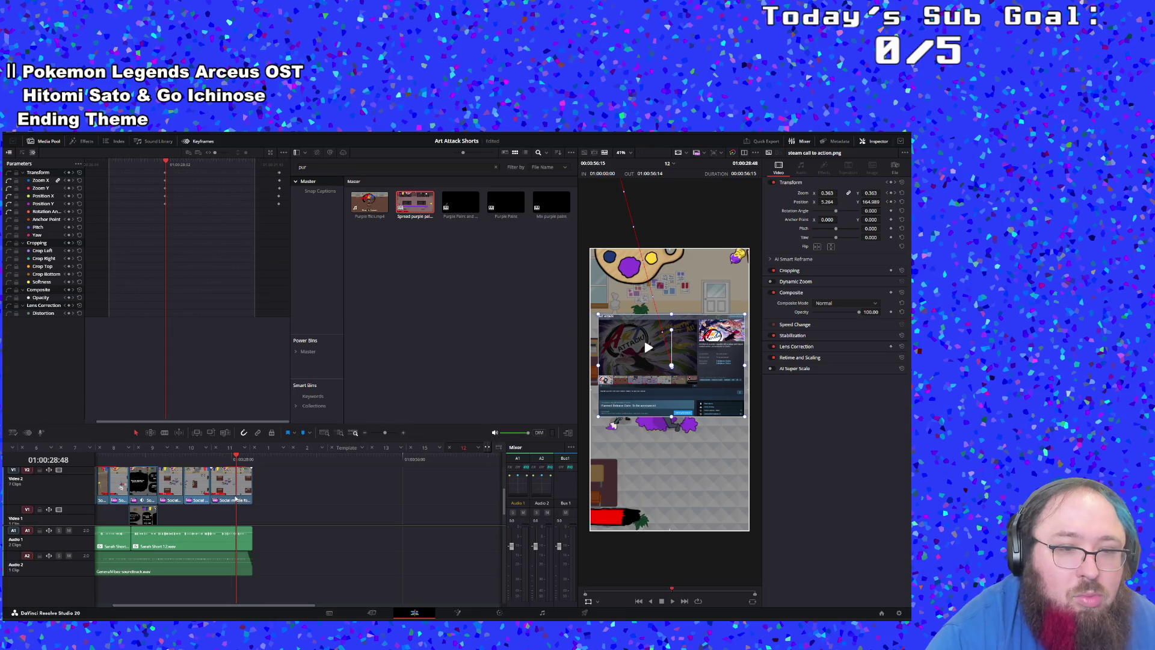
click(231, 492)
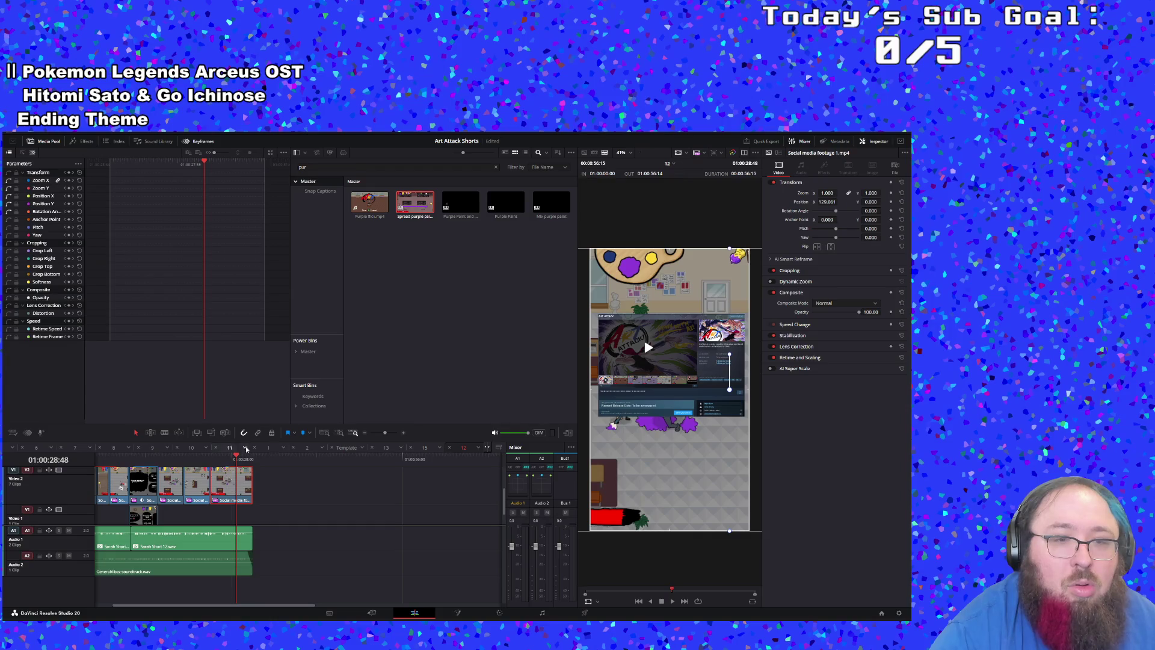
key(End)
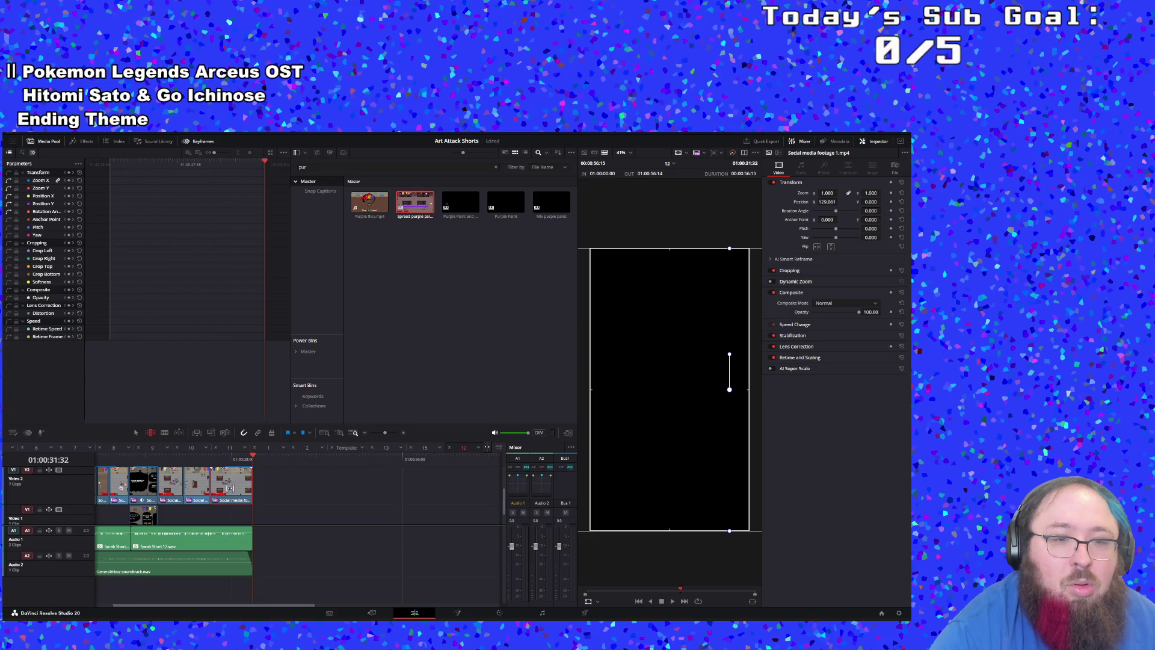
mouse_move(230, 487)
mouse_down()
mouse_move(133, 460)
mouse_move(339, 468)
mouse_move(0, 428)
mouse_up()
click(193, 469)
key(space)
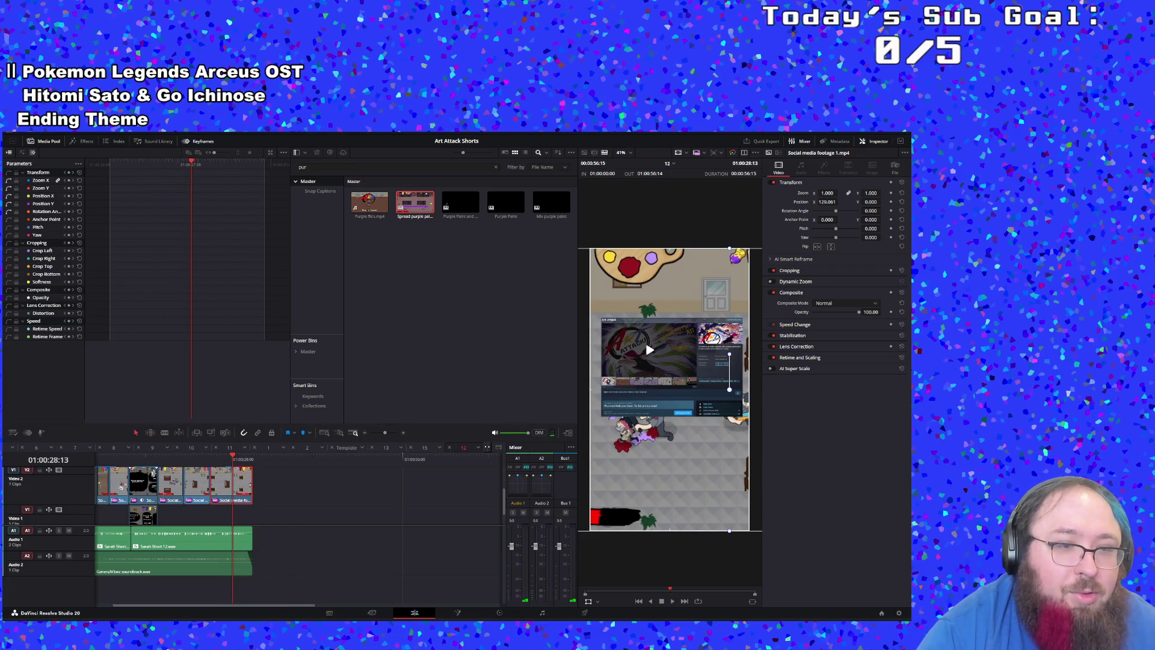
mouse_move(167, 481)
mouse_down()
mouse_move(276, 481)
mouse_move(182, 480)
mouse_up()
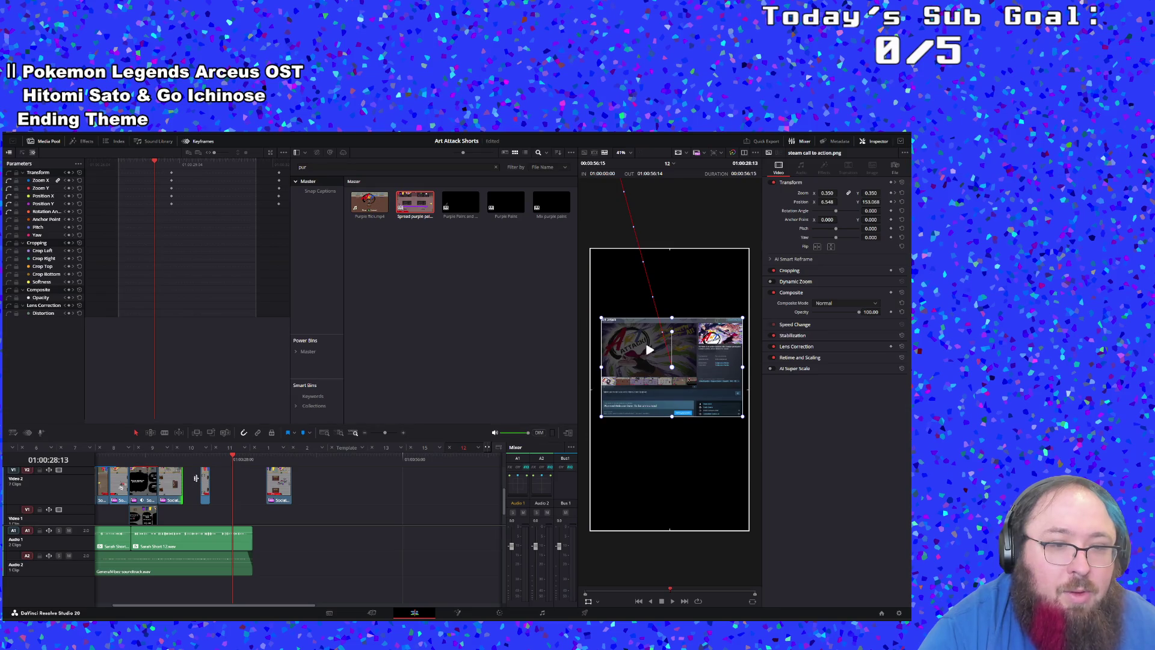
mouse_move(276, 487)
mouse_down()
mouse_move(217, 488)
mouse_move(233, 485)
mouse_move(238, 460)
mouse_move(154, 460)
mouse_up()
Step: Shorten the end of the last Video 2 gameplay clip and replay the ending
key(space)
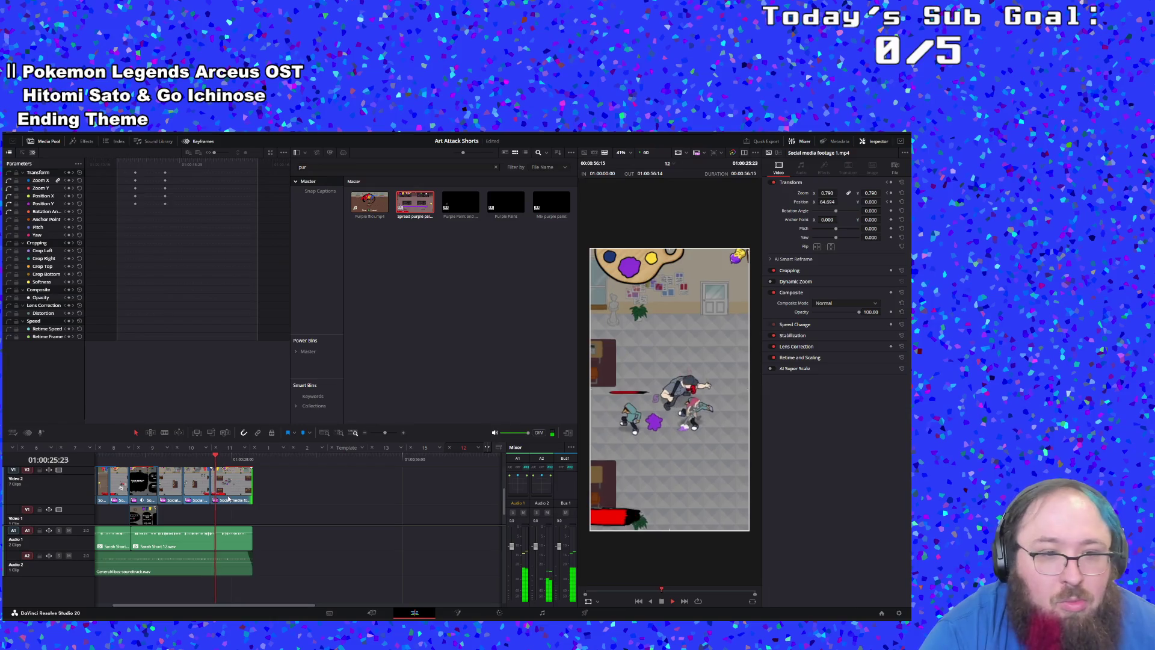
drag(210, 488, 203, 488)
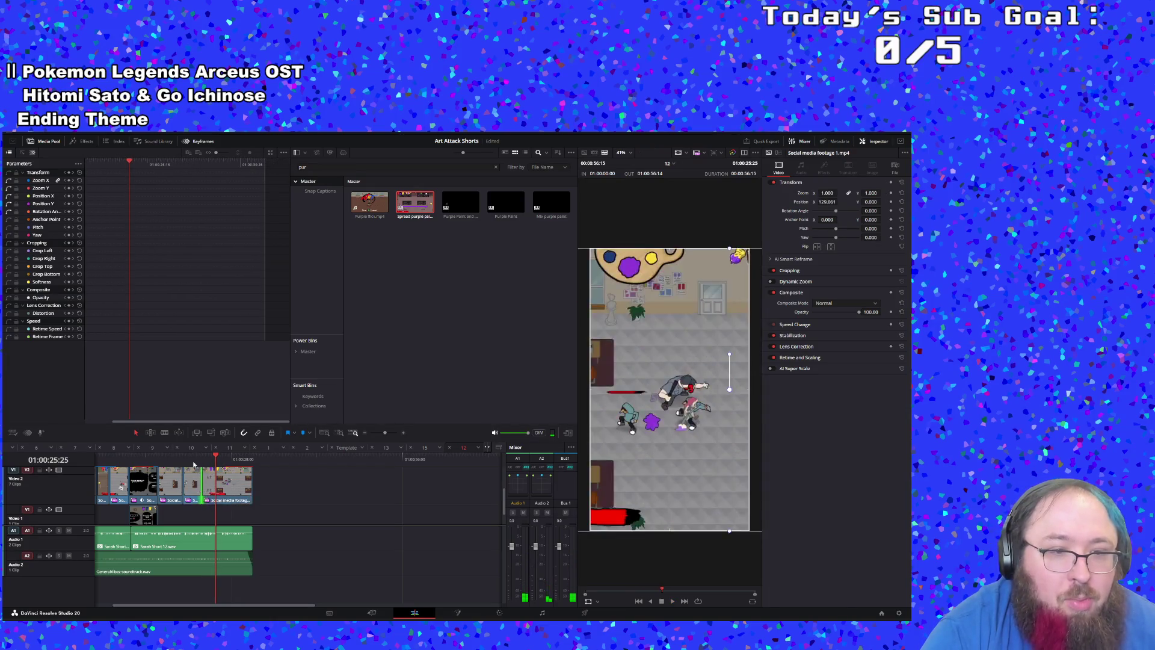
key(space)
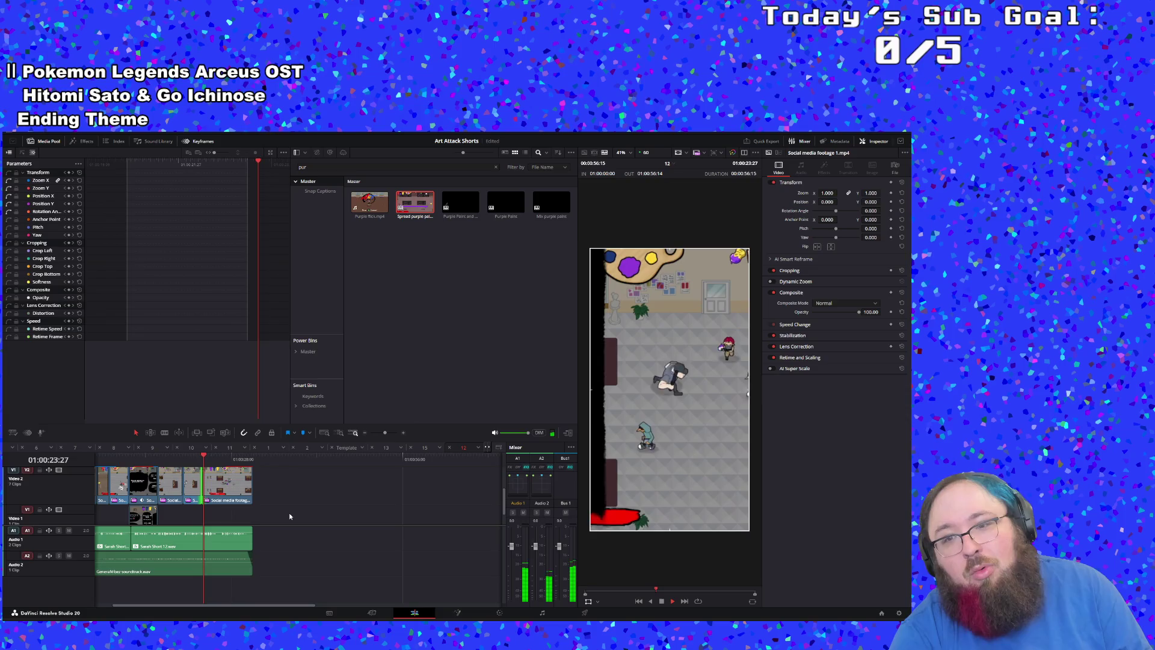
click(232, 483)
click(196, 457)
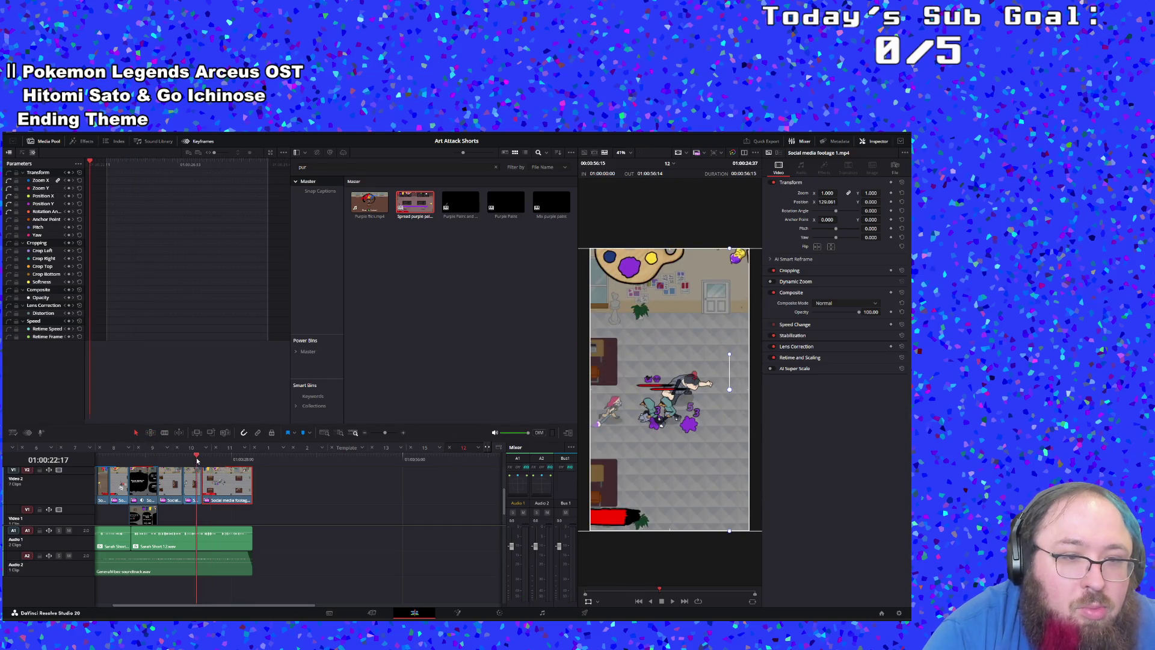
key(space)
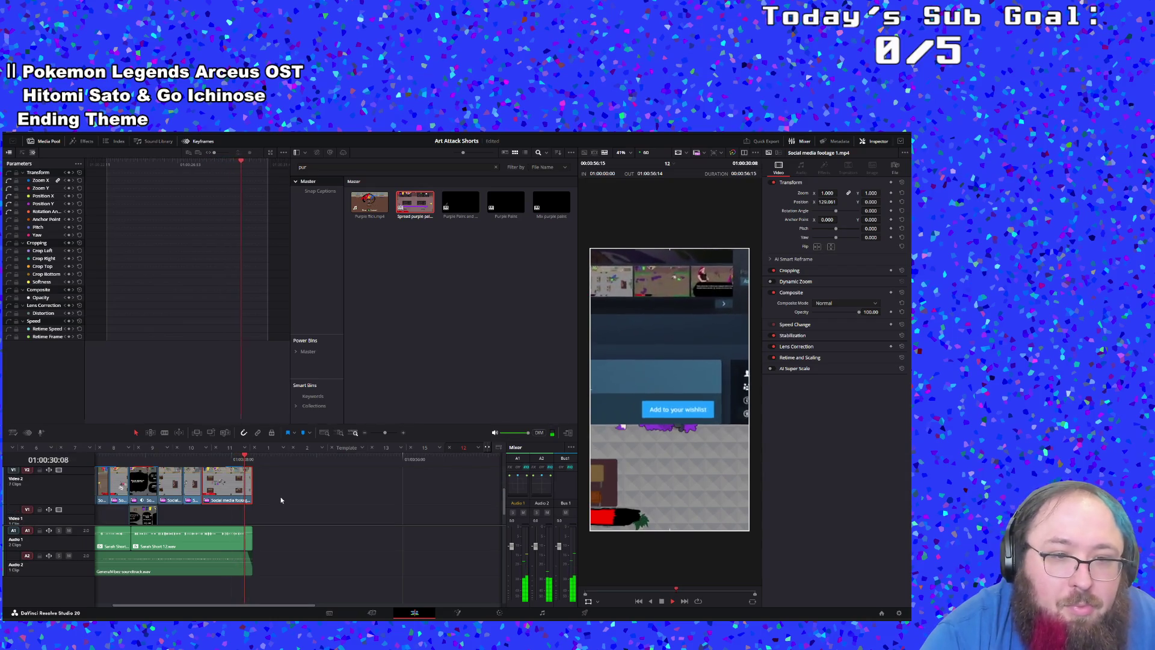
Step: Delete the spare Social media footage clip on Video 3 and play the short from the start
scroll(278, 503, up, 2)
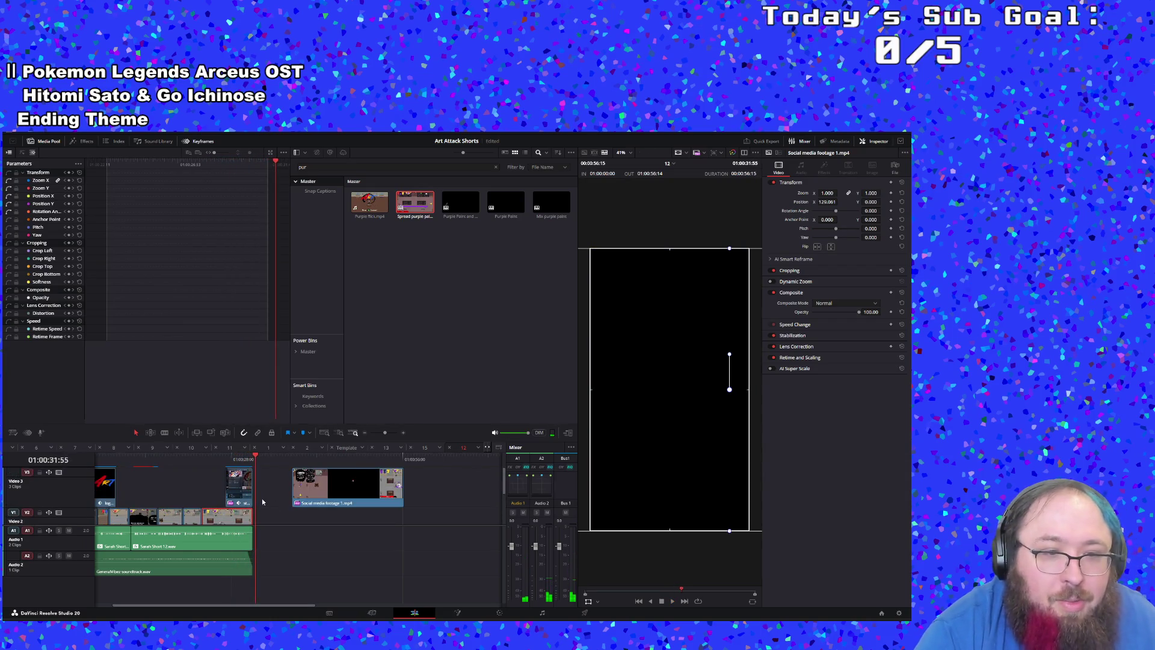
click(323, 498)
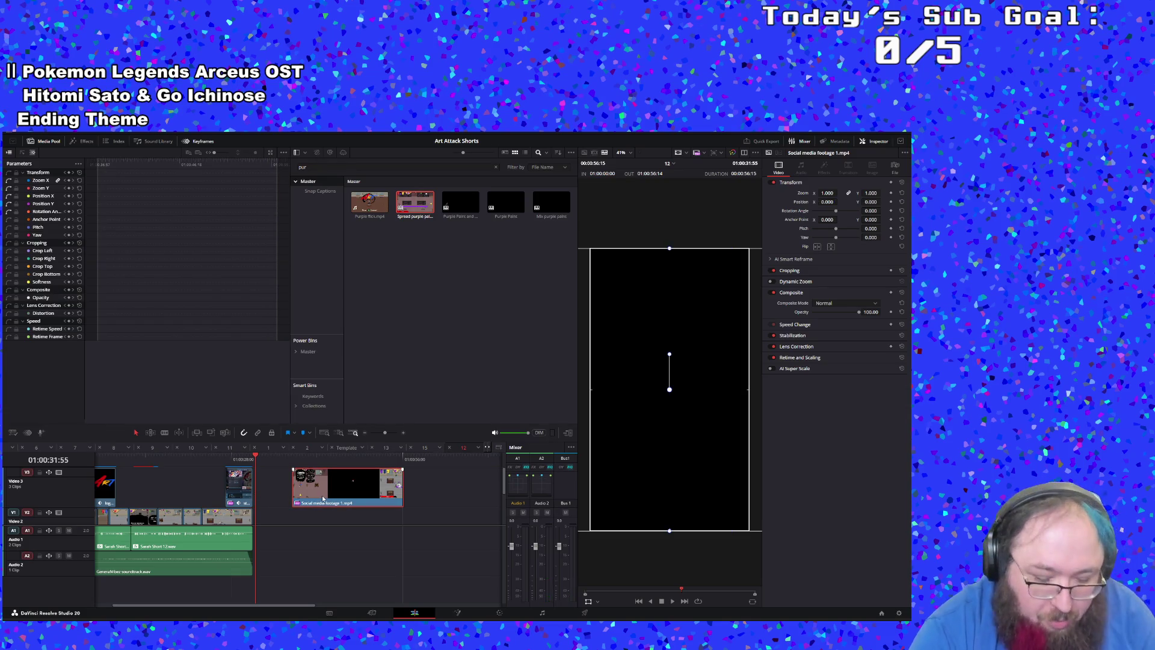
key(Delete)
scroll(315, 497, down, 2)
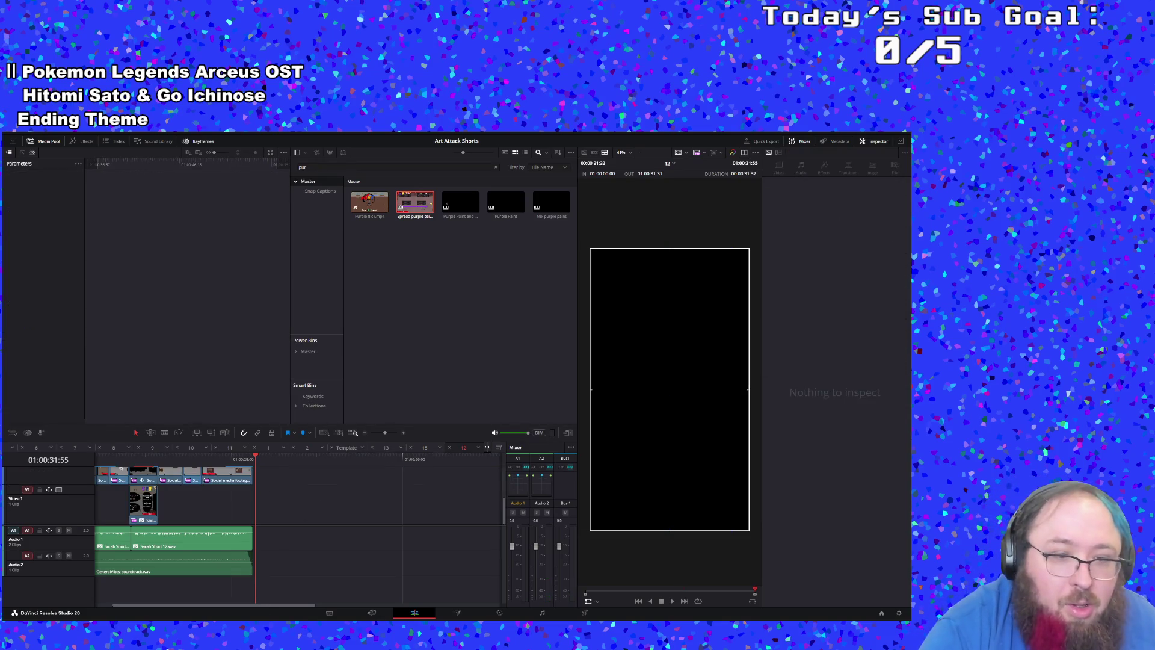
drag(294, 604, 236, 612)
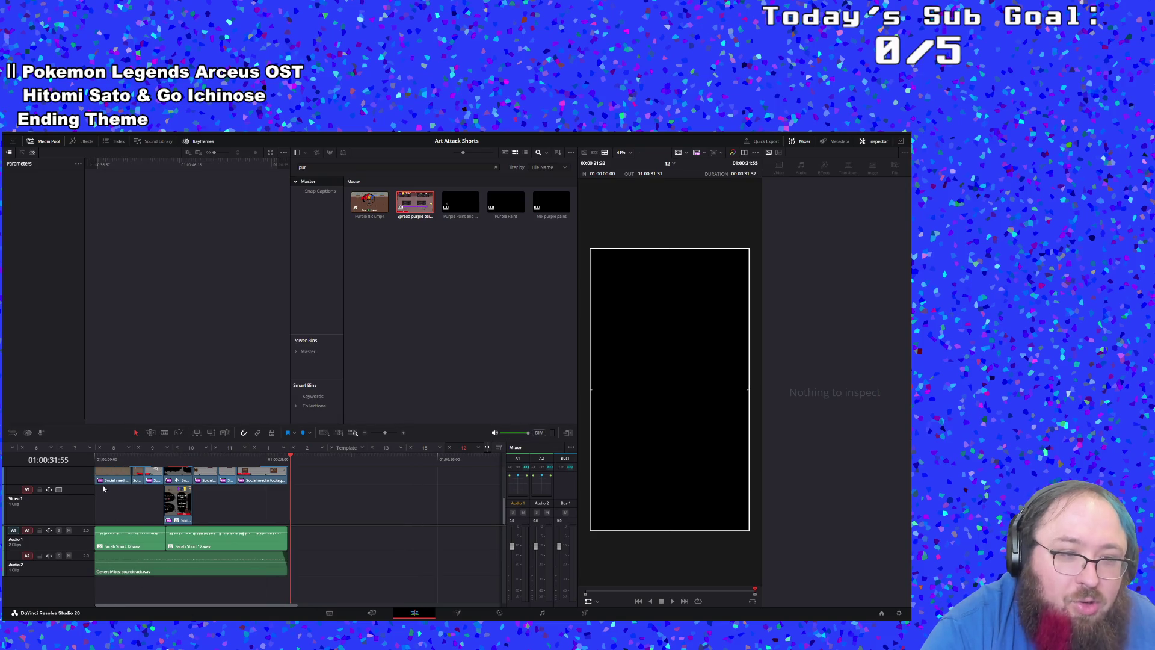
key(Home)
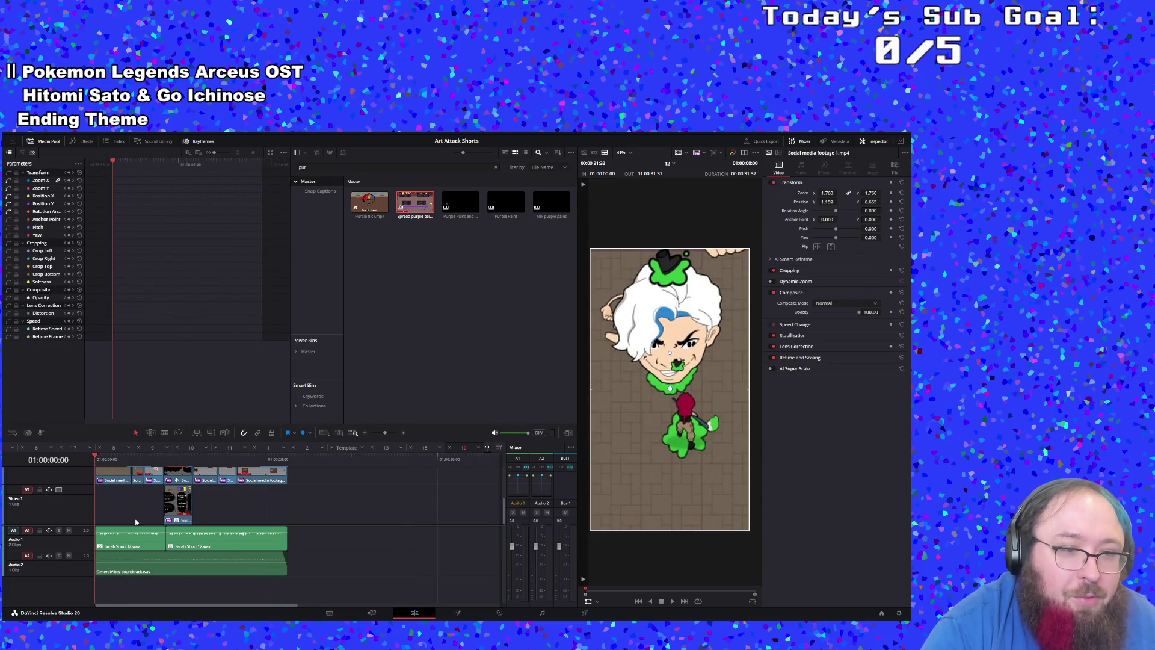
key(space)
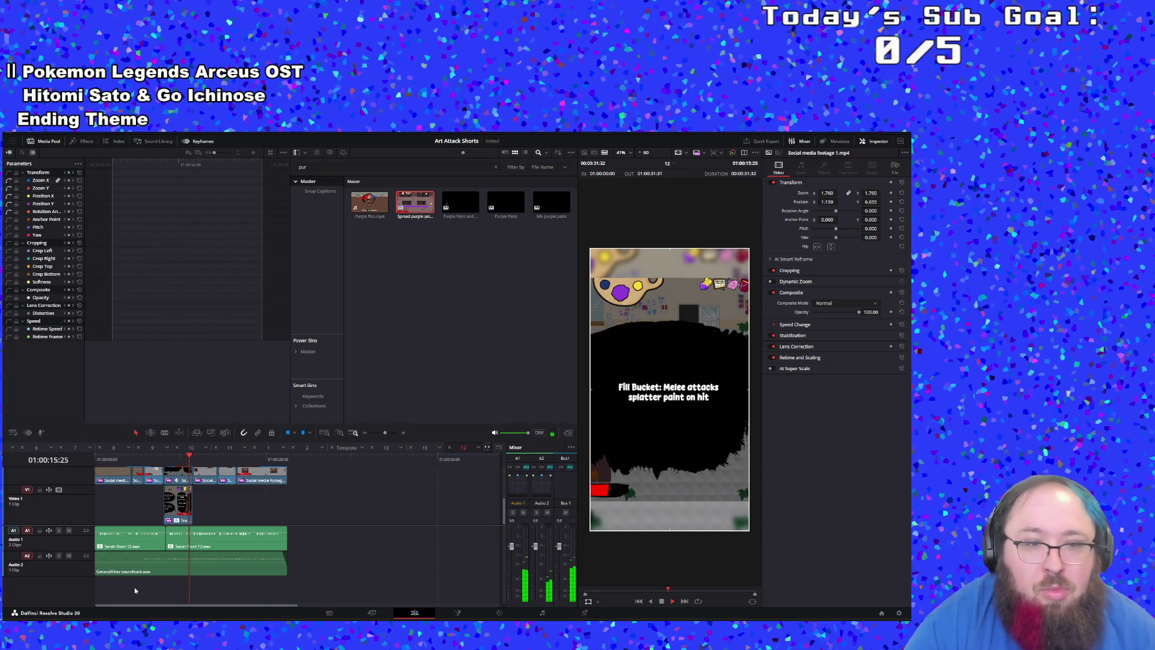
Step: Apply a new playback speed to the short gameplay clip on Video 1 via Change Clip Speed
click(179, 497)
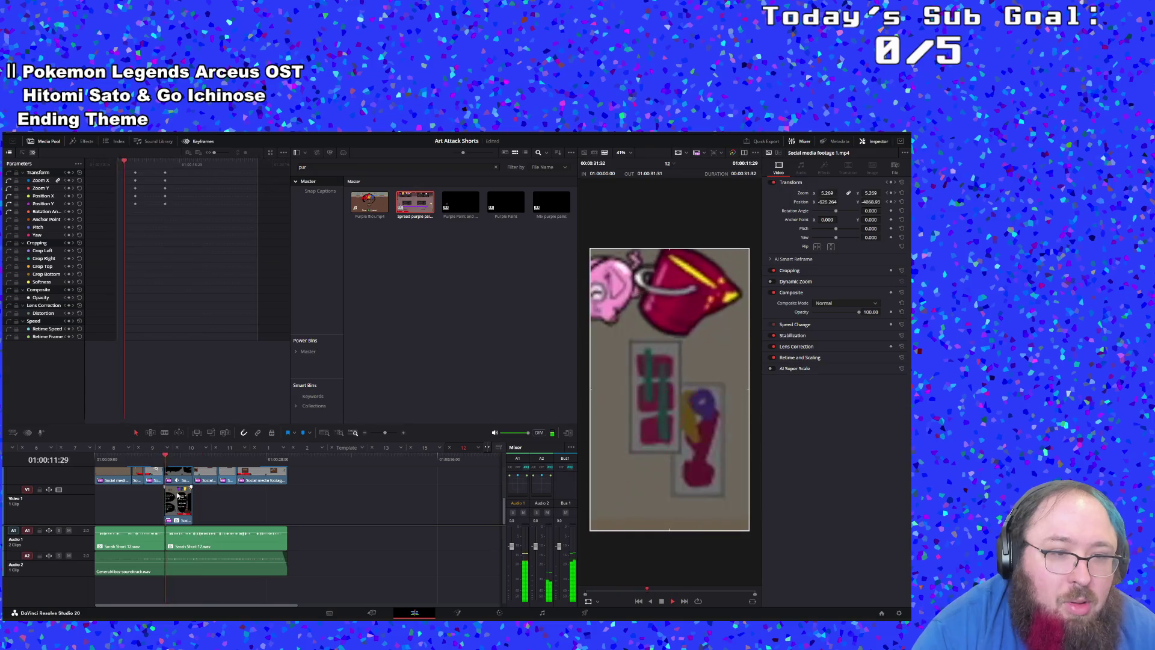
right_click(179, 495)
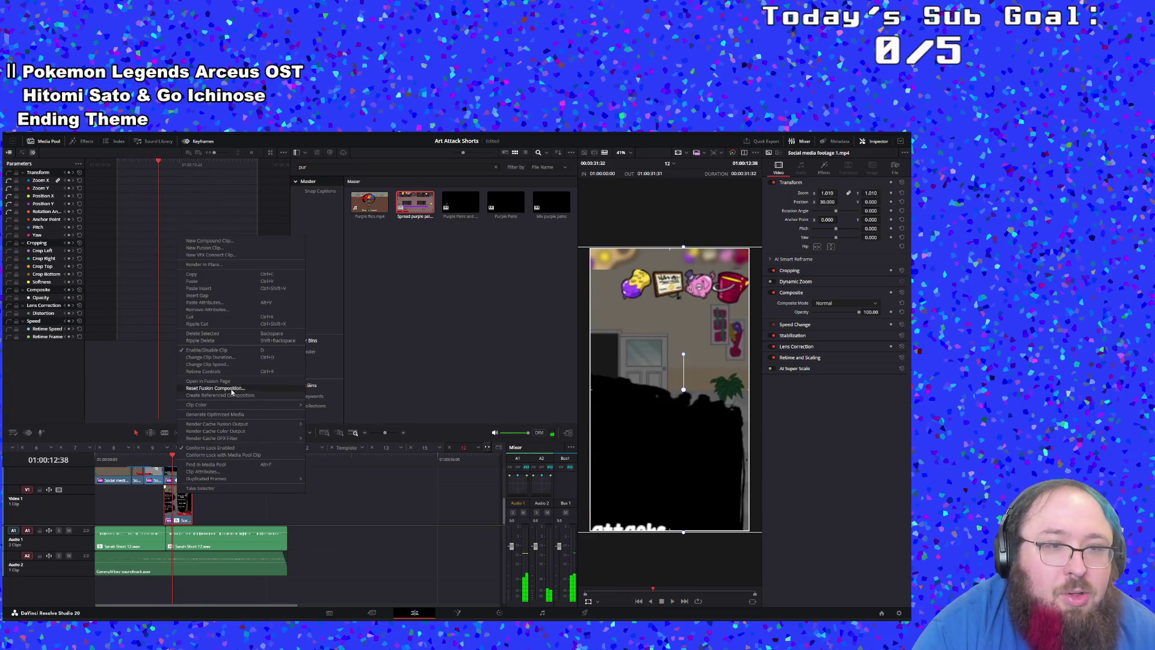
click(209, 358)
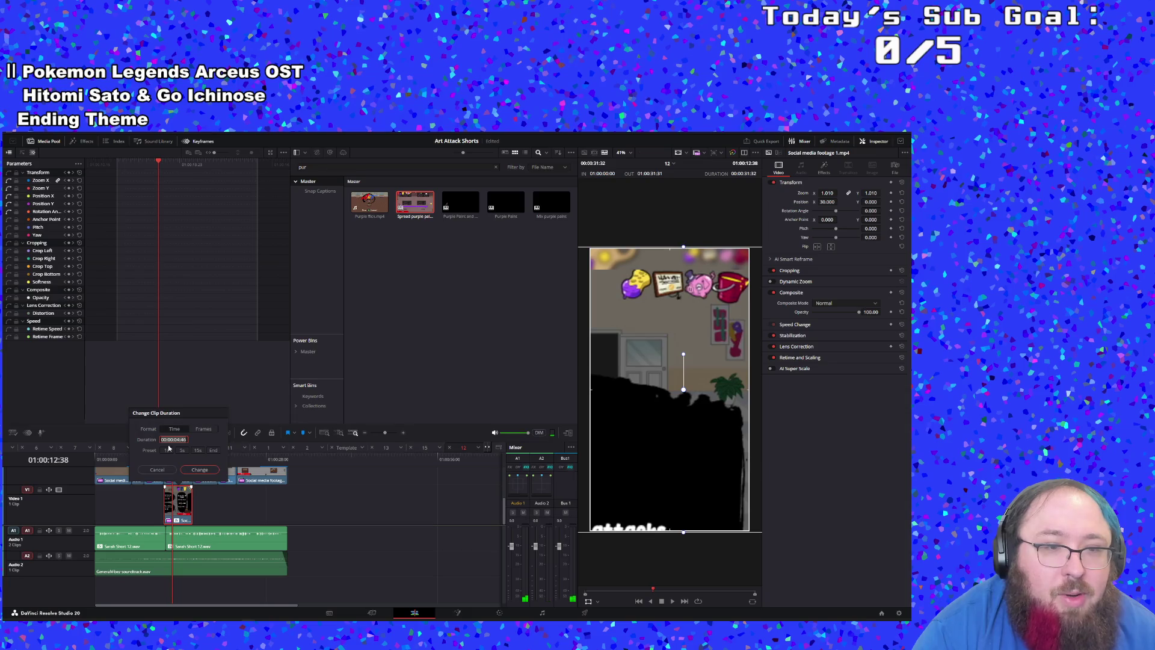
click(158, 470)
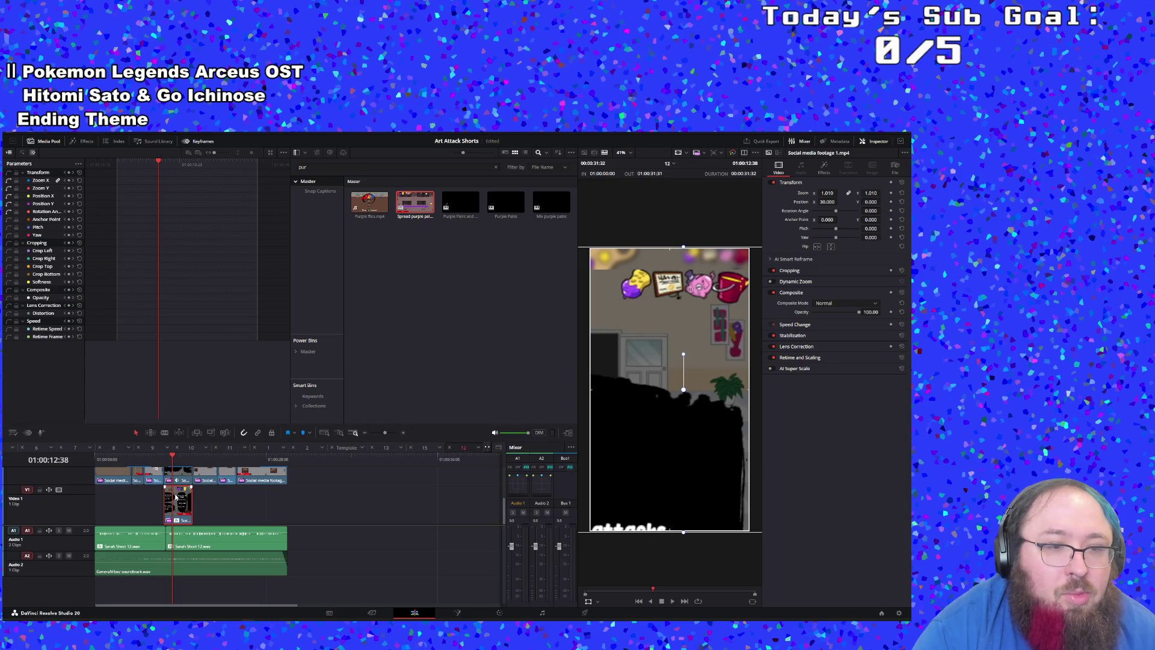
right_click(181, 476)
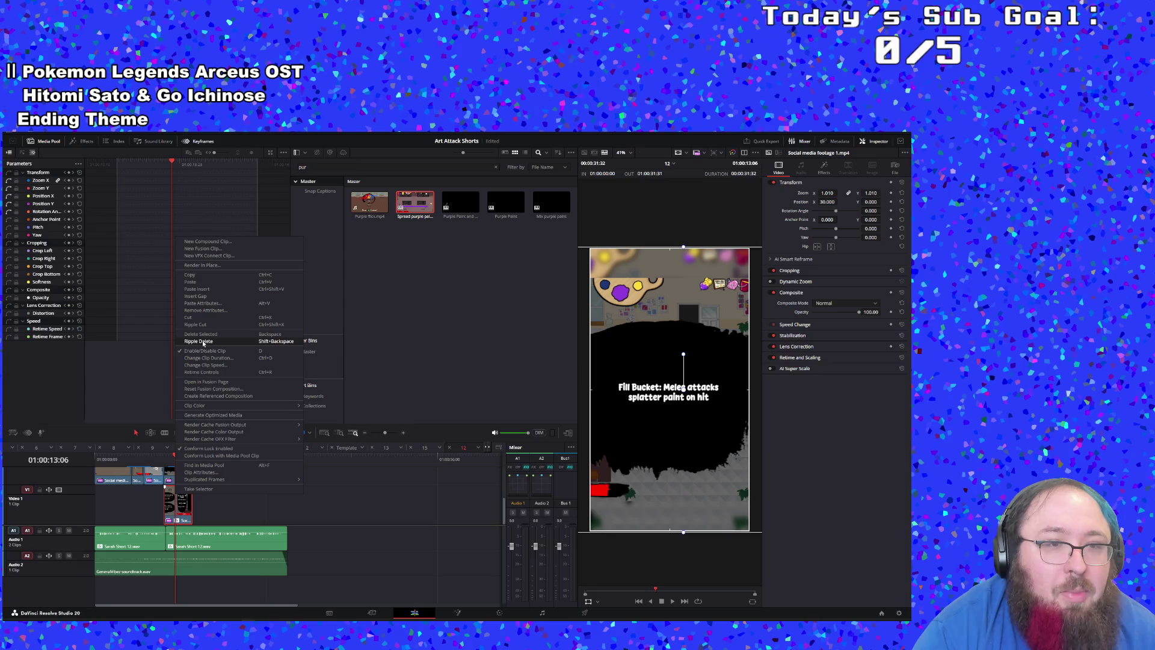
click(162, 507)
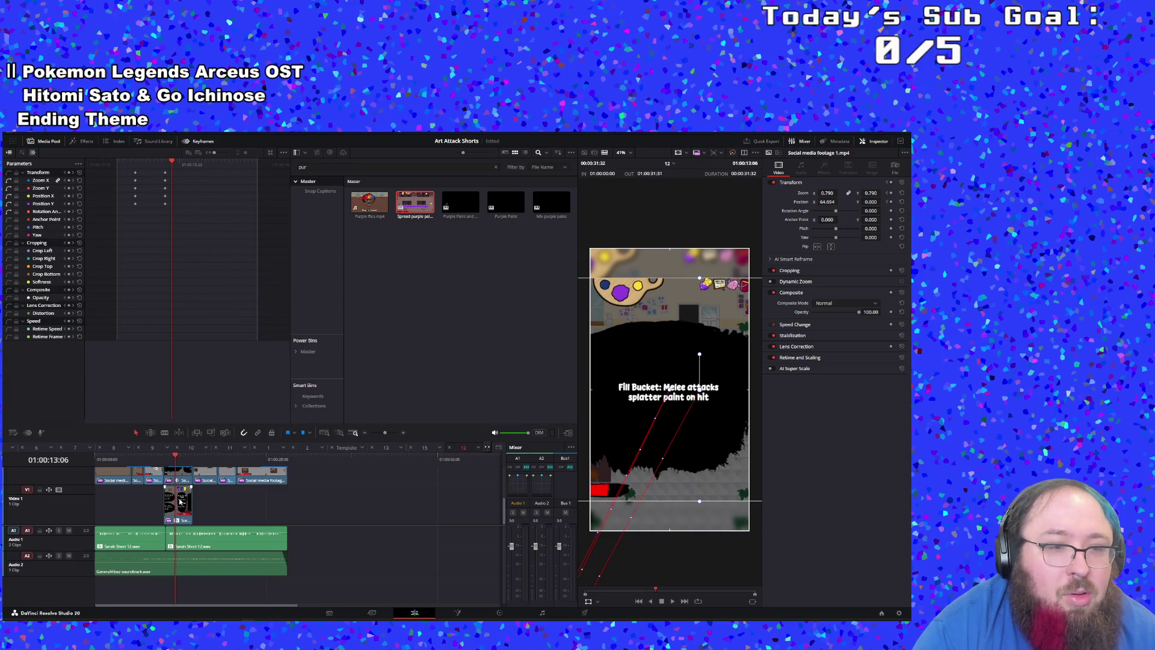
right_click(170, 510)
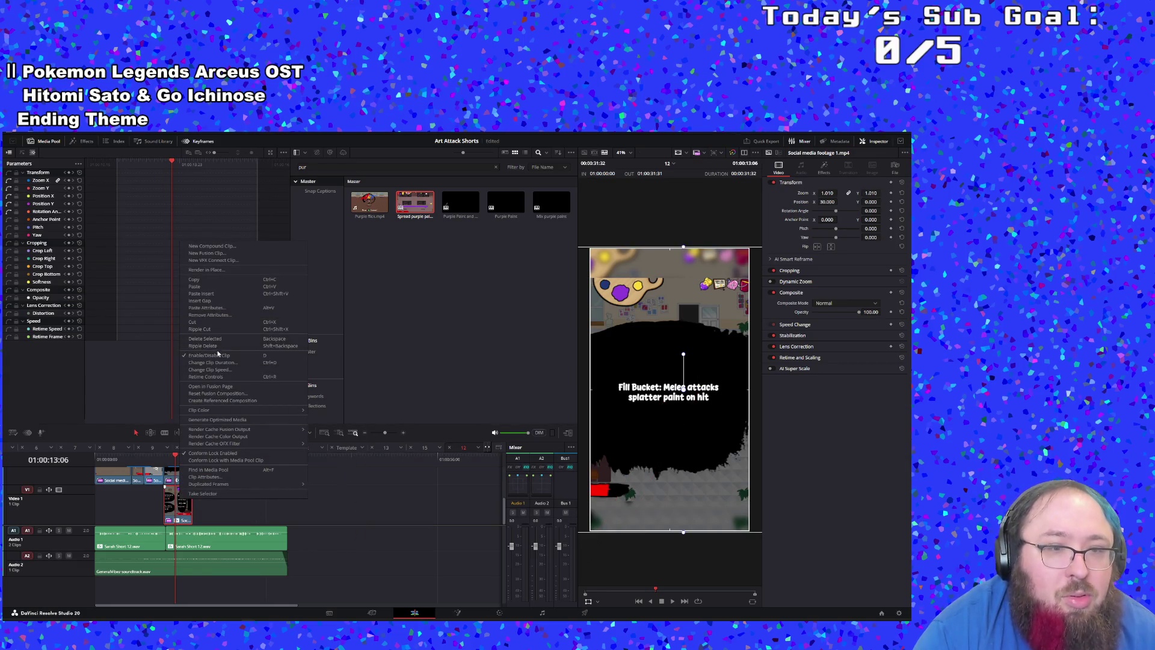
click(211, 369)
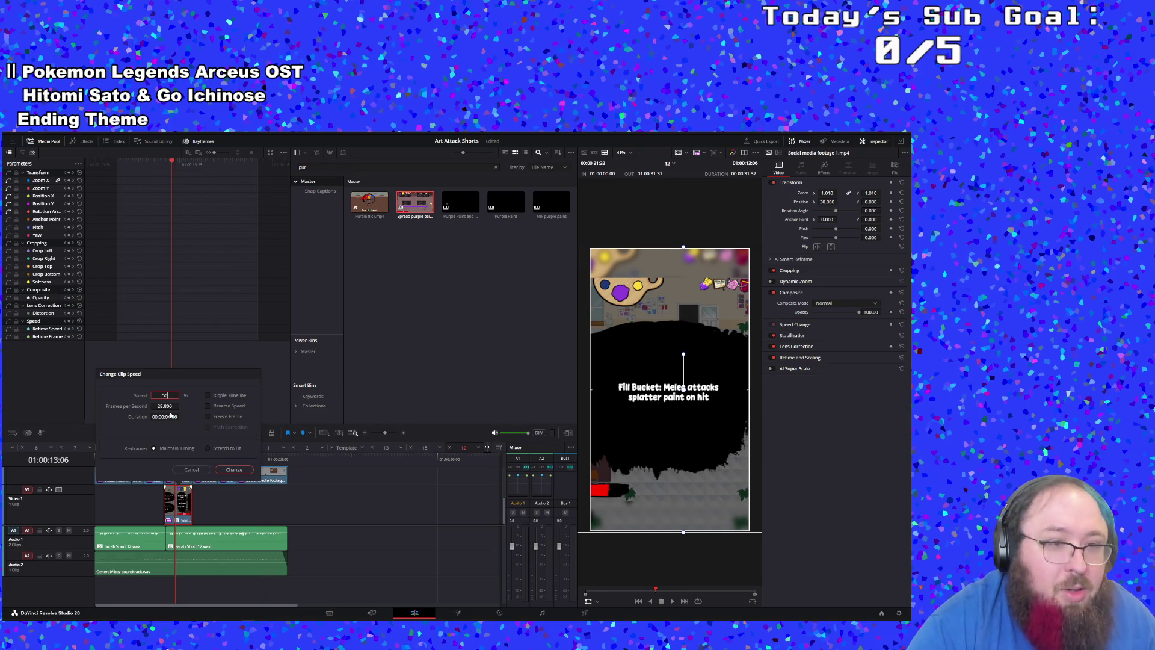
click(234, 470)
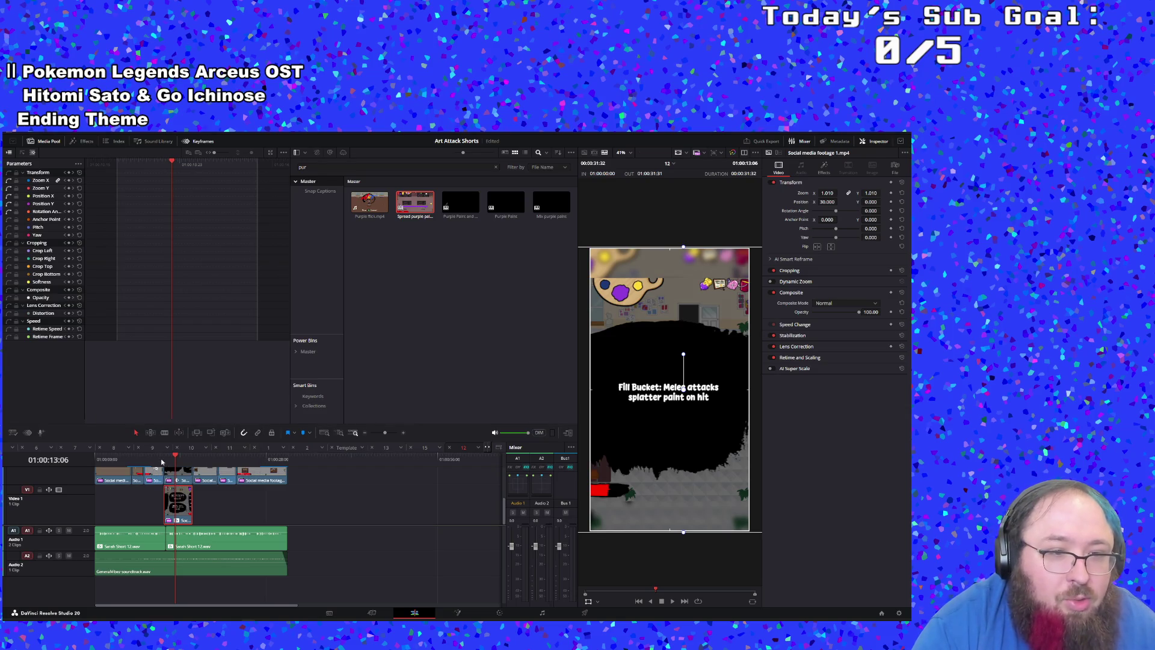
Step: Play the timeline through the retimed clip to review it
click(162, 461)
key(space)
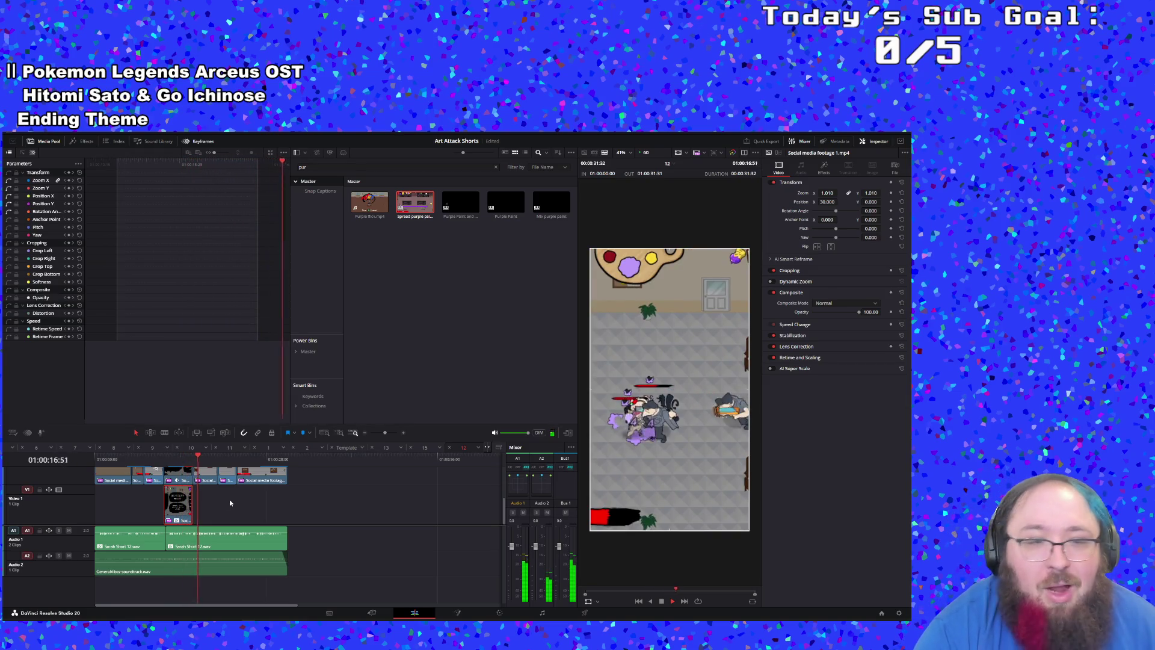
key(Home)
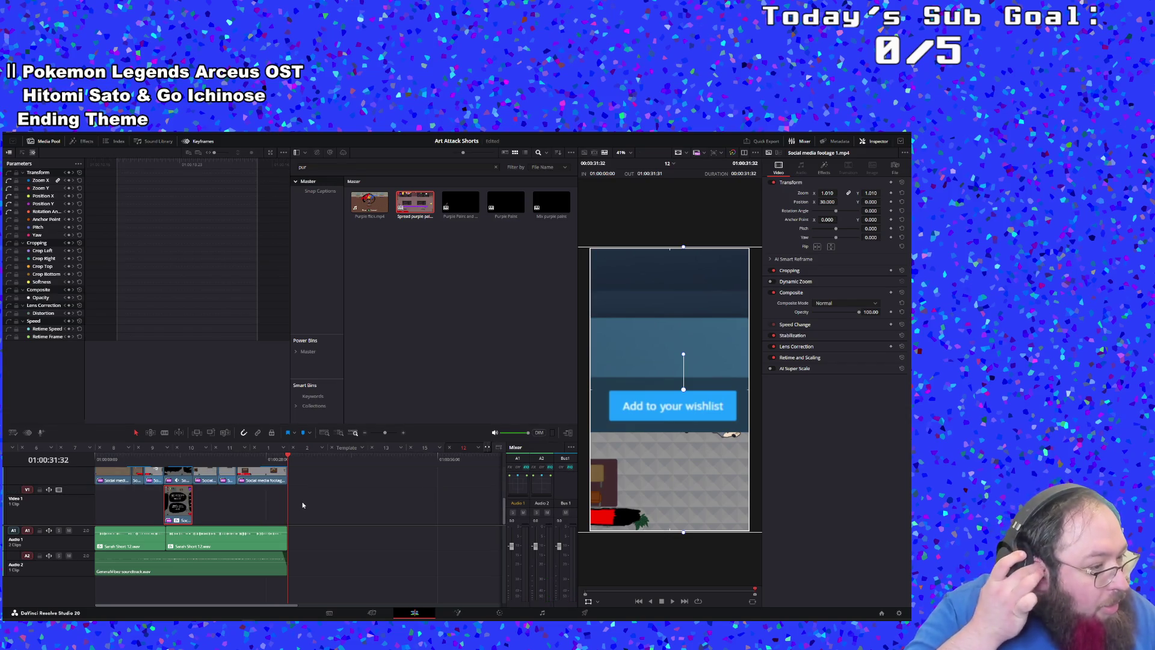
Step: Switch to timeline 13, the finished short ending on the wishlist call-to-action
click(391, 448)
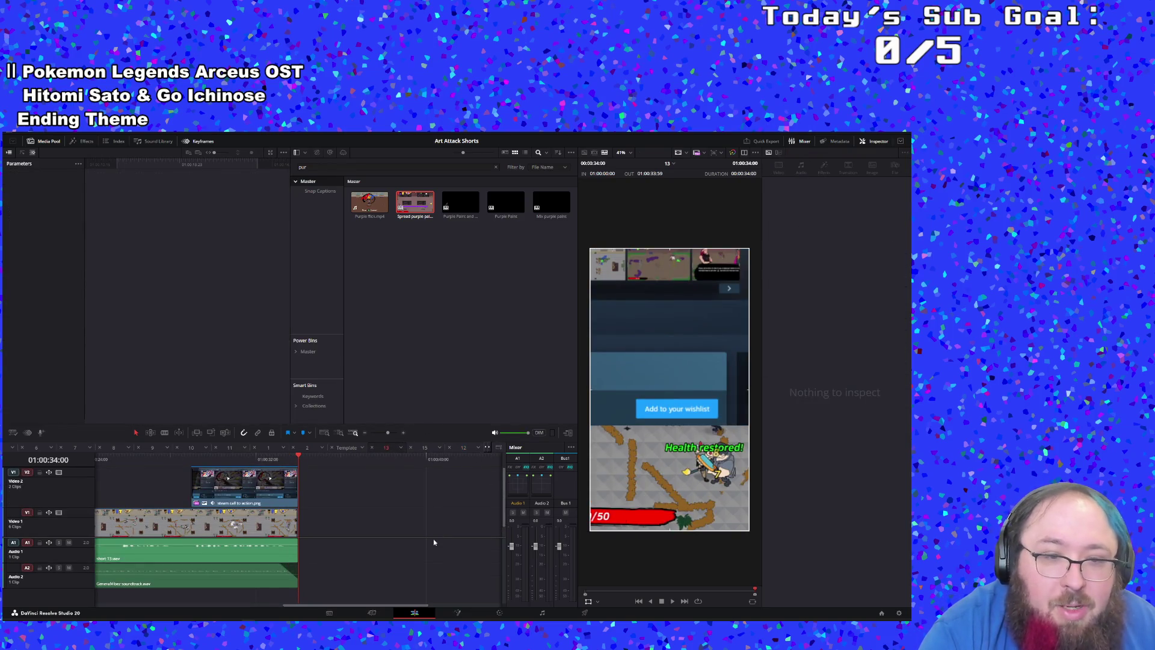
Step: From the Template timeline, search the Media Pool for 'temp' to find the Template
click(353, 453)
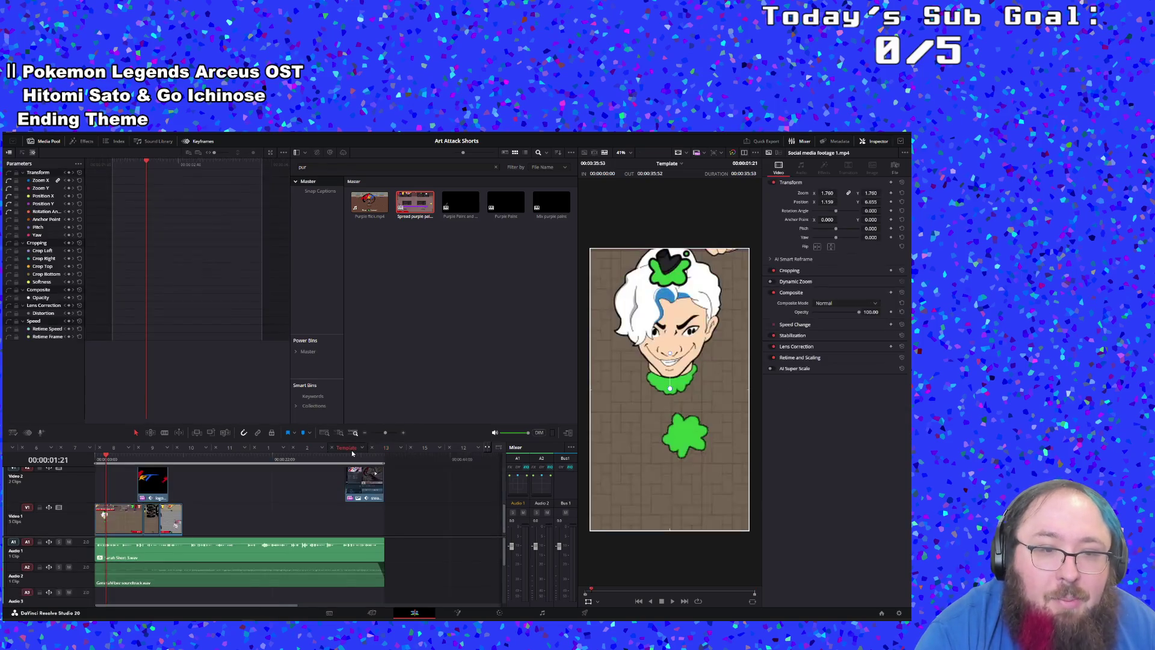
click(332, 169)
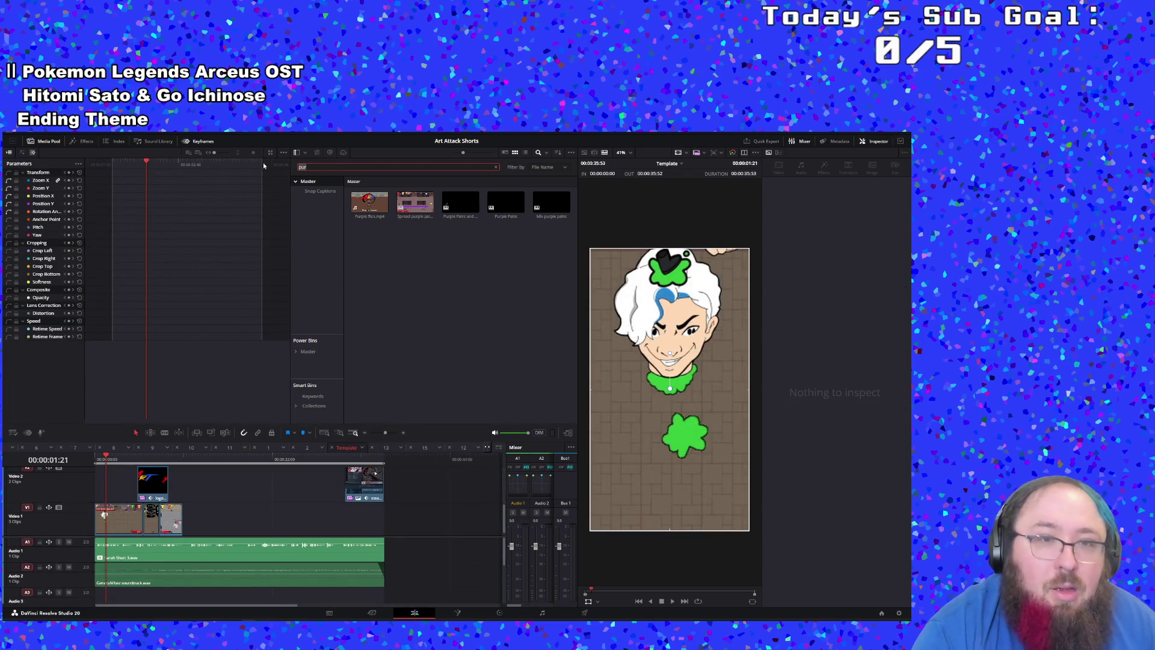
key(BackSpace)
key(BackSpace)
key(BackSpace)
text(temp)
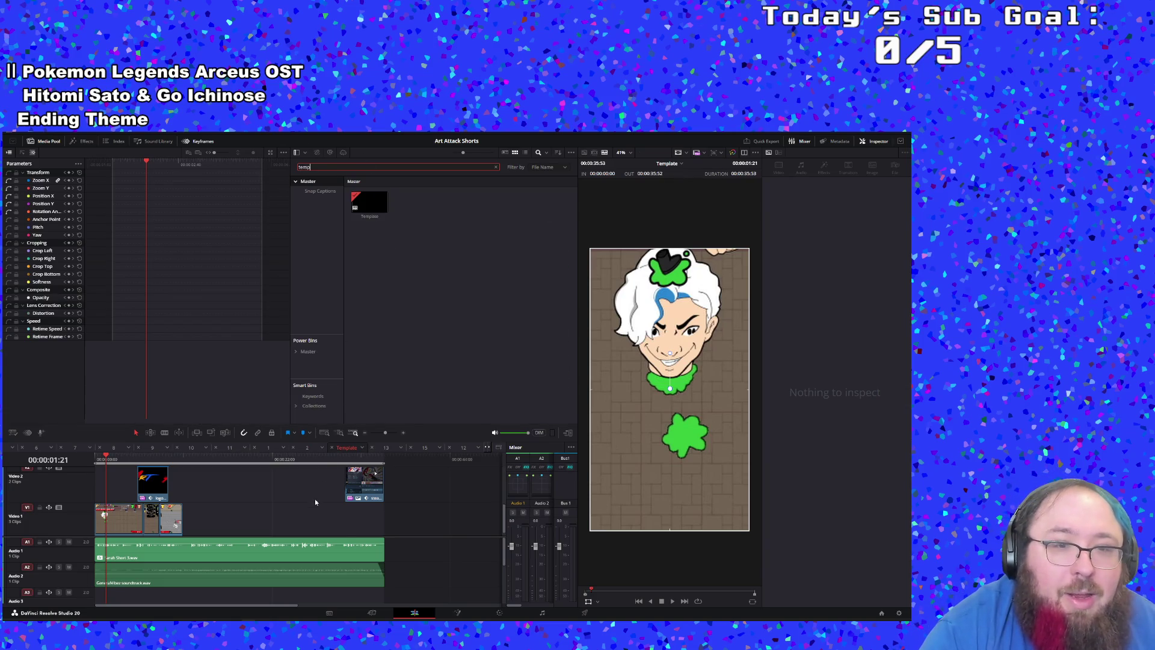
scroll(318, 496, up, 3)
scroll(325, 489, down, 3)
scroll(327, 484, up, 3)
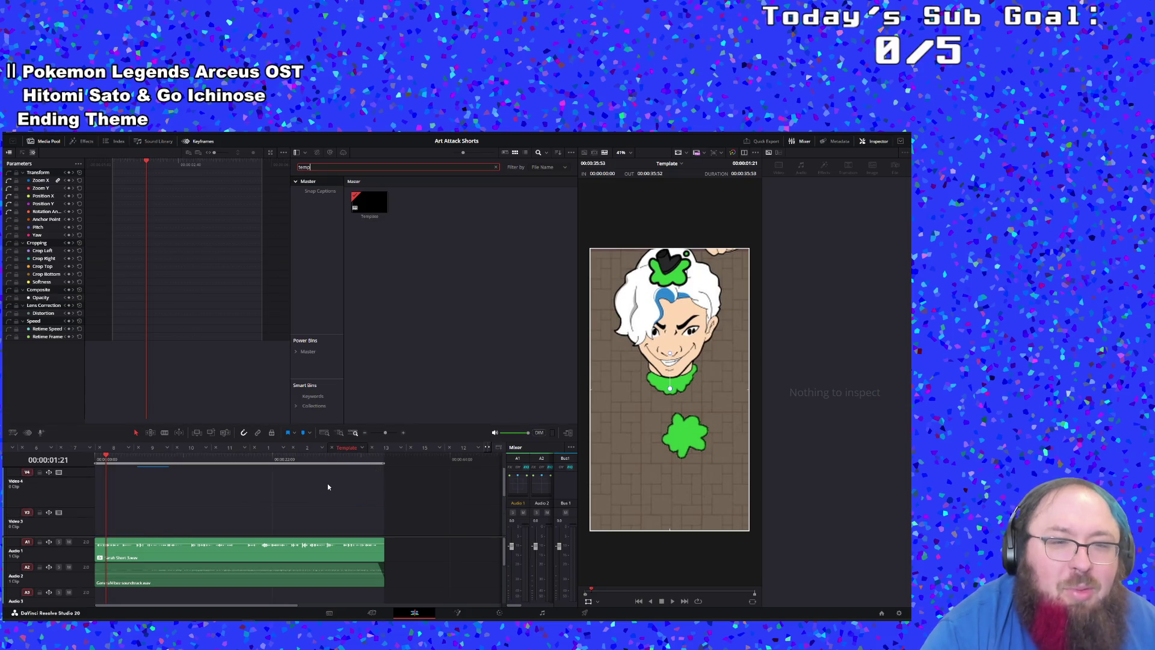
scroll(329, 483, down, 3)
scroll(329, 484, up, 3)
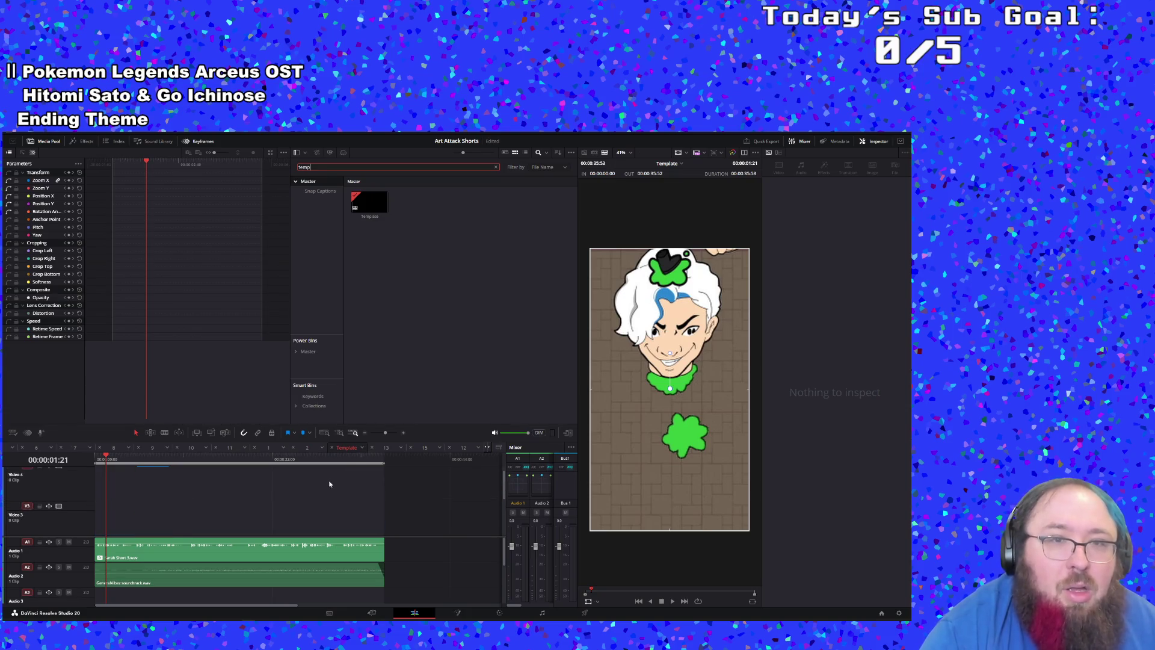
scroll(325, 475, down, 3)
Step: Create new timeline 14 from the selected Template clip
click(374, 215)
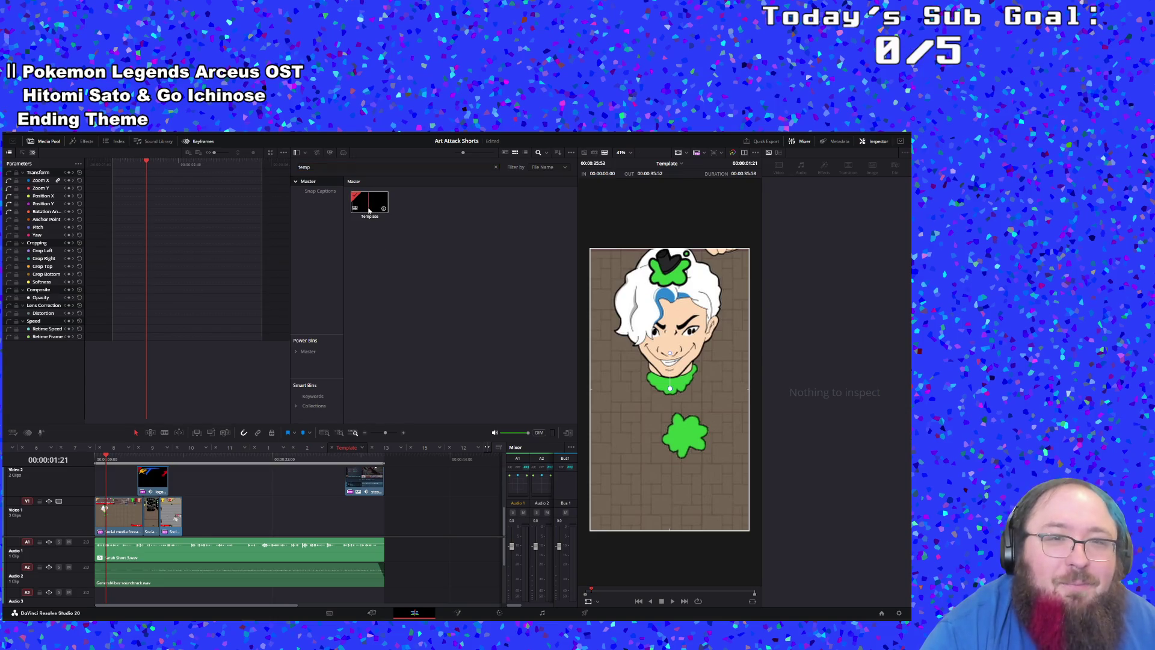
right_click(370, 210)
mouse_move(430, 240)
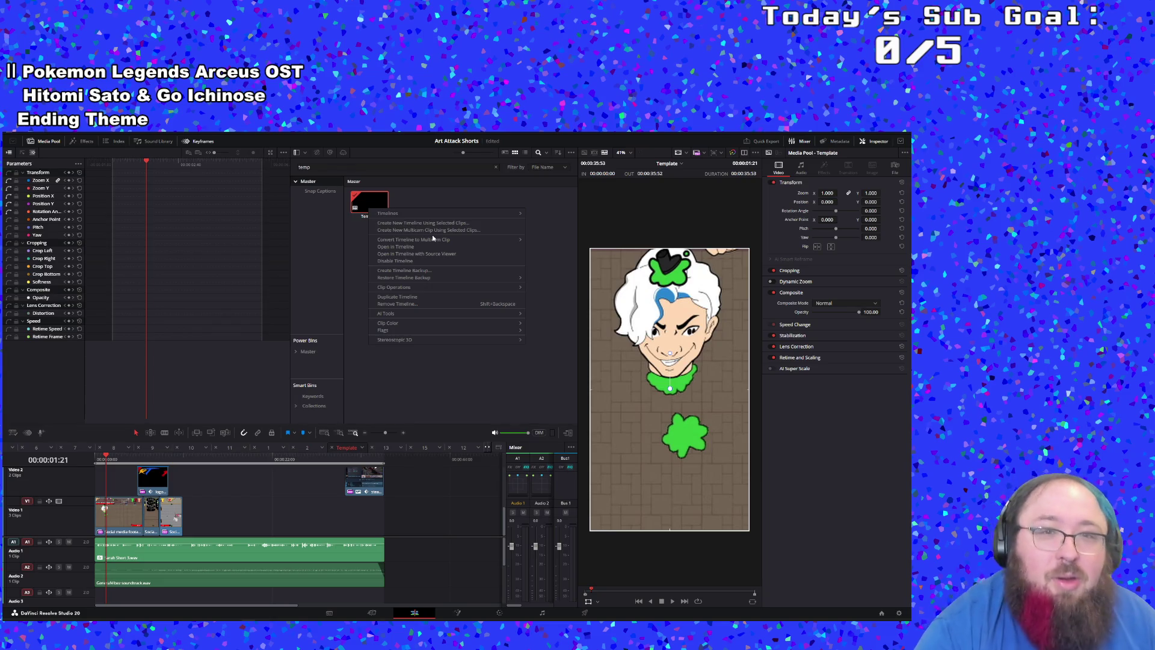
click(445, 223)
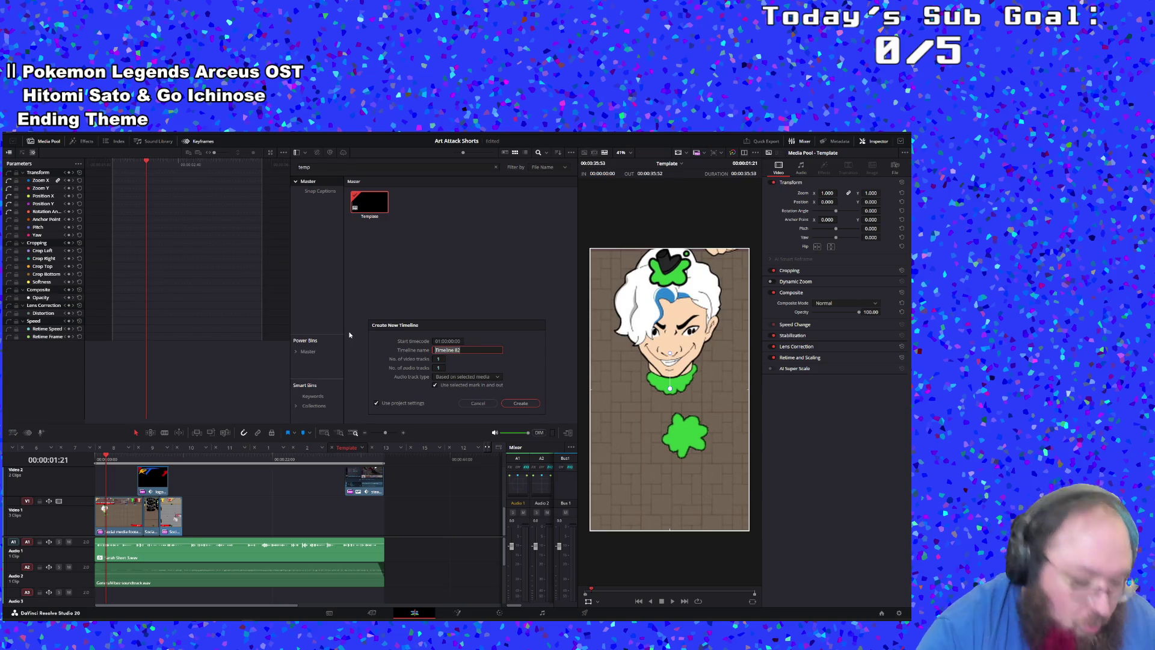
click(529, 404)
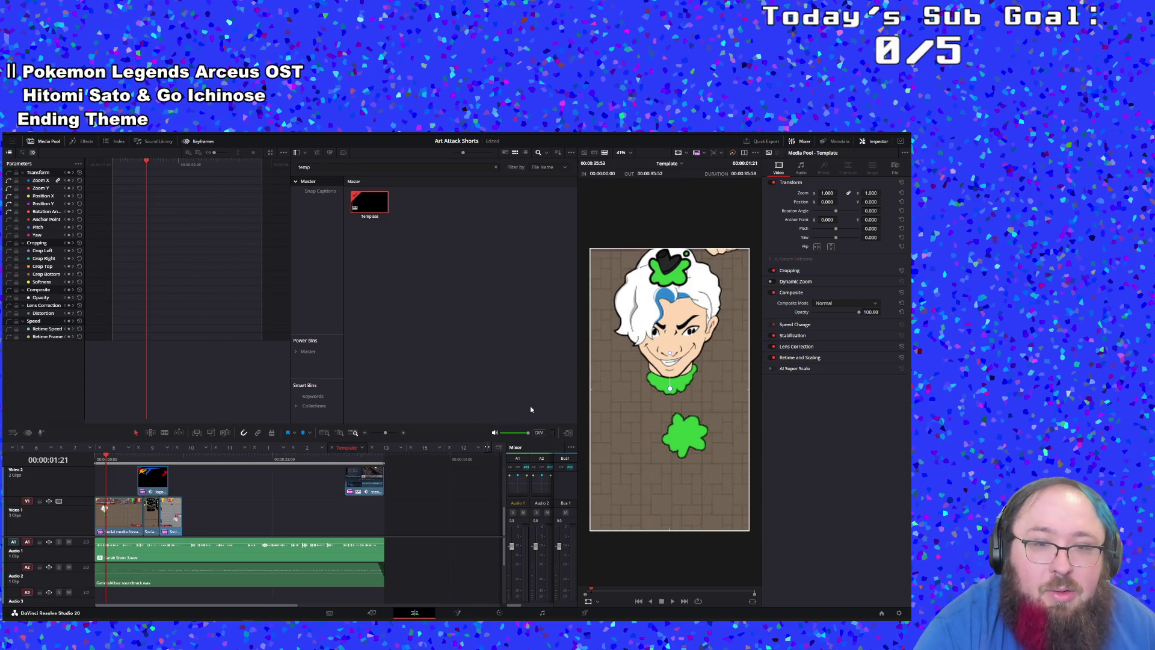
Step: Decompose the video and audio compound clips in place, then preview the timeline
right_click(282, 525)
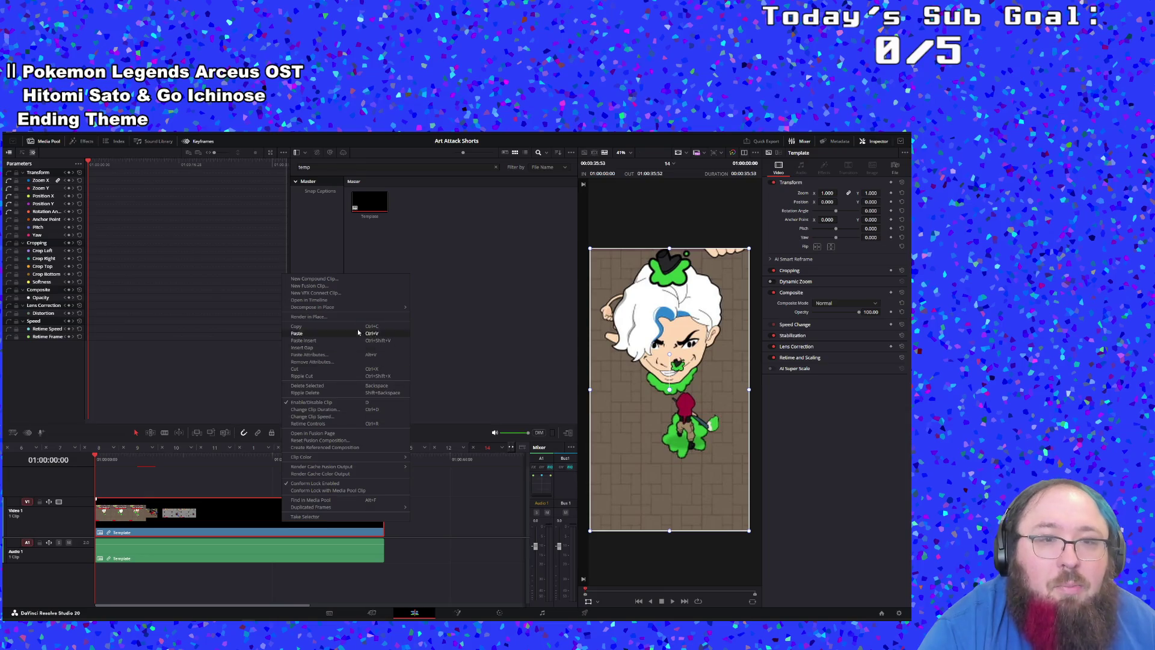
mouse_move(387, 310)
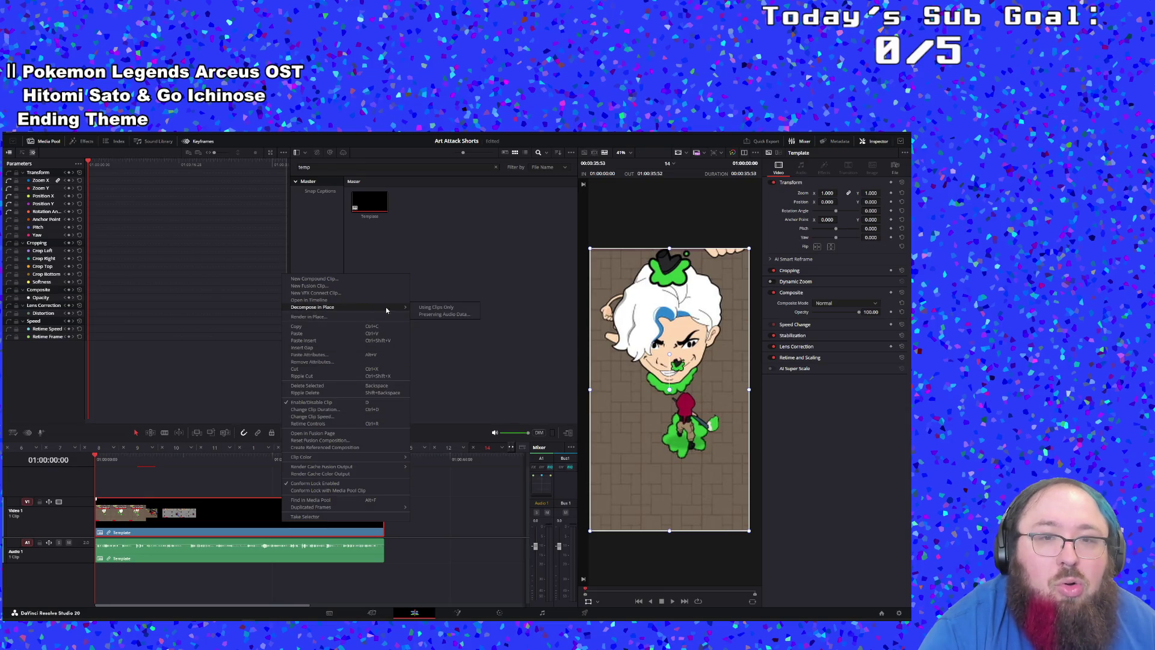
click(427, 310)
right_click(240, 544)
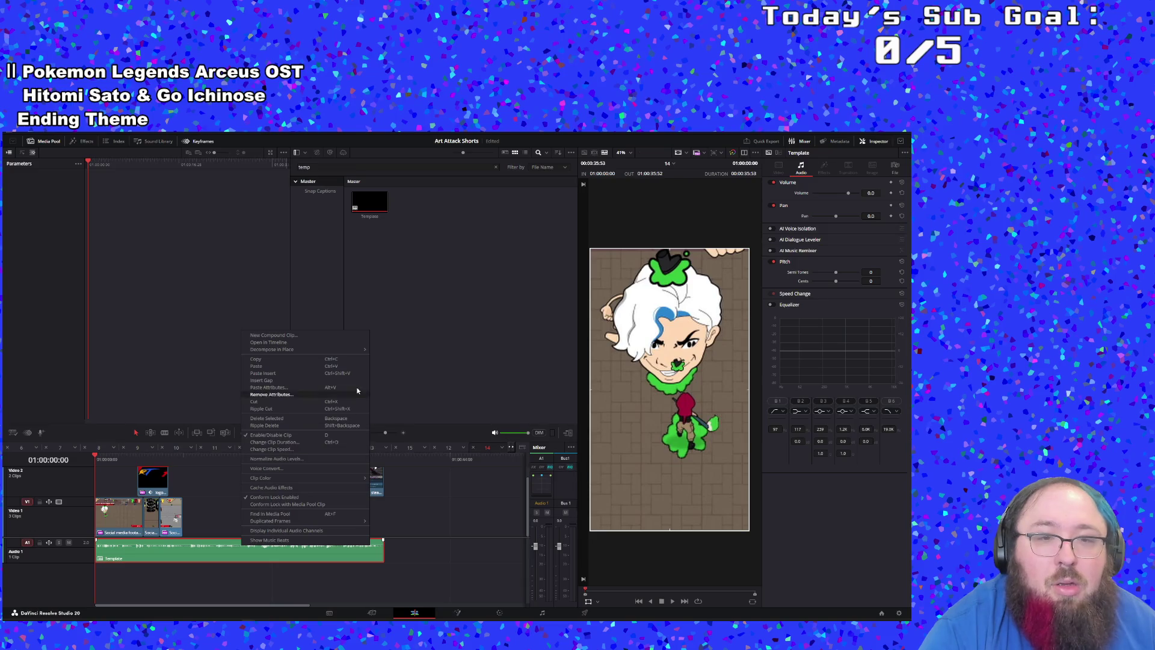
mouse_move(351, 347)
click(412, 349)
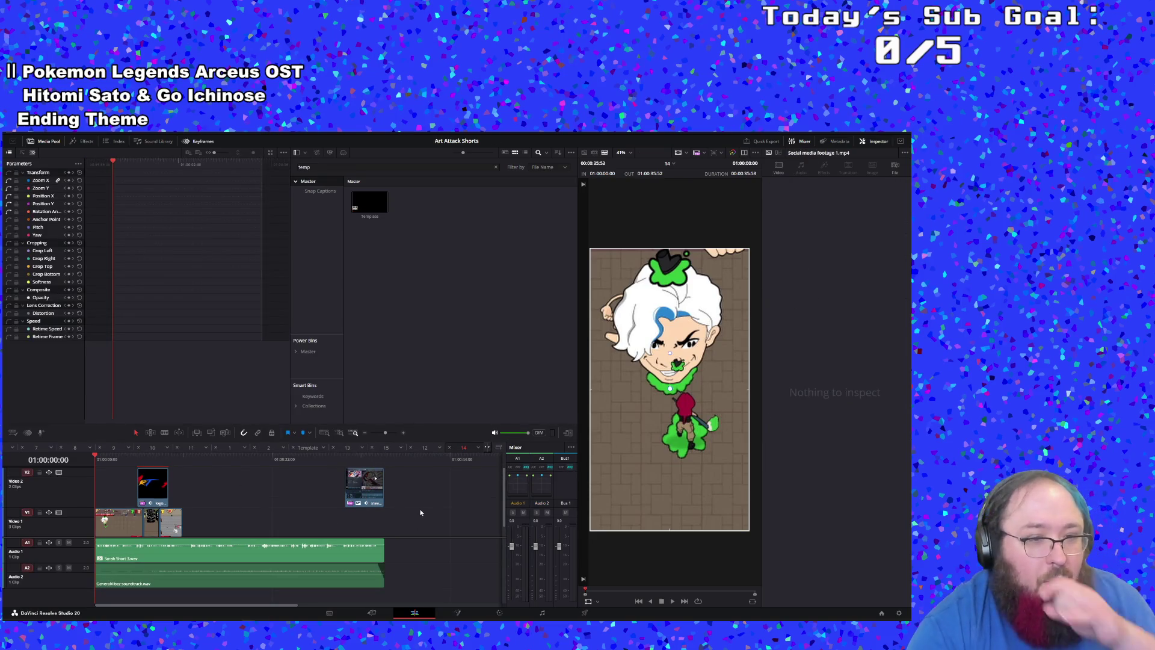
key(space)
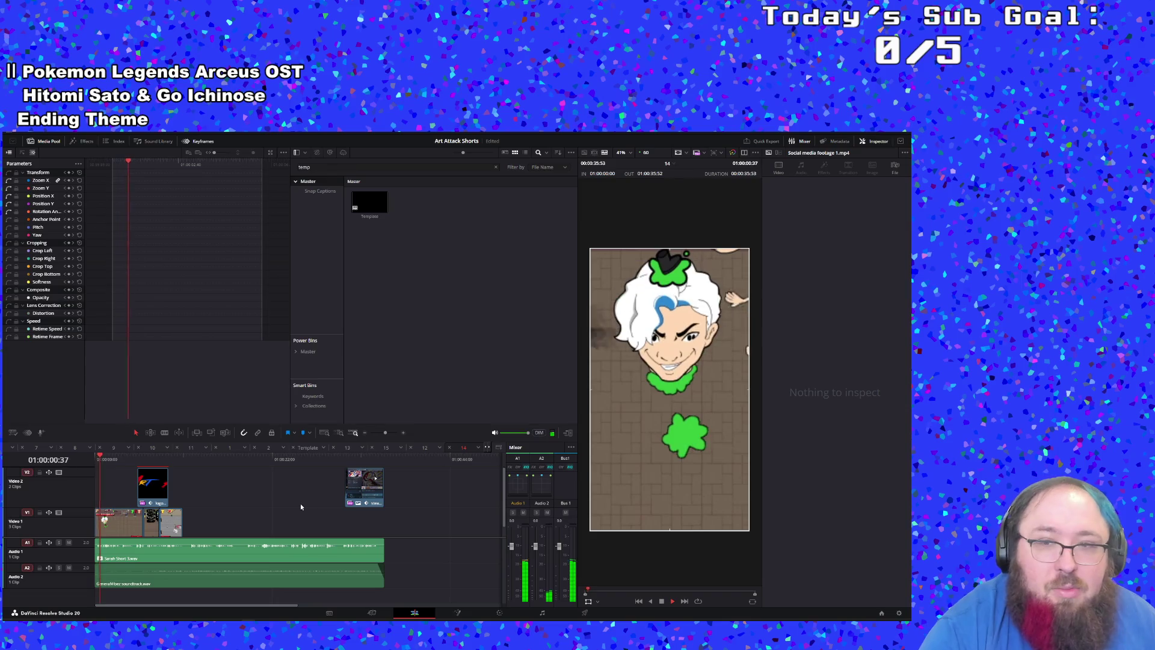
key(space)
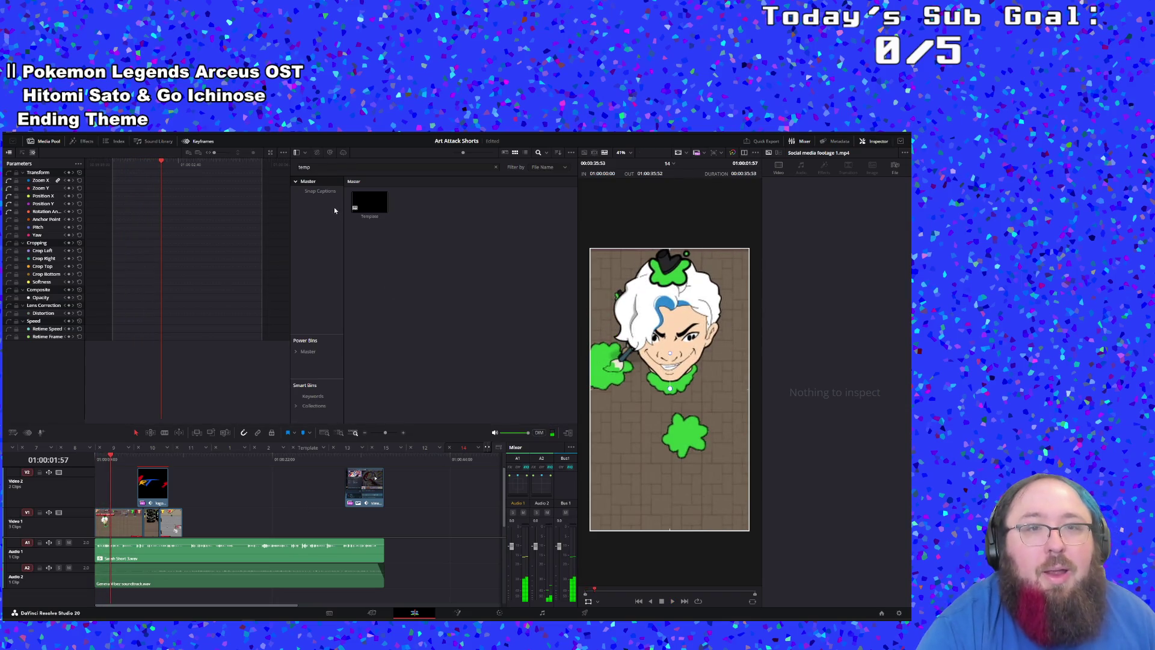
click(320, 166)
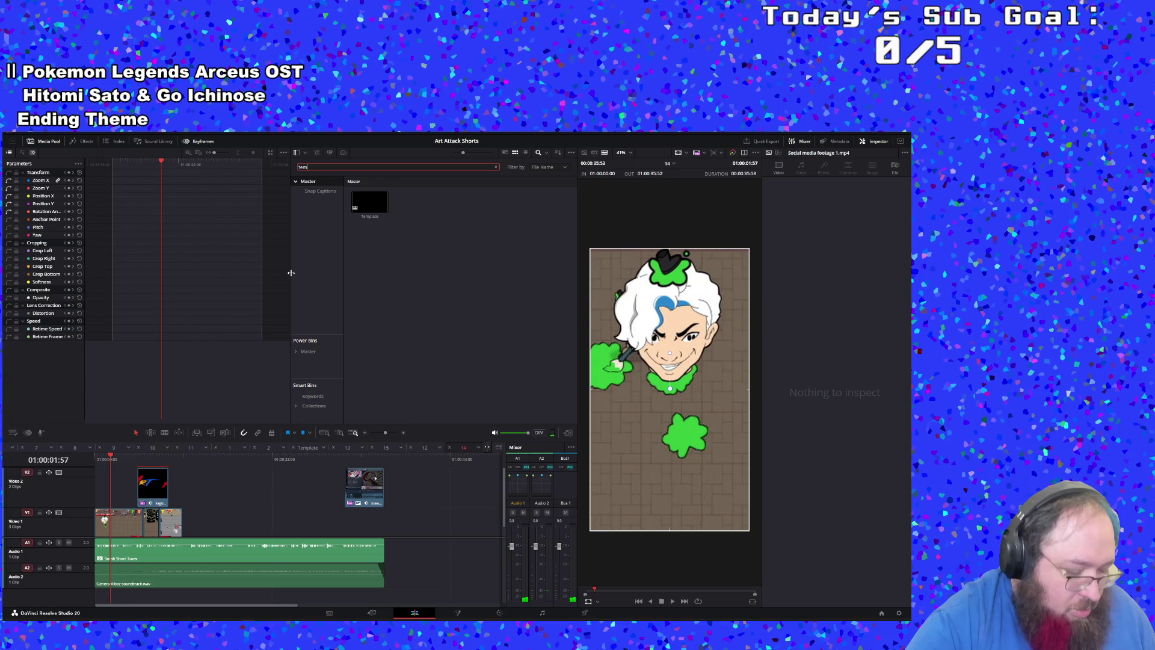
Step: Put the '14' voiceover on A1 and turn on AI Voice Isolation
key(BackSpace)
key(BackSpace)
key(BackSpace)
text(14)
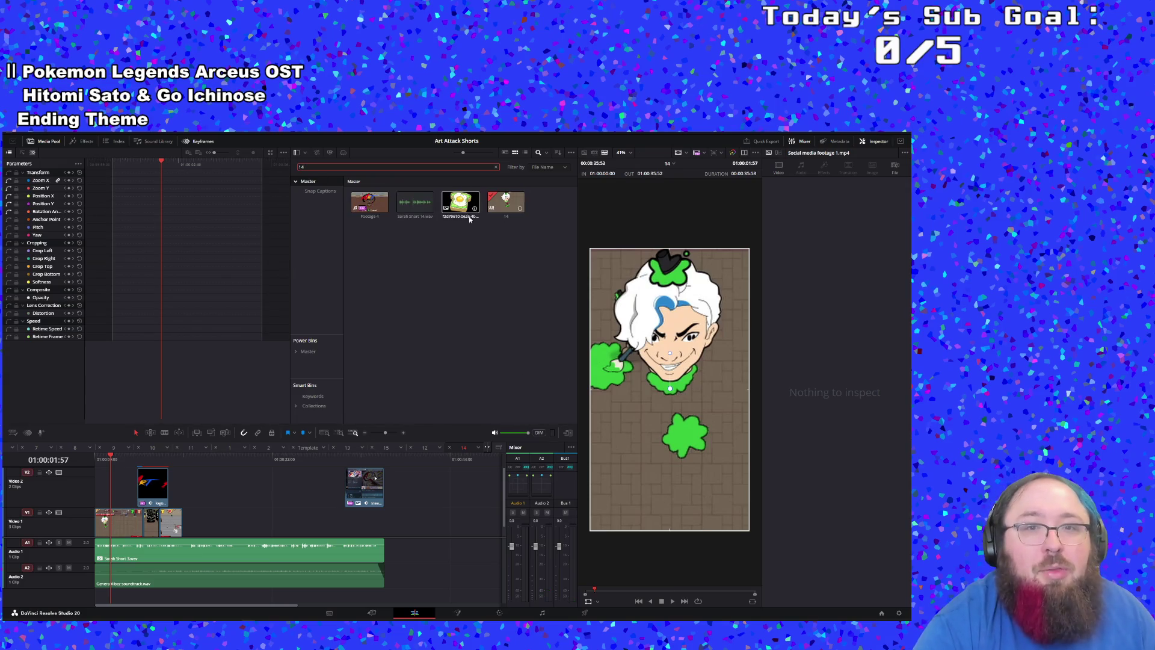
mouse_move(415, 203)
mouse_down()
mouse_move(409, 280)
mouse_move(253, 550)
mouse_move(157, 528)
mouse_move(91, 545)
mouse_up()
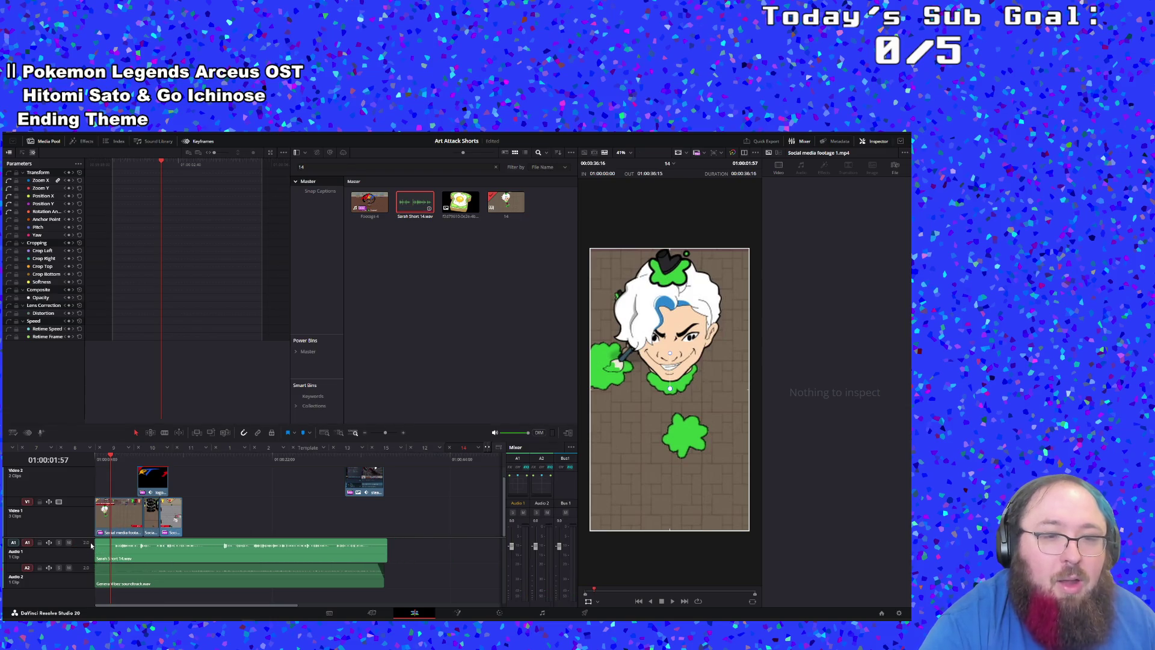
click(164, 550)
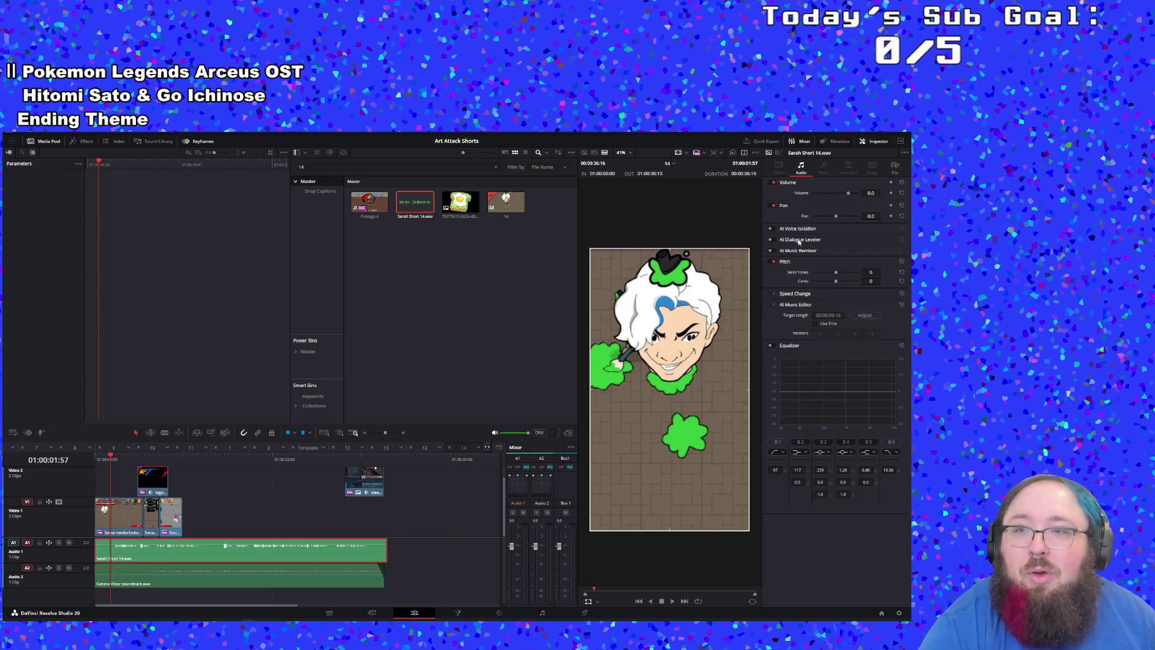
click(772, 228)
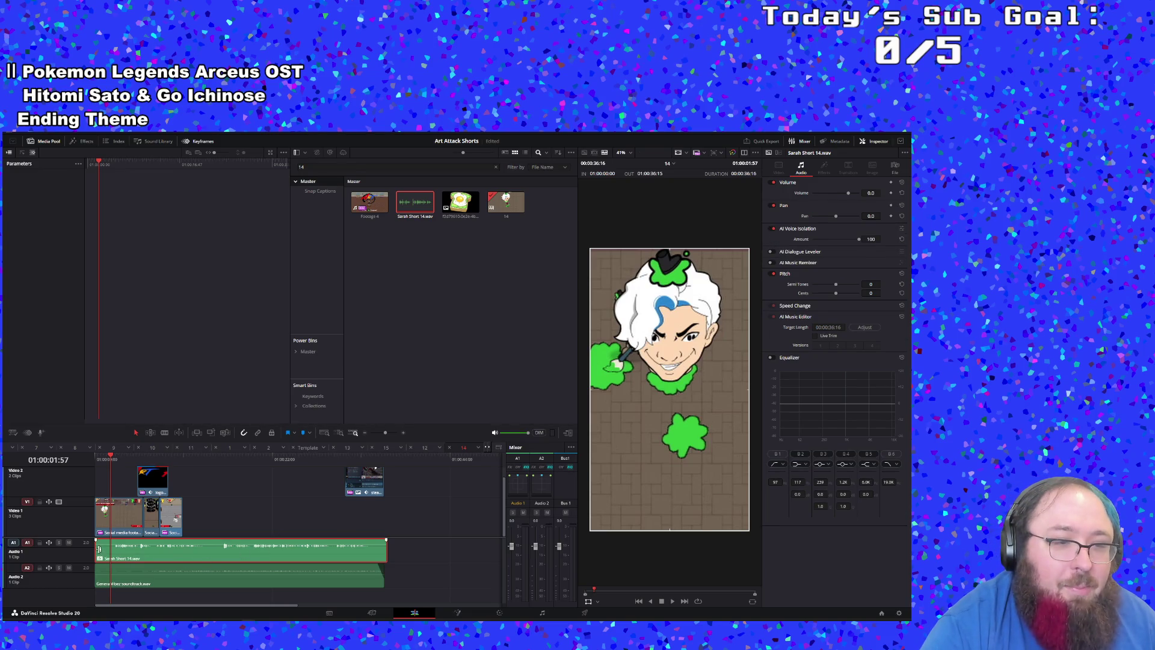
Step: Trim the voiceover start, end the soundtrack with it, and move the call-to-action earlier
drag(99, 549, 140, 549)
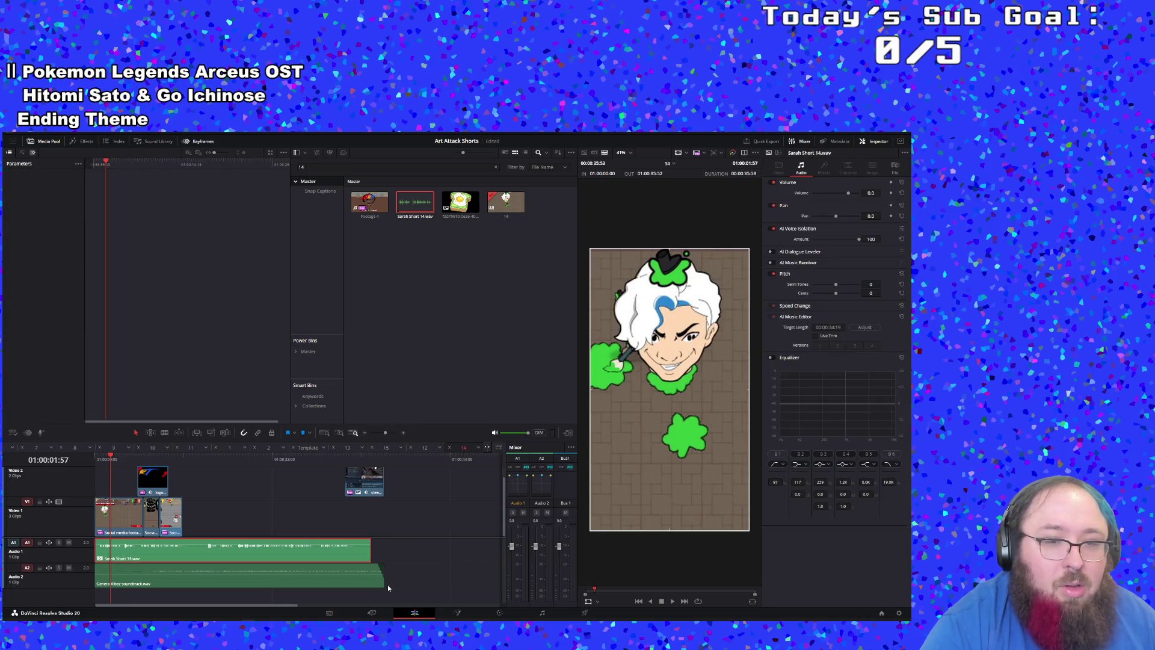
drag(380, 575, 371, 575)
drag(368, 481, 356, 481)
key(space)
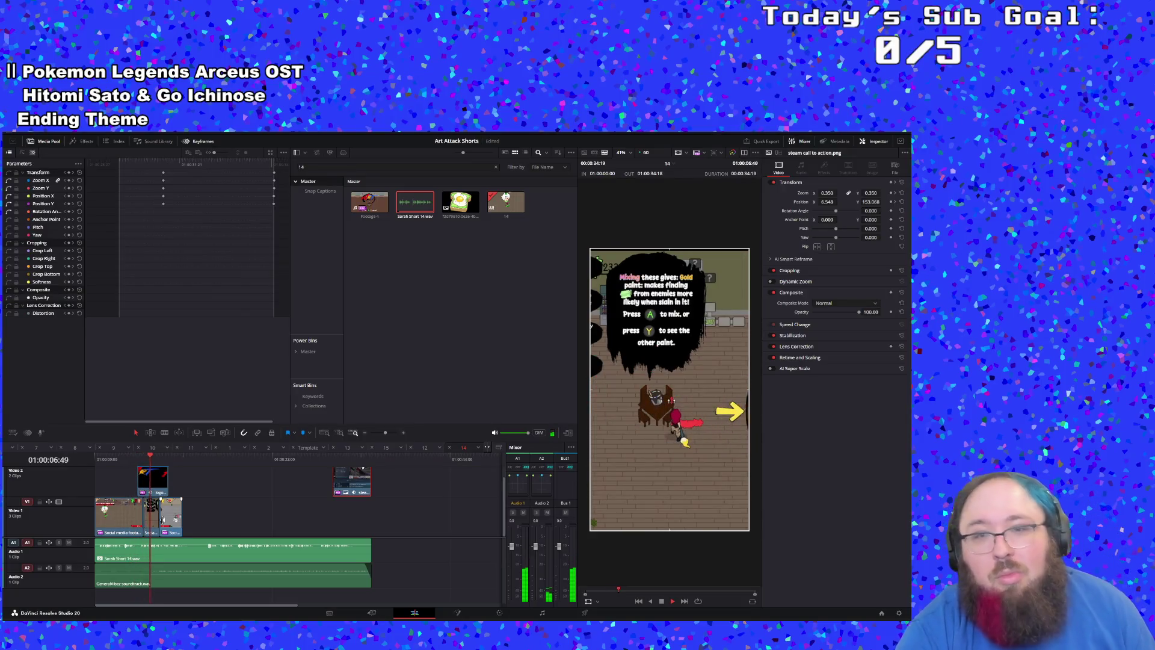
Step: Nudge the Video 2 logo clip slightly later, stop near 11 seconds, and zoom in there
click(116, 460)
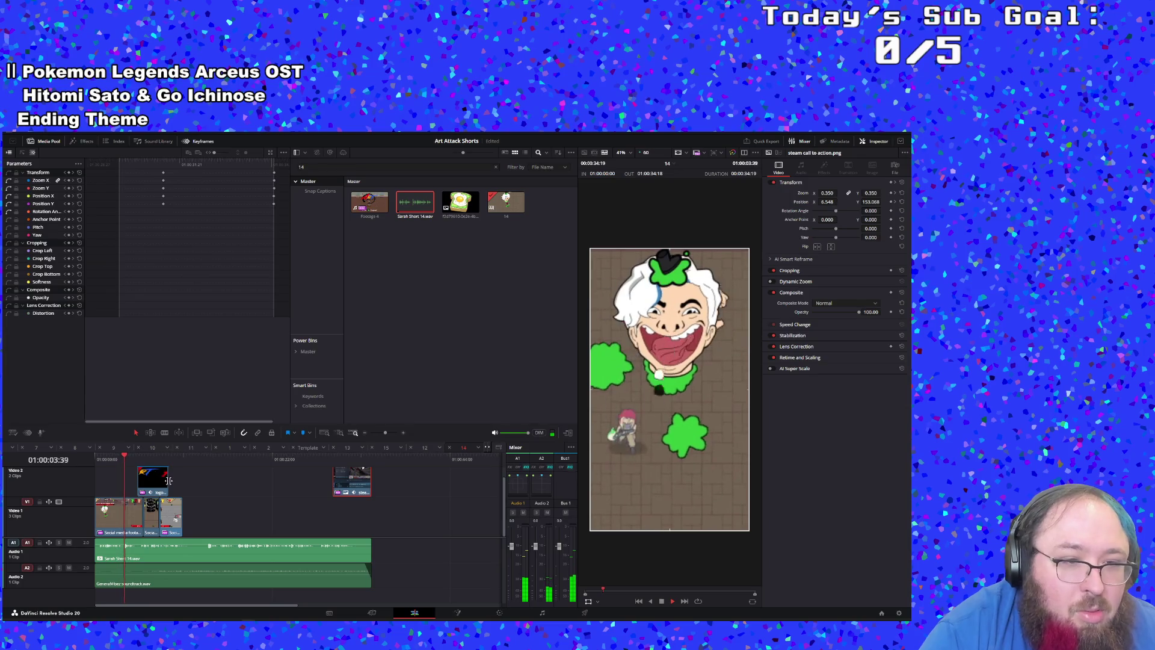
drag(158, 484, 163, 482)
click(133, 461)
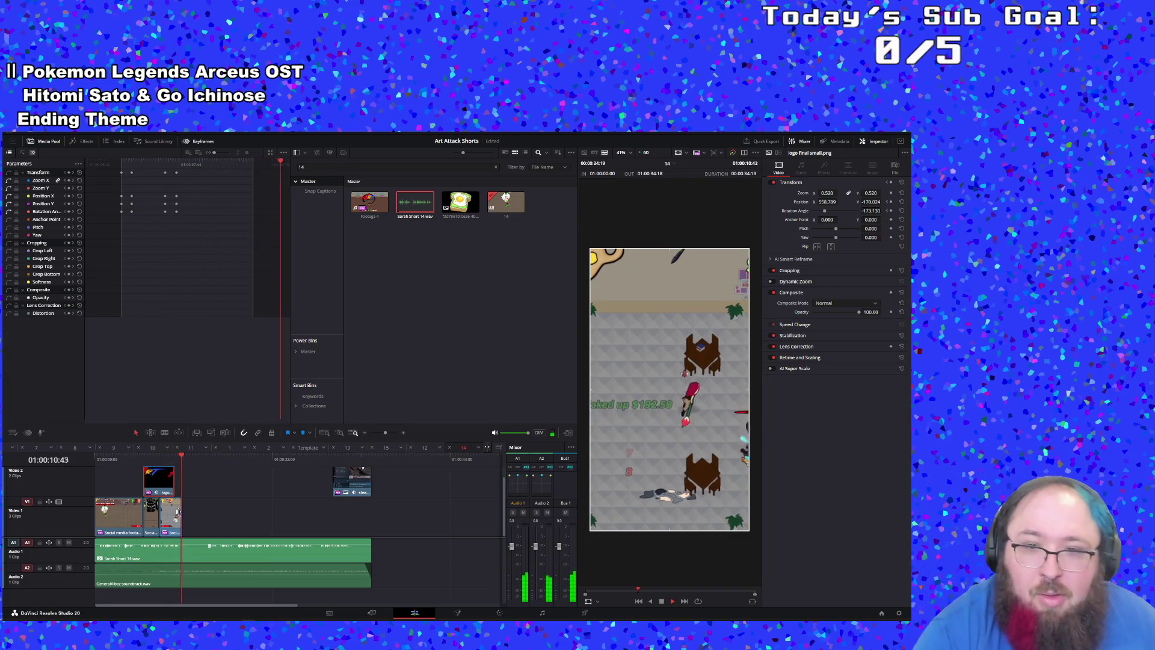
key(space)
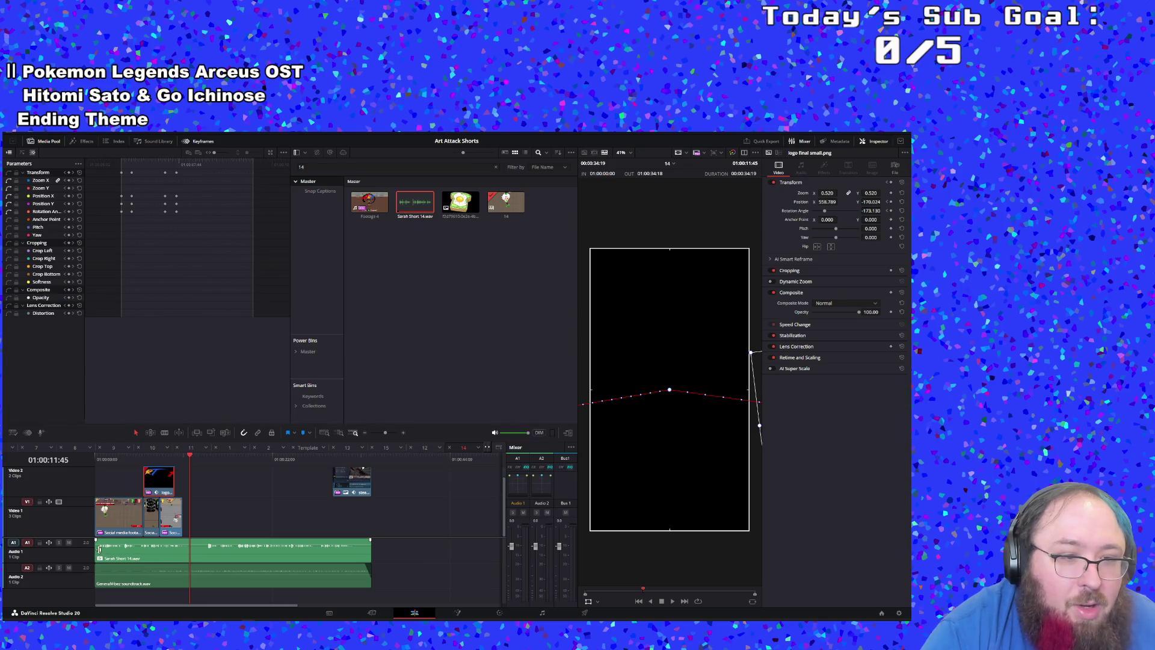
click(394, 432)
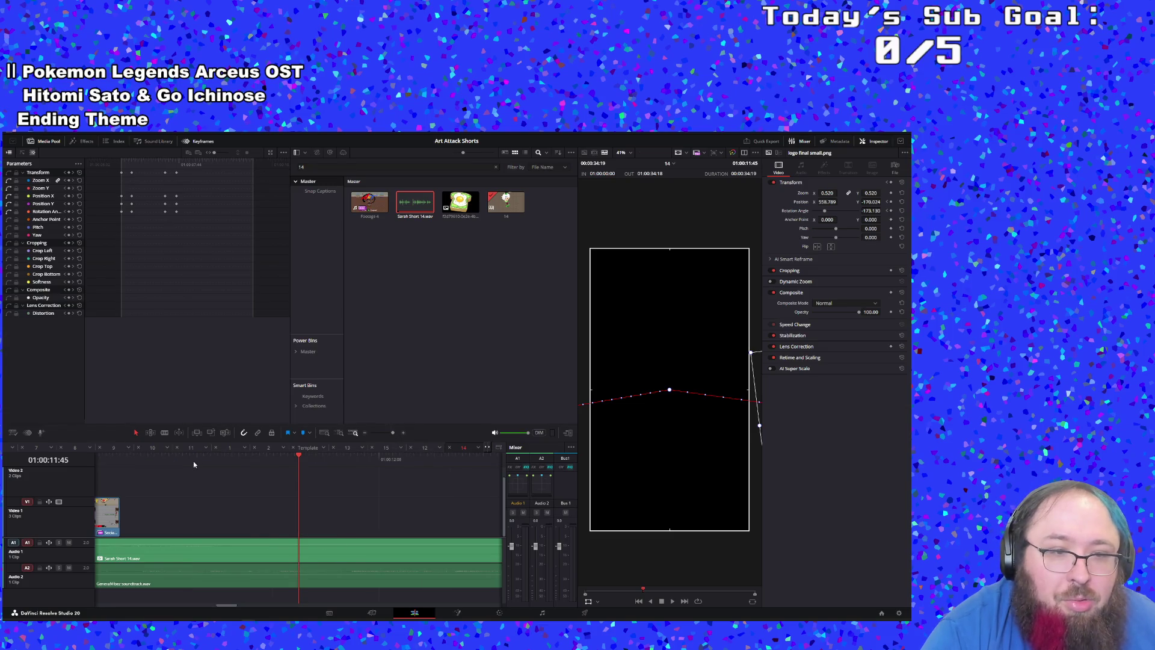
Step: Align the Audio 1 voiceover with the timeline start and replay the short from the beginning
key(Home)
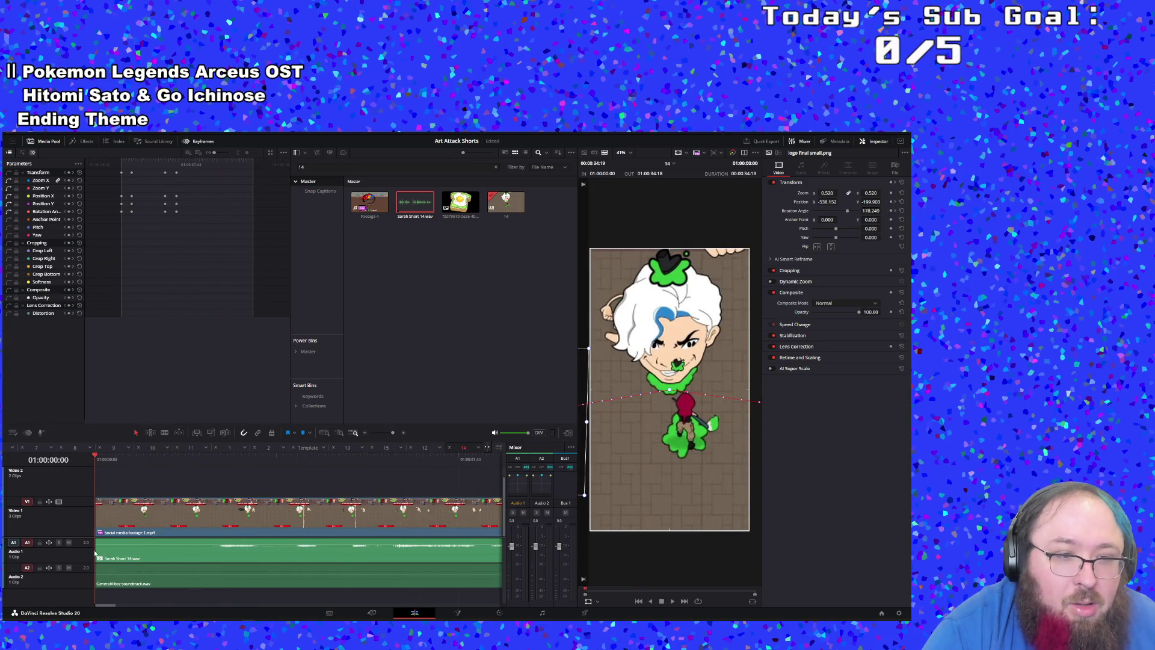
mouse_move(102, 551)
mouse_down()
mouse_move(239, 553)
mouse_move(98, 548)
mouse_up()
drag(112, 481, 117, 474)
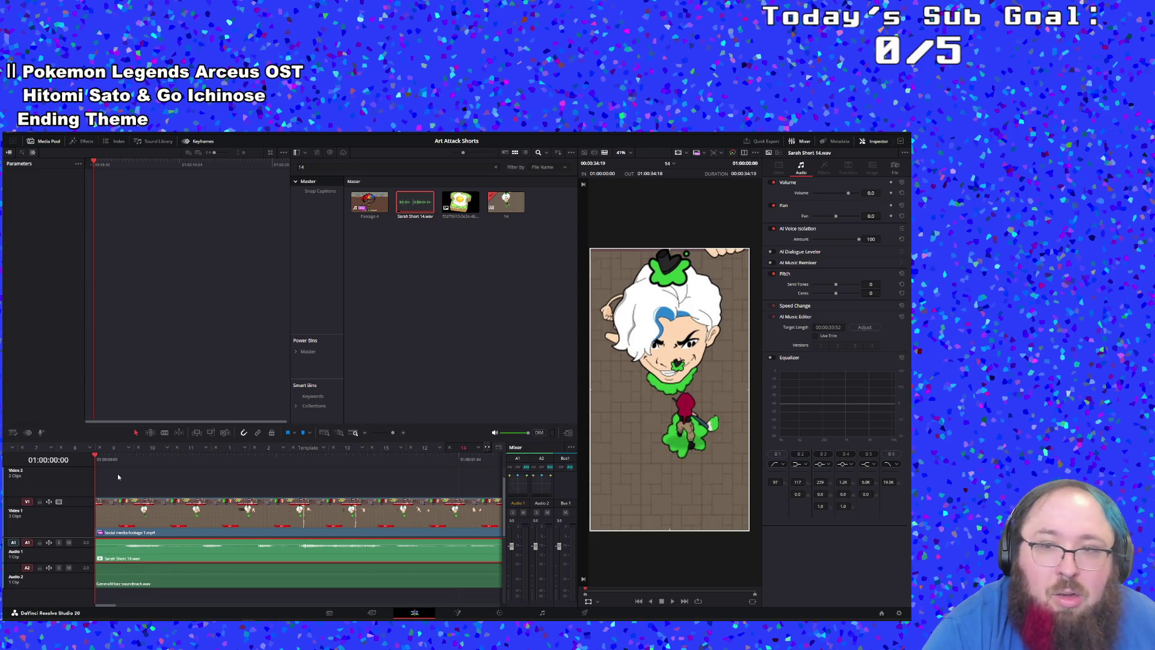
key(space)
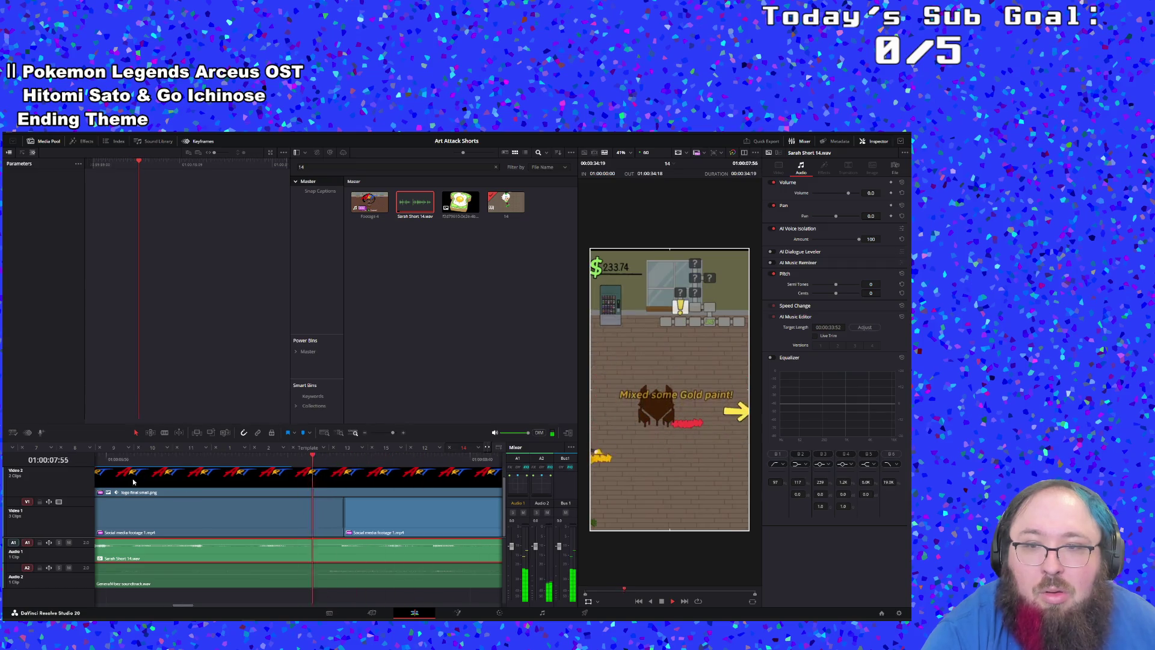
key(space)
key(Home)
key(space)
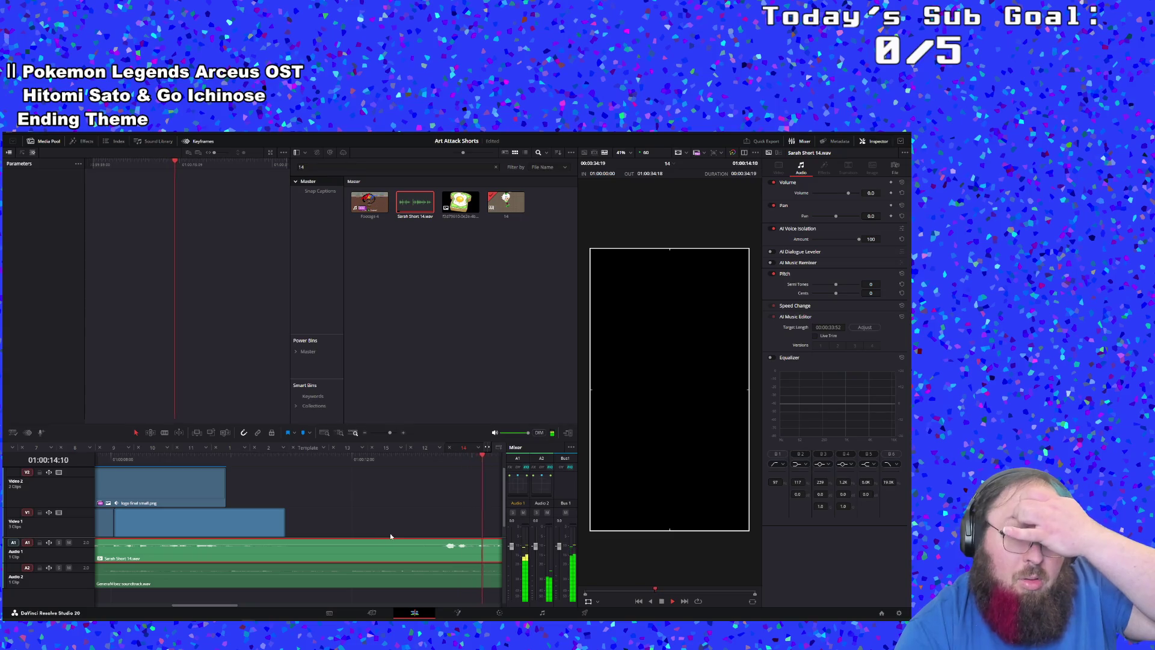
Step: Zoom the timeline out and open the Emergency Phone Pickup footage found by searching 'emergen'
click(383, 432)
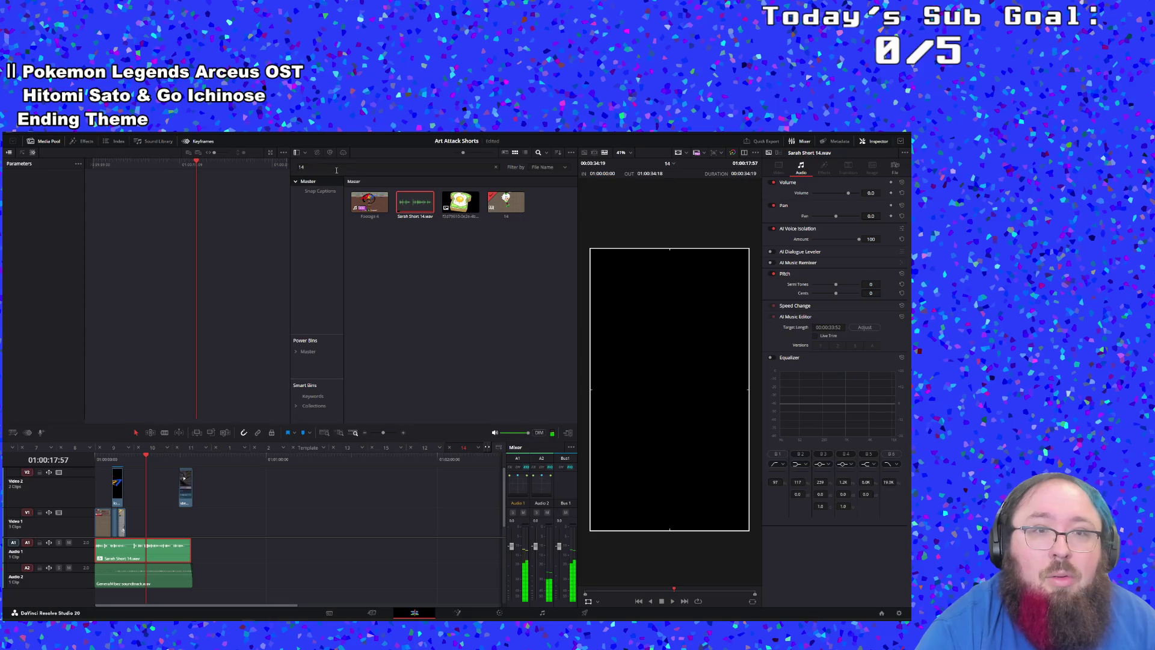
click(135, 460)
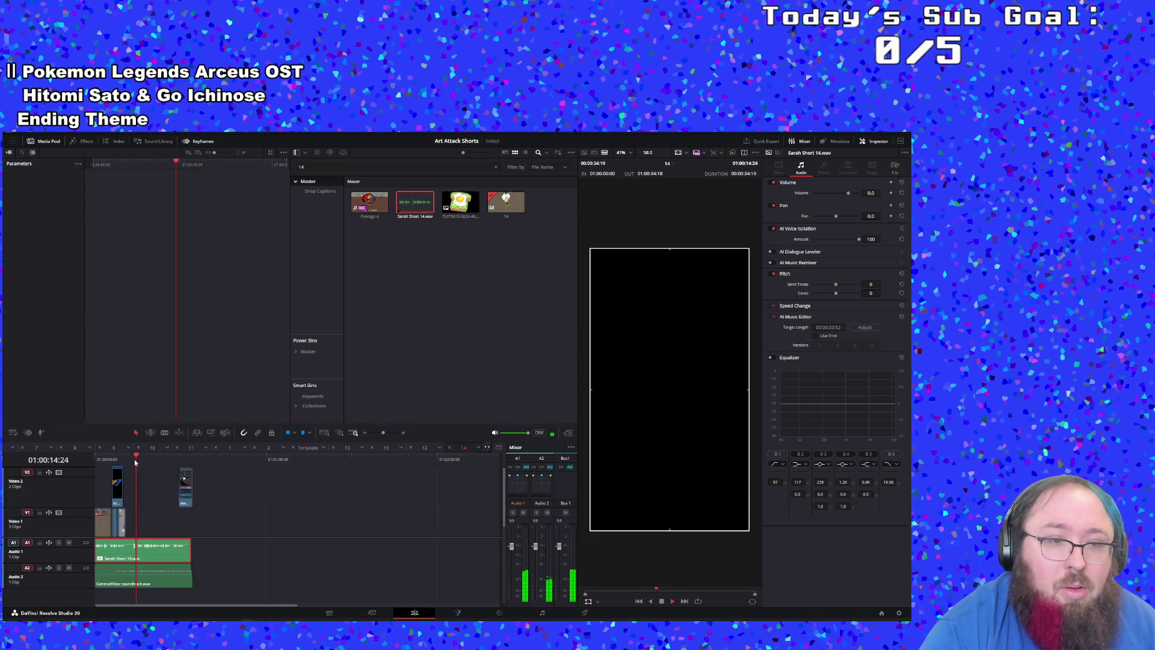
double_click(339, 169)
text(emergen)
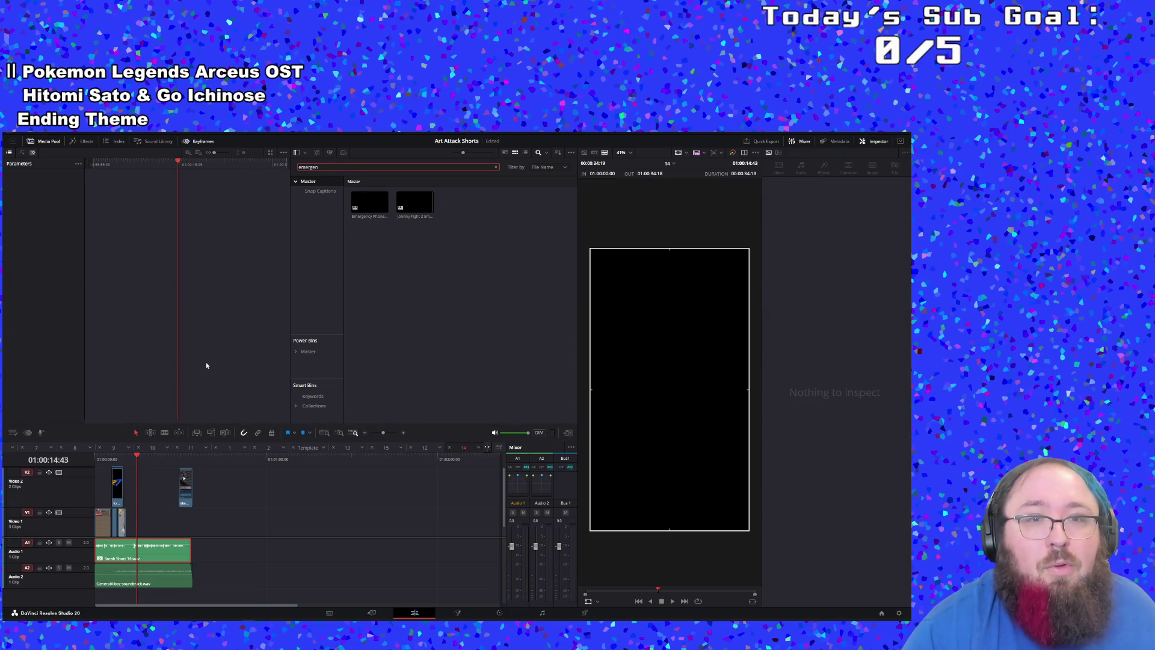
double_click(380, 218)
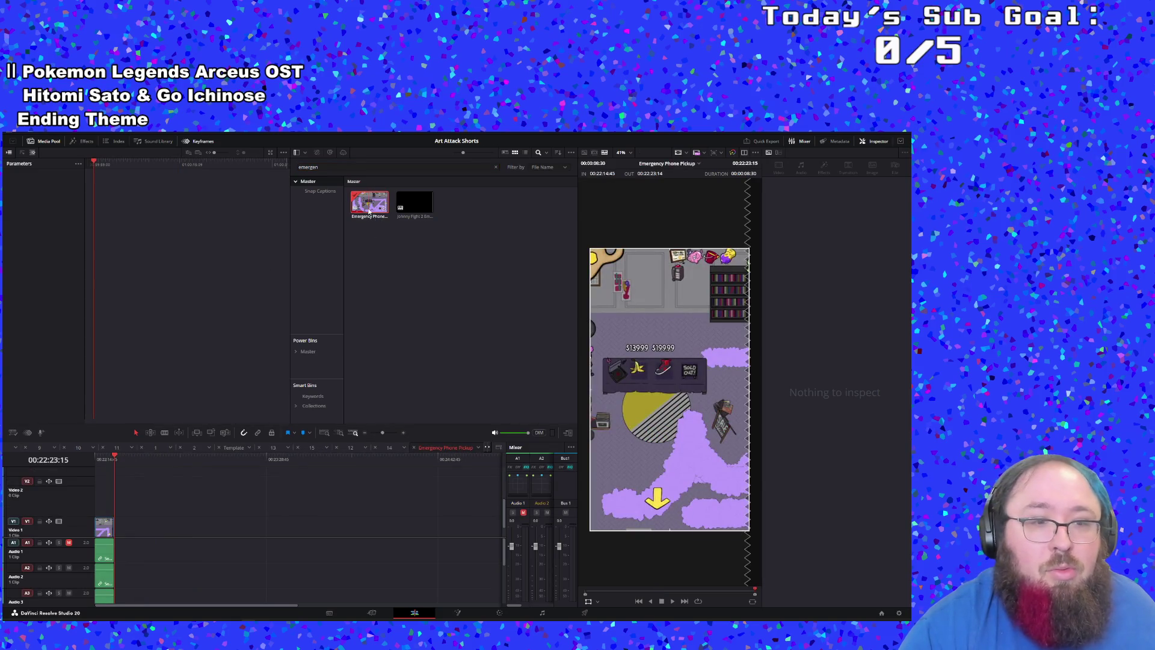
Step: Search 'game over', then 'death', to locate the Brown Paint + death clip
double_click(376, 169)
text(game over)
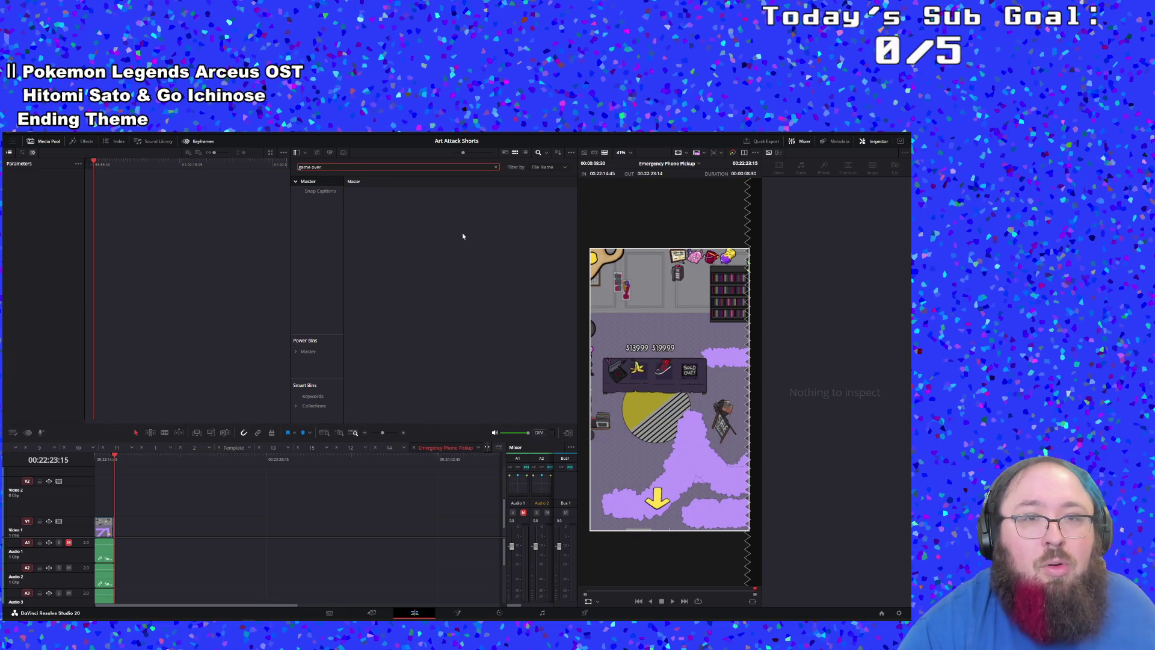
click(363, 197)
triple_click(328, 168)
text(death)
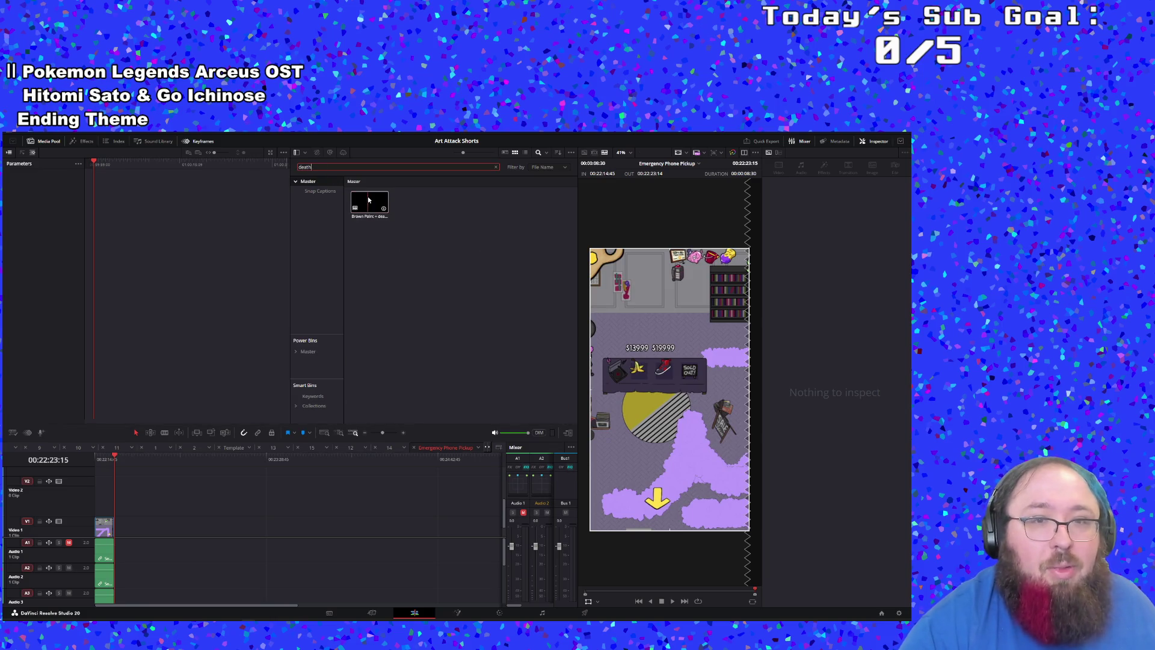
mouse_move(370, 202)
mouse_down()
mouse_move(167, 539)
mouse_move(181, 554)
mouse_up()
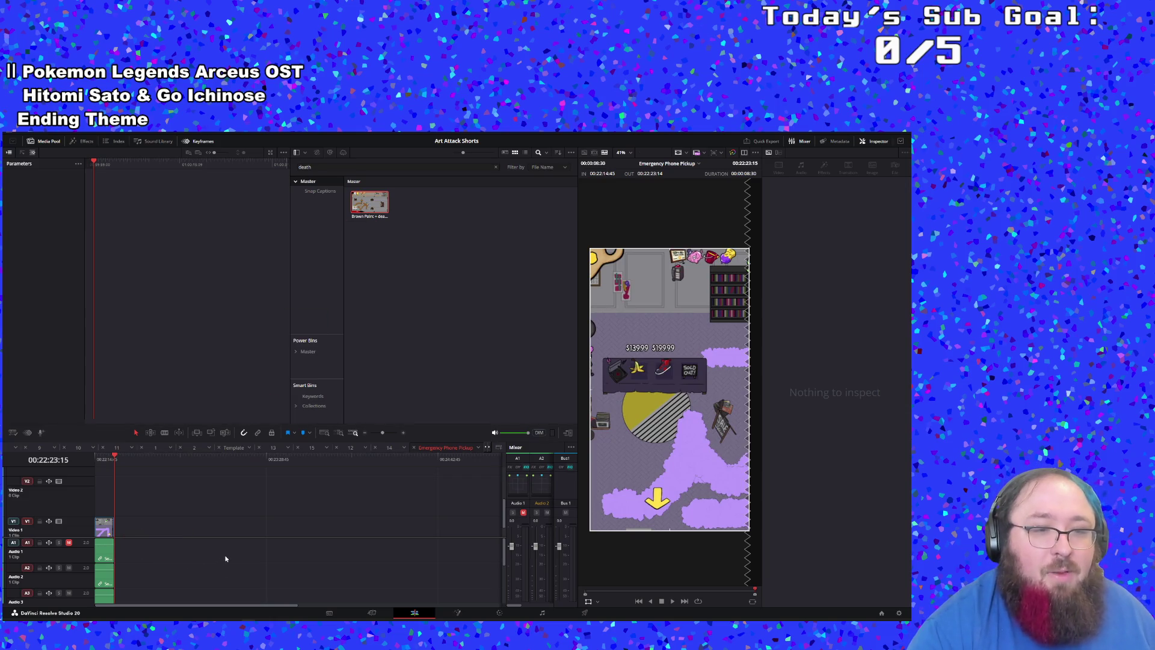
click(402, 432)
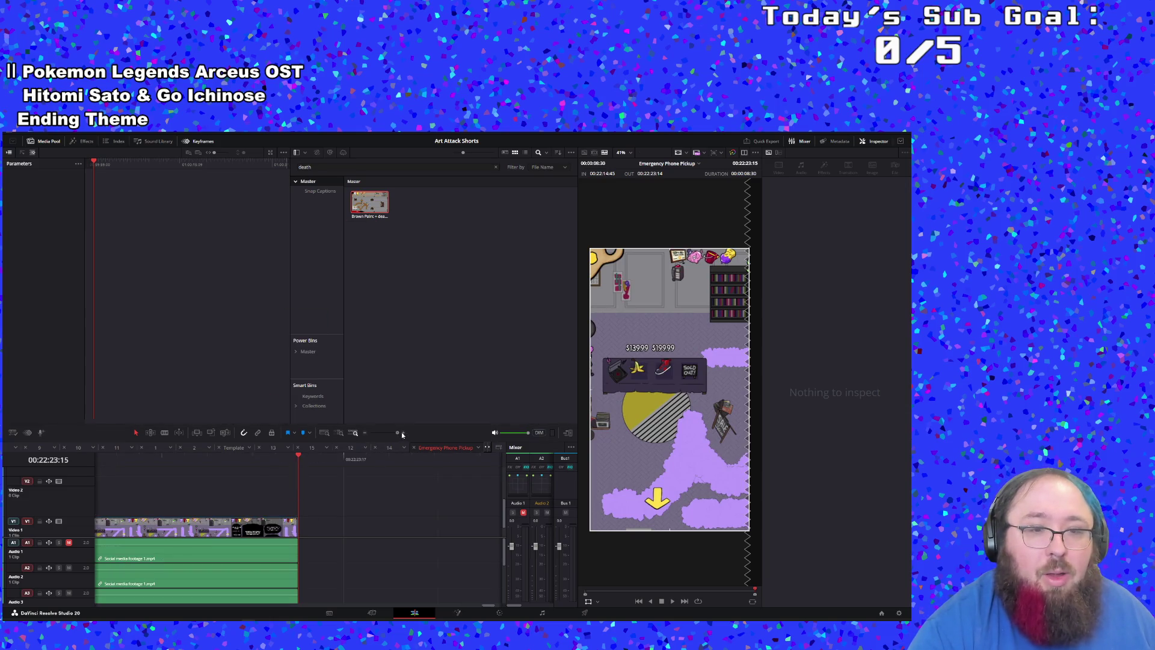
scroll(285, 512, up, 2)
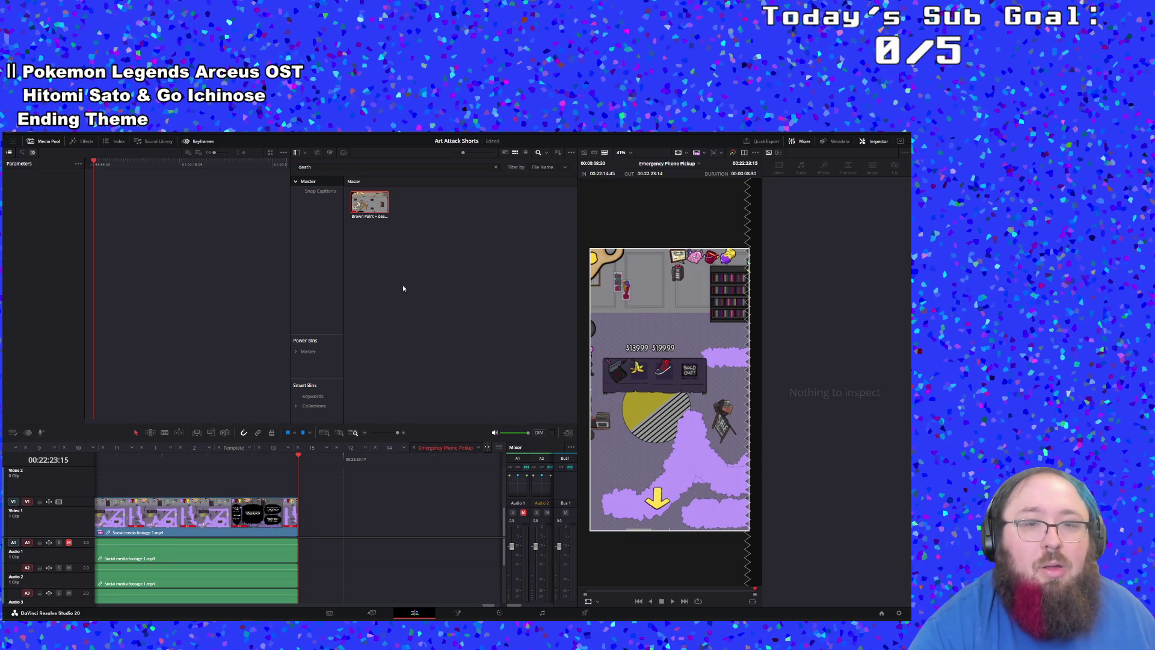
Step: Place Brown Paint + death on Video 1 of timeline 14 and decompose it in place
click(392, 452)
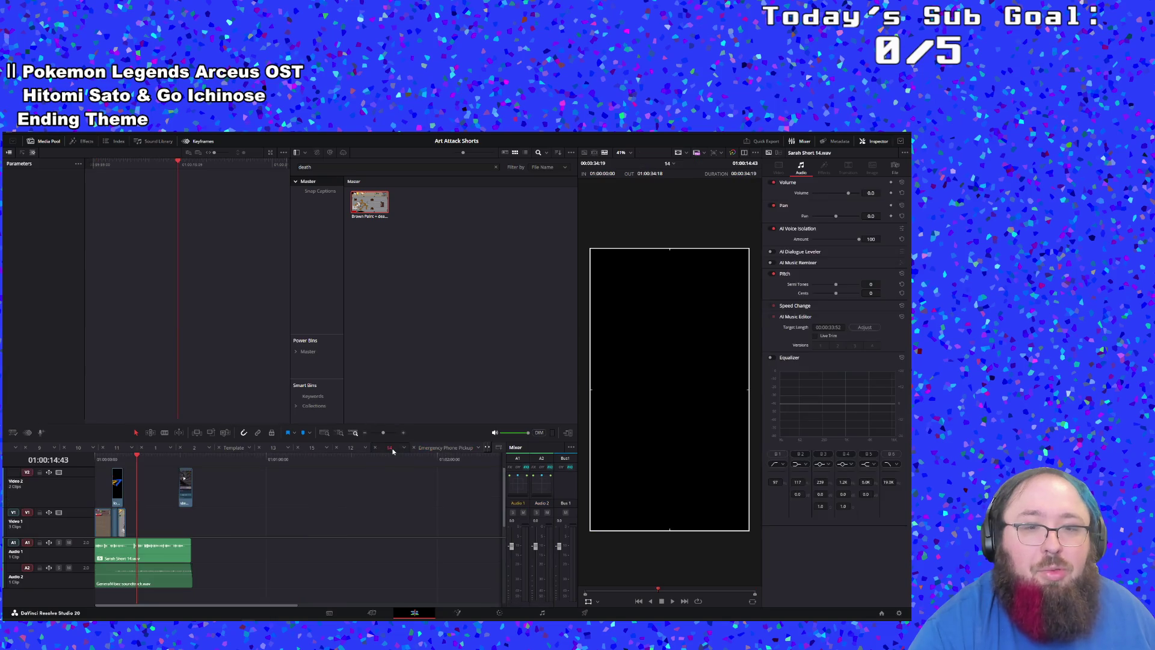
mouse_move(370, 205)
mouse_down()
mouse_move(359, 343)
mouse_move(319, 481)
mouse_move(231, 529)
mouse_move(207, 527)
mouse_up()
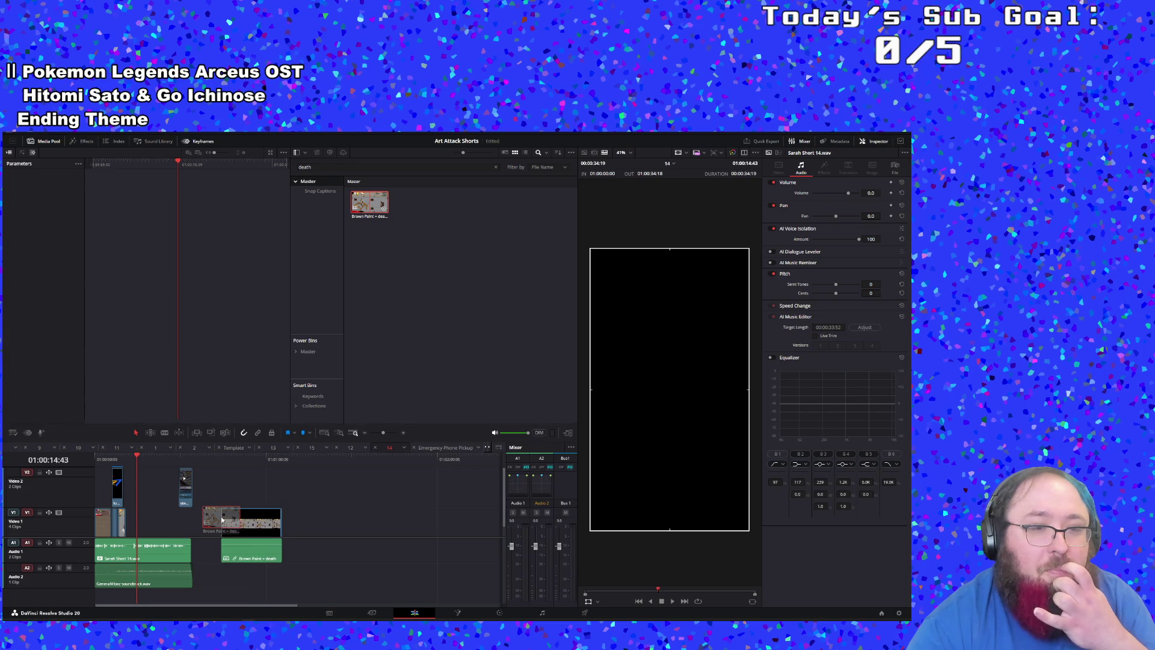
right_click(259, 518)
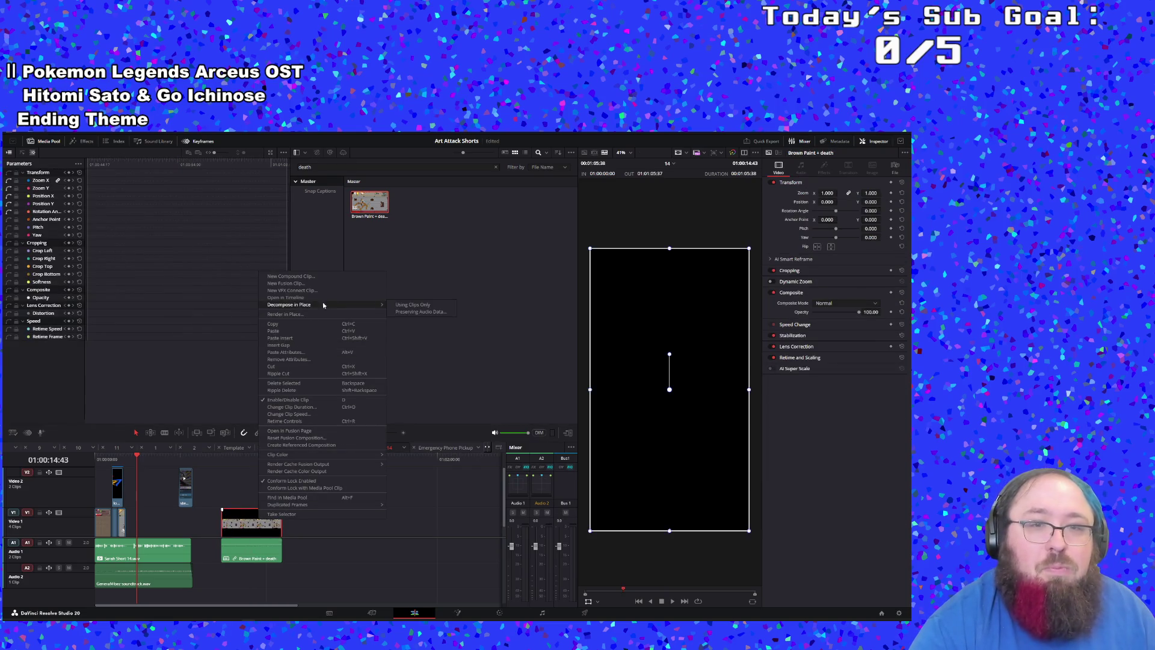
click(413, 305)
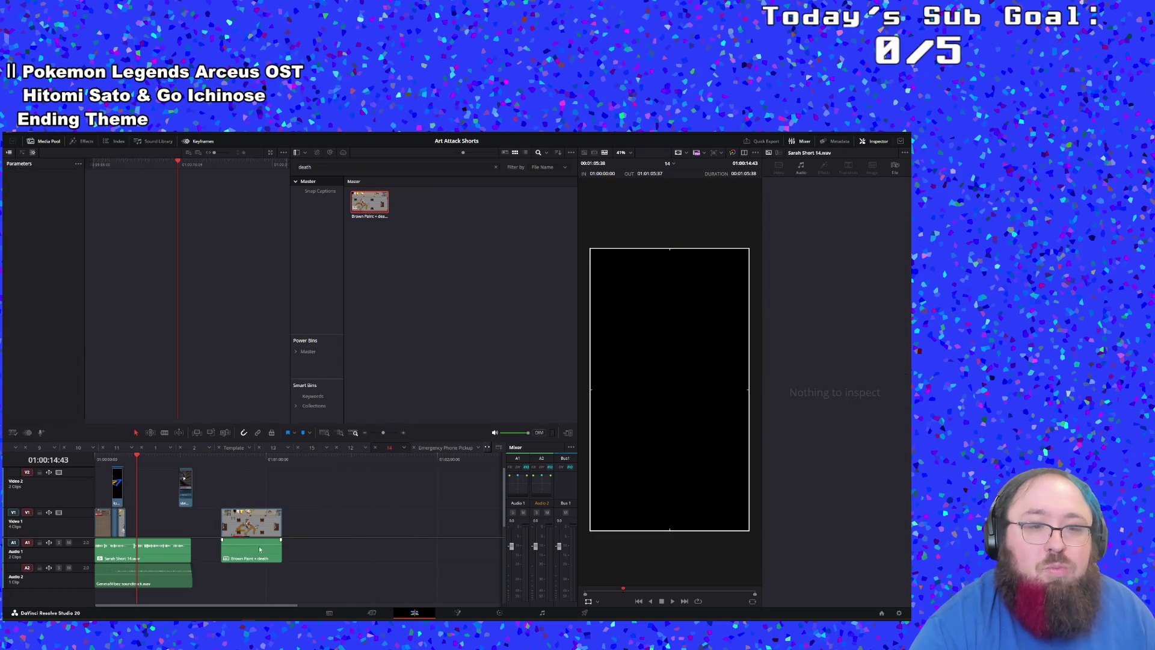
Step: Delete the gameplay clip's audio, butt it against the intro clips, and replay from 8 seconds
drag(260, 548, 338, 553)
key(Delete)
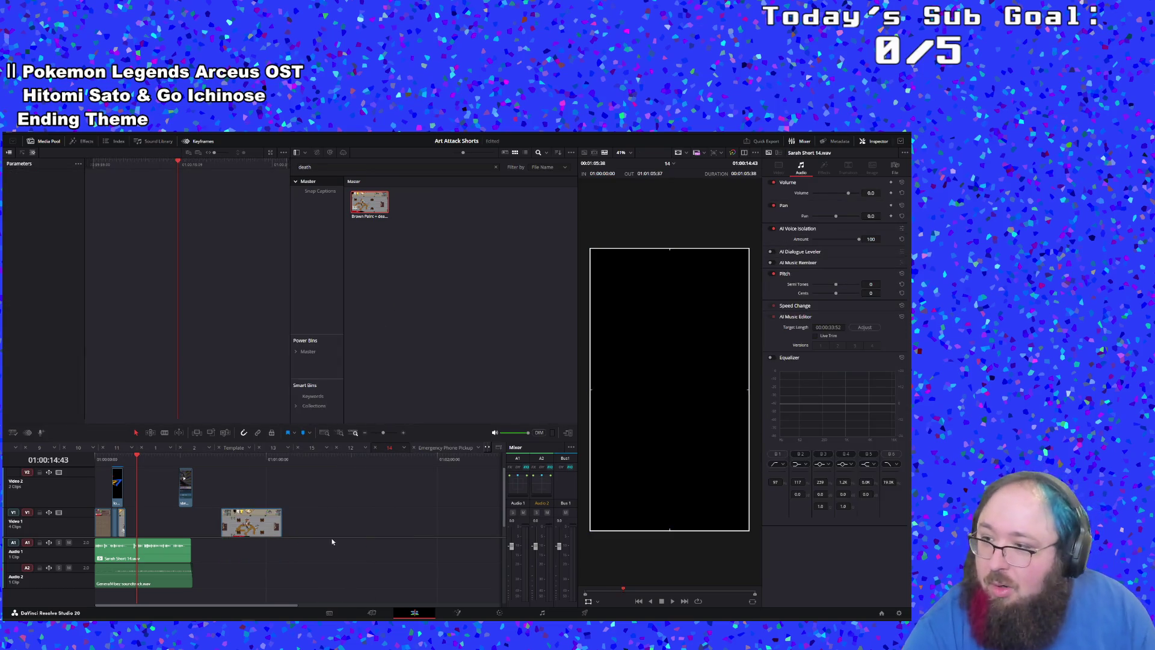
drag(274, 523, 167, 536)
click(115, 457)
key(space)
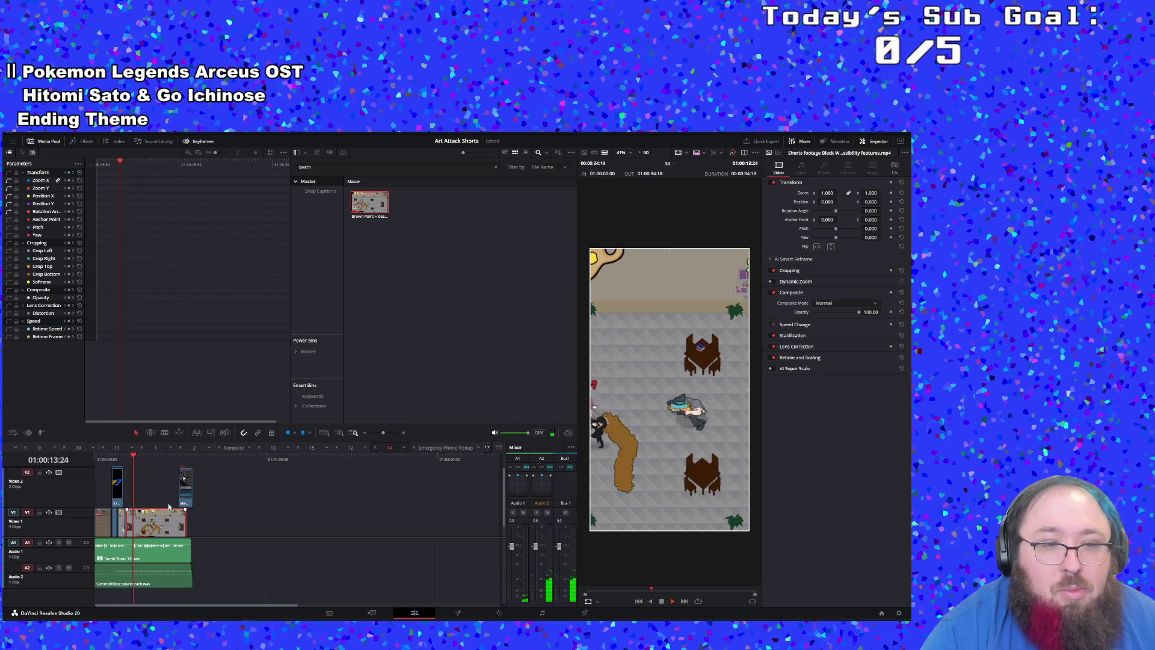
Step: Slip the gameplay clip in Trim mode and offset its framing to Position X 285.613
click(151, 433)
drag(140, 520, 27, 523)
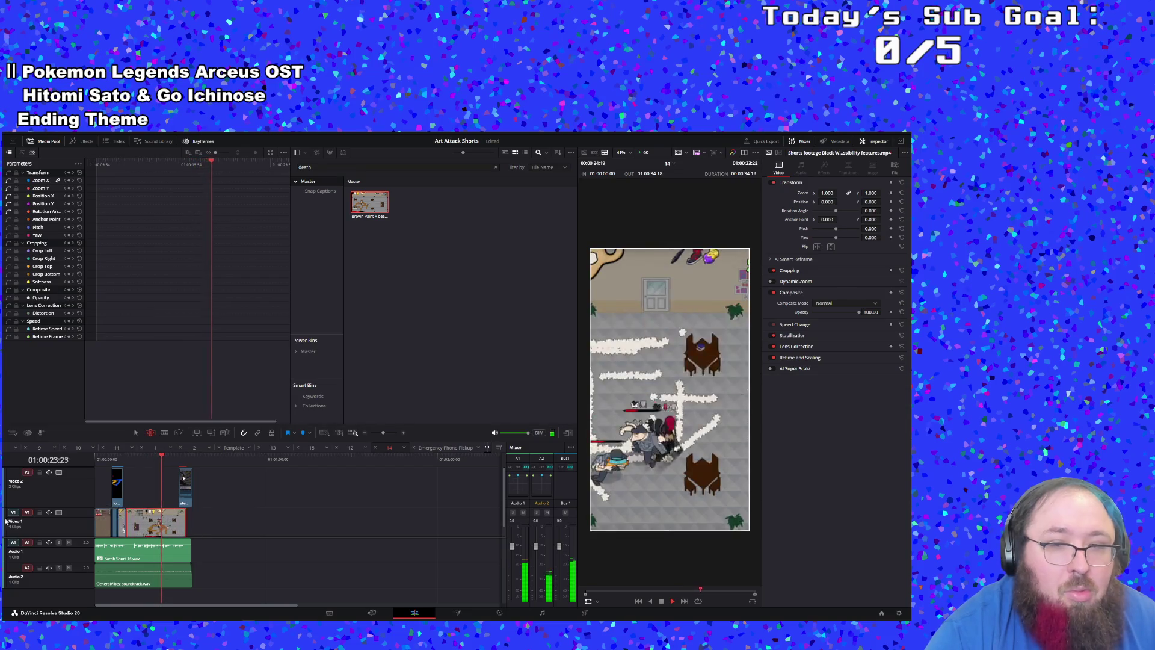
click(126, 459)
key(space)
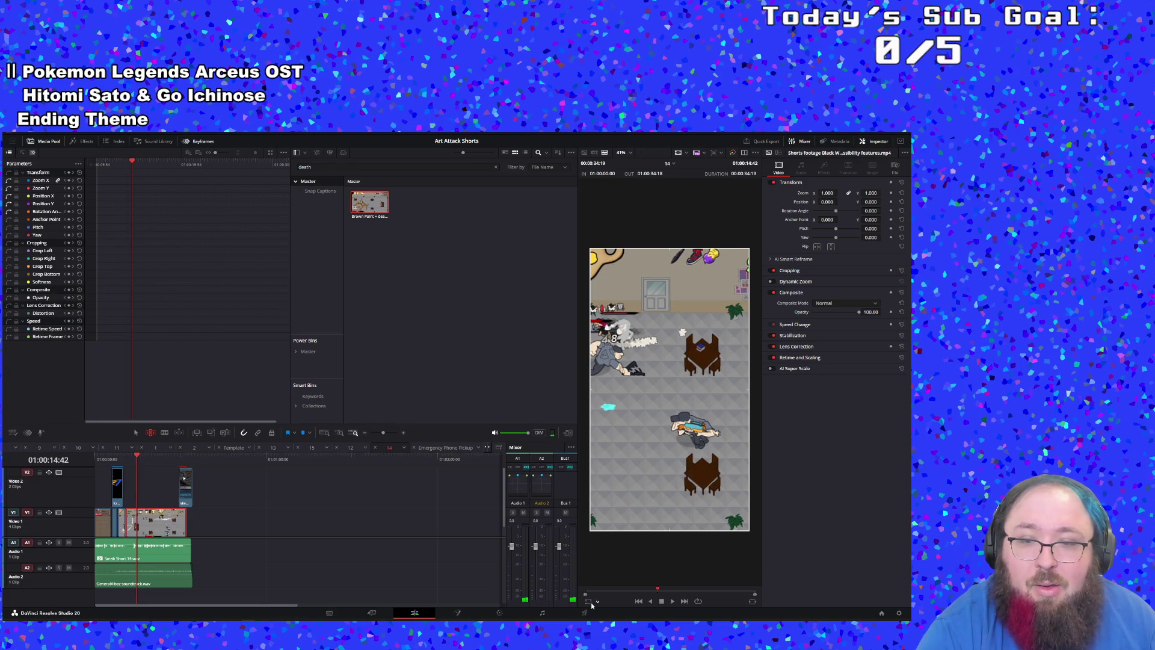
mouse_move(661, 482)
mouse_down()
mouse_move(674, 463)
mouse_move(773, 458)
mouse_move(777, 469)
mouse_up()
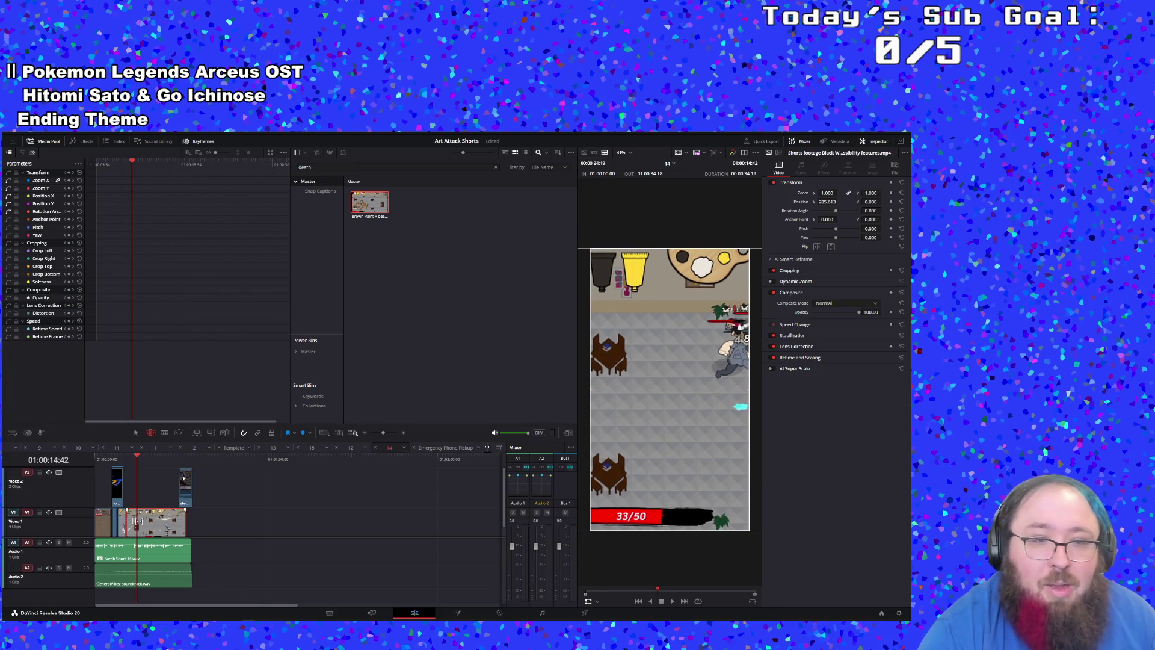
Step: Review the footage before the wishlist ending and slip the gameplay clip further
click(192, 459)
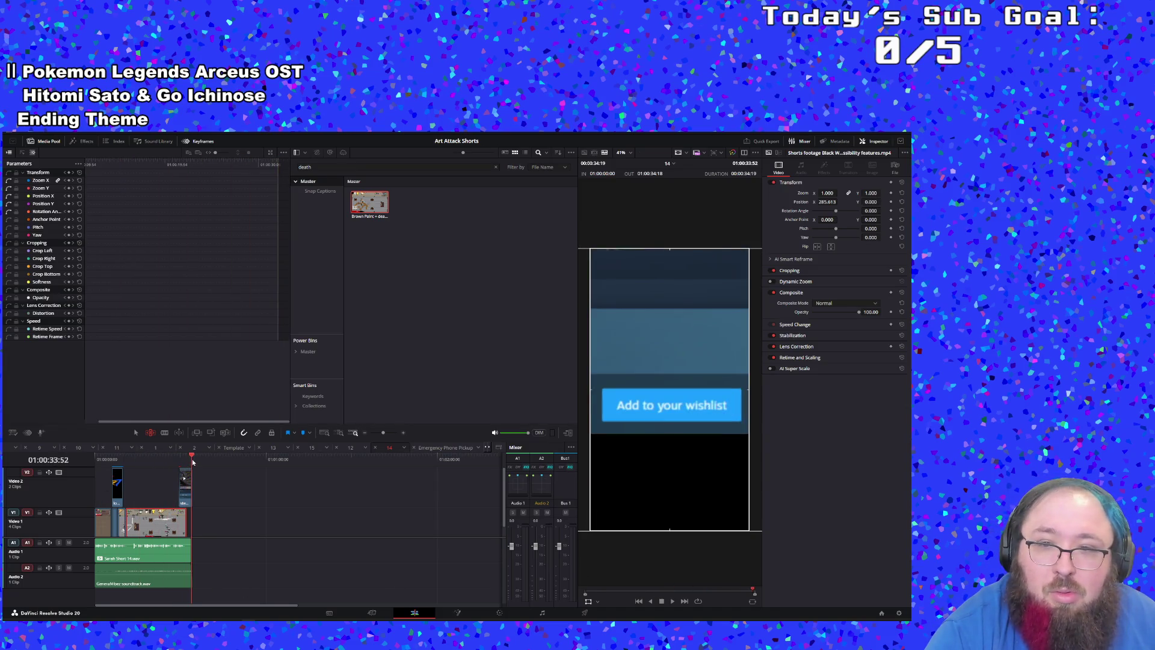
drag(193, 460, 179, 467)
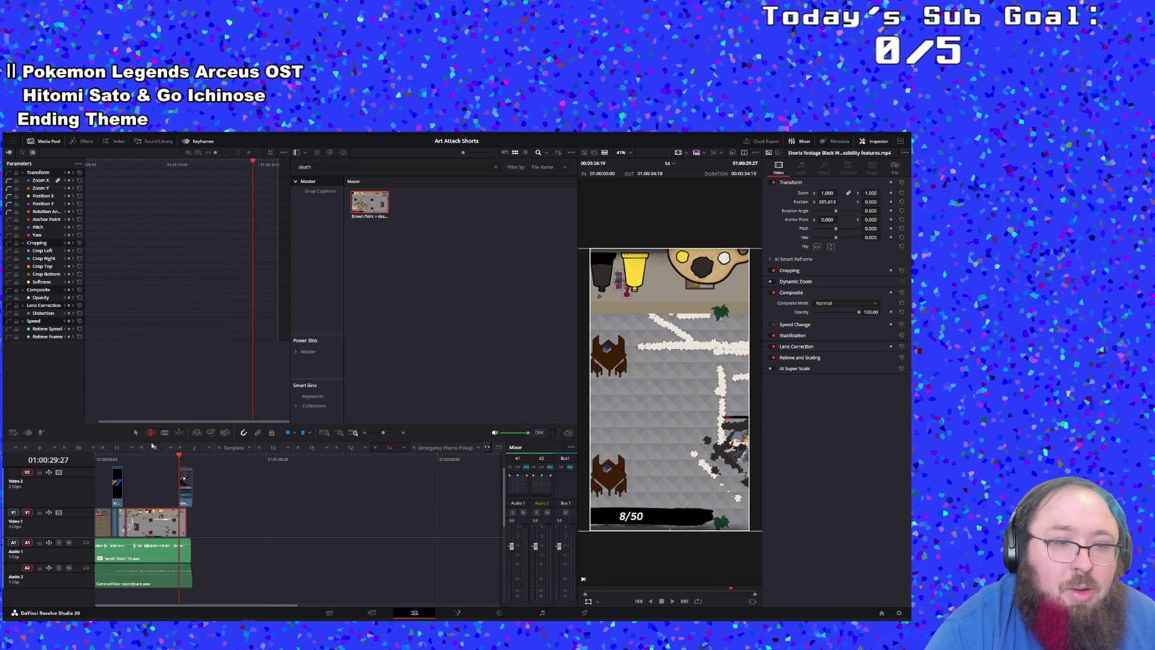
mouse_move(168, 523)
mouse_down()
mouse_move(84, 517)
mouse_move(154, 508)
mouse_up()
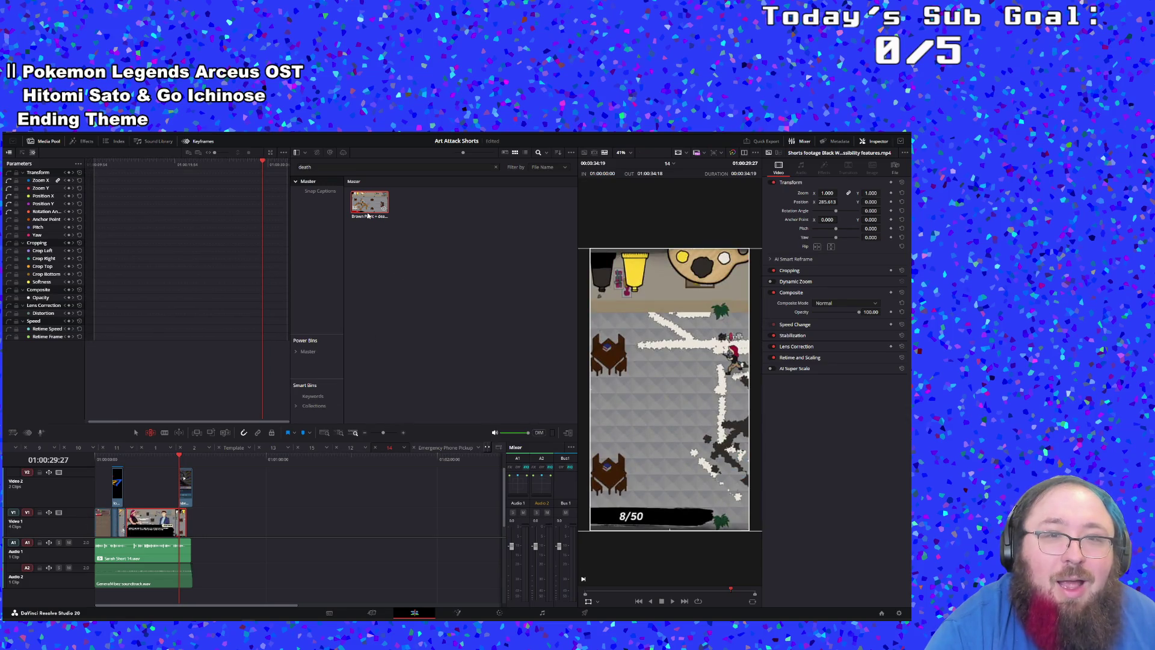
click(369, 242)
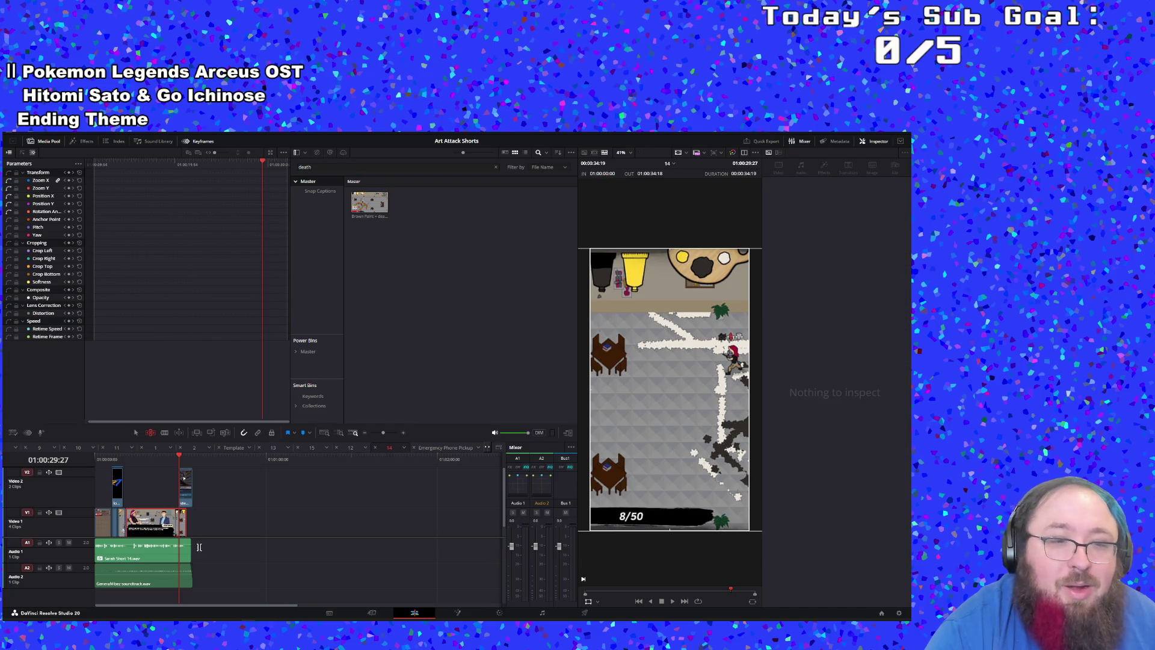
mouse_move(144, 528)
mouse_down()
mouse_move(391, 510)
mouse_move(151, 516)
mouse_move(373, 524)
mouse_move(149, 522)
mouse_up()
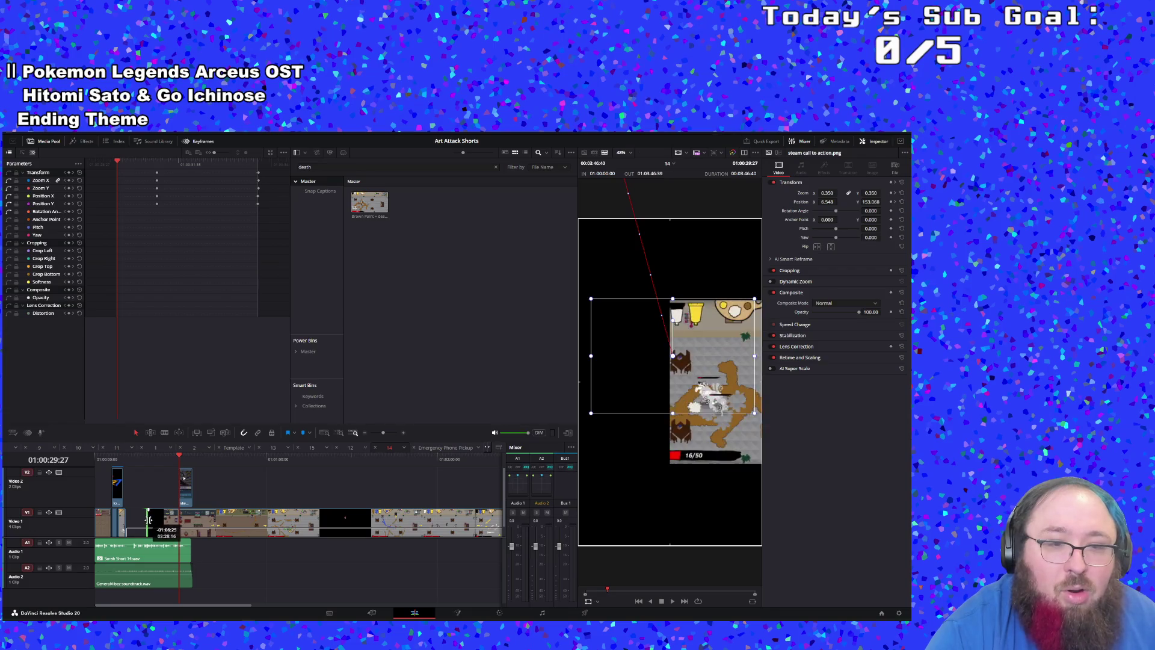
Step: Enlarge Video 1 and extend the gameplay clip's start to reveal earlier footage
drag(213, 537, 289, 537)
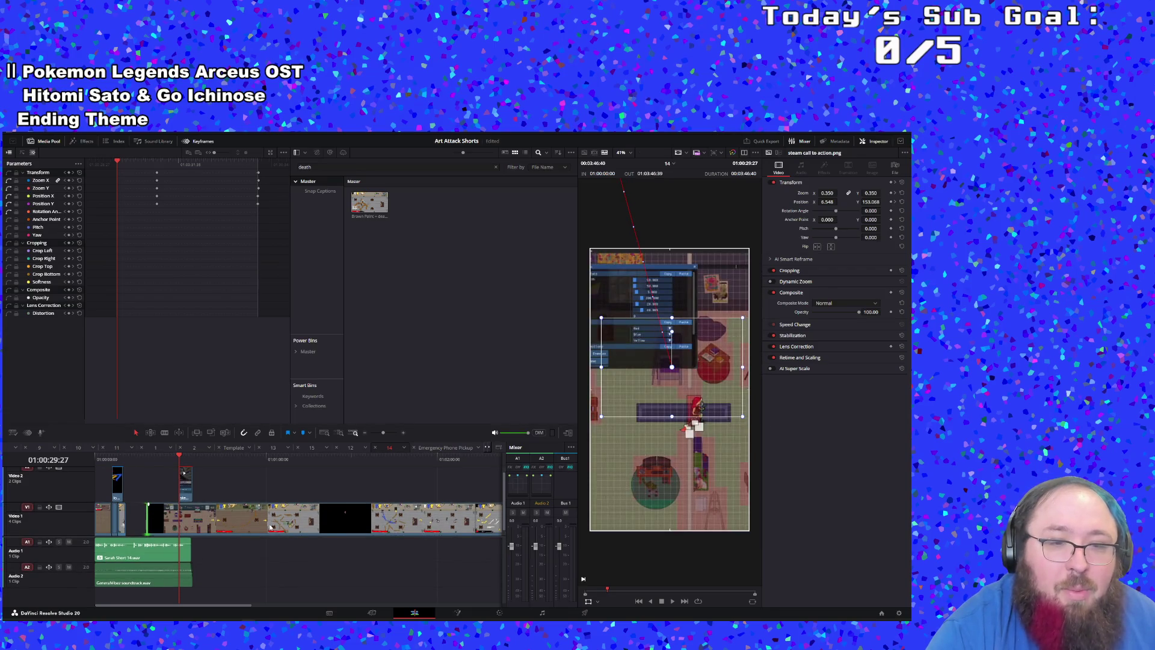
scroll(271, 527, right, 5)
click(402, 521)
drag(368, 518, 200, 517)
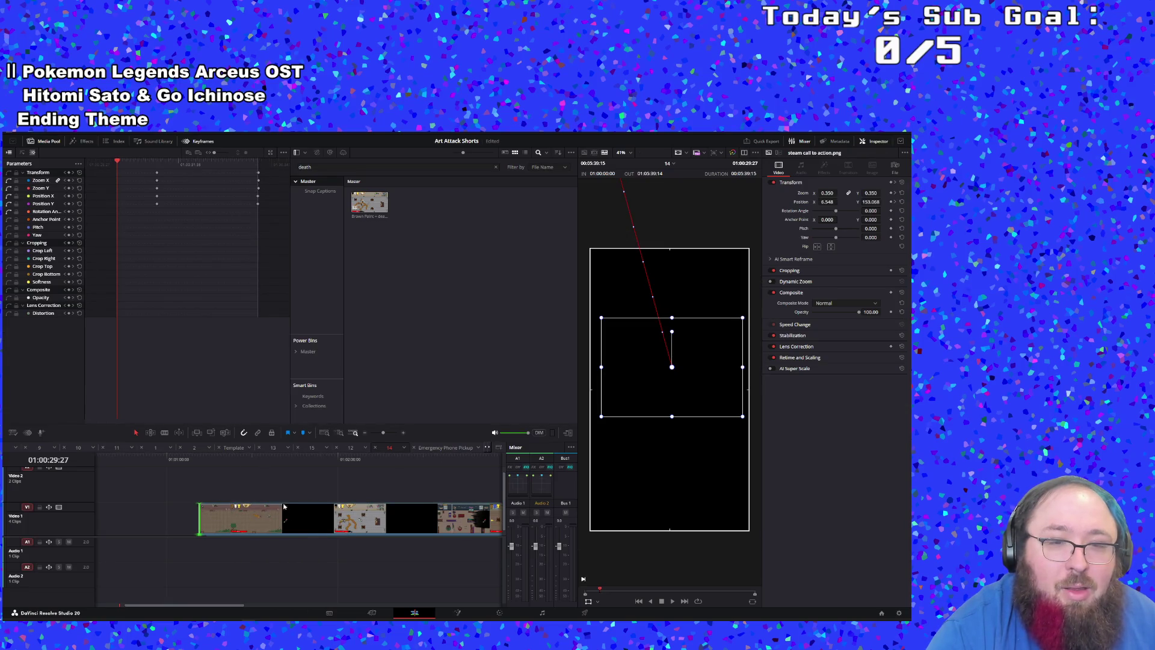
click(353, 458)
key(space)
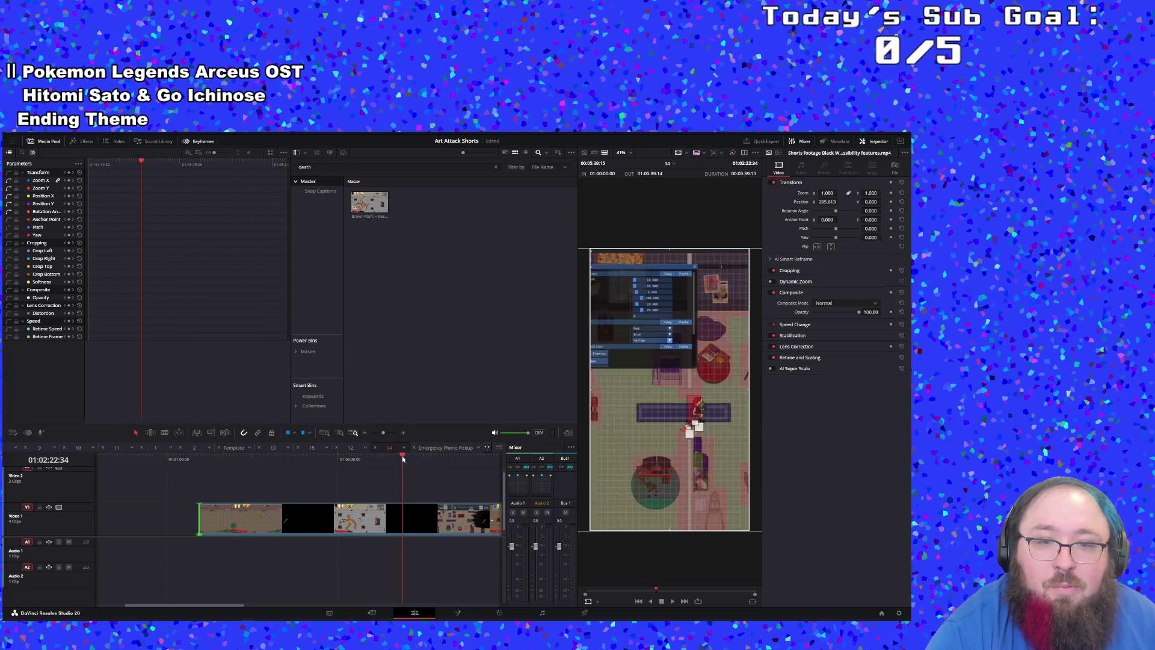
Step: Trim the gameplay clip's start to the chosen game moment and replay the short
click(402, 460)
click(379, 460)
key(space)
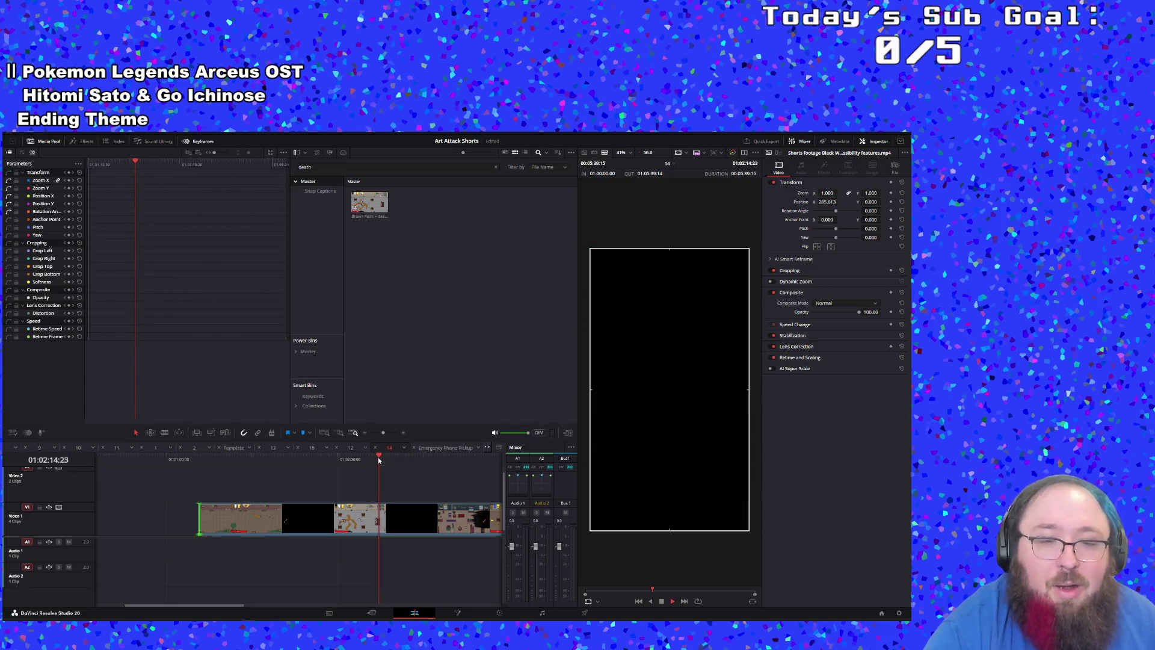
mouse_move(201, 521)
mouse_down()
mouse_move(377, 522)
mouse_move(105, 528)
mouse_move(216, 528)
mouse_move(177, 516)
mouse_up()
click(126, 465)
key(space)
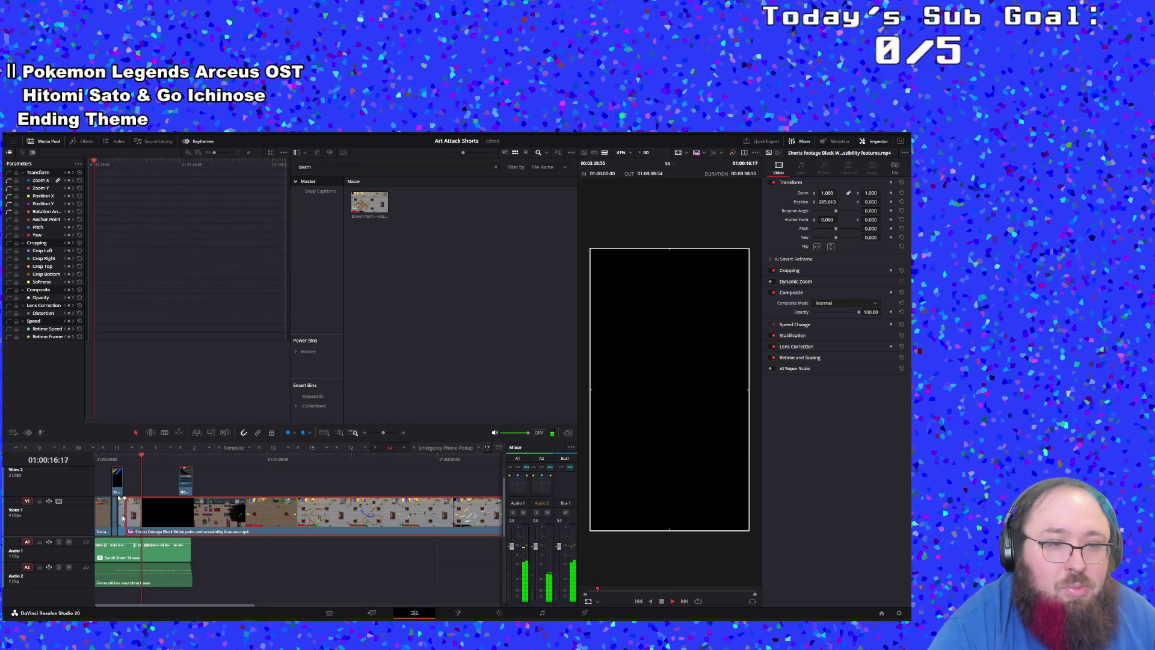
Step: Slide the gameplay footage clip earlier and review the timing
click(135, 513)
click(162, 521)
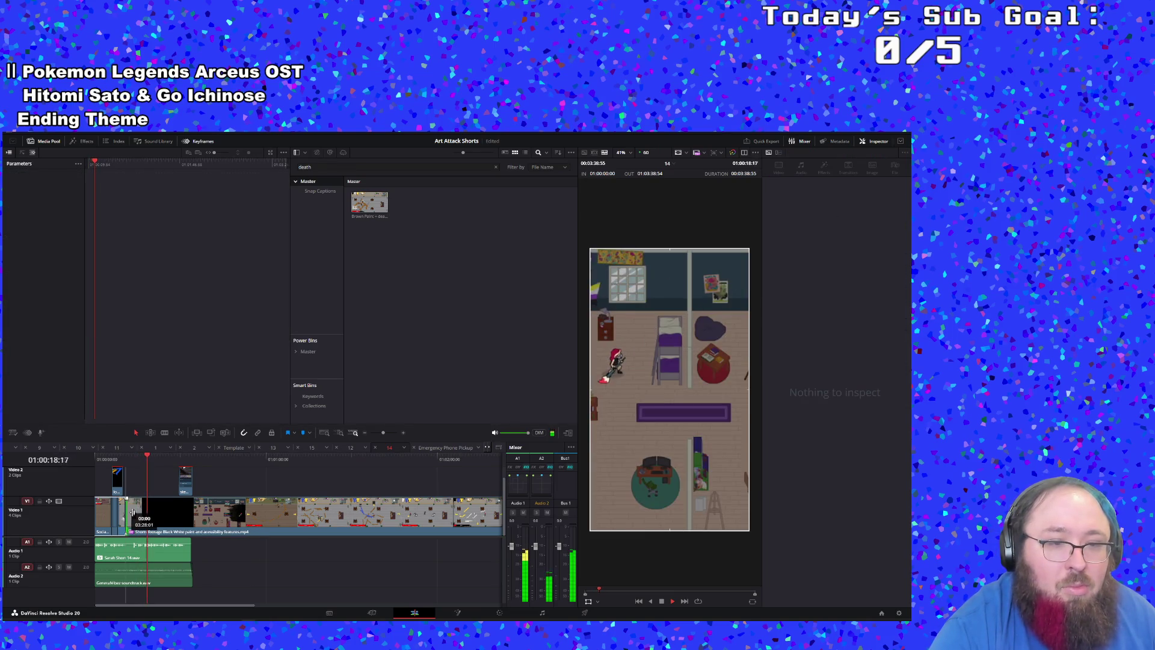
drag(161, 519, 128, 521)
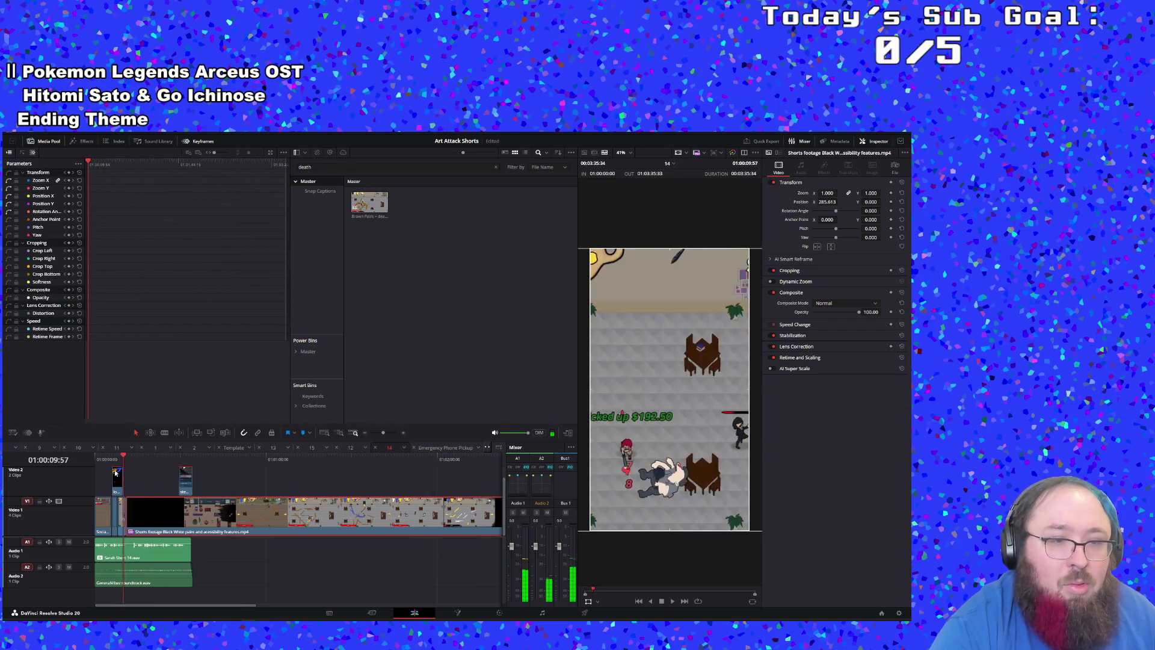
click(388, 433)
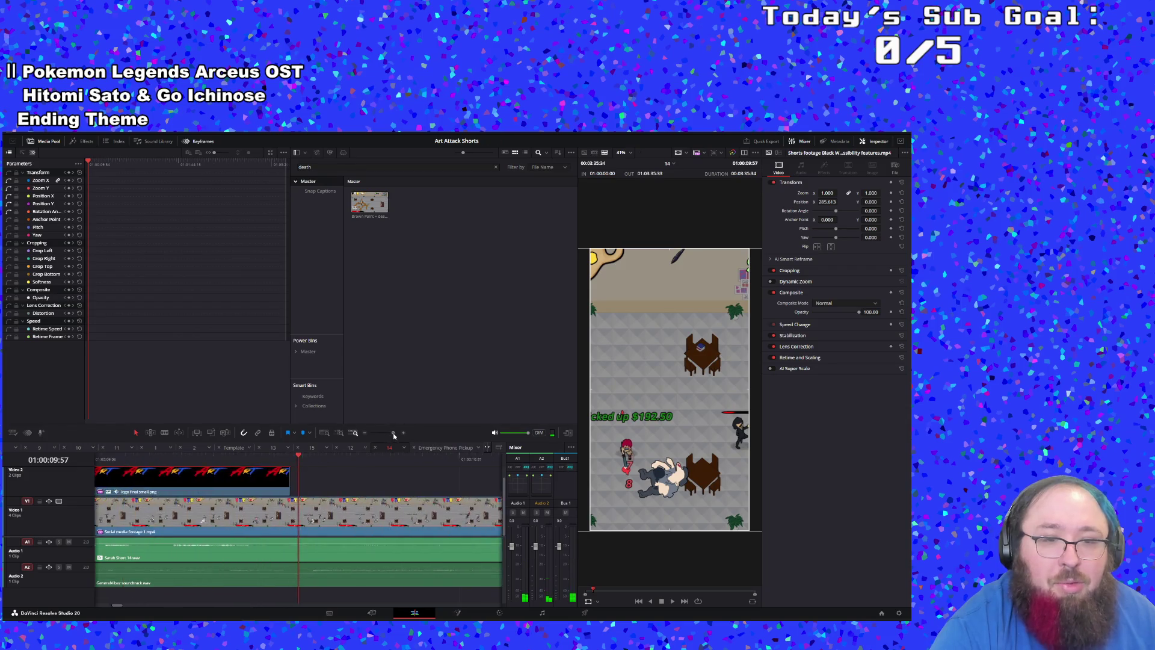
key(space)
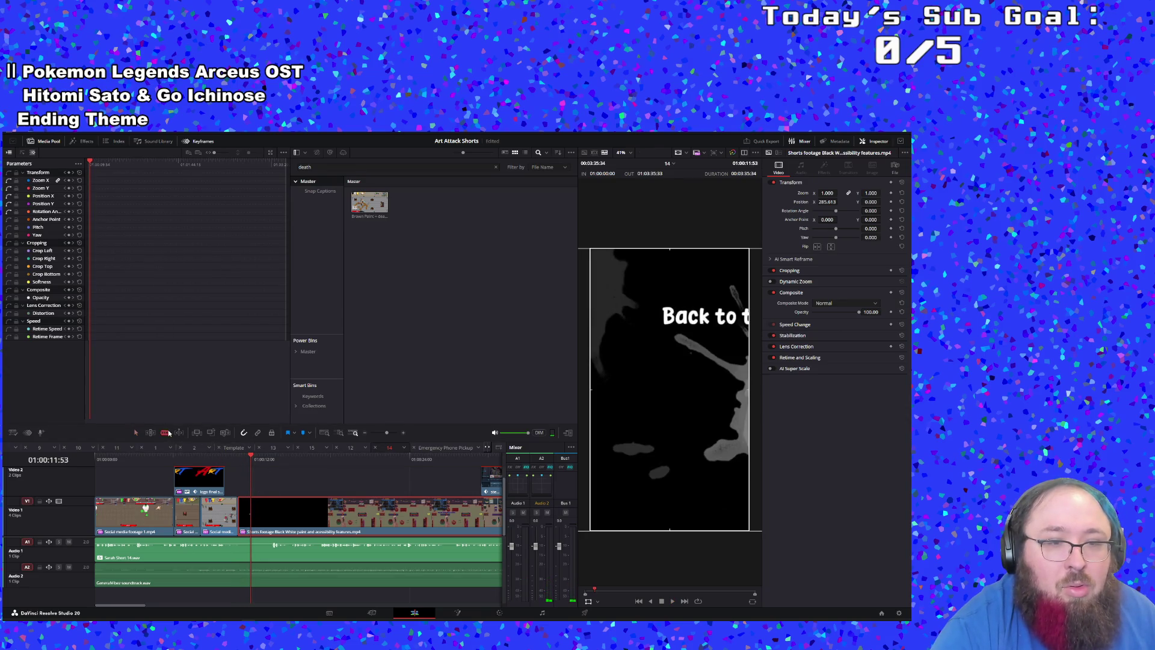
Step: Split the Audio 1 voiceover twice at the playhead and move the cut piece aside
click(253, 547)
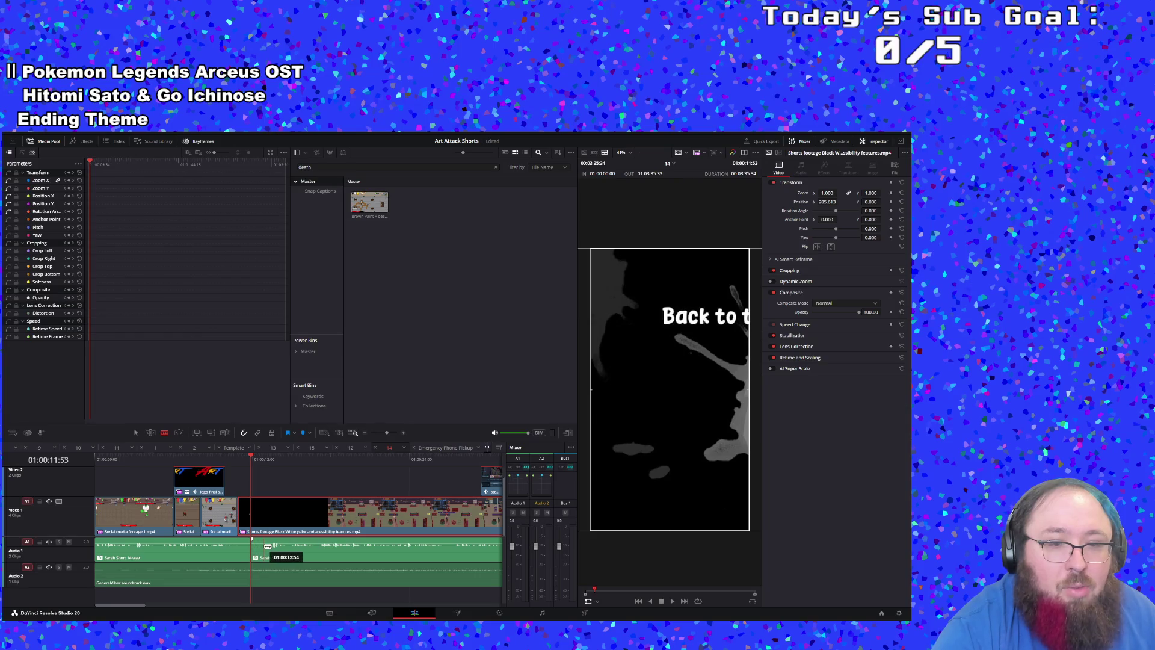
click(265, 547)
mouse_move(256, 549)
mouse_down()
mouse_move(567, 550)
mouse_move(517, 551)
mouse_up()
click(483, 534)
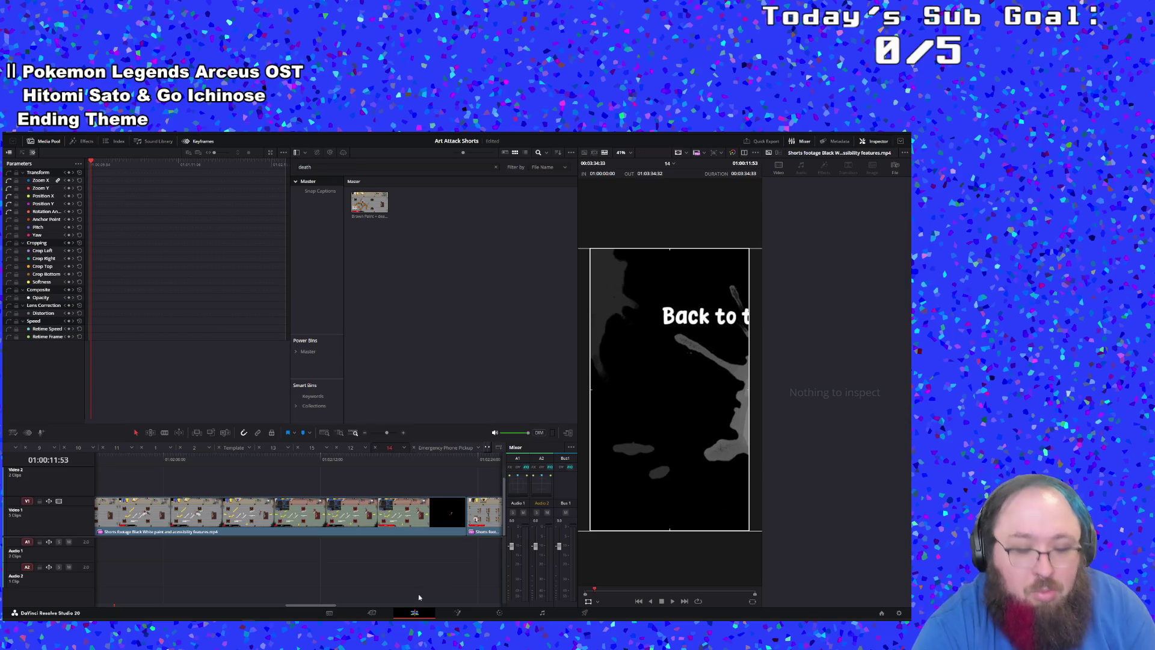
key(ctrl+z)
click(470, 554)
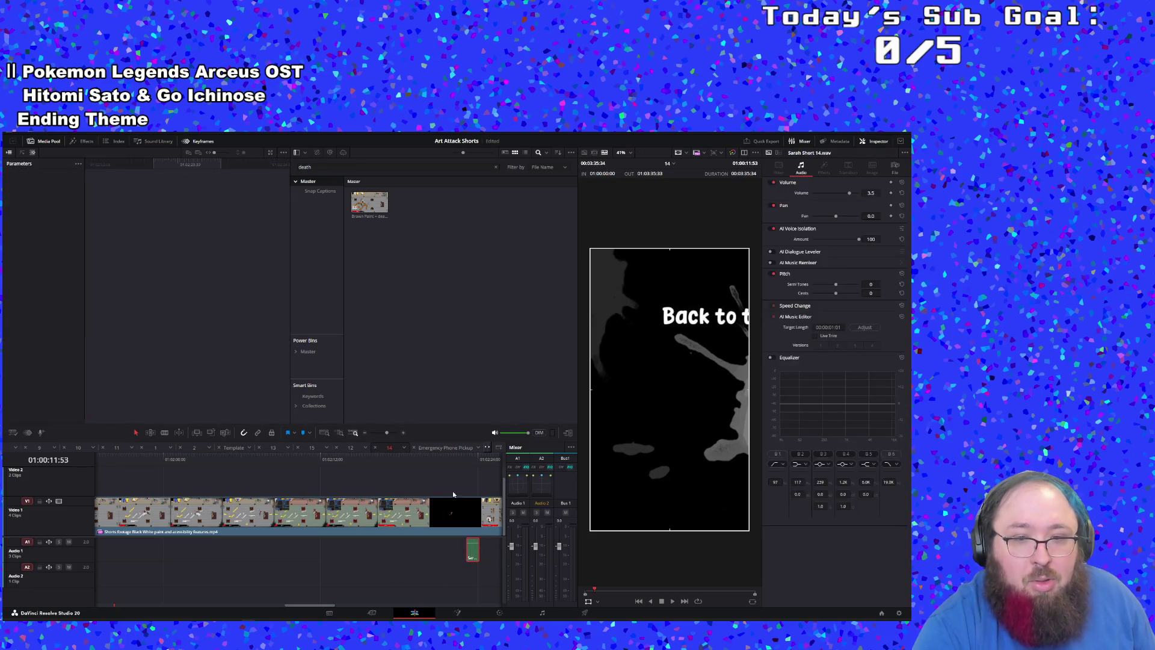
Step: Select the stray voiceover piece, zoom back in, and replay the short from the start
click(376, 434)
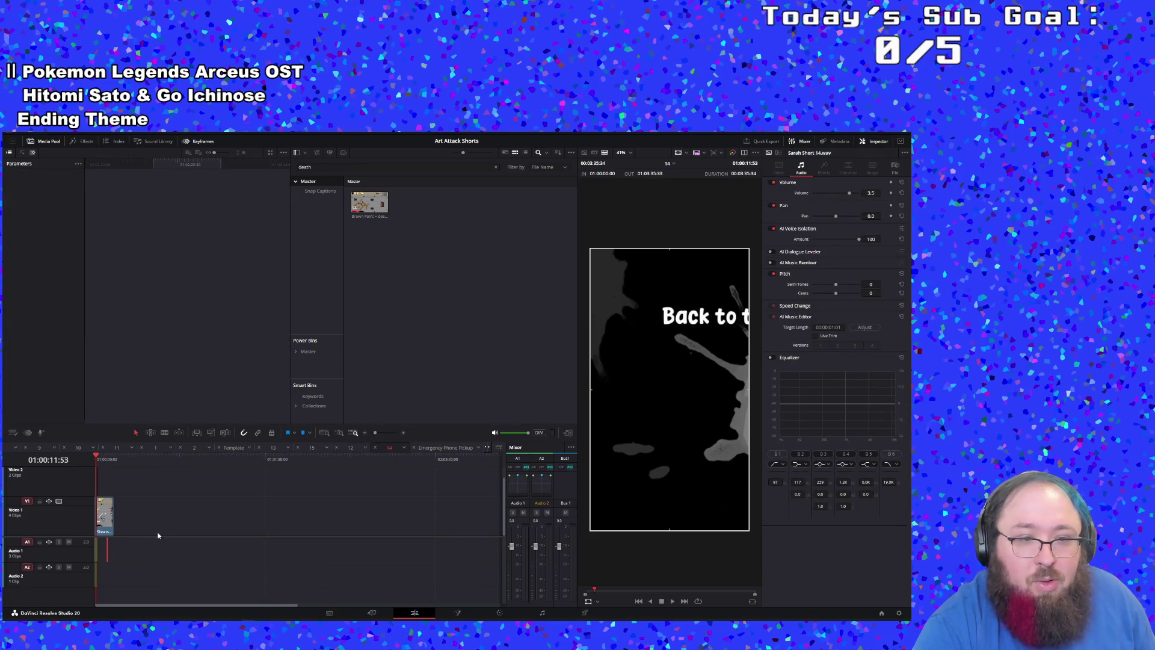
click(108, 545)
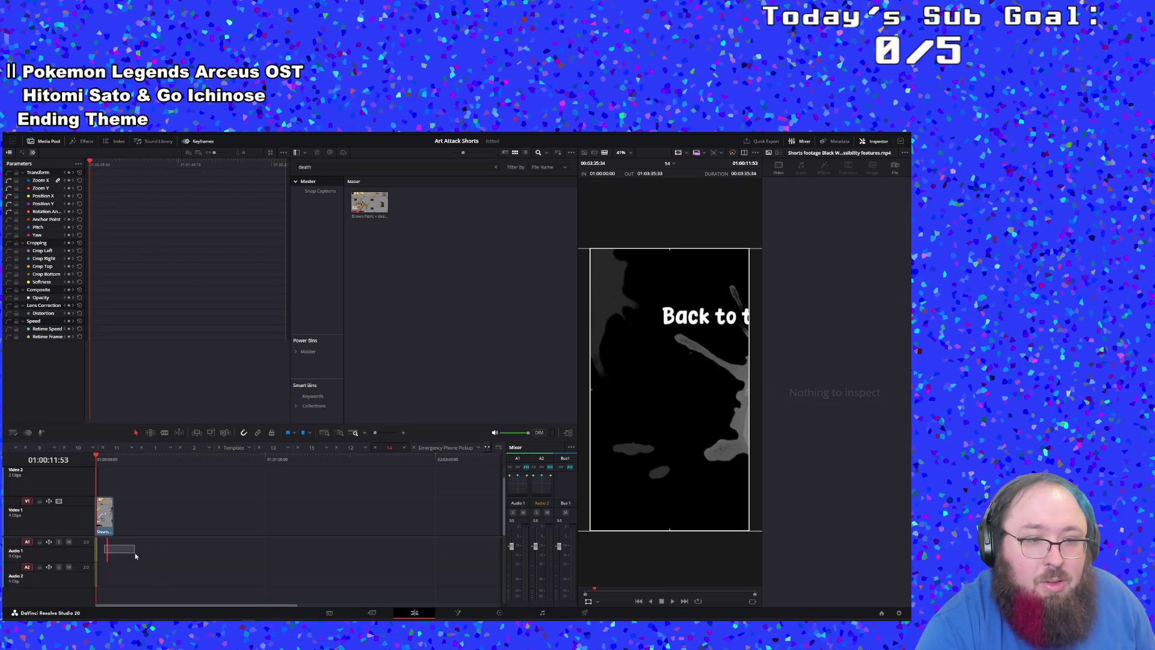
drag(135, 556, 107, 554)
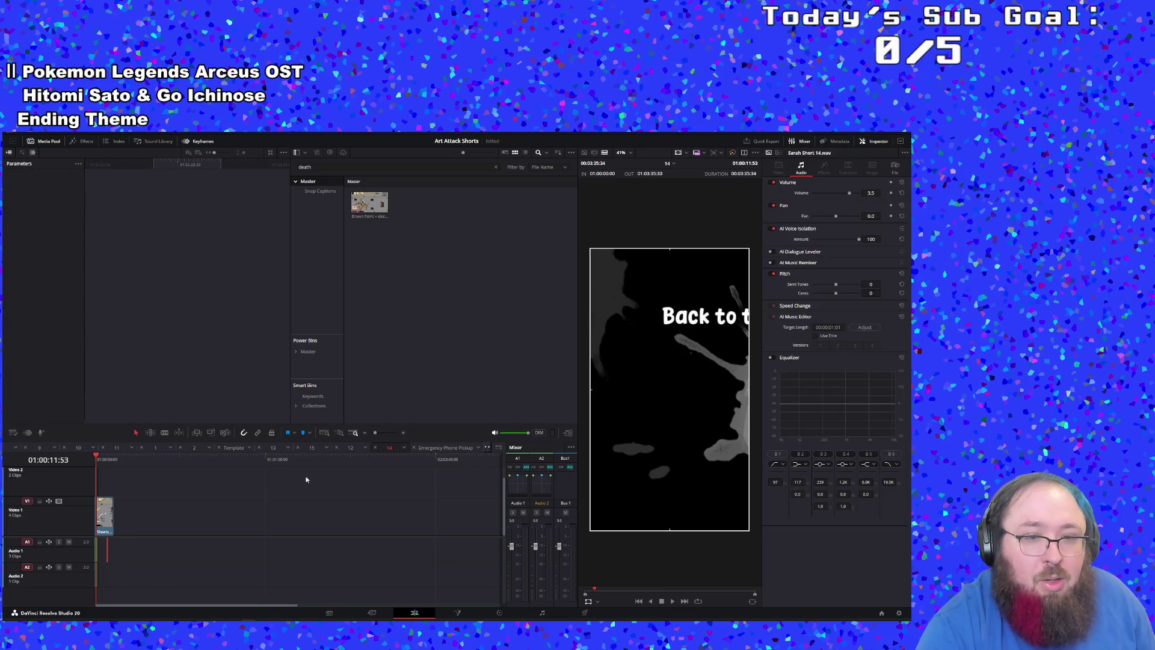
click(111, 473)
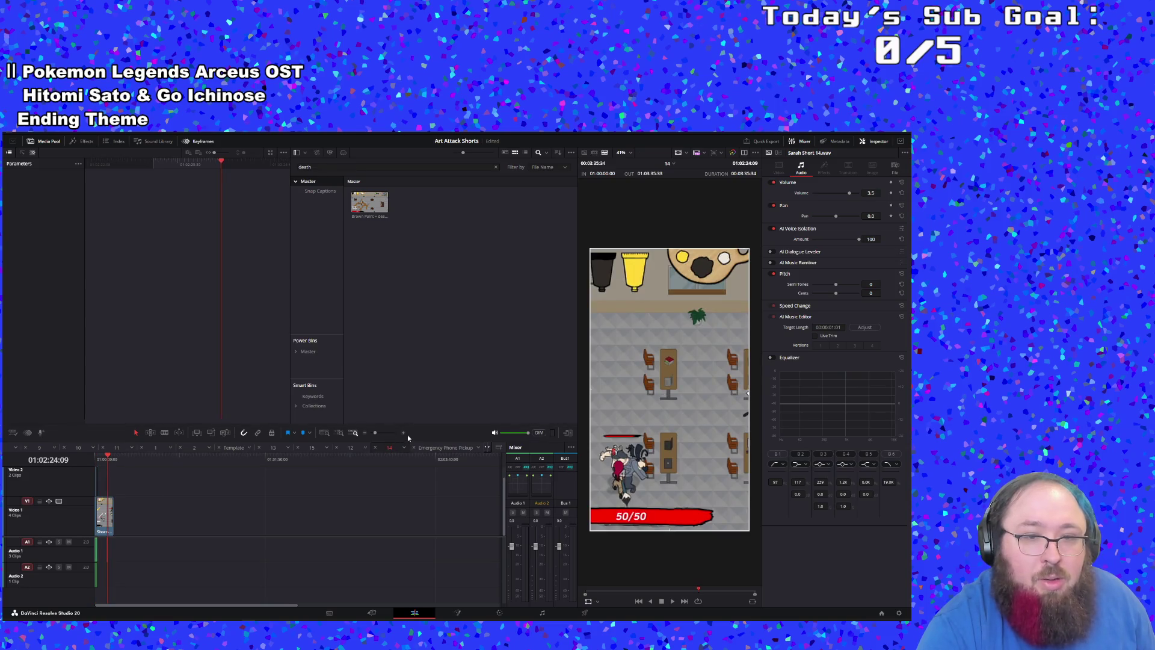
click(382, 433)
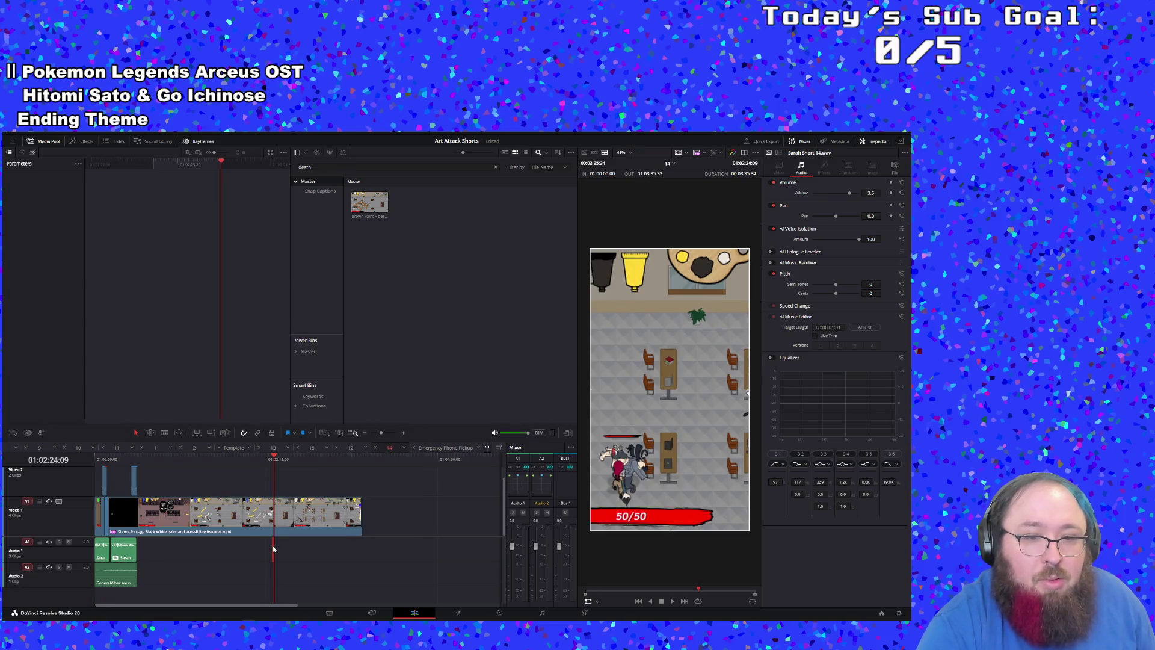
click(184, 517)
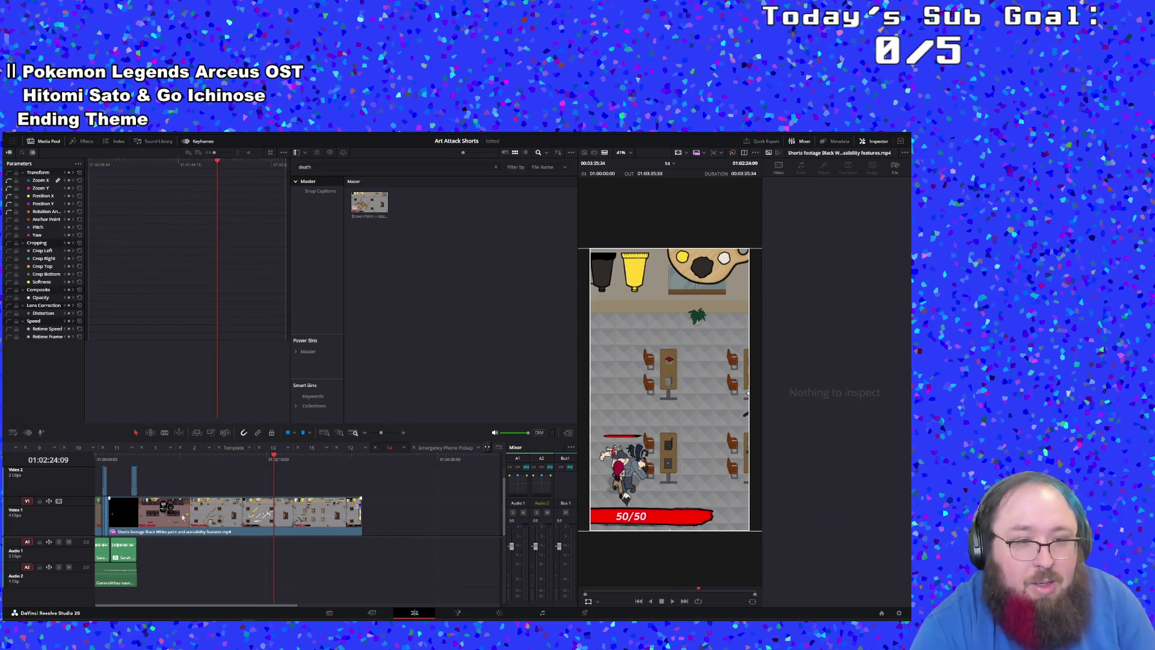
key(Home)
key(space)
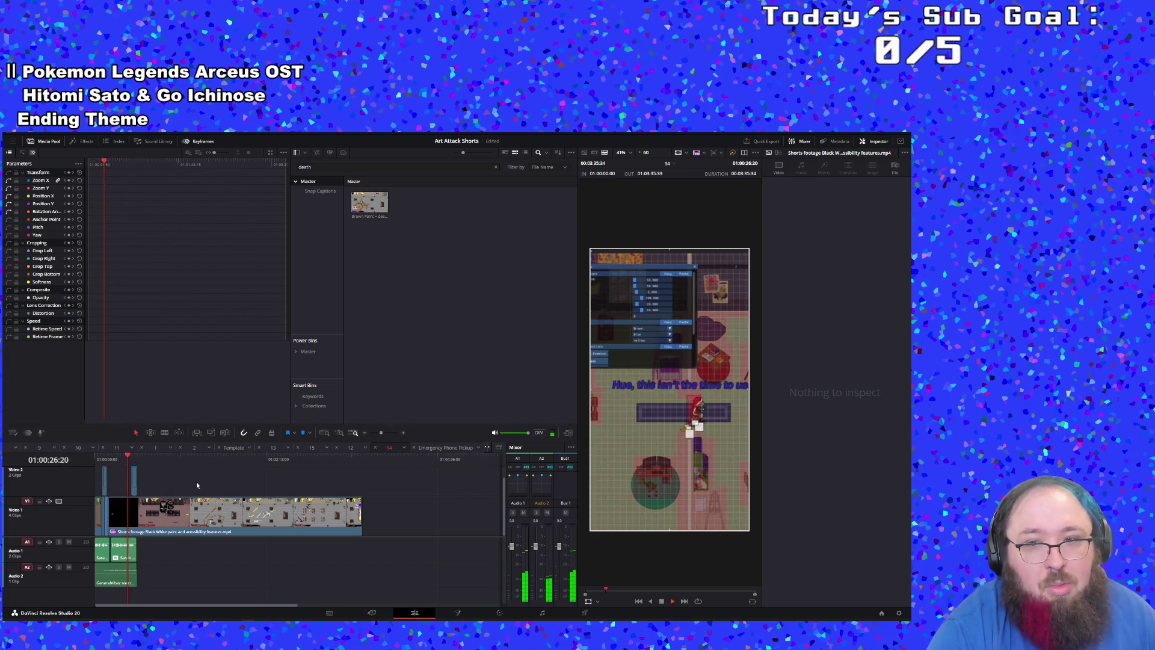
Step: Move the later Audio 1 voiceover piece earlier and play back to check sync
click(109, 459)
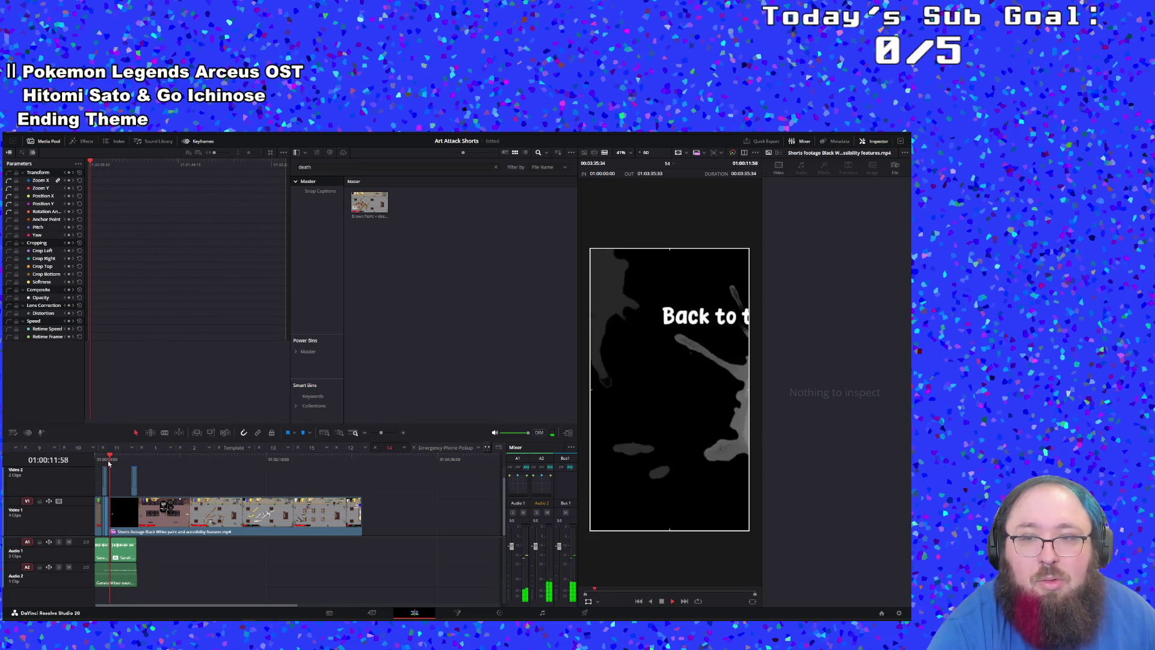
click(109, 461)
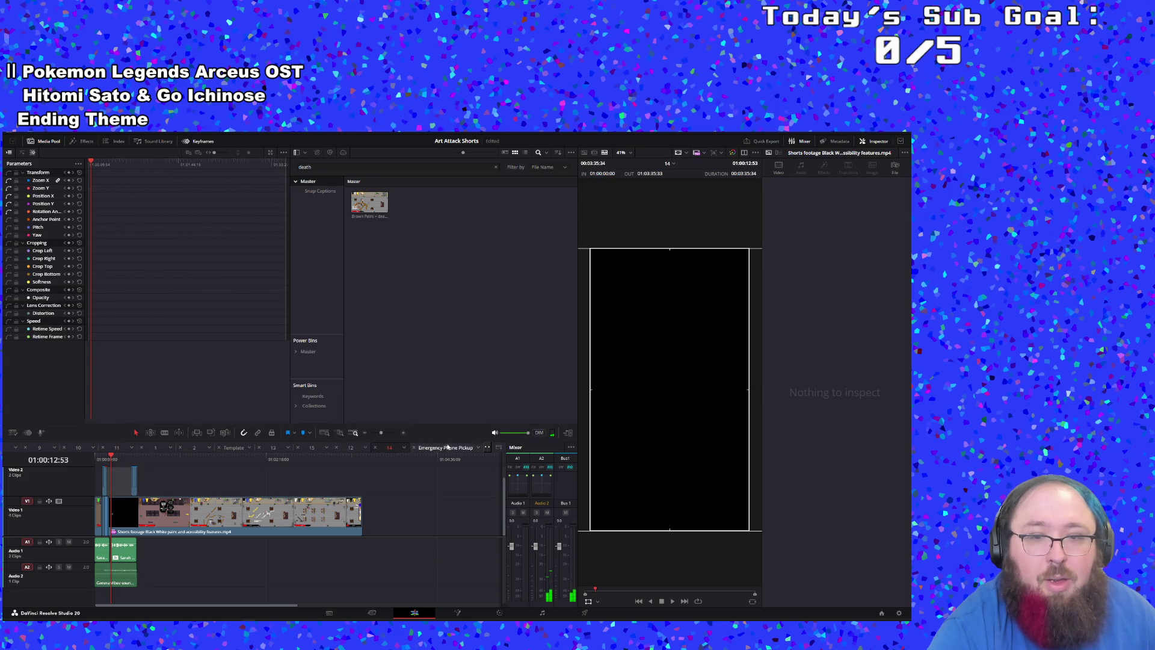
click(392, 432)
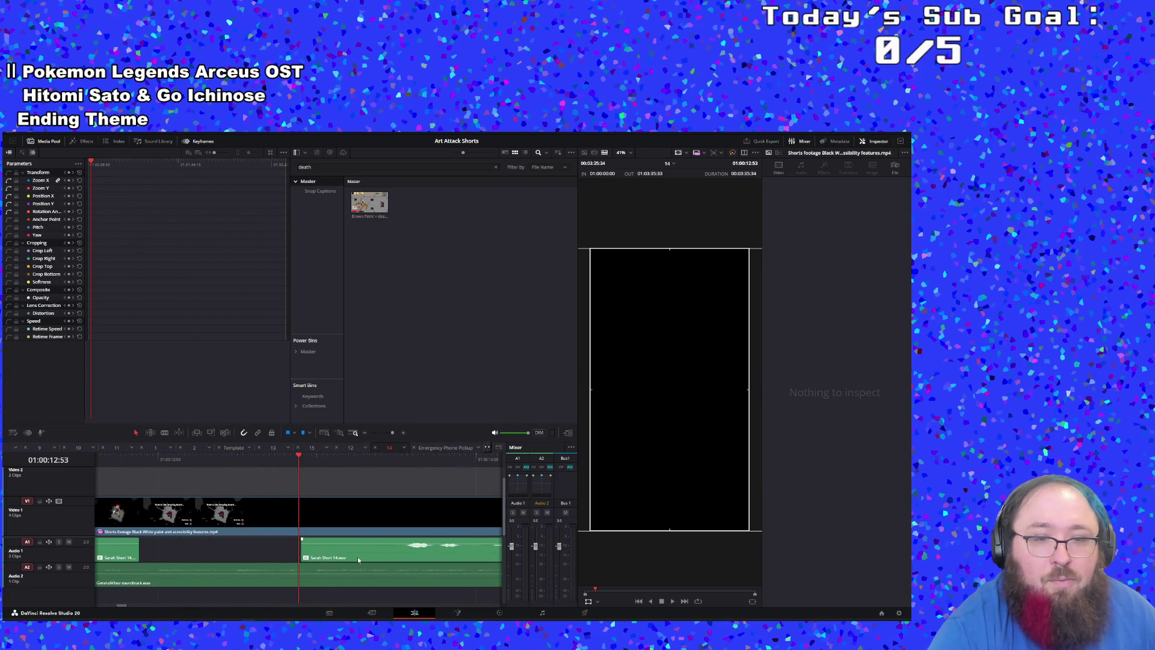
mouse_move(358, 557)
mouse_down()
mouse_move(186, 556)
mouse_move(249, 559)
mouse_move(239, 543)
mouse_move(142, 553)
mouse_move(176, 554)
mouse_move(146, 513)
mouse_up()
click(111, 453)
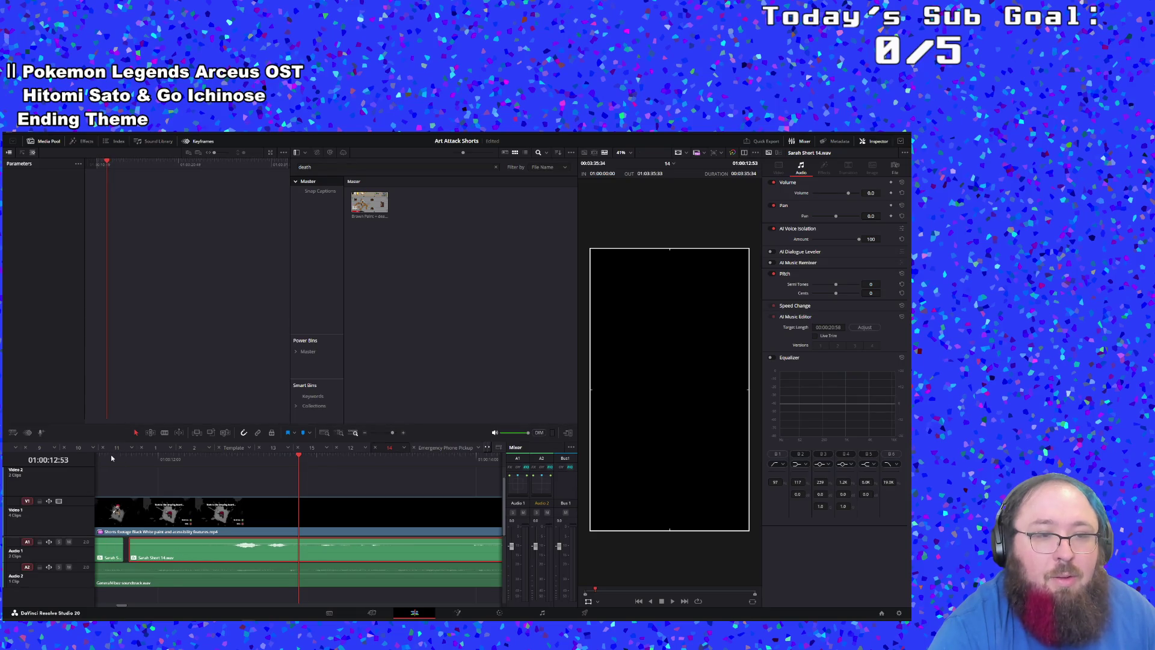
key(space)
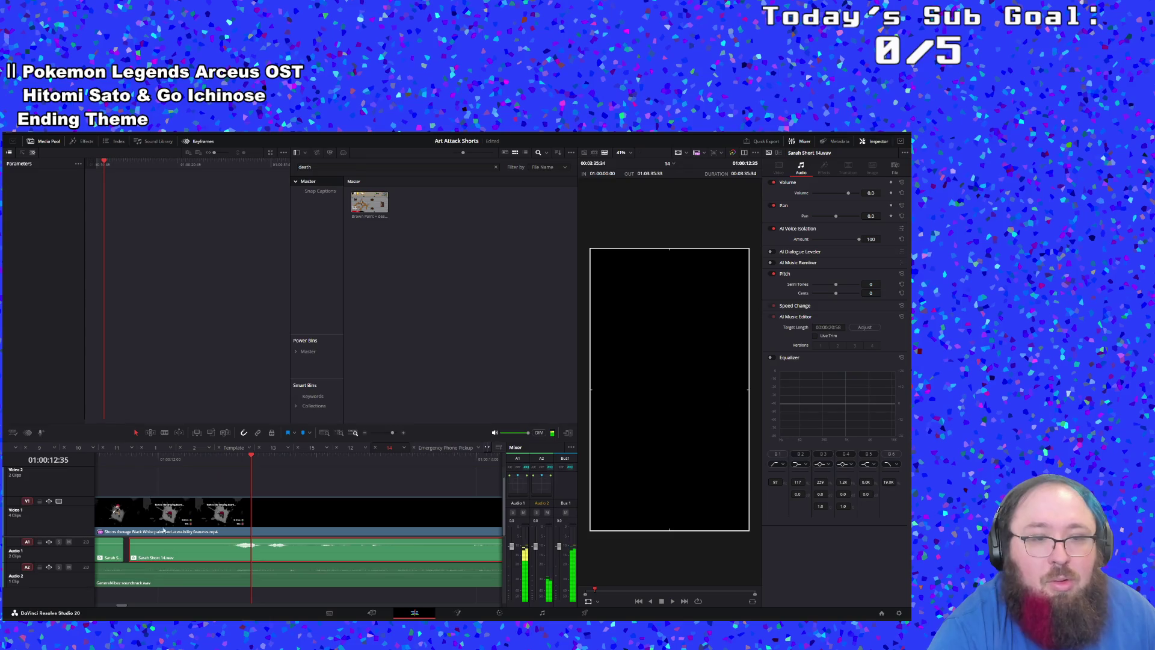
Step: Nudge the voiceover piece slightly earlier twice so both pieces butt together, then recheck
drag(168, 550, 138, 549)
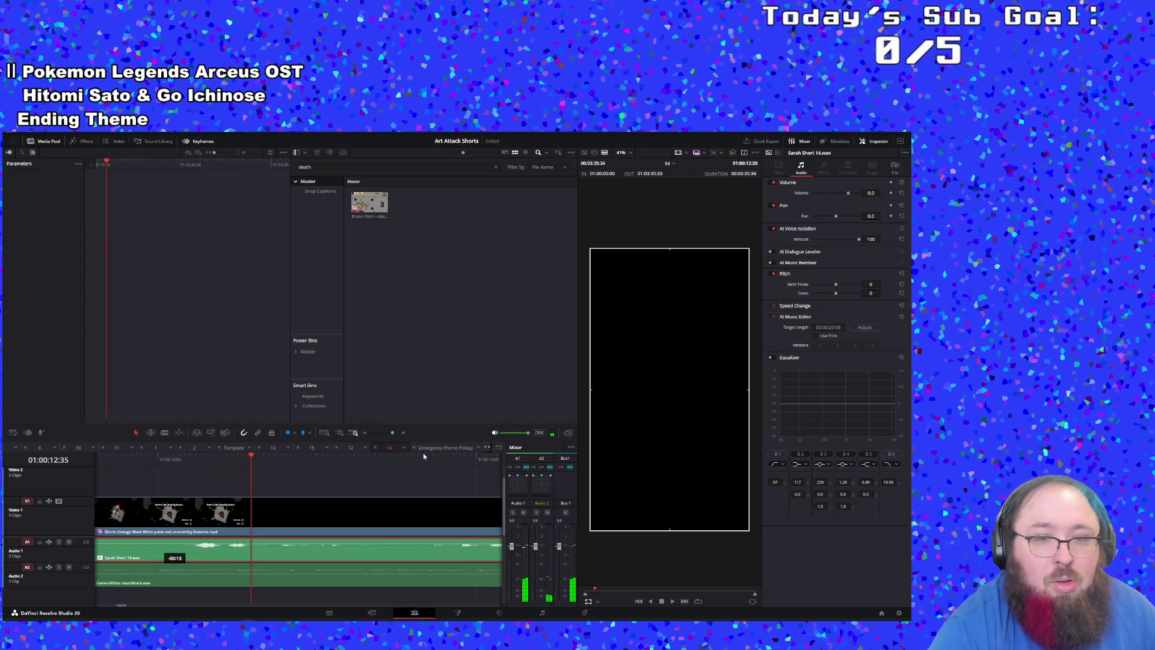
drag(392, 433, 387, 435)
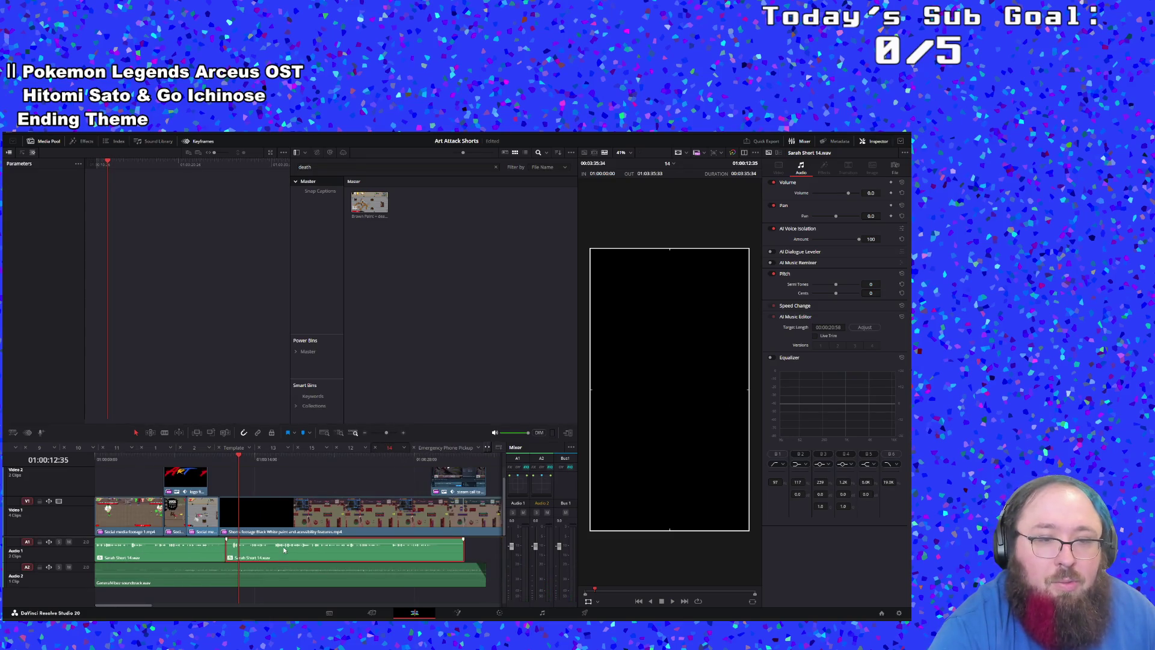
drag(284, 549, 279, 549)
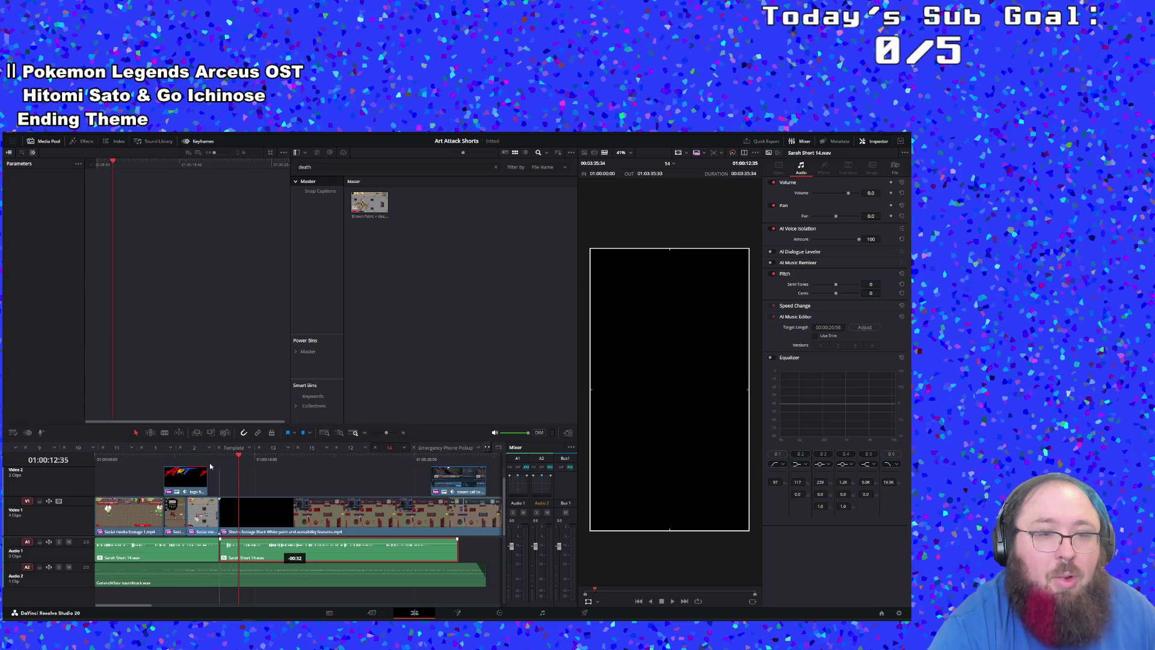
click(207, 460)
key(space)
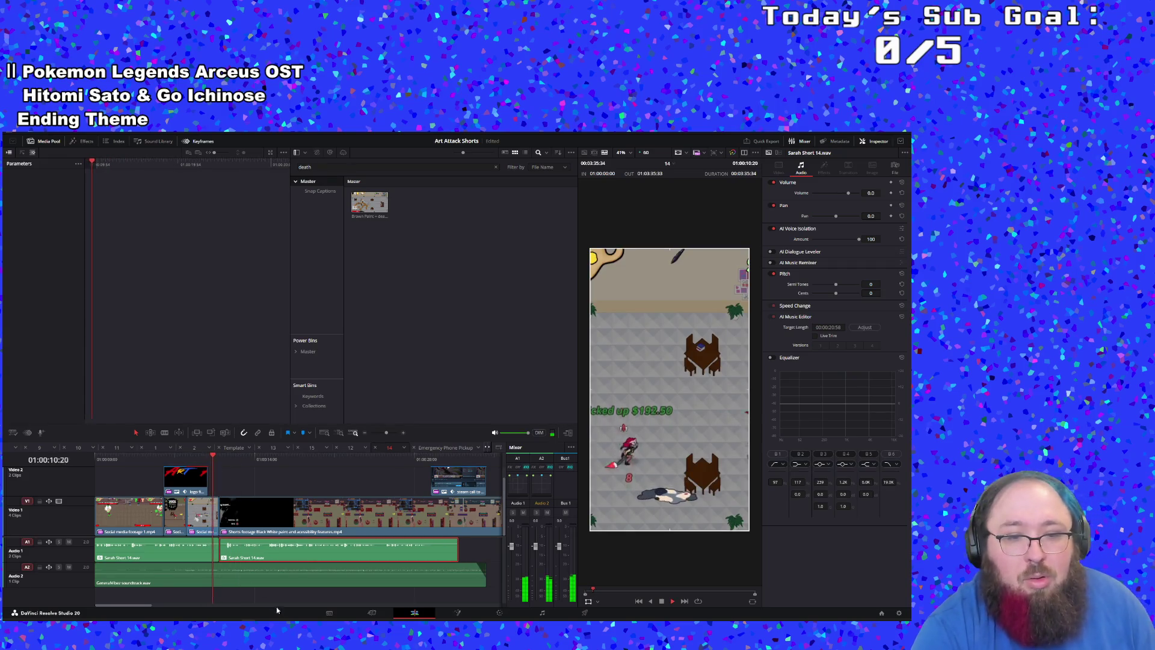
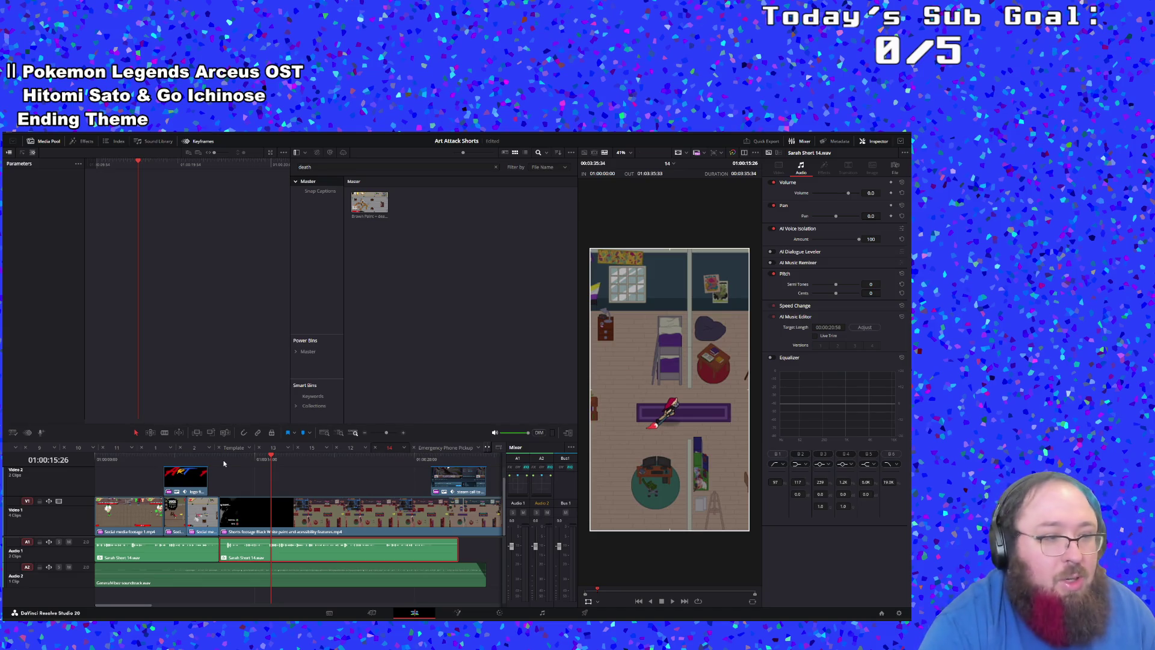
Step: Review the gameplay section, undo the last edit to clear Video 2, and select the first Video 1 clip
click(213, 461)
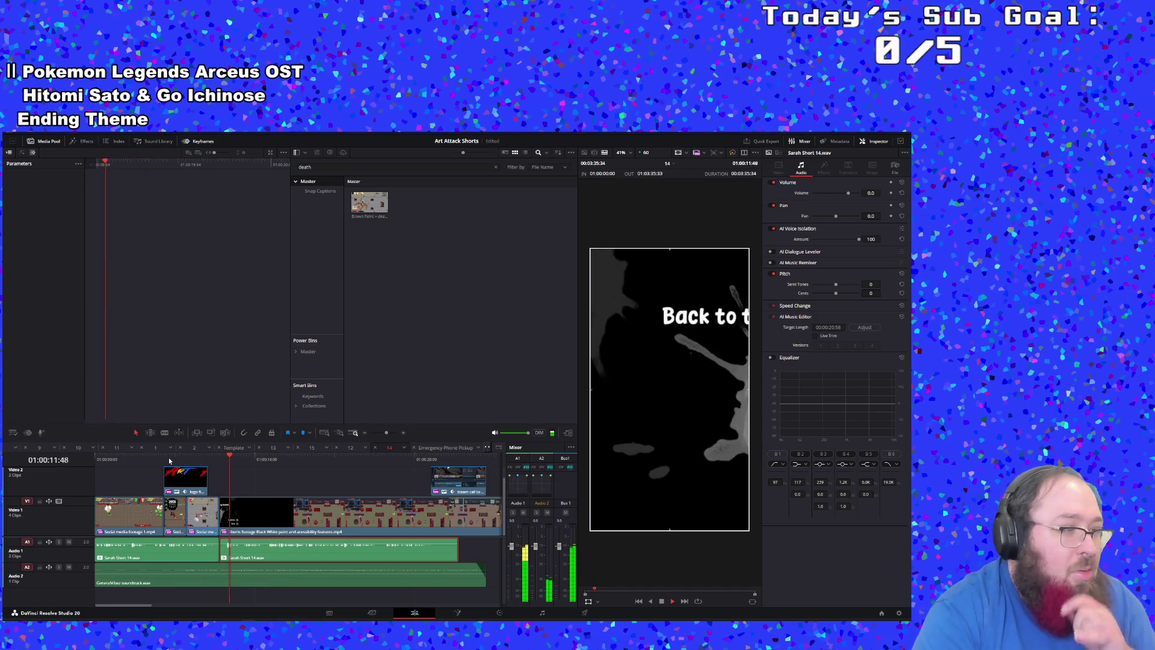
click(212, 460)
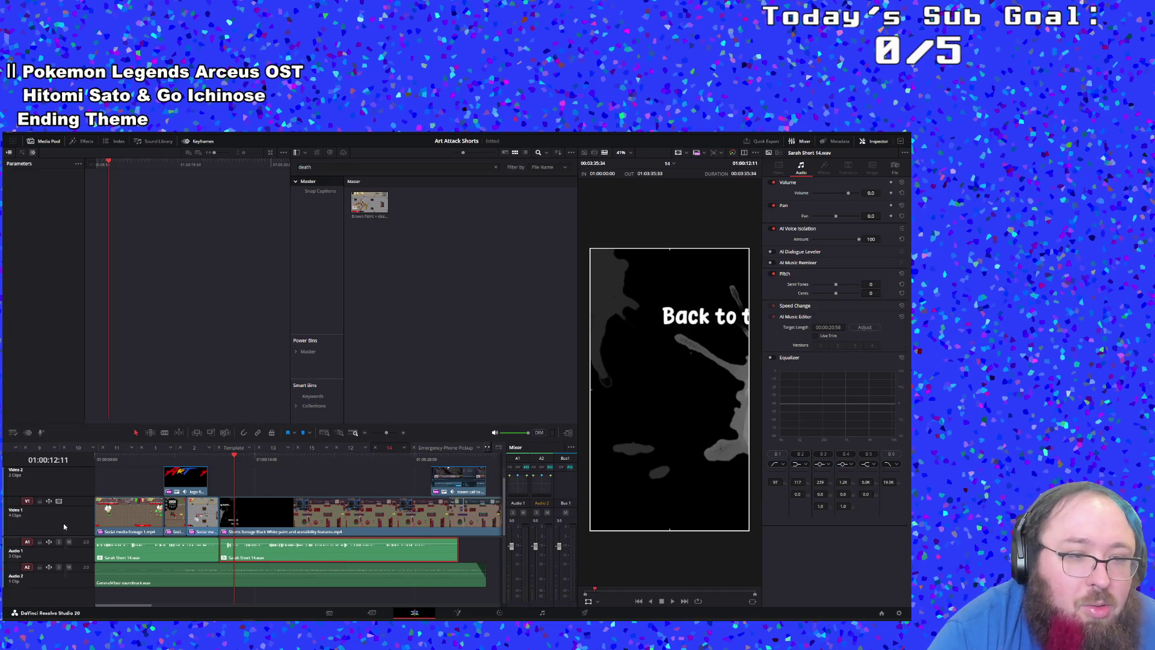
key(ctrl+z)
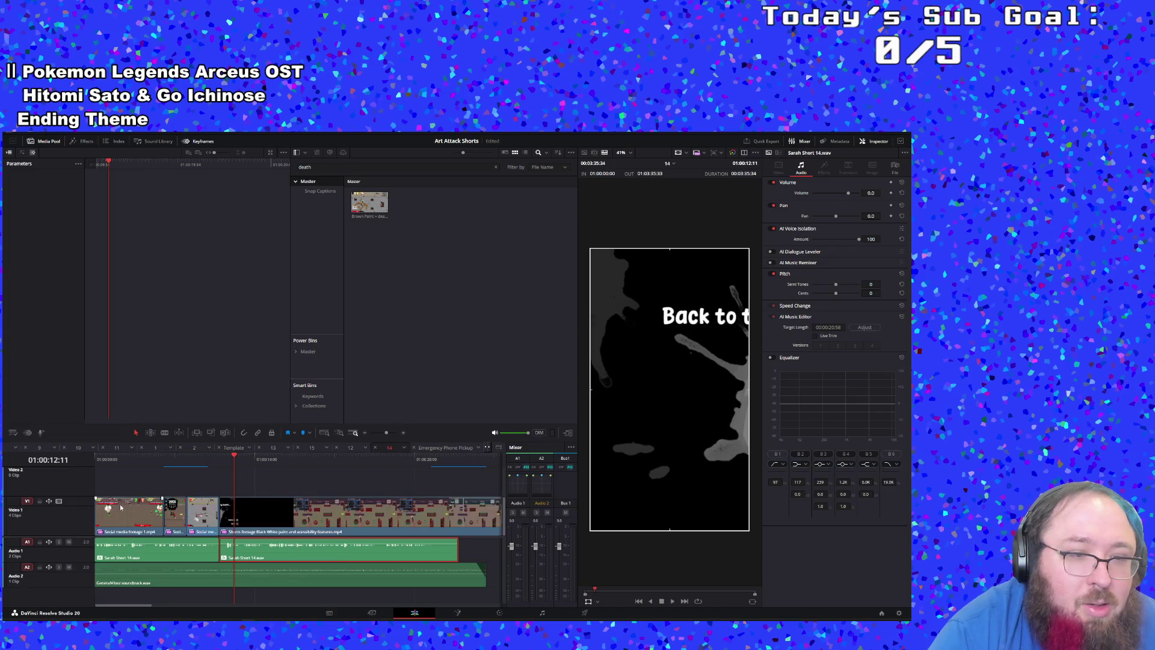
click(109, 507)
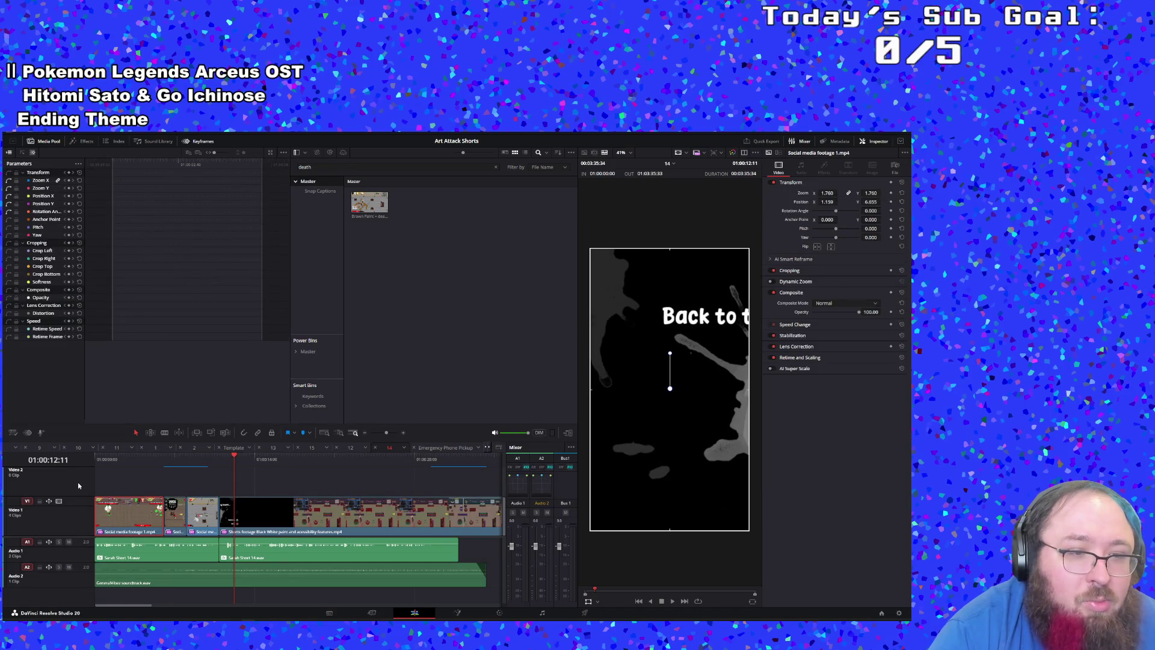
Step: Redo the edit that moves the gameplay clips up onto Video 2
key(ctrl+shift+z)
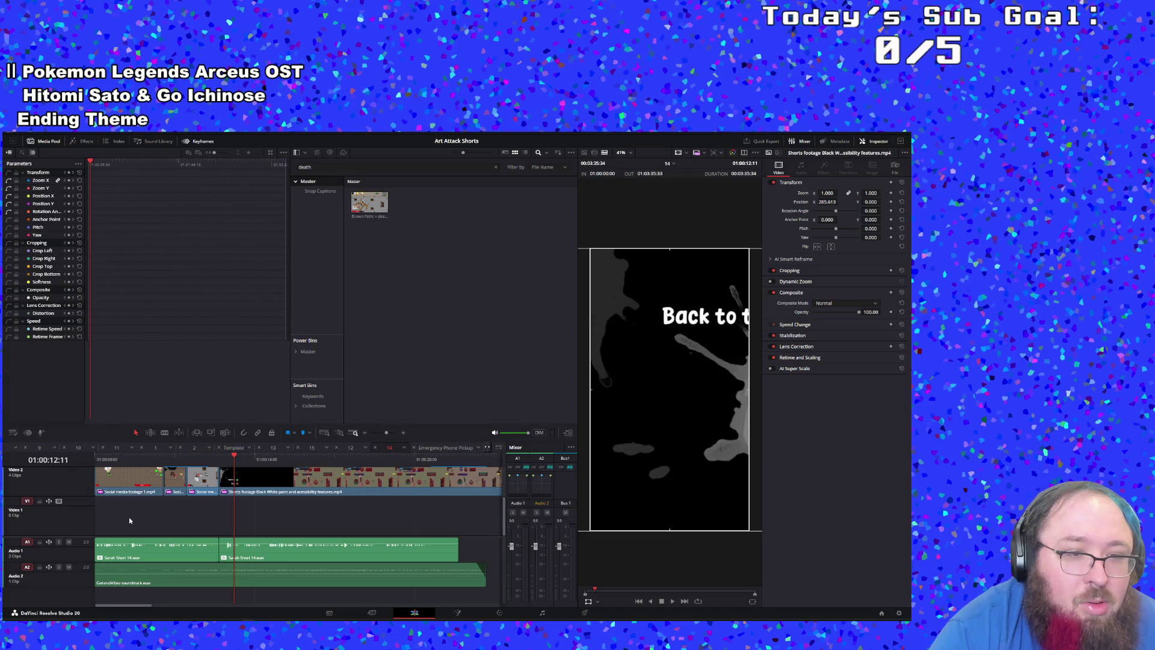
key(ctrl+z)
key(ctrl+shift+z)
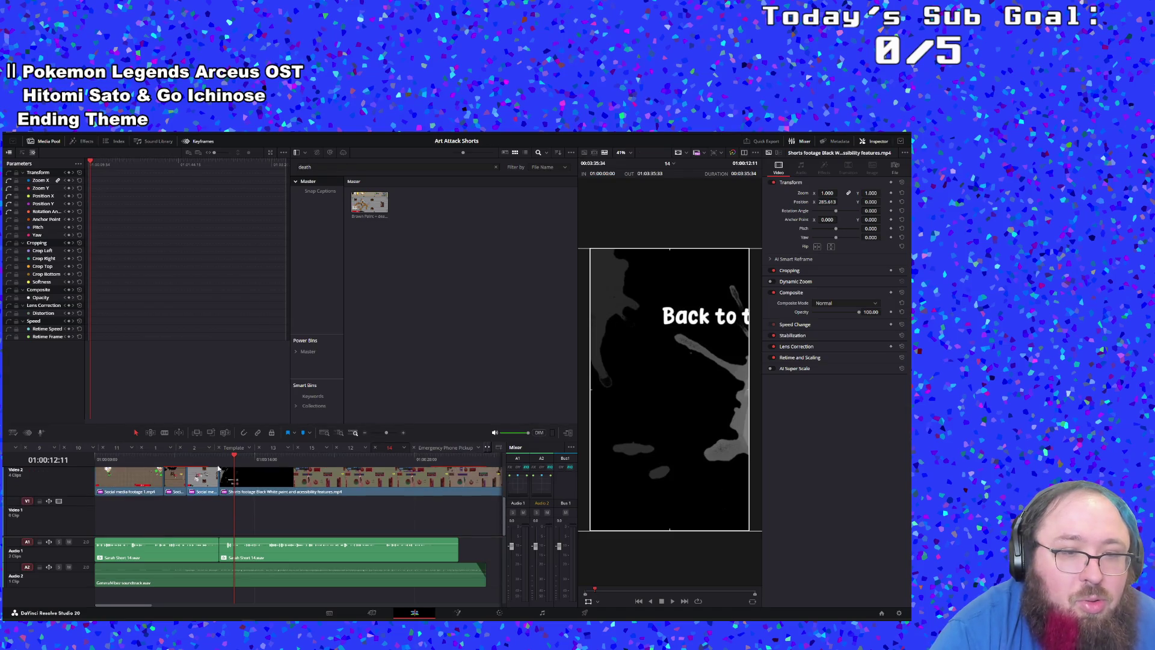
click(221, 468)
right_click(250, 492)
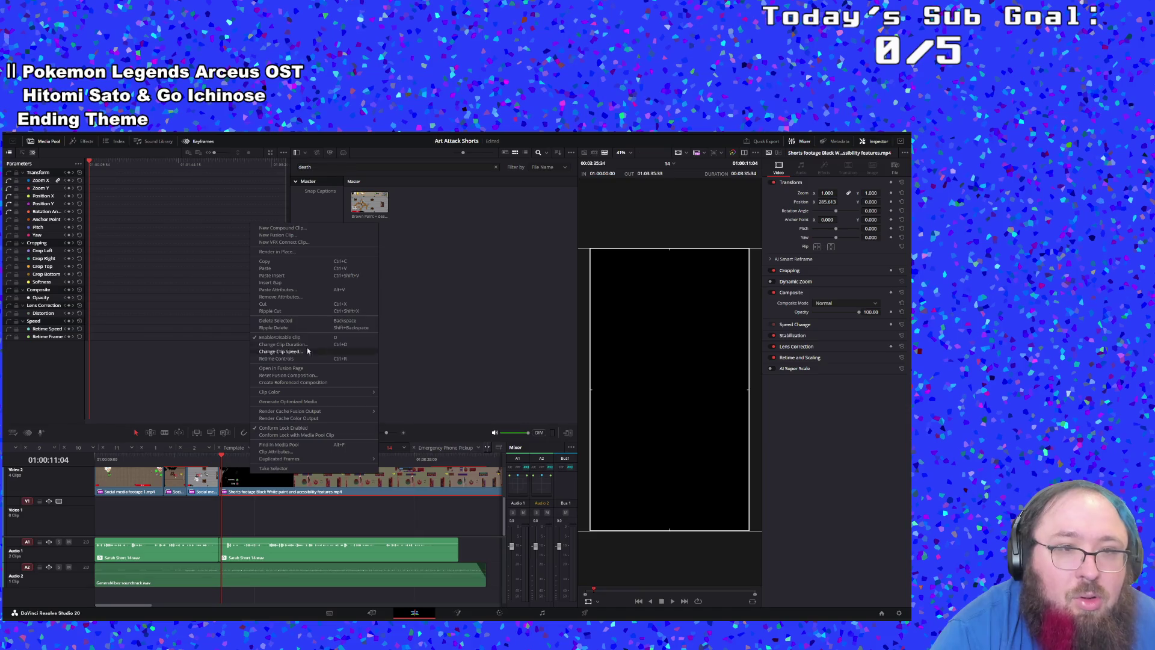
click(297, 263)
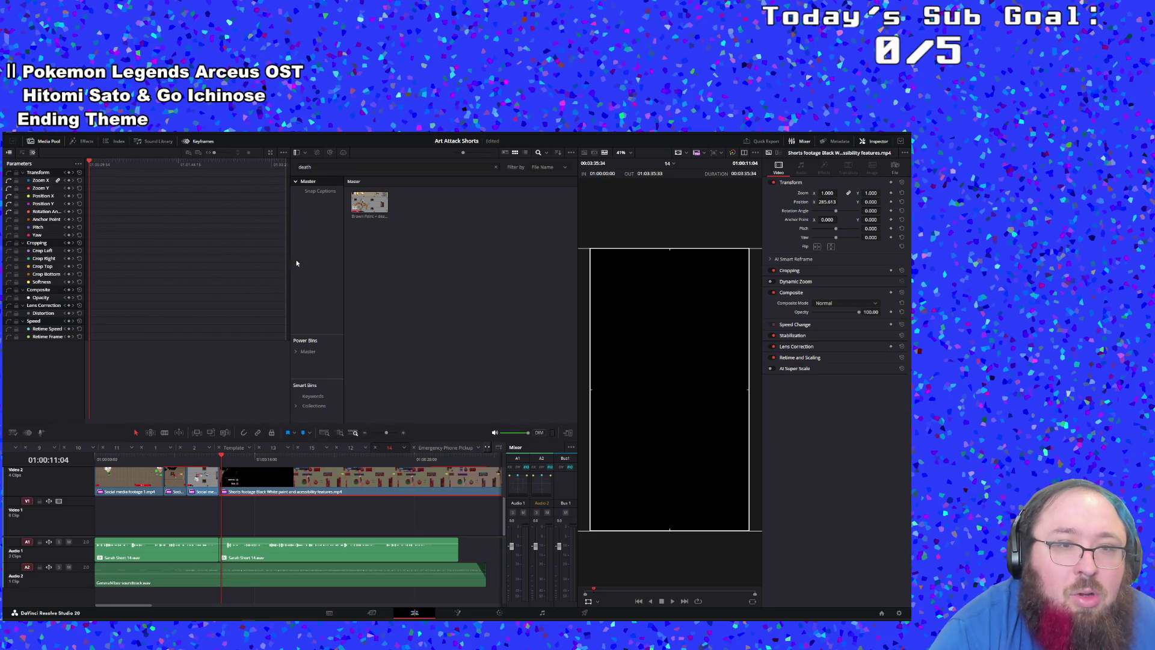
Step: Check the Template timeline, return to timeline 12, and paste the Shorts footage copy onto Video 1
click(231, 448)
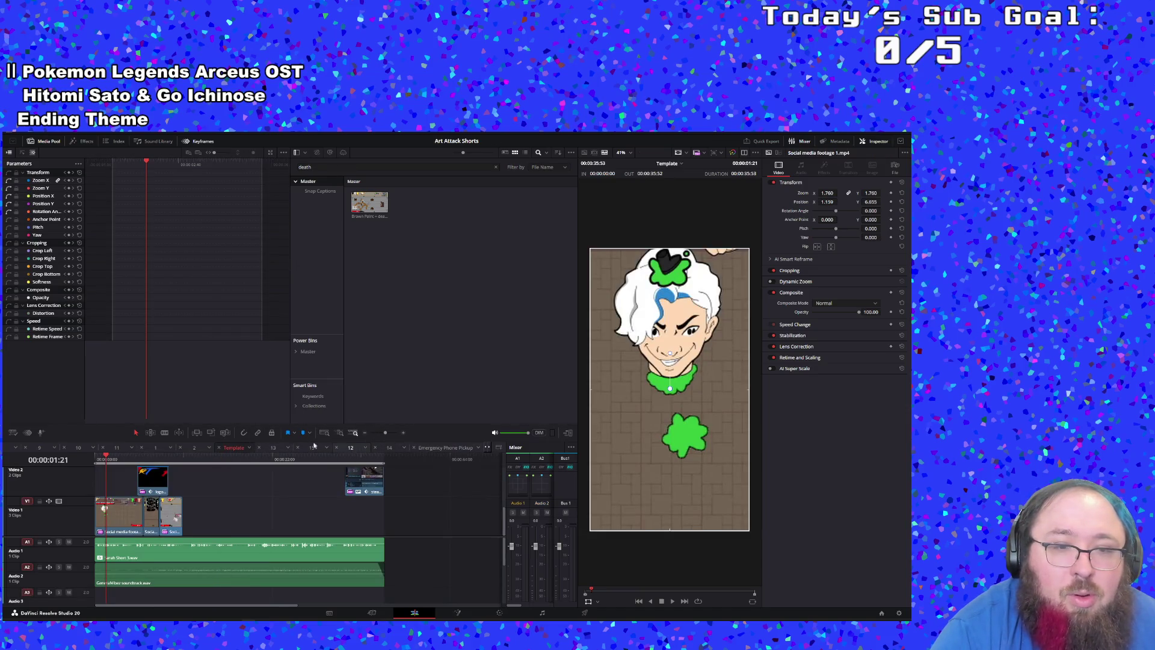
click(350, 449)
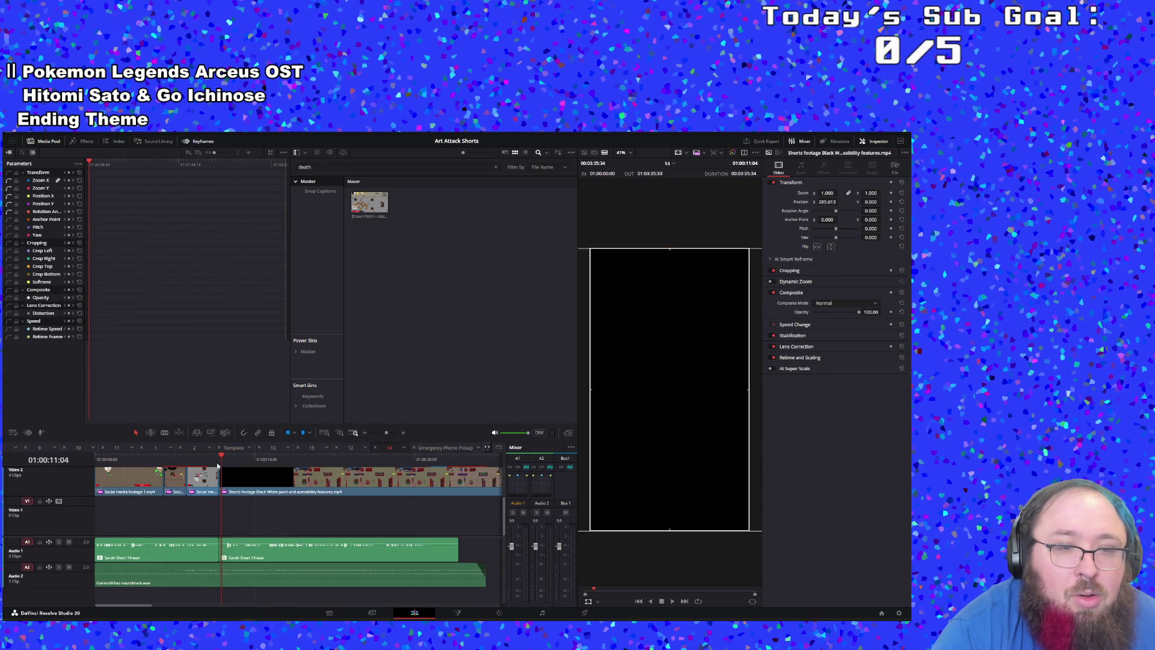
click(217, 460)
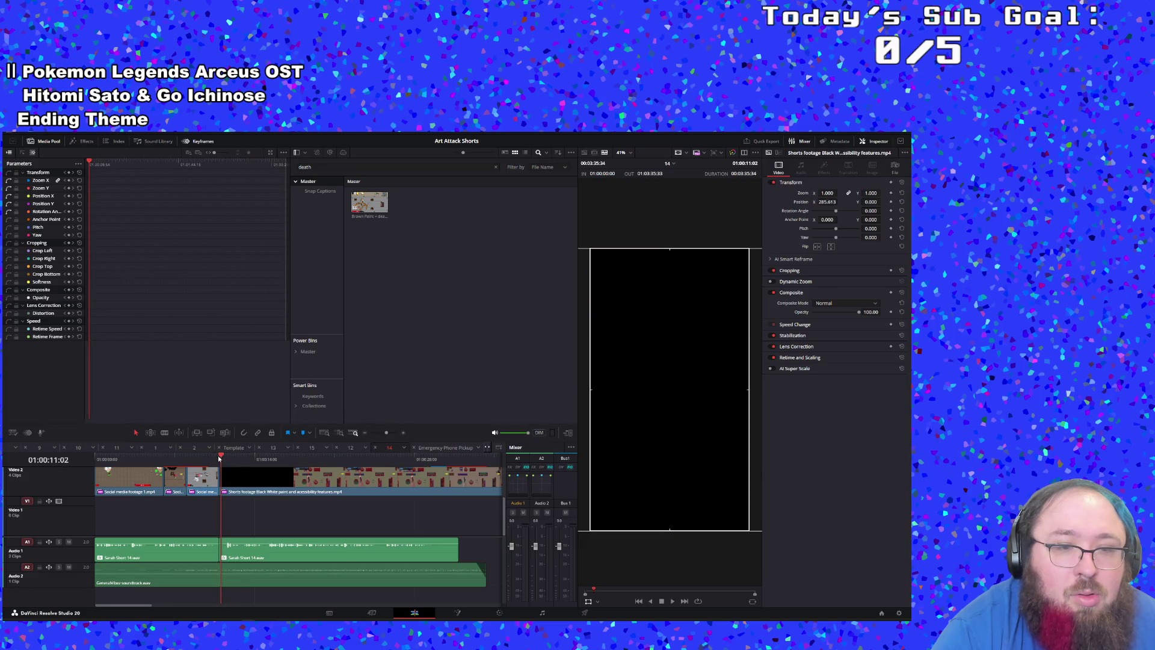
click(218, 459)
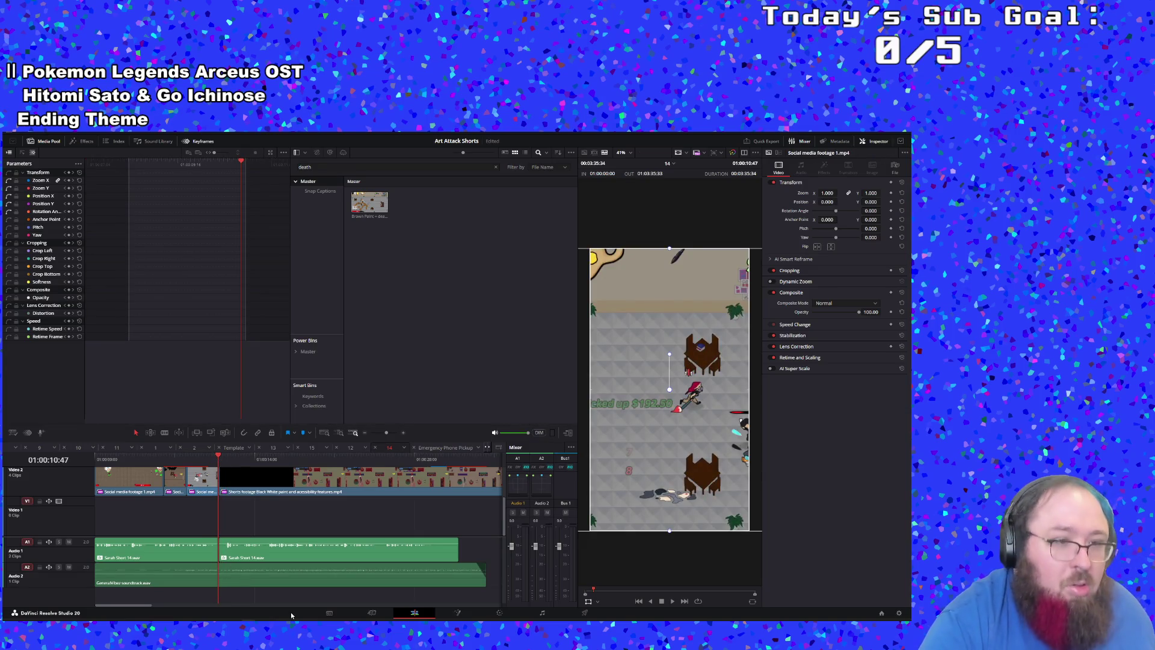
scroll(36, 501, up, 2)
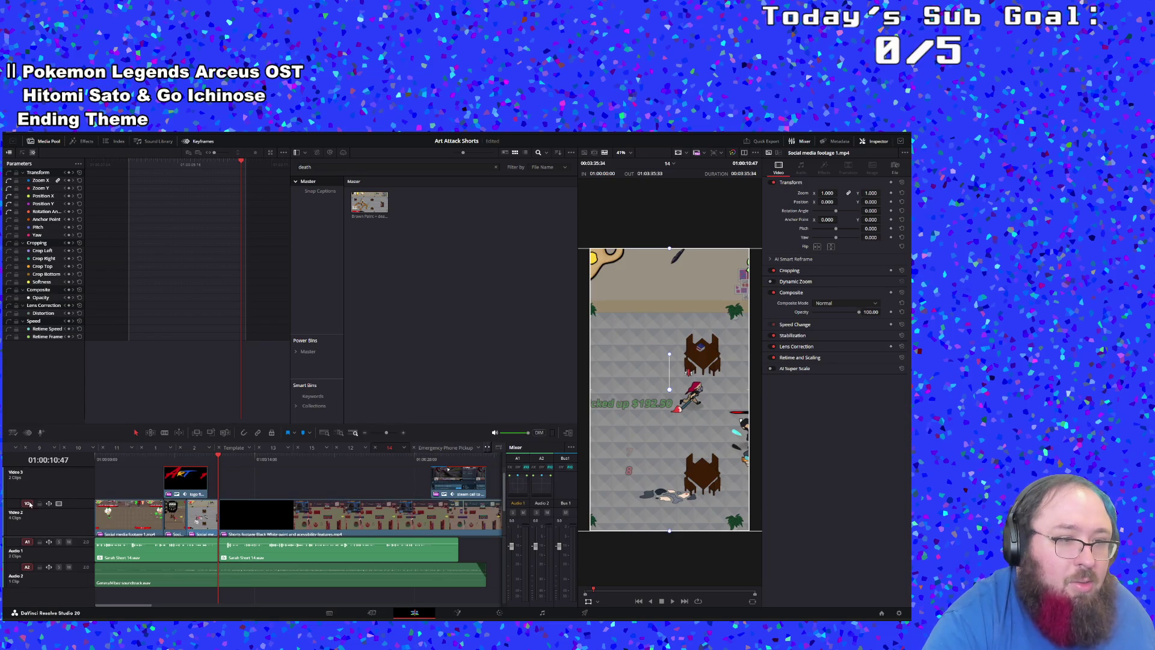
scroll(82, 509, down, 2)
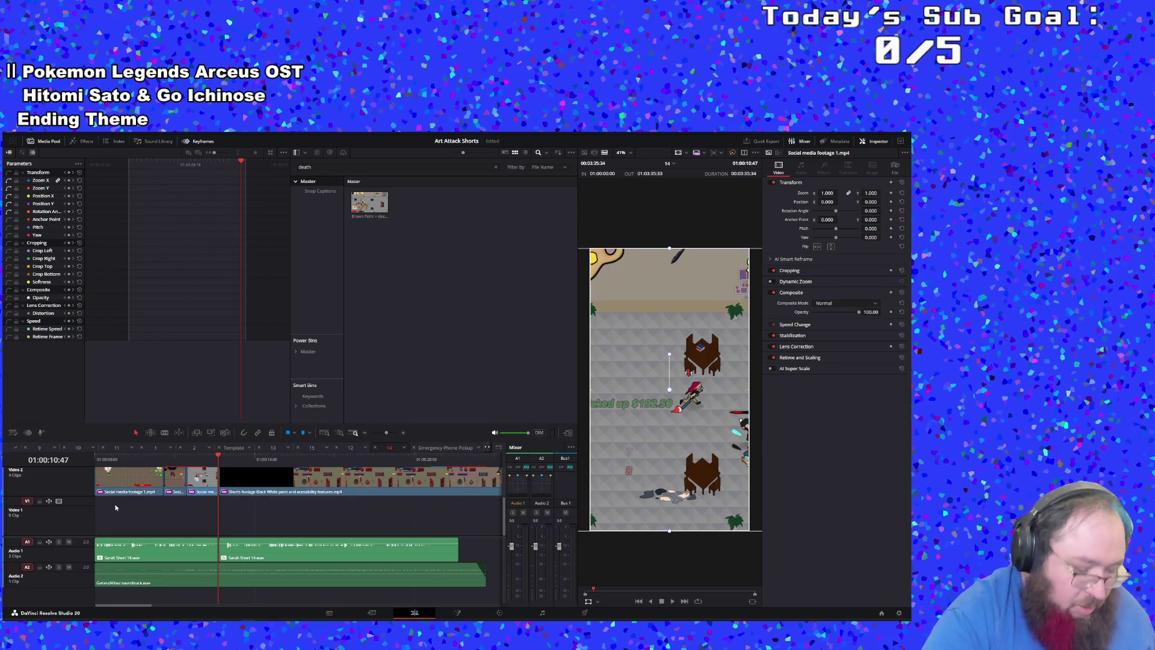
key(ctrl+v)
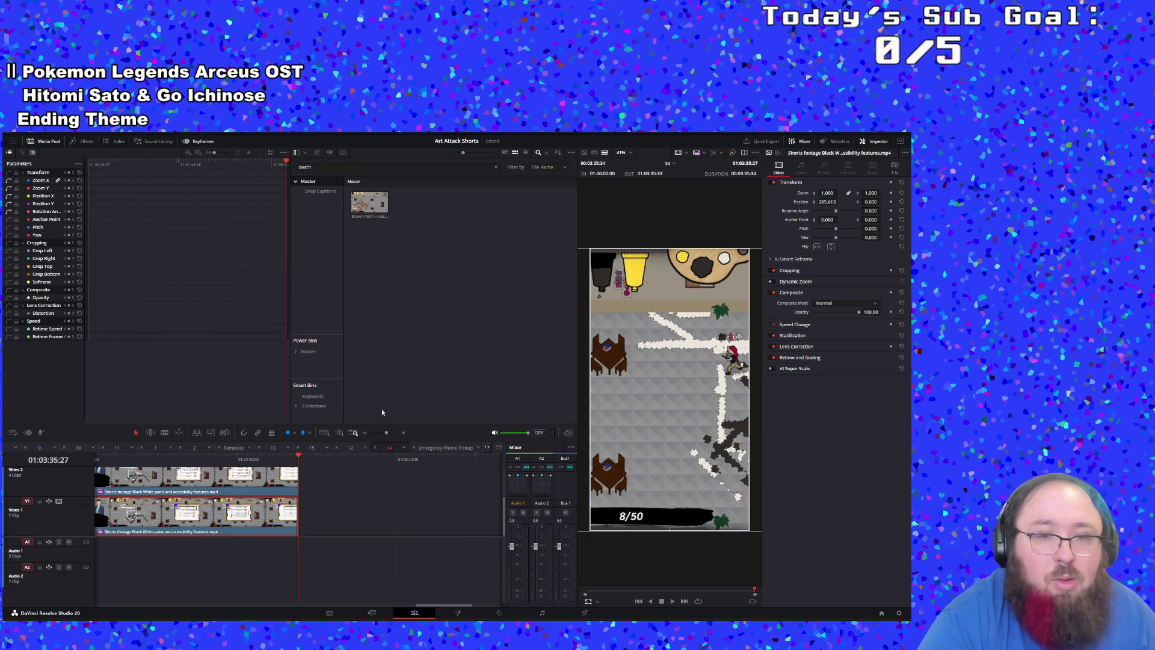
Step: Trim the end of the Video 1 Shorts footage duplicate so it ends earlier, then review and select it
drag(386, 431, 380, 434)
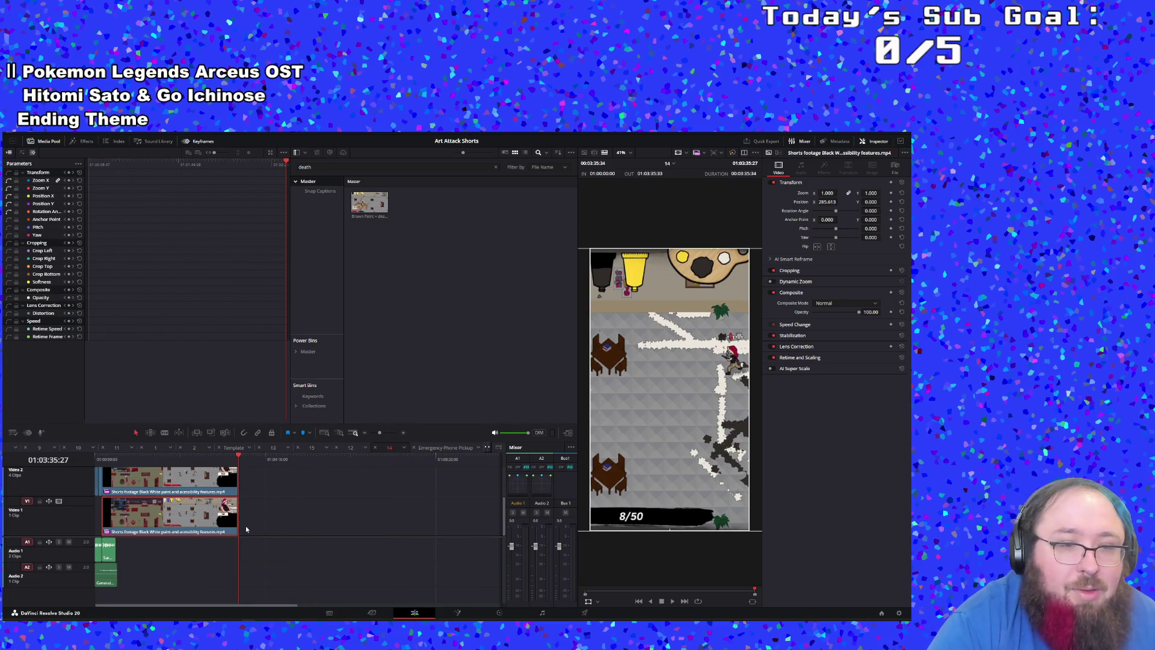
mouse_move(234, 521)
mouse_down()
mouse_move(99, 522)
mouse_move(109, 524)
mouse_up()
key(space)
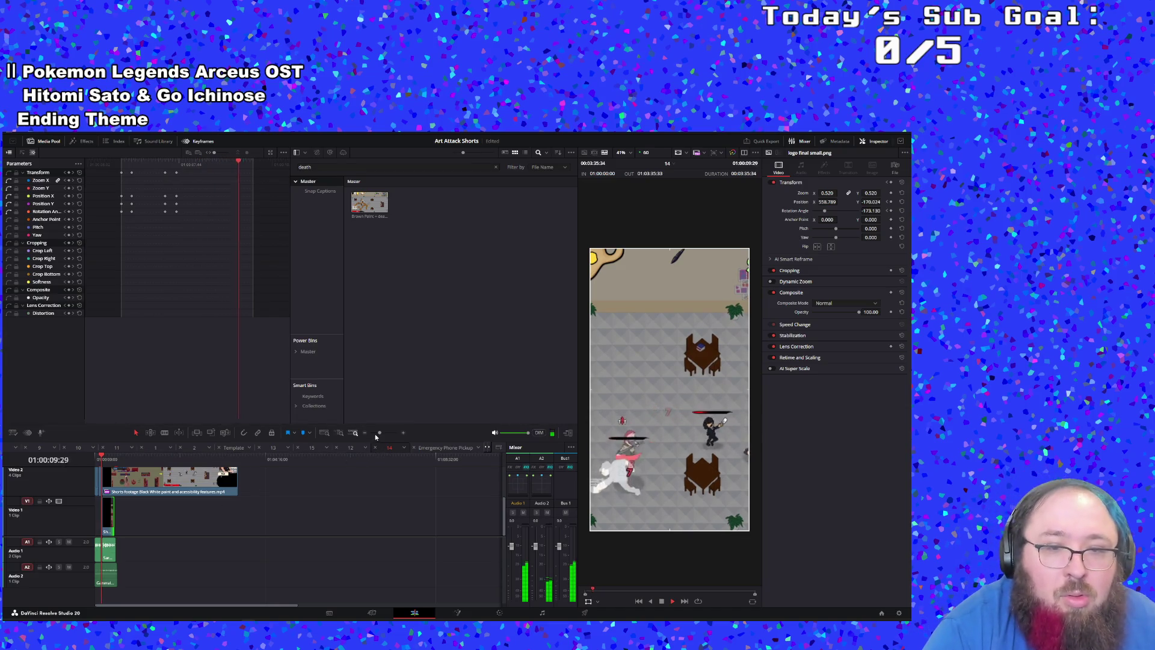
drag(379, 434, 386, 433)
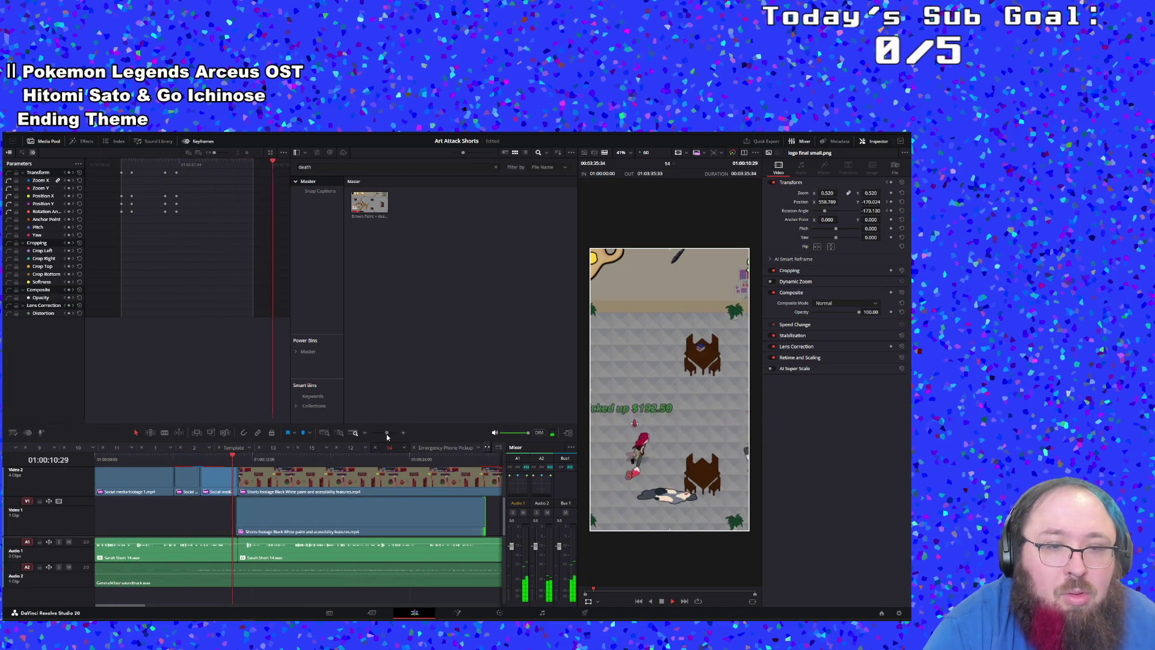
click(333, 509)
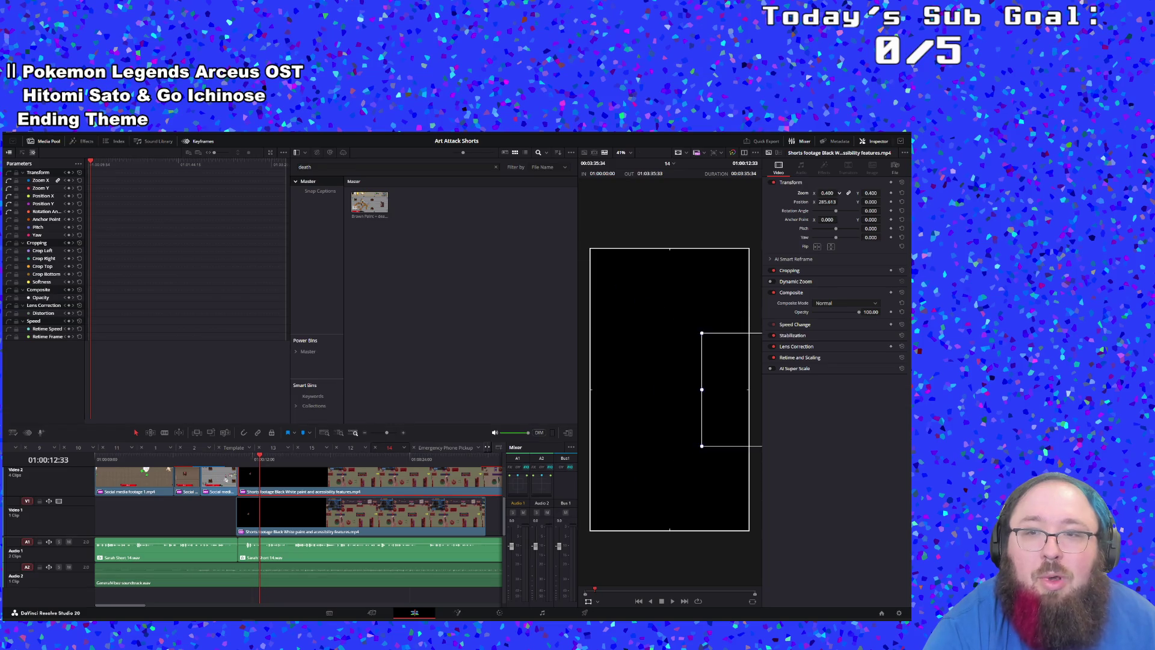
Step: Shrink the upper gameplay clip to 0.330 zoom and play back the death screen section
mouse_move(696, 381)
mouse_down()
mouse_move(730, 382)
mouse_move(598, 382)
mouse_up()
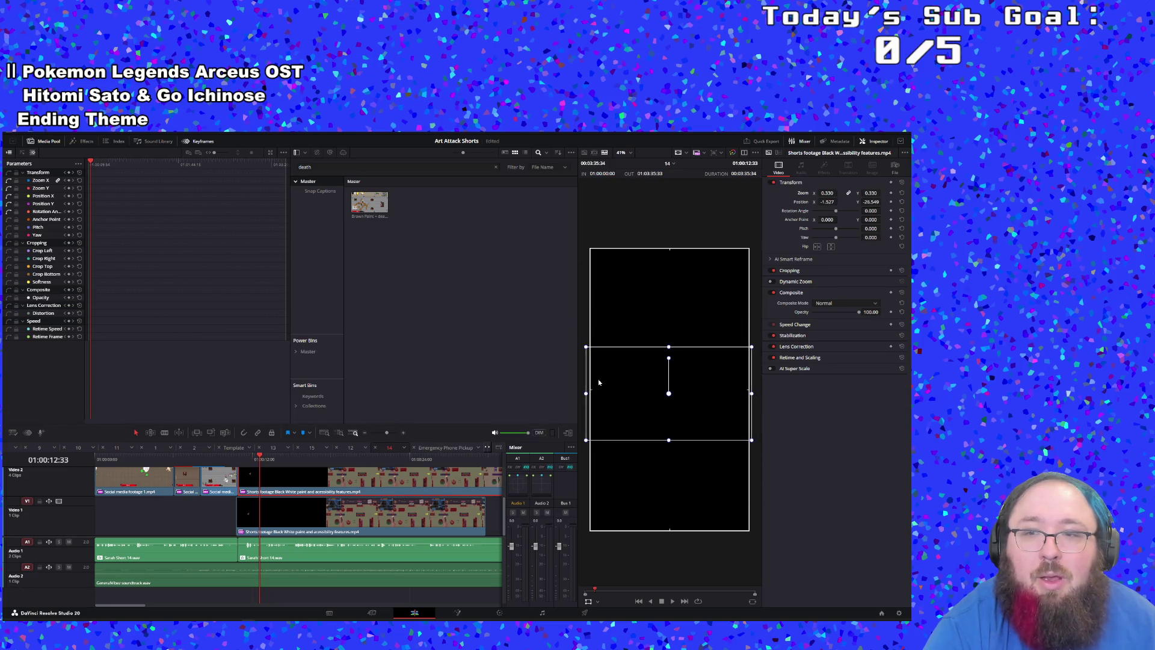
key(space)
click(237, 458)
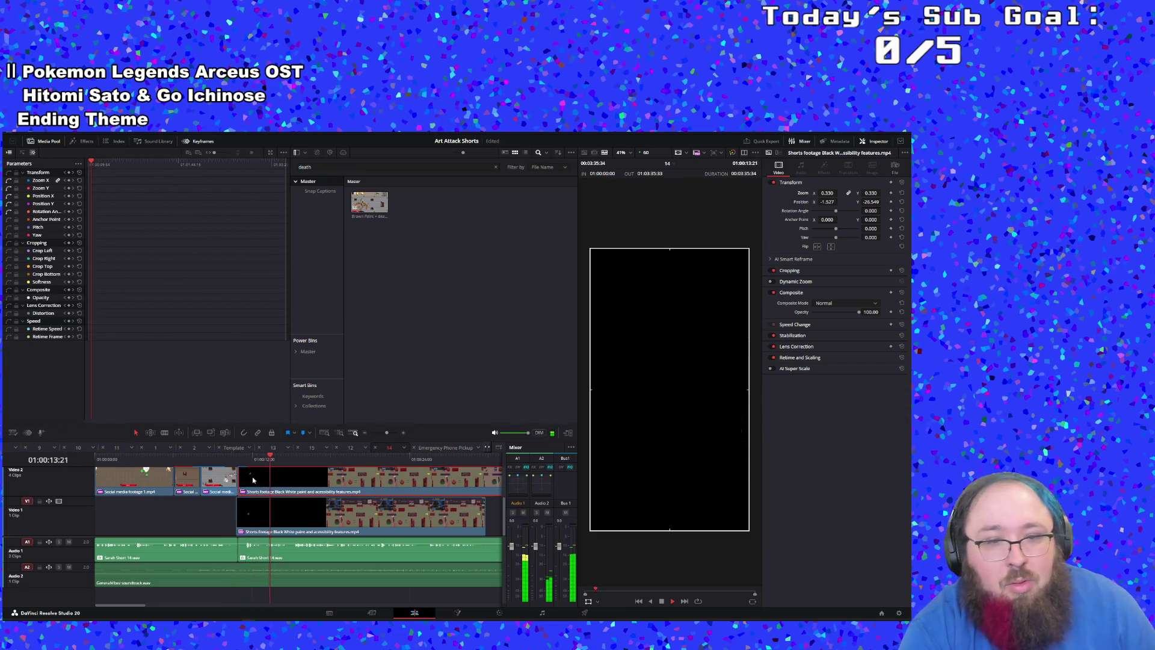
key(space)
Step: Save the project and recentre the full-size Video 1 duplicate horizontally to Position X 48.875
click(243, 529)
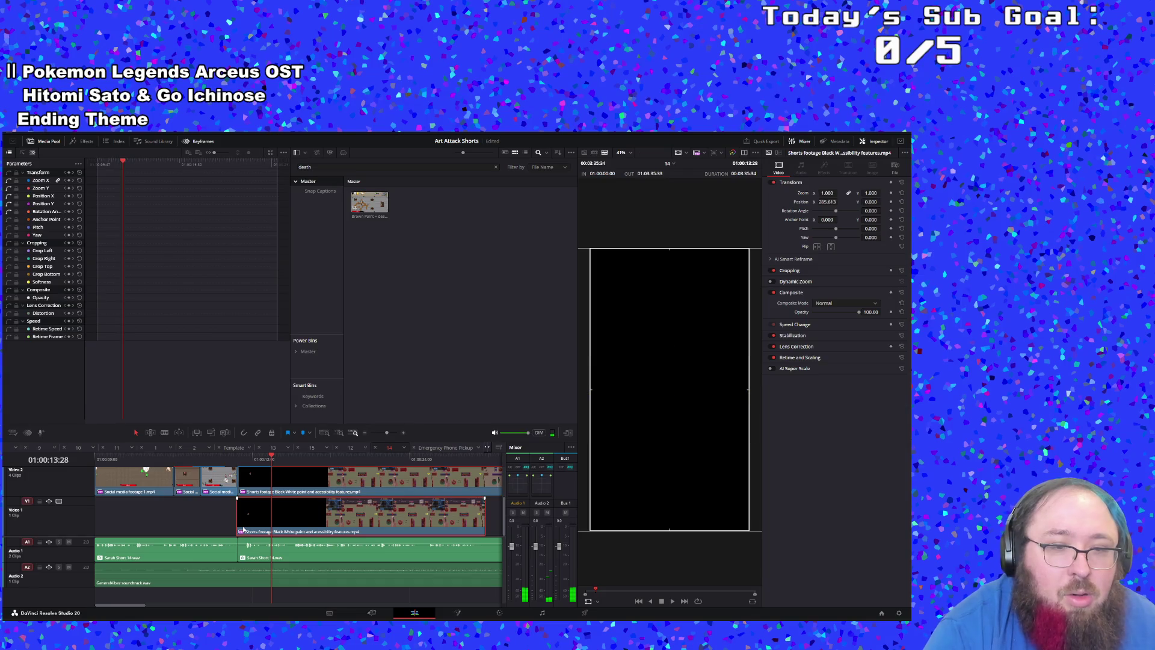
drag(245, 529, 244, 529)
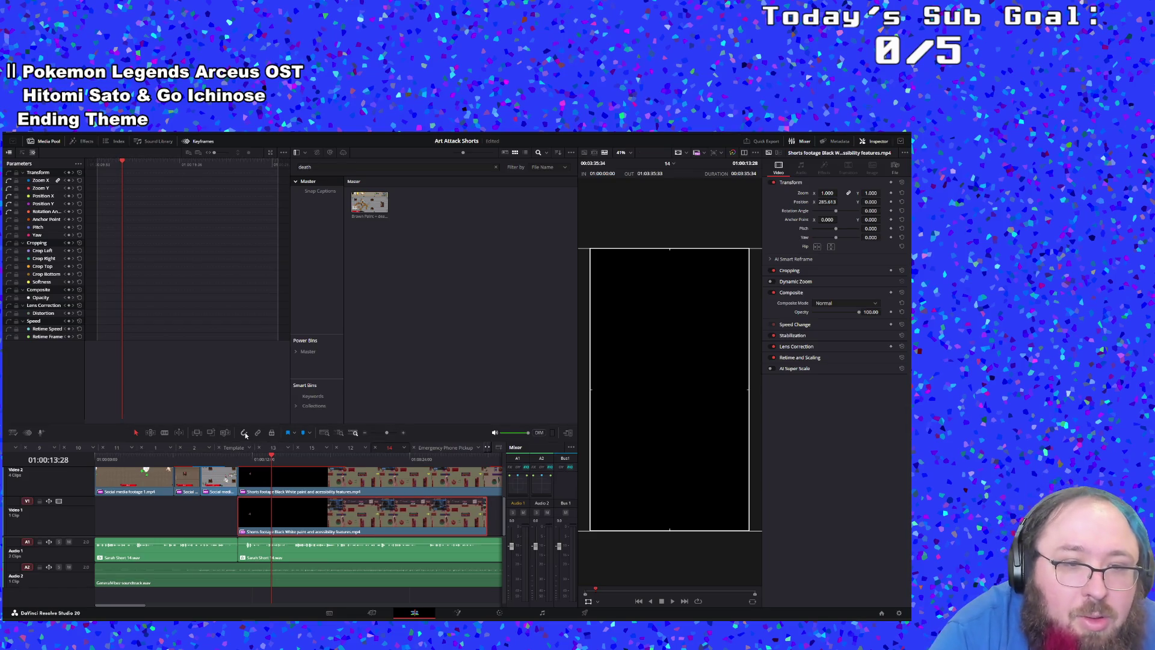
key(ctrl+s)
drag(272, 520, 271, 520)
click(236, 459)
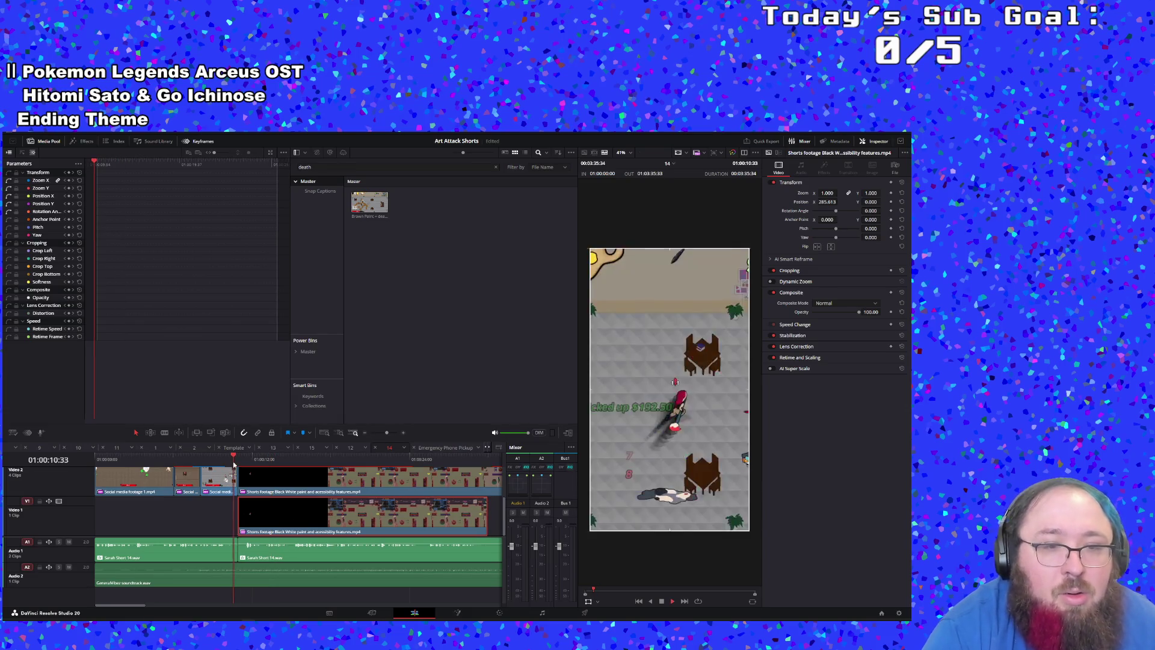
key(space)
key(space)
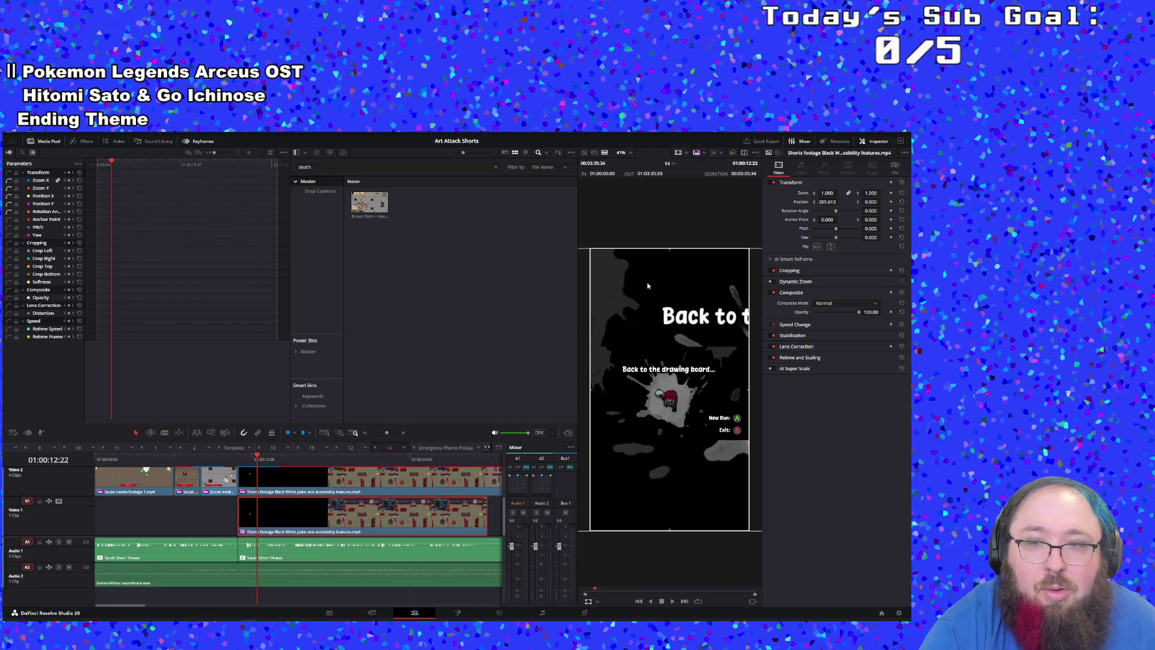
mouse_move(636, 313)
mouse_down()
mouse_move(525, 304)
mouse_move(733, 274)
mouse_move(637, 277)
mouse_move(602, 244)
mouse_move(569, 244)
mouse_move(553, 314)
mouse_move(562, 307)
mouse_up()
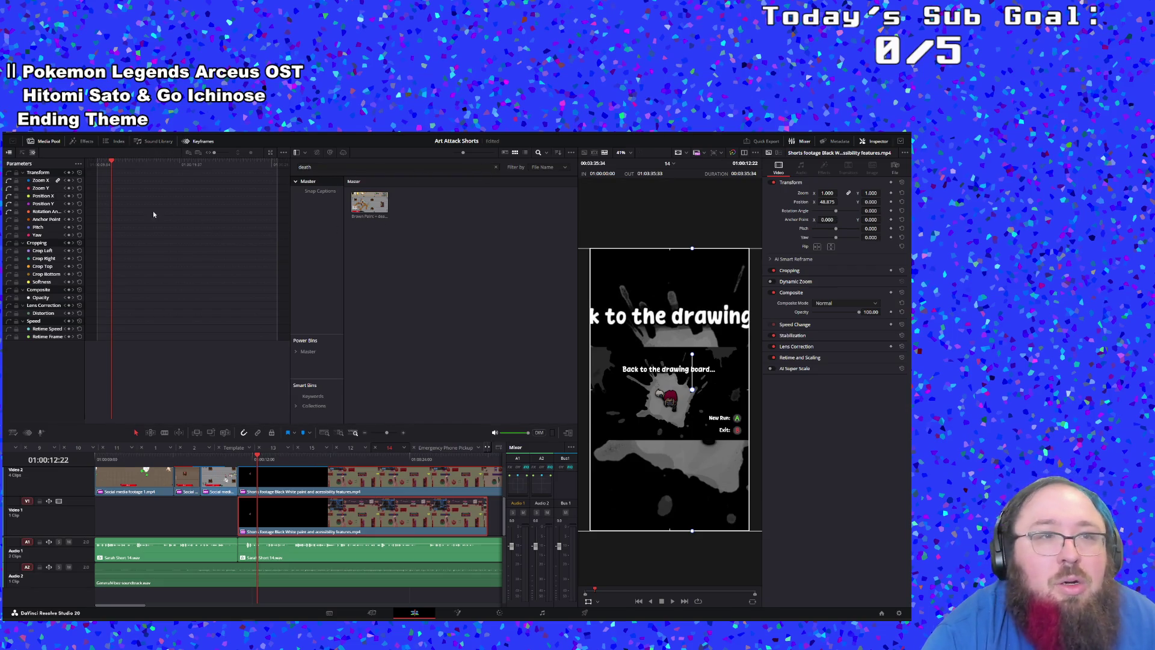
Step: Apply Gaussian Blur to the background duplicate and raise its strength to 0.620
click(85, 141)
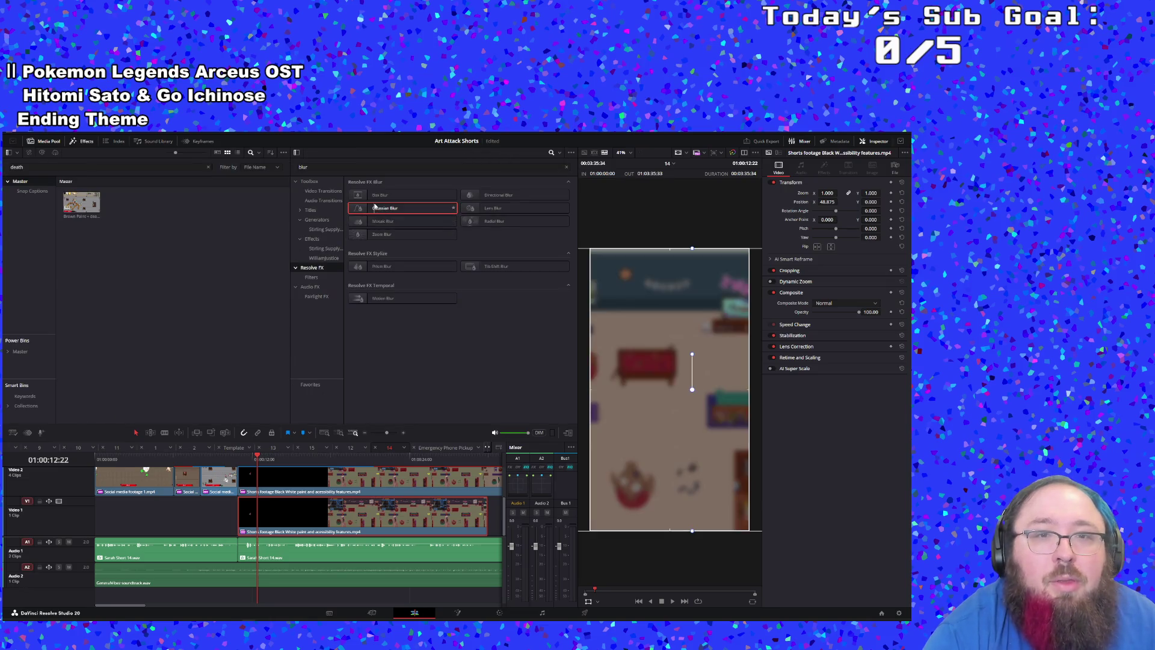
drag(374, 208, 282, 516)
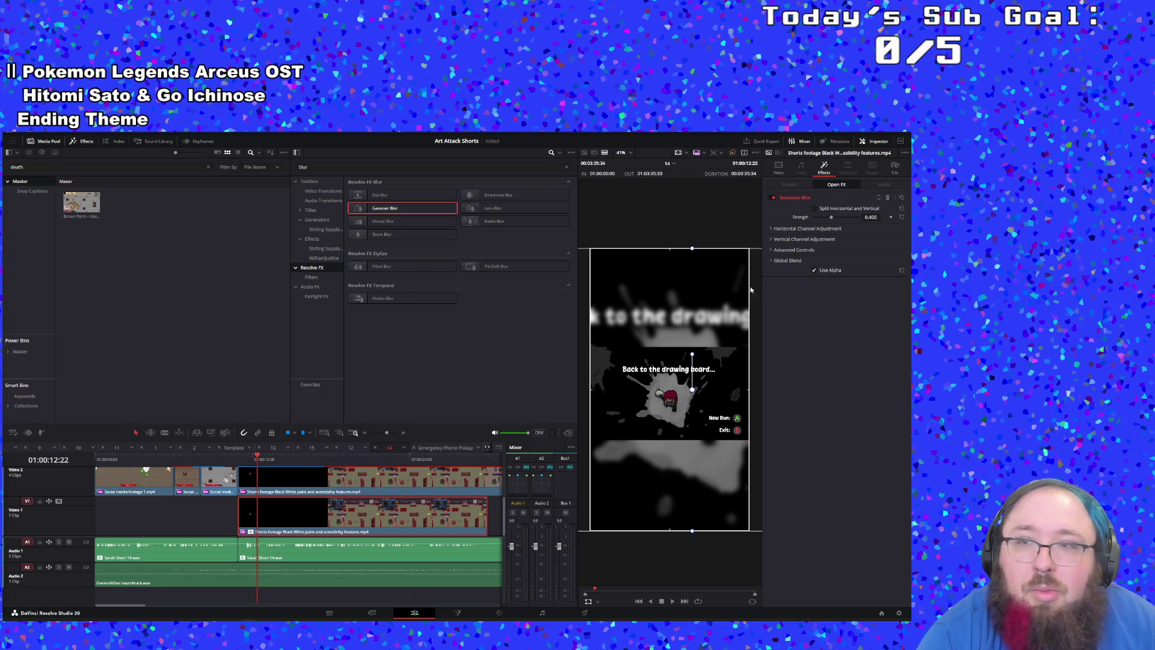
click(779, 168)
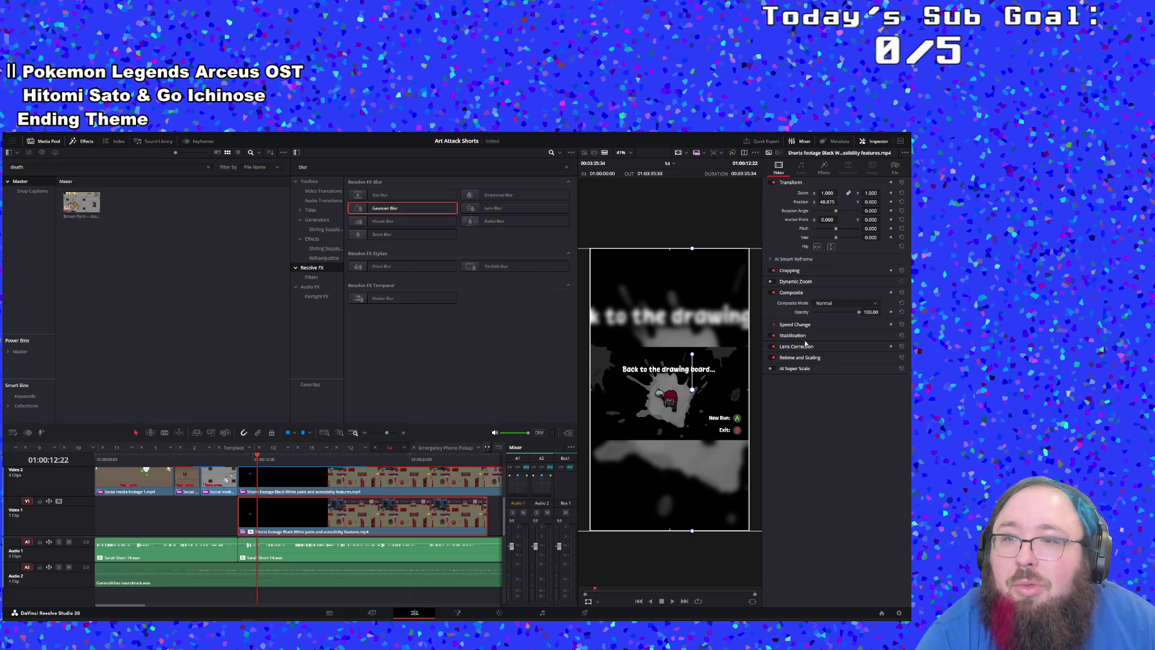
click(824, 167)
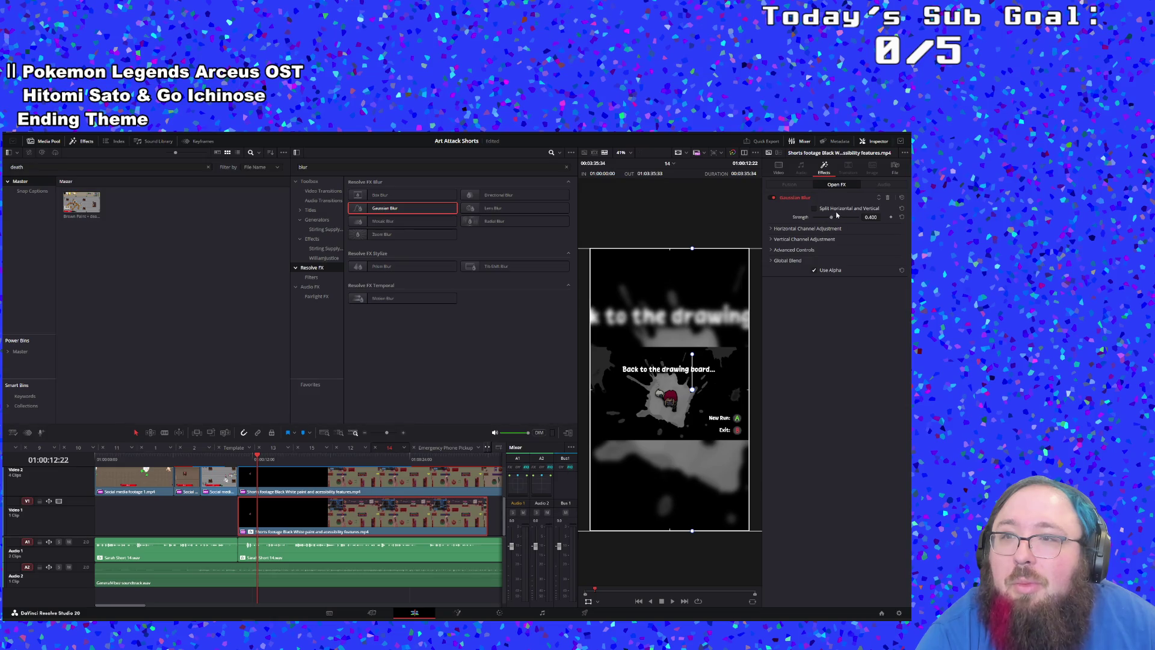
drag(831, 218, 842, 224)
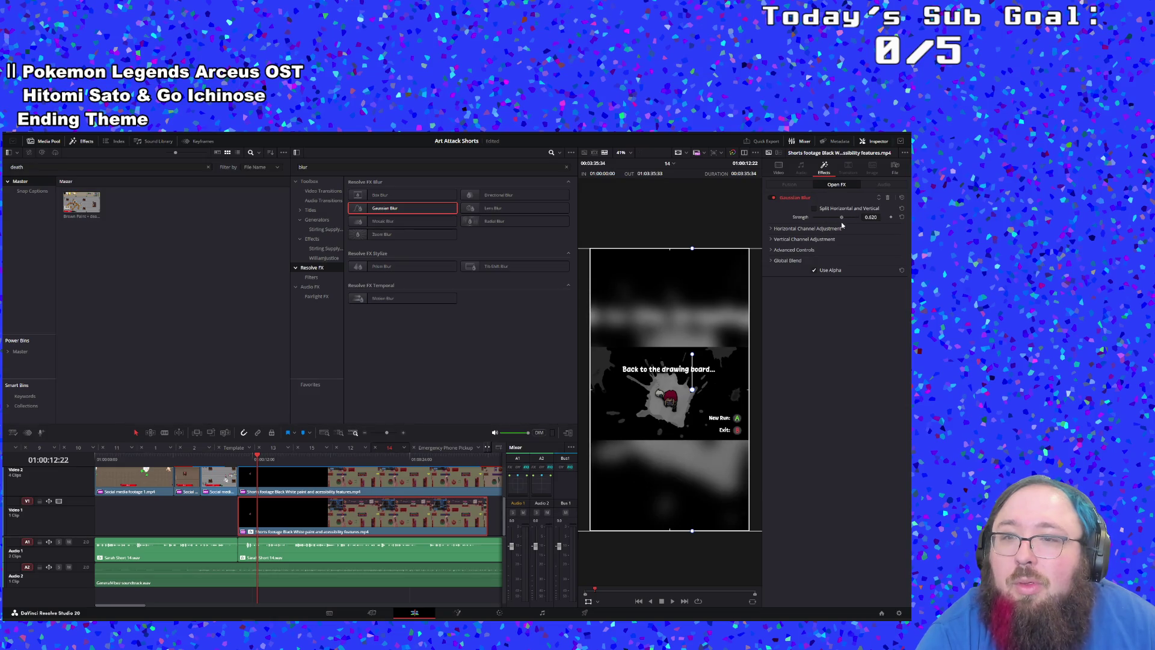
Step: Play back the blurred-background section from 01:00:10:28 and switch to the Blade tool
click(233, 461)
key(space)
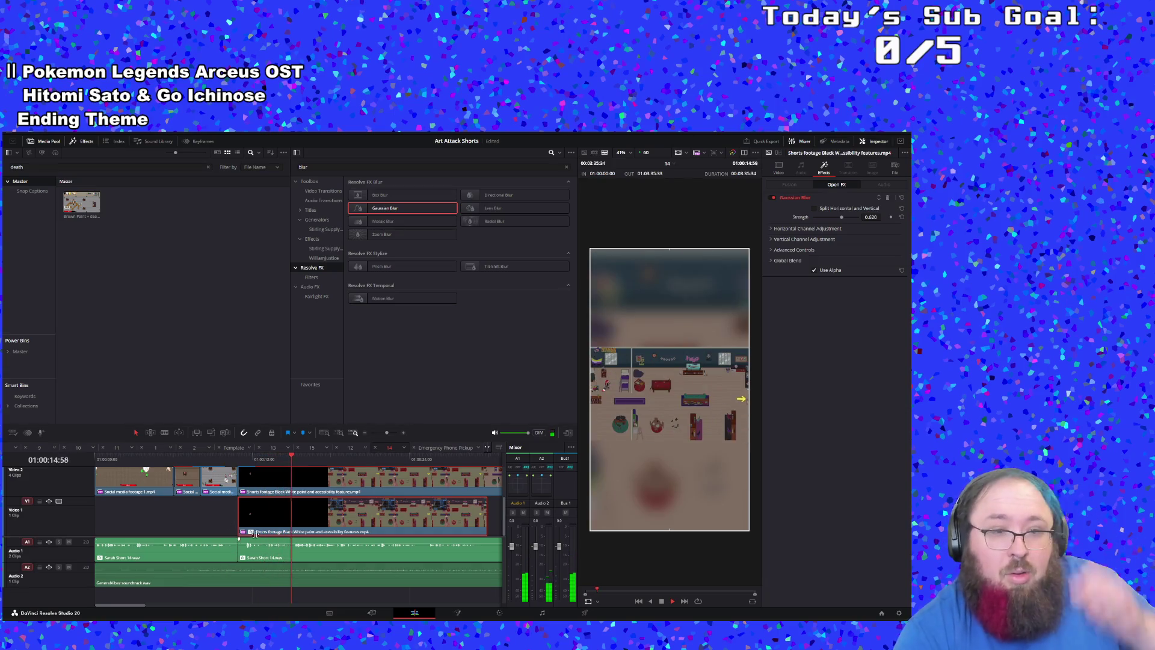
click(260, 460)
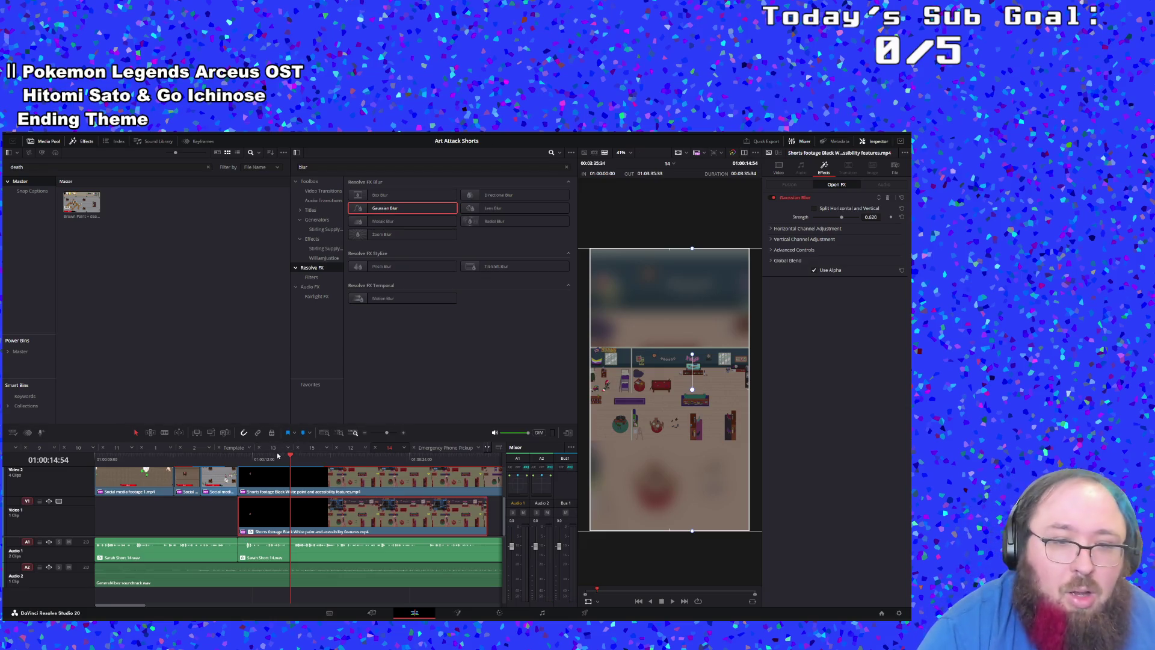
key(b)
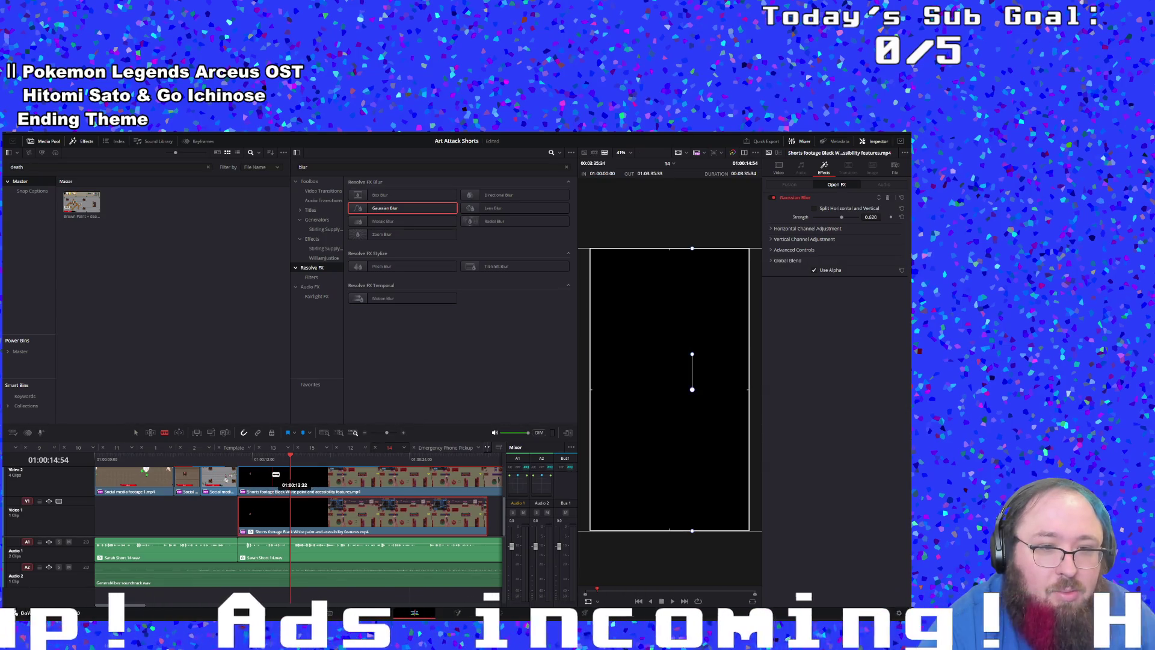
Step: Blade the upper Video 2 clip and play back from the new cut
click(274, 475)
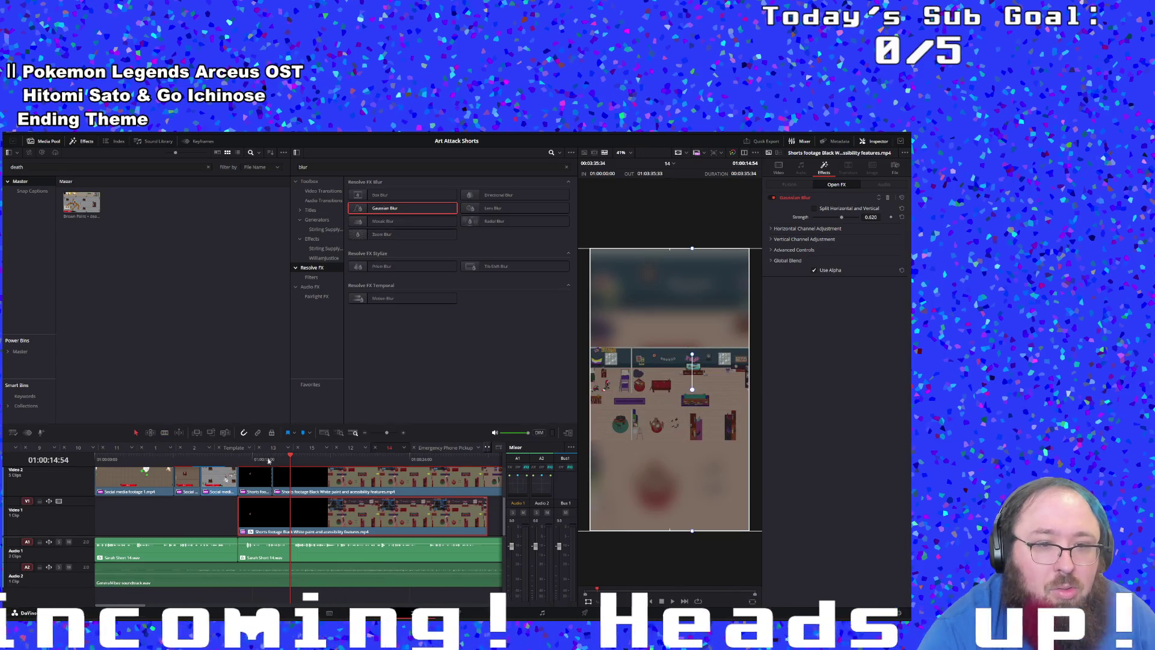
click(272, 459)
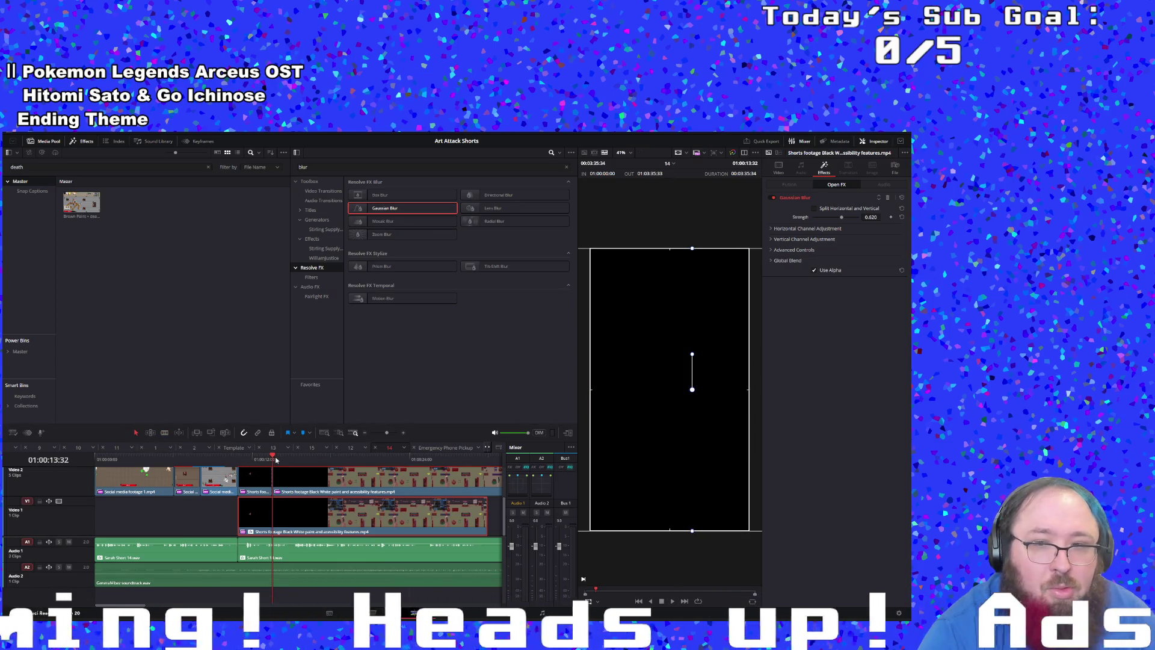
key(space)
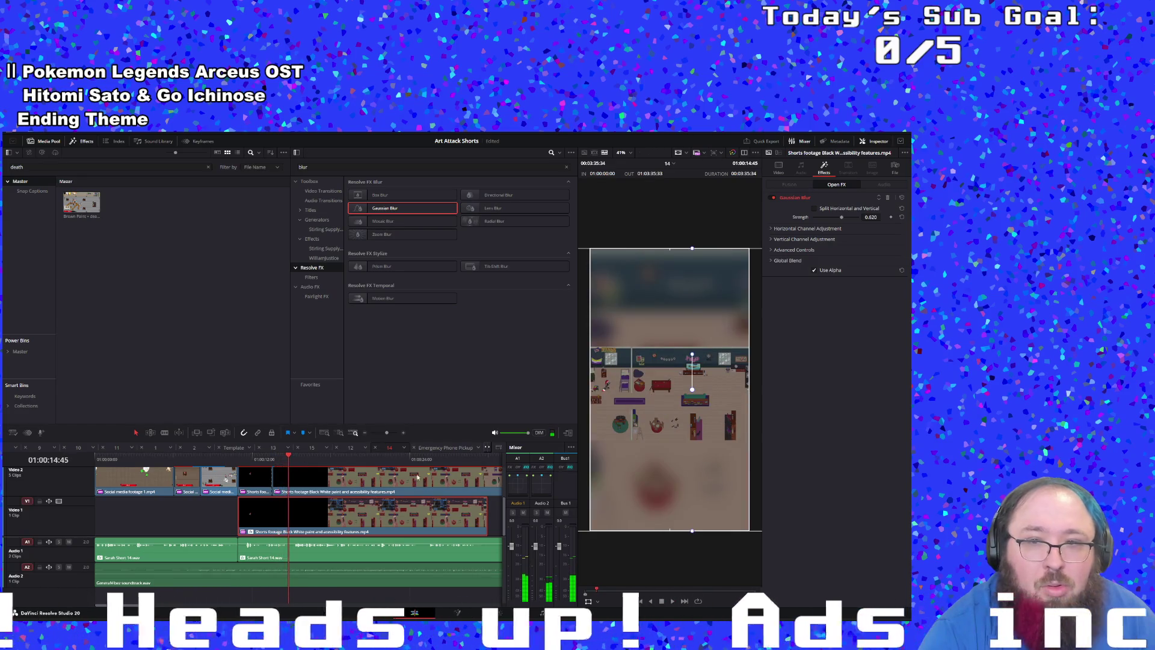
Step: Enlarge the cut section of the upper clip to 1.820 zoom, repositioned to show the character's room
click(779, 168)
drag(828, 192, 752, 193)
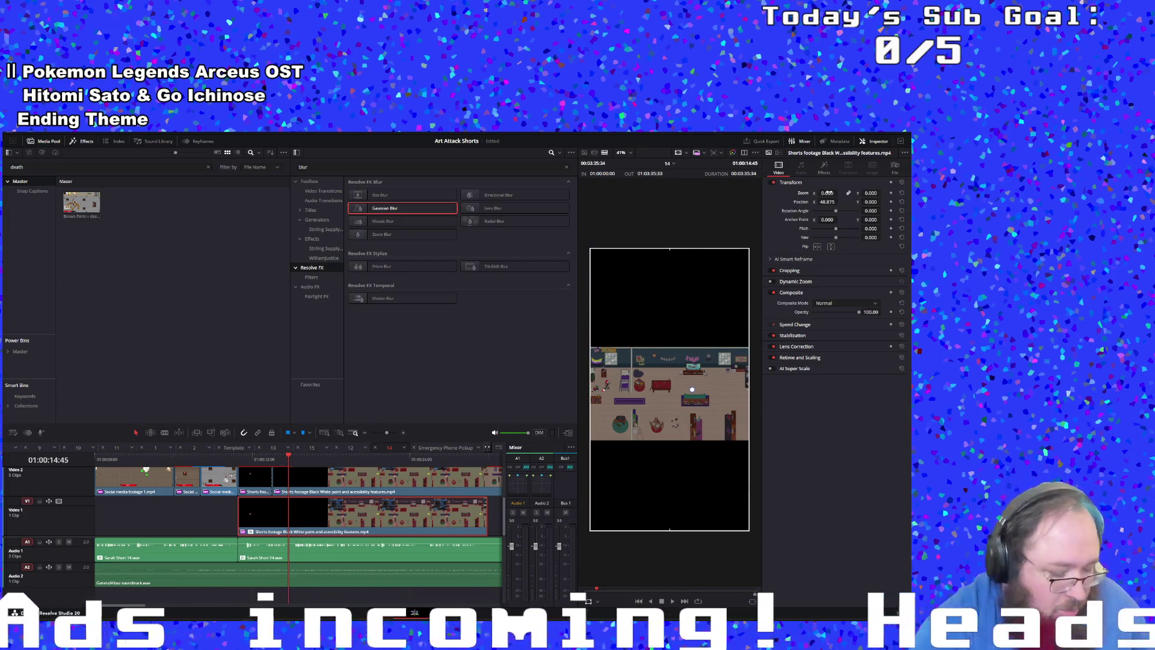
key(ctrl+z)
click(307, 489)
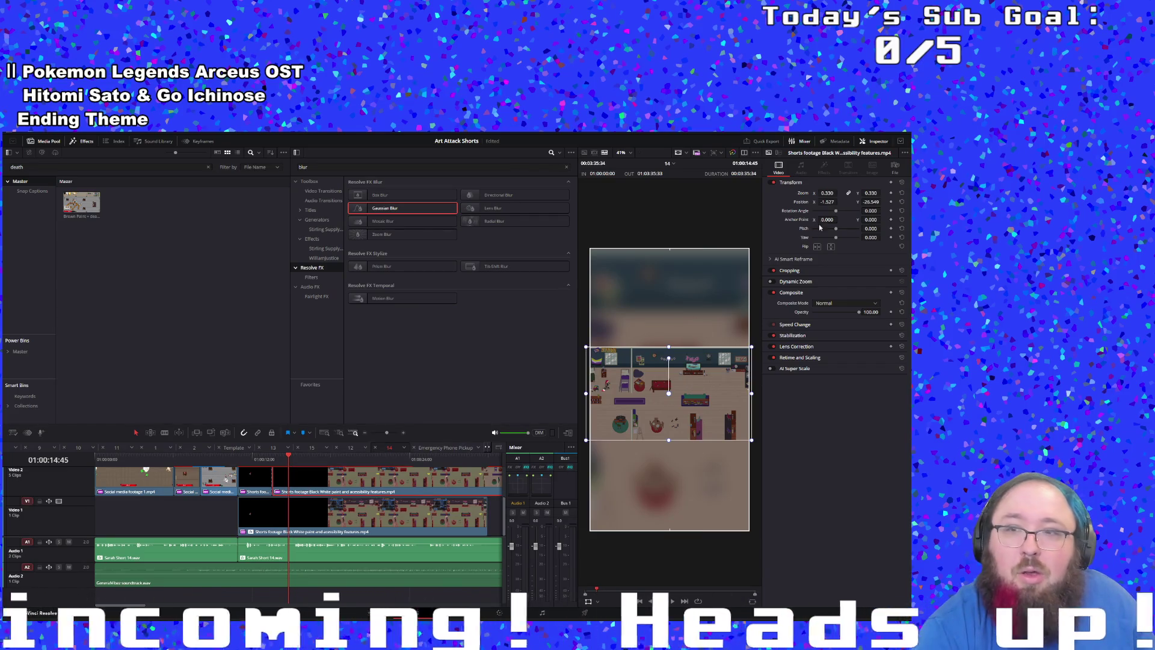
drag(827, 193, 878, 192)
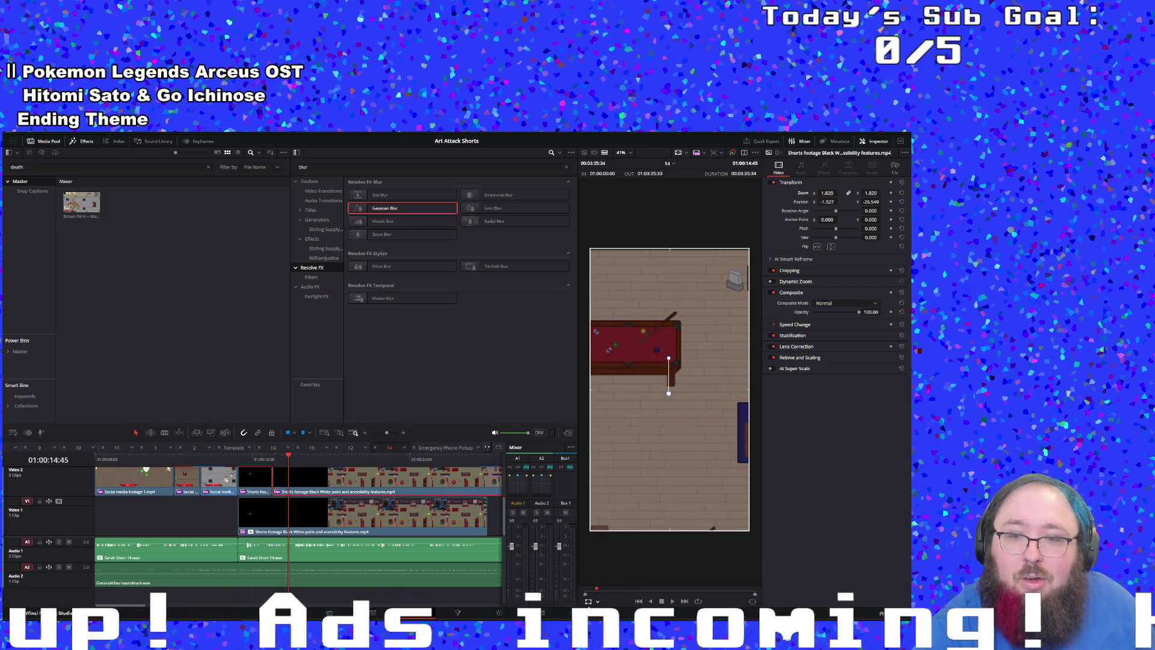
mouse_move(667, 391)
mouse_down()
mouse_move(724, 381)
mouse_move(818, 445)
mouse_move(830, 439)
mouse_move(710, 401)
mouse_move(697, 427)
mouse_move(746, 466)
mouse_up()
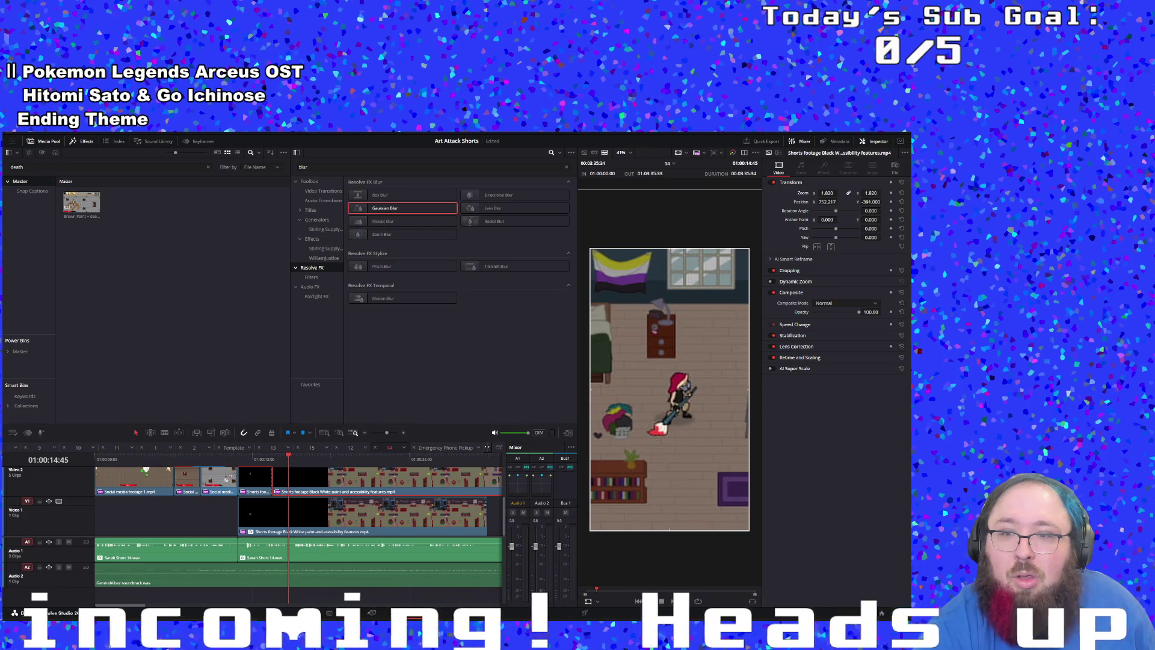
click(257, 460)
key(space)
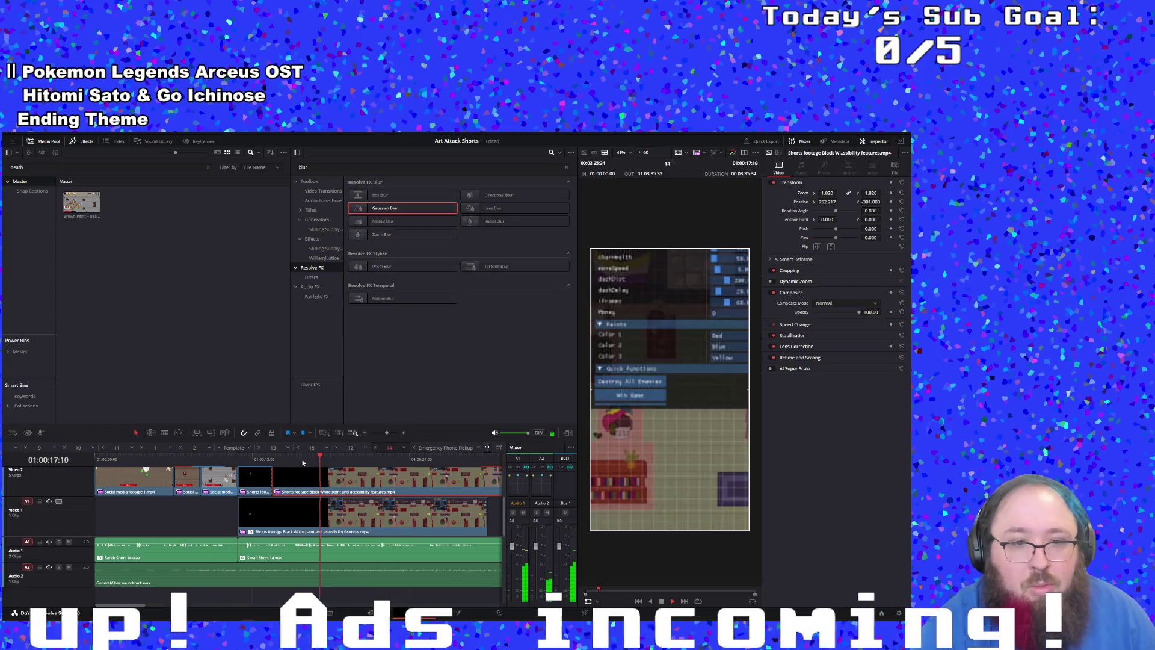
Step: Blade the upper clip again at 01:00:13:32 and drag its end piece to the right
click(272, 463)
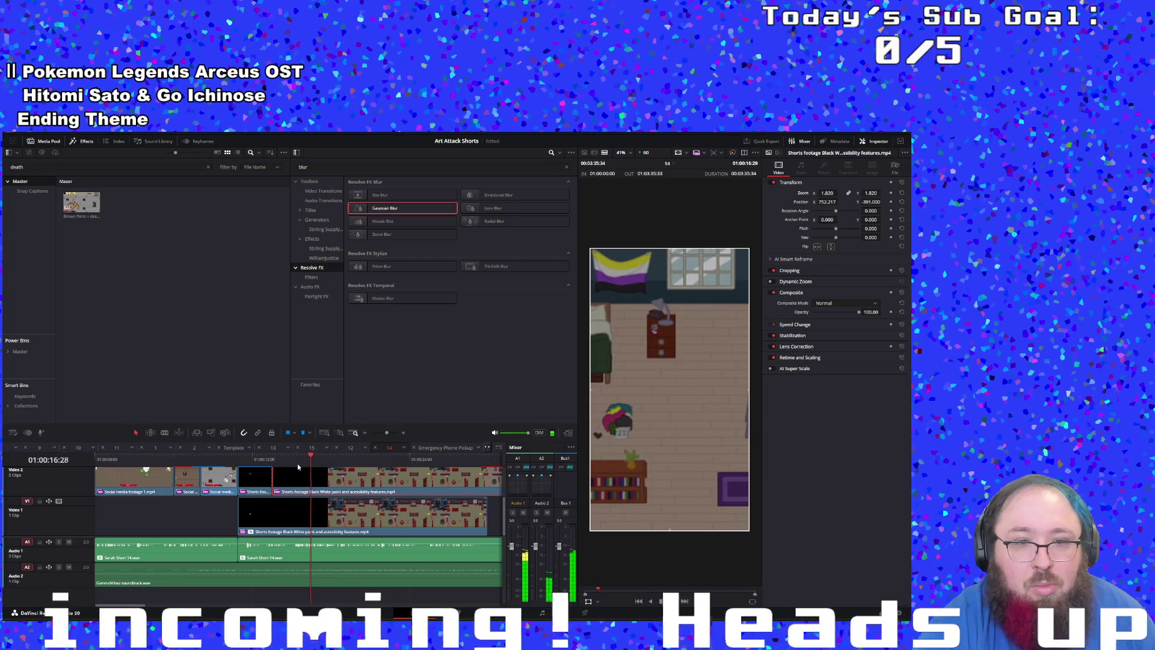
click(281, 464)
click(275, 462)
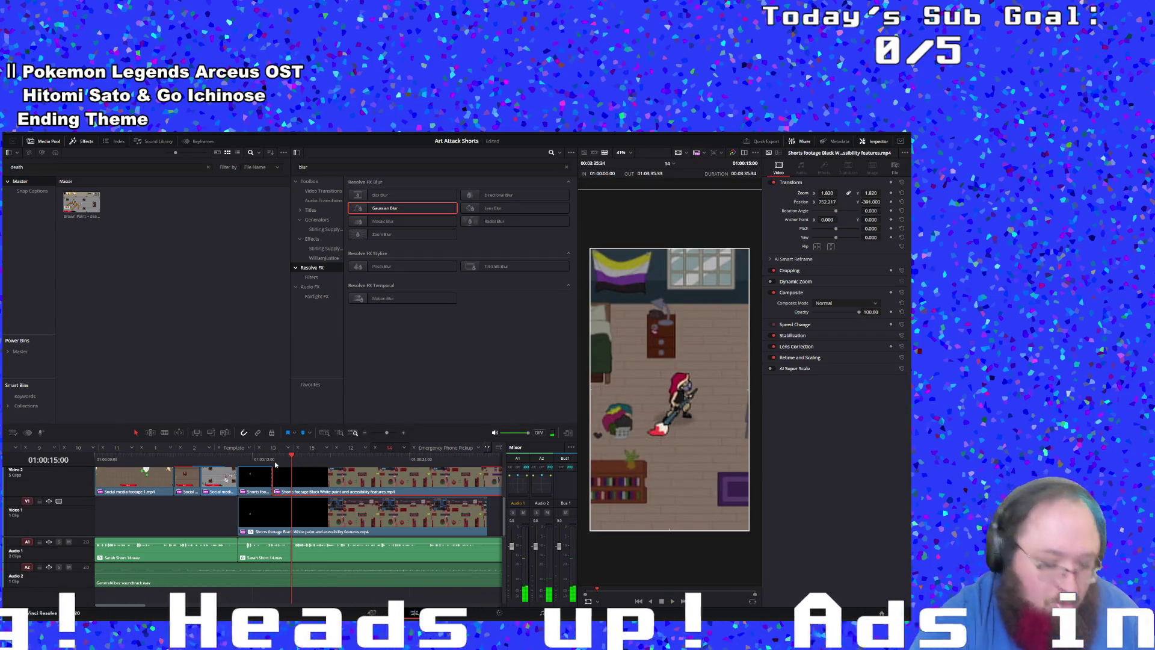
key(ctrl+b)
key(b)
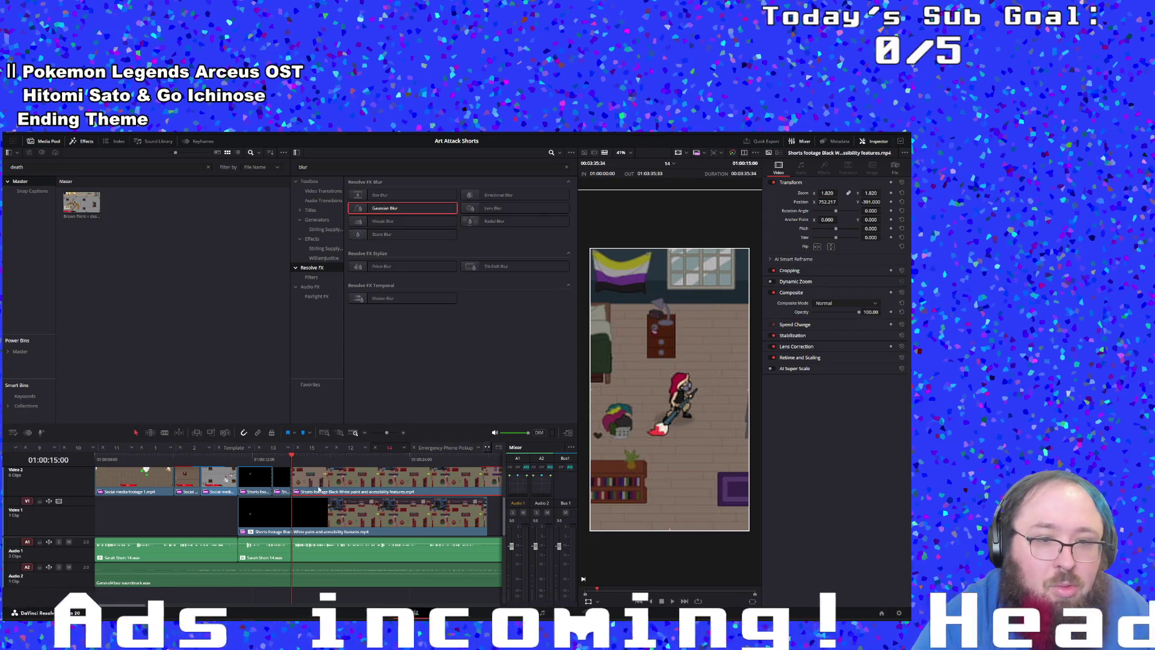
drag(319, 489, 567, 490)
Step: Delete the stray end clip on Video 2, review, and park the playhead at 01:00:15:00
key(Delete)
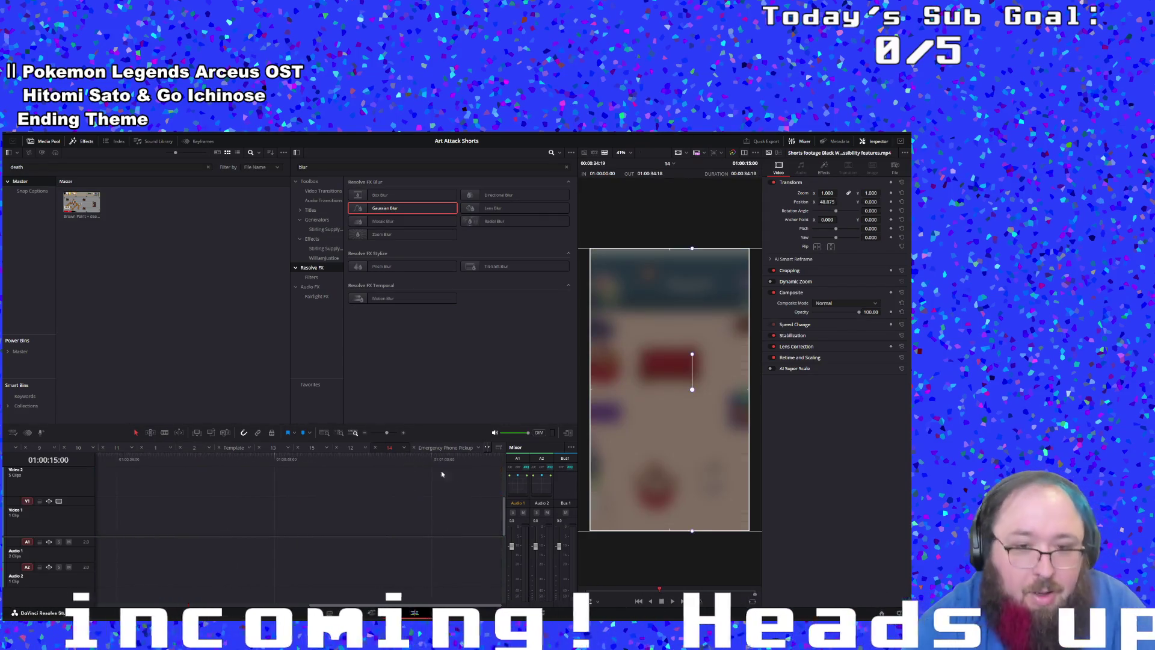
click(381, 433)
click(108, 458)
key(space)
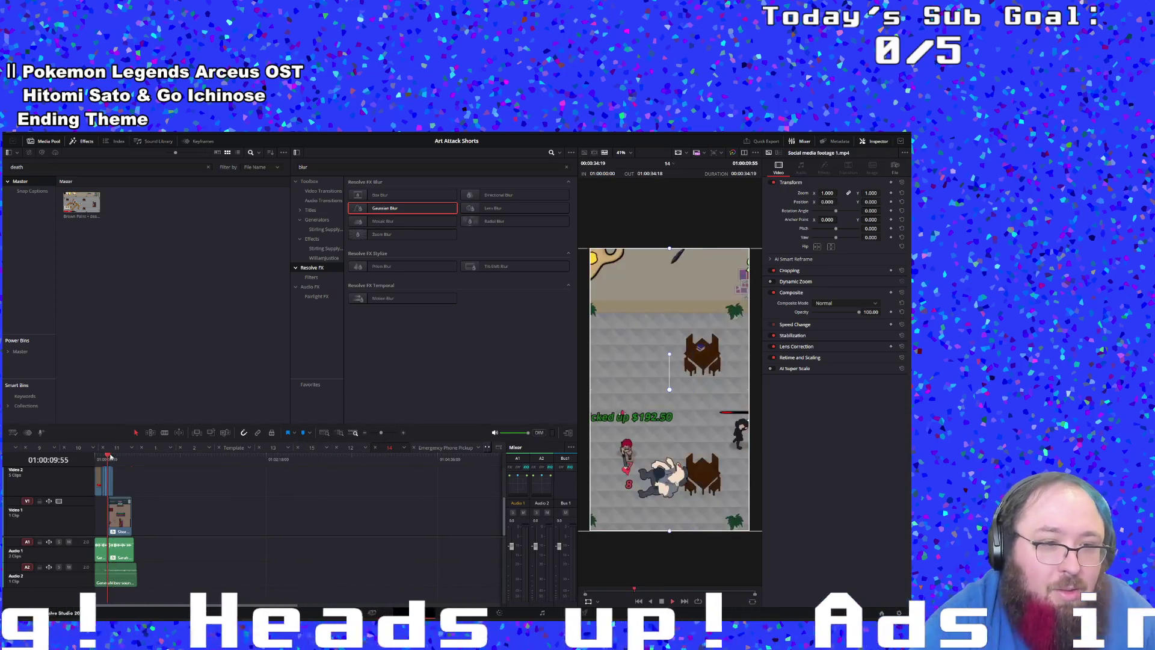
scroll(194, 503, up, 2)
scroll(195, 507, down, 2)
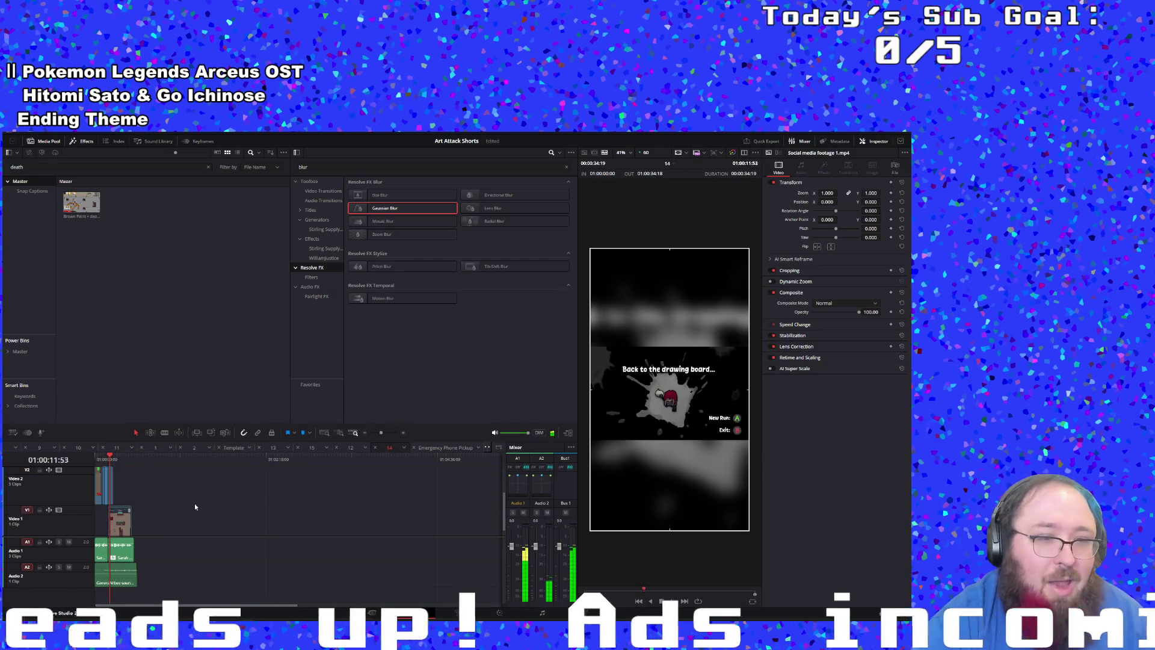
drag(381, 433, 387, 435)
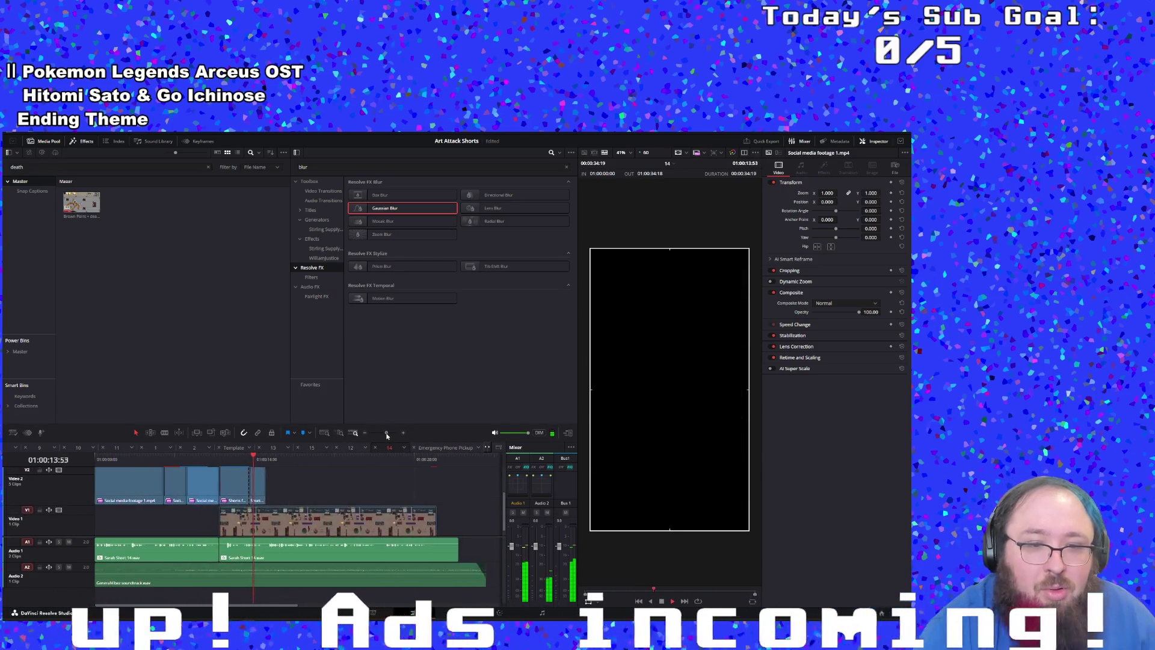
click(265, 467)
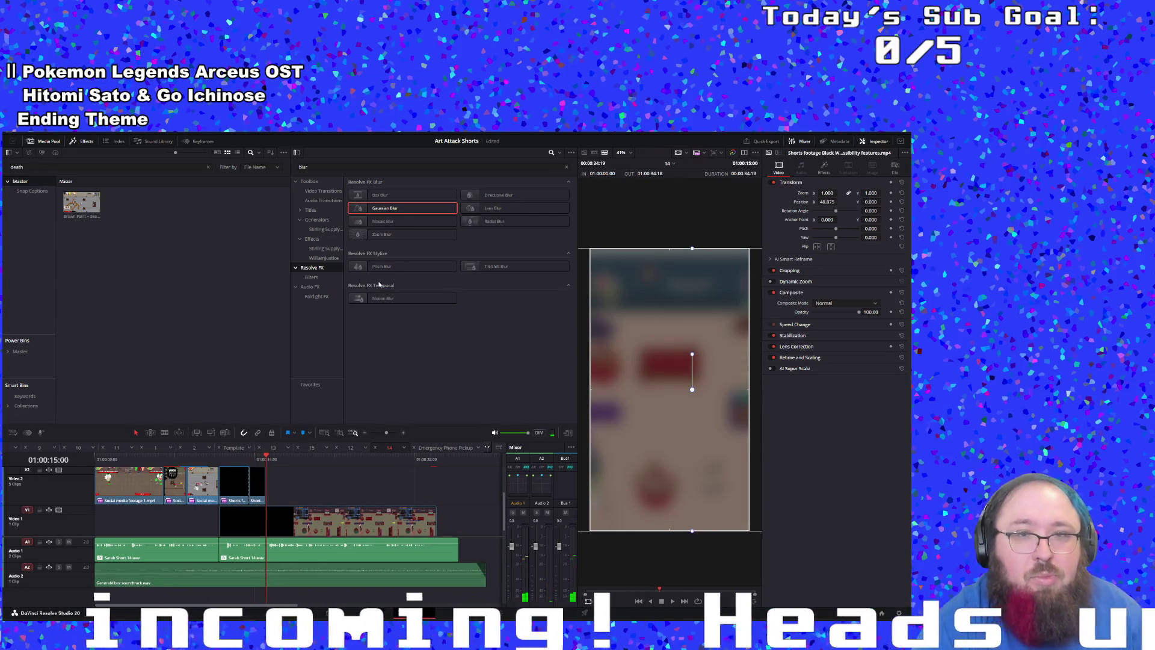
click(300, 166)
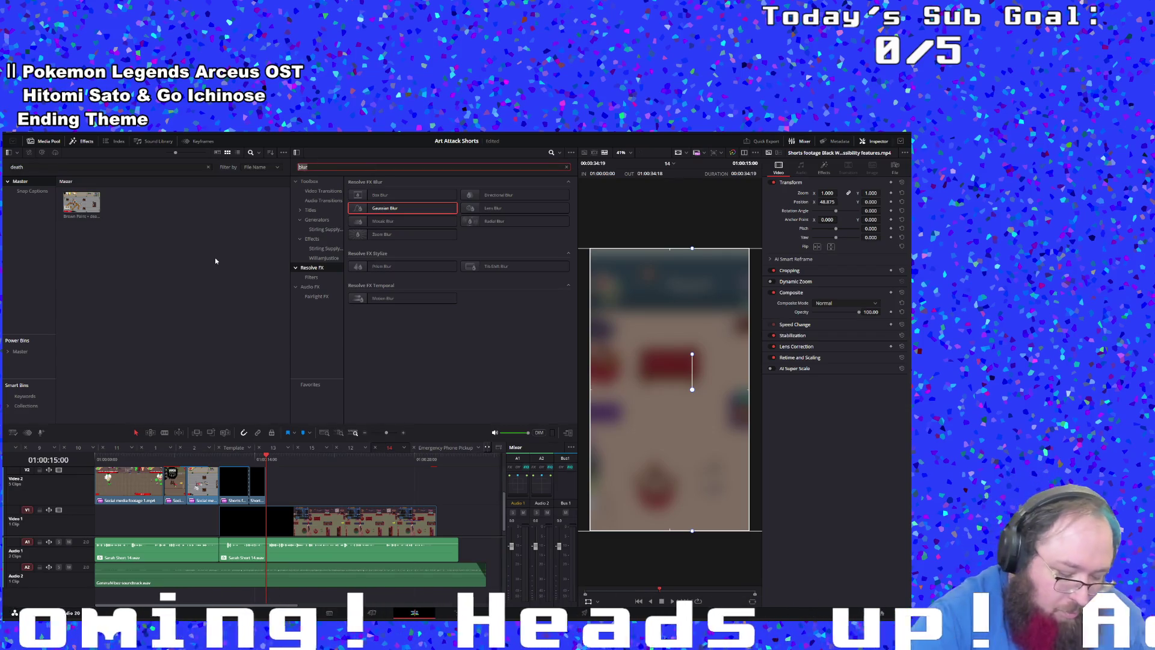
Step: Filter the media pool by 'pho' and drop the Emergency Phone Pickup clip onto the timeline
text(phone)
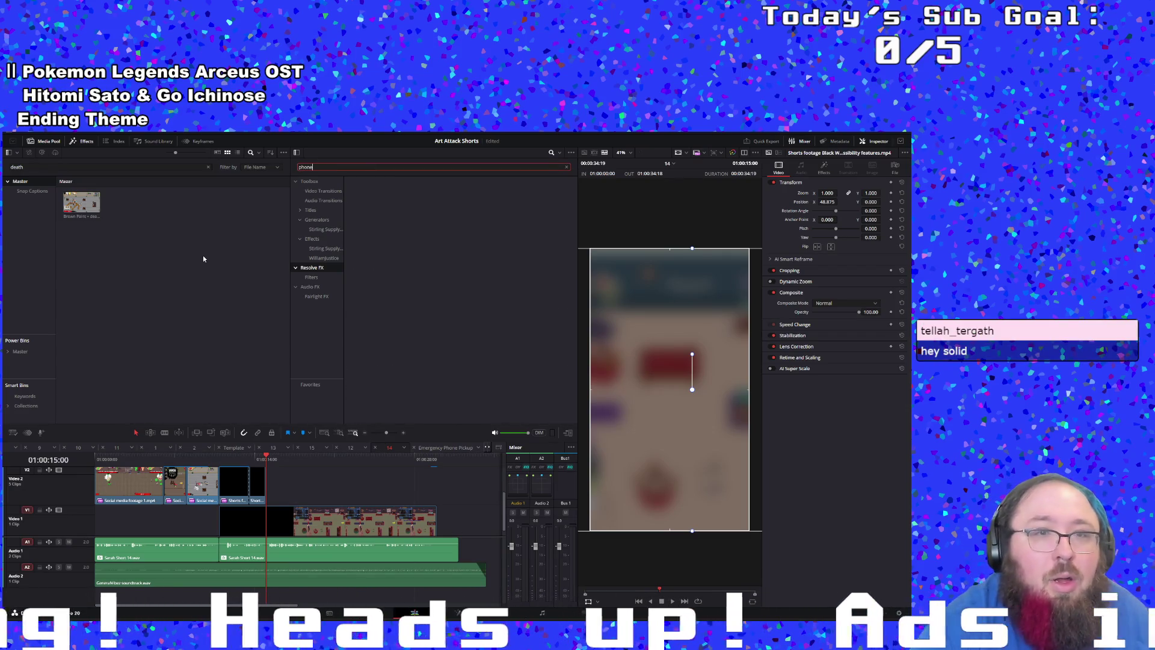
click(37, 139)
click(79, 166)
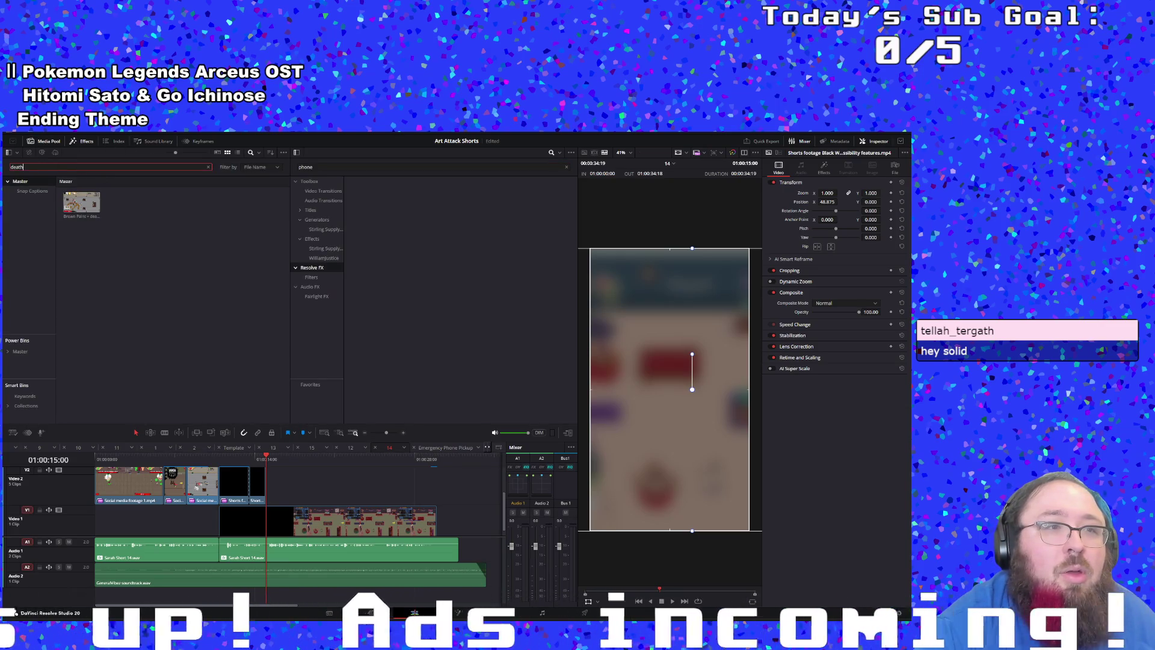
key(BackSpace)
key(BackSpace)
key(BackSpace)
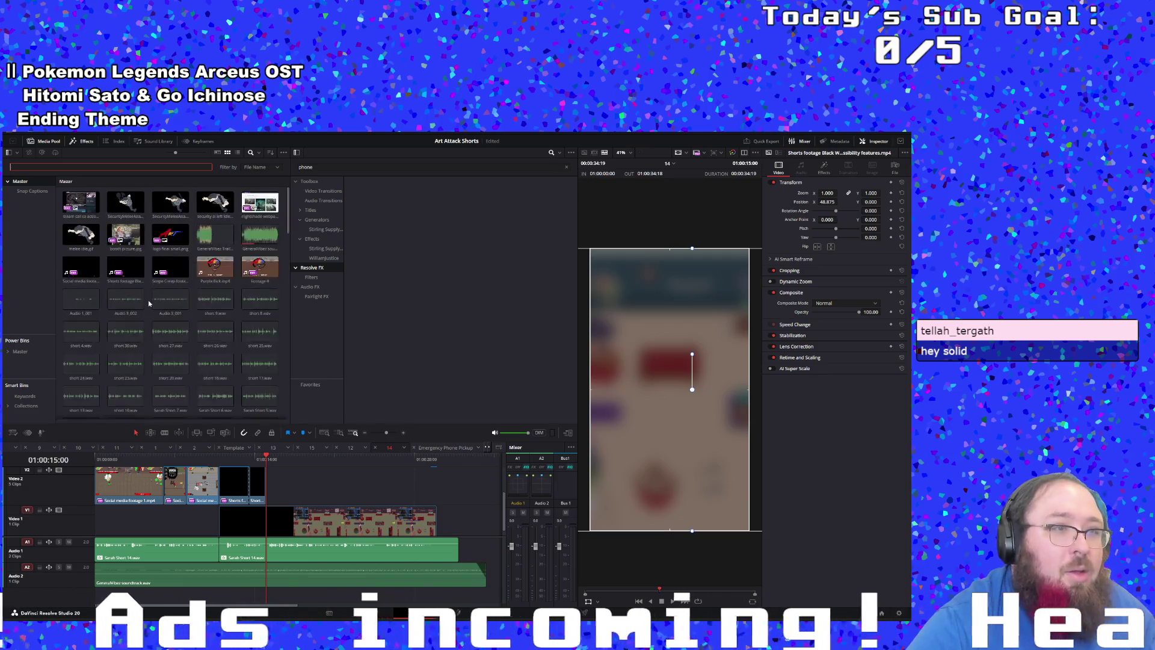
text(effe)
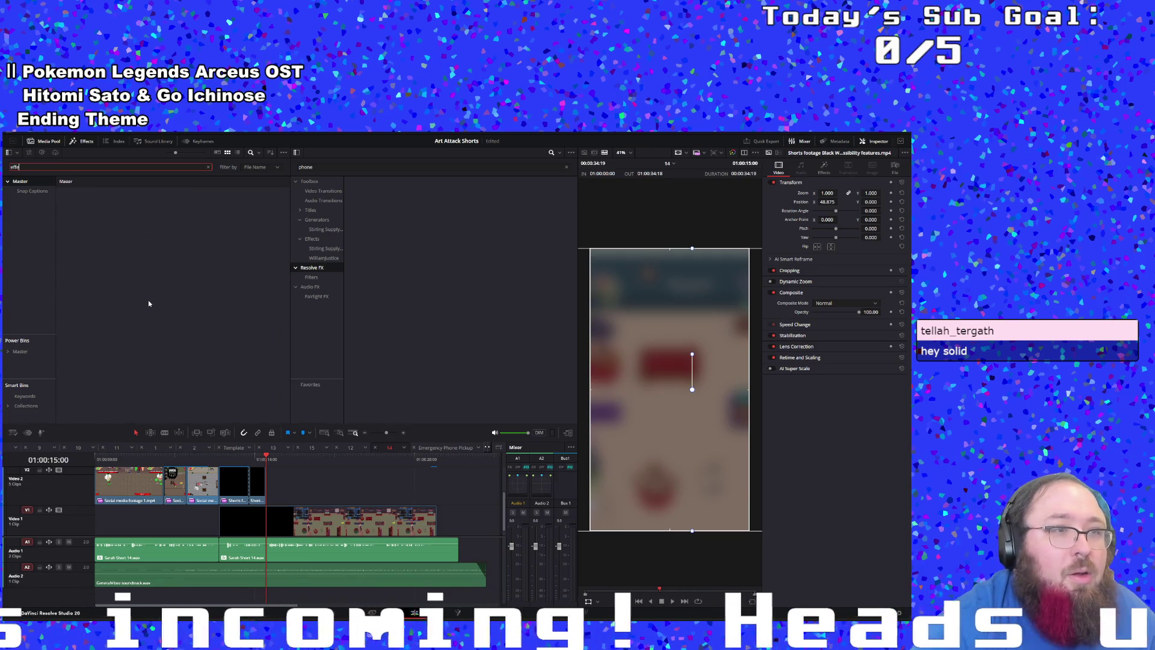
key(BackSpace)
key(BackSpace)
key(BackSpace)
text(pho)
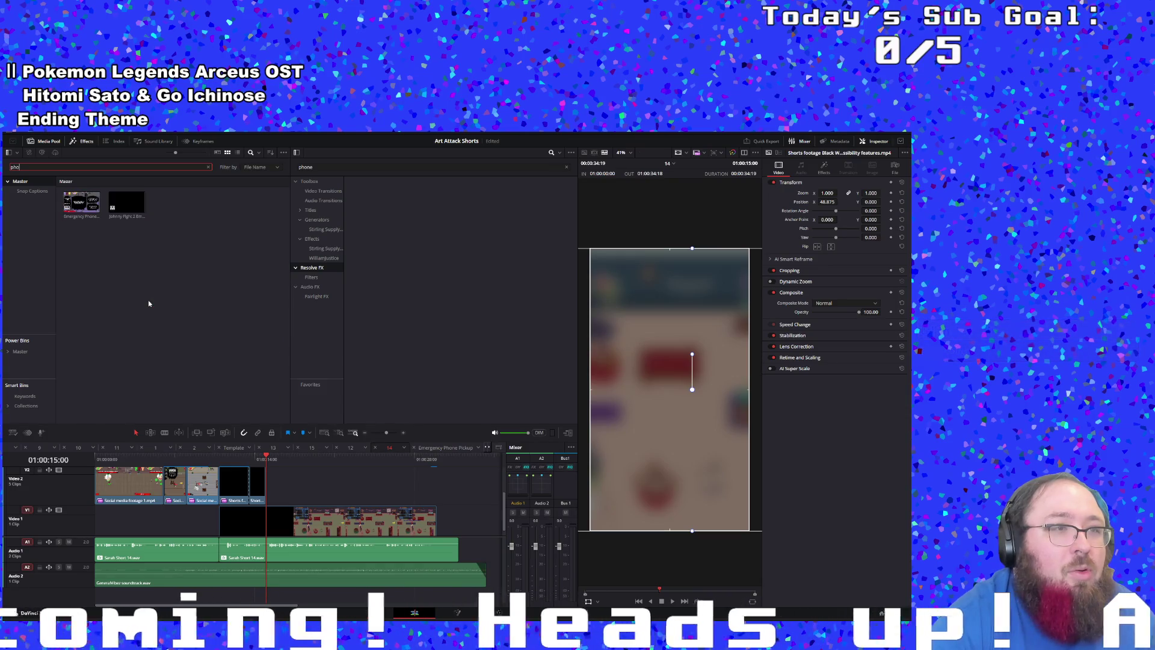
mouse_move(81, 202)
mouse_down()
mouse_move(263, 462)
mouse_move(307, 478)
mouse_move(490, 478)
mouse_move(402, 480)
mouse_move(472, 545)
mouse_up()
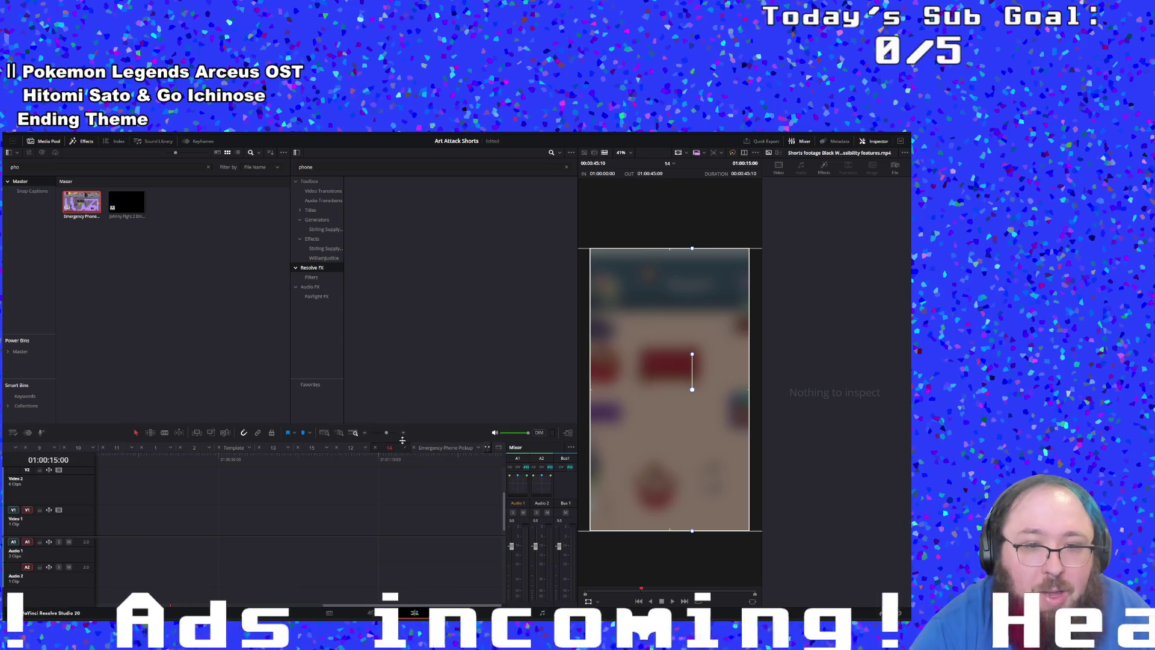
Step: Move the Emergency Phone clip earlier on Video 2 and decompose it in place
drag(387, 433, 384, 433)
drag(215, 485, 155, 484)
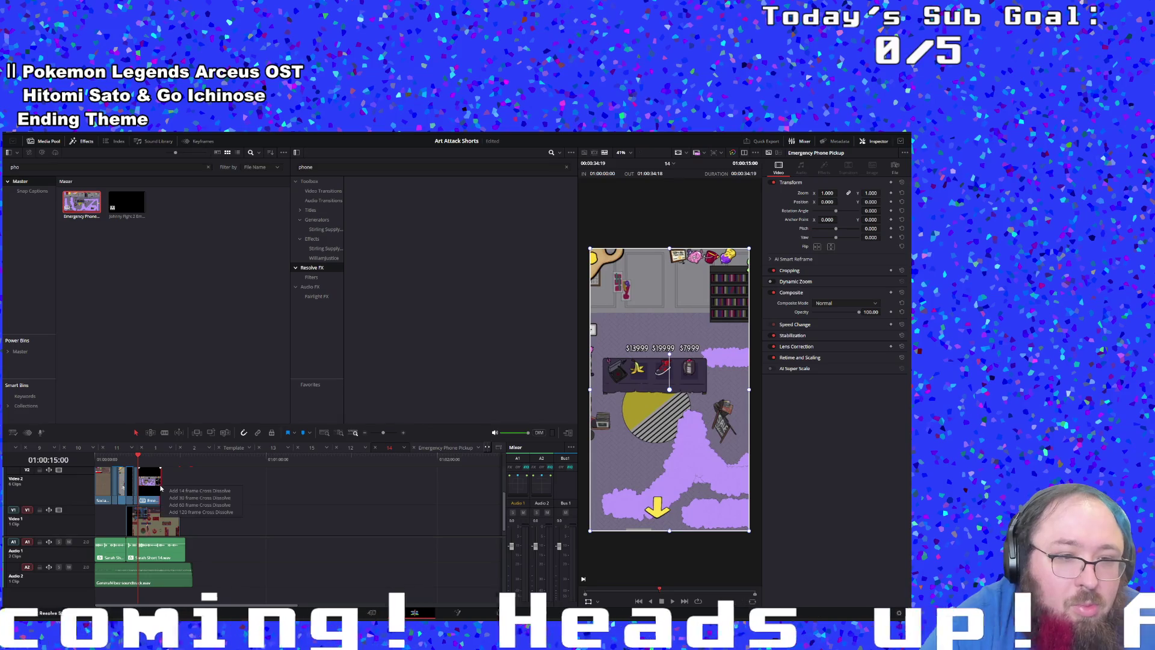
right_click(156, 483)
mouse_move(207, 270)
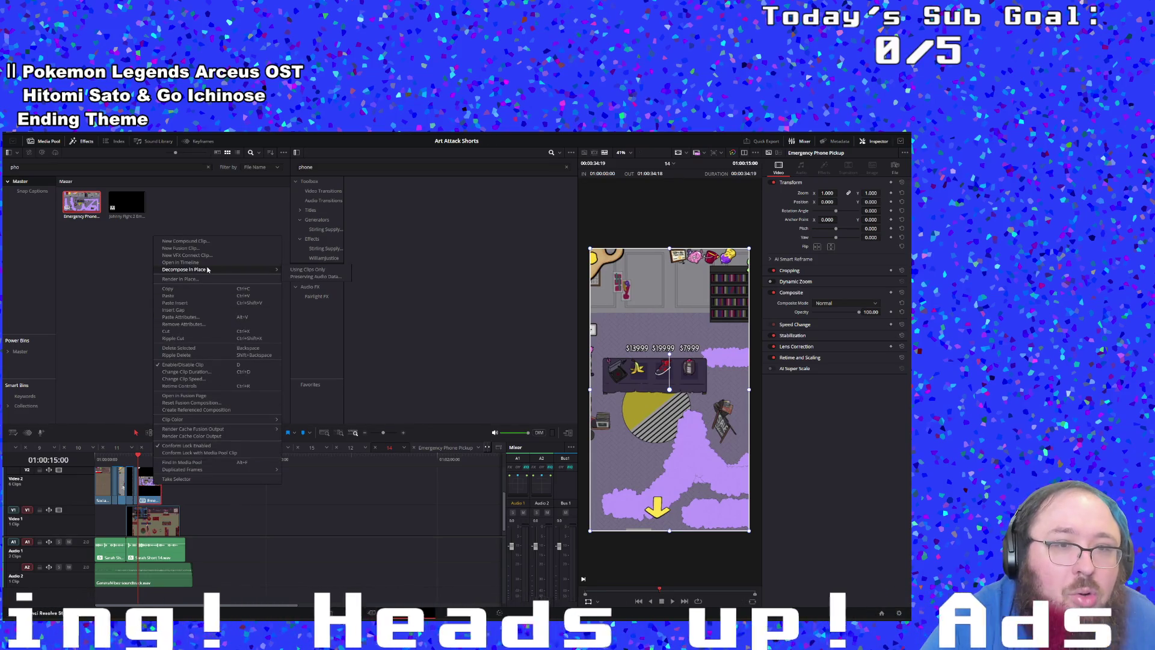
click(307, 269)
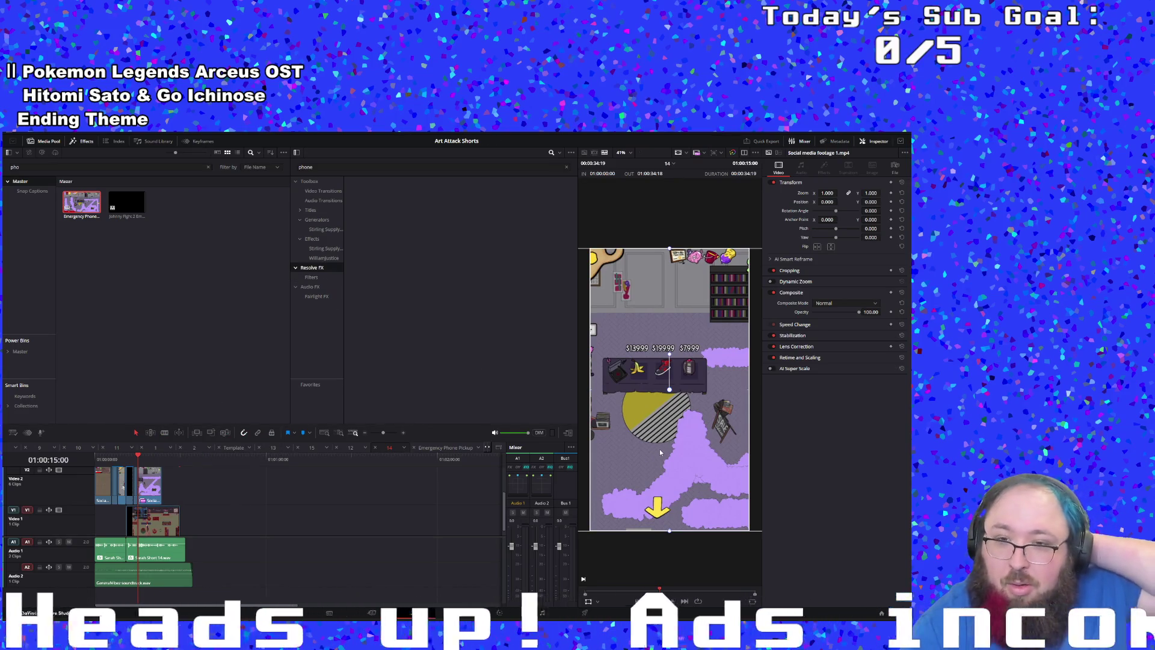
Step: Shift the clip slightly right in frame, play back from 01:00:11:46, and zoom the timeline in
drag(660, 452, 681, 452)
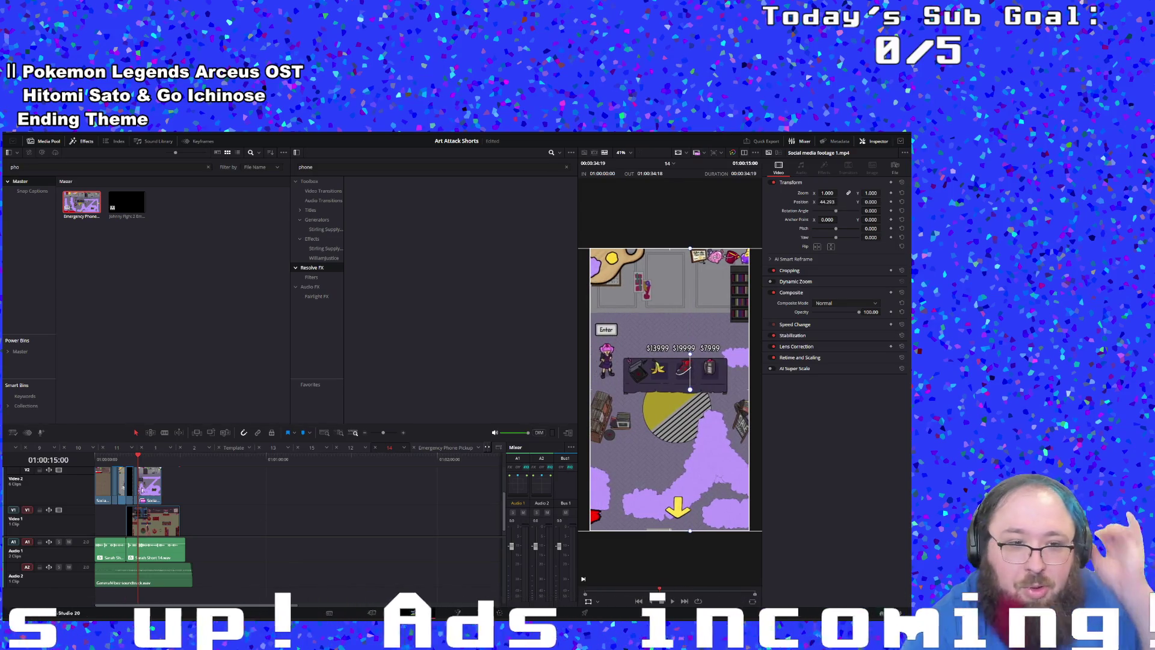
click(129, 459)
key(space)
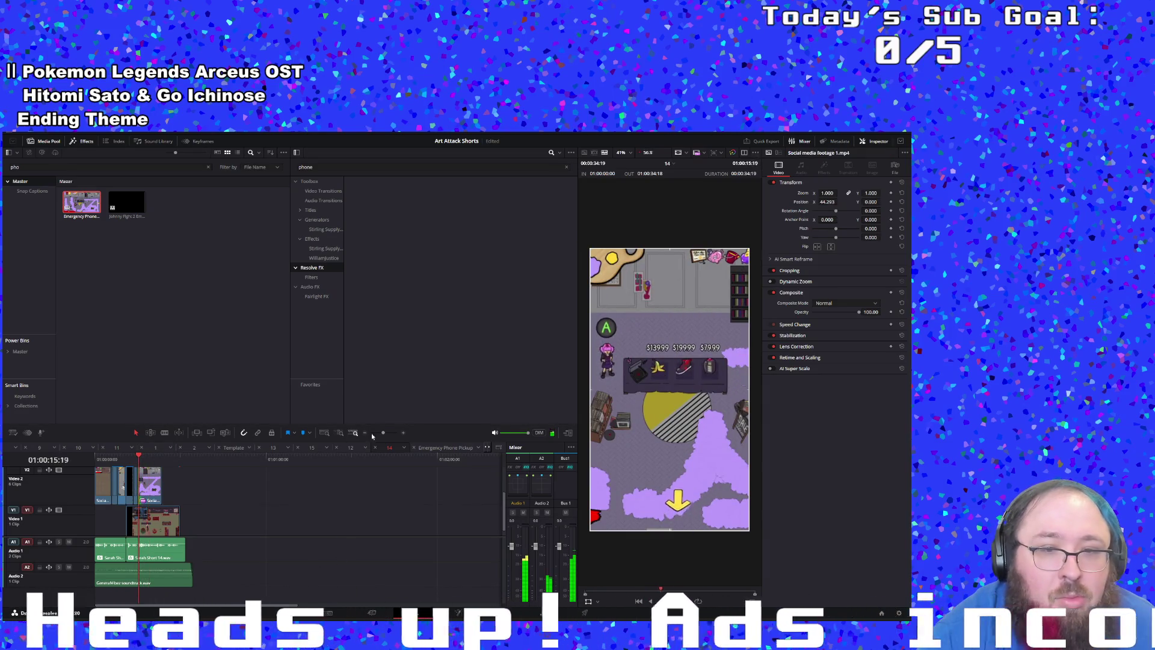
drag(383, 432, 389, 432)
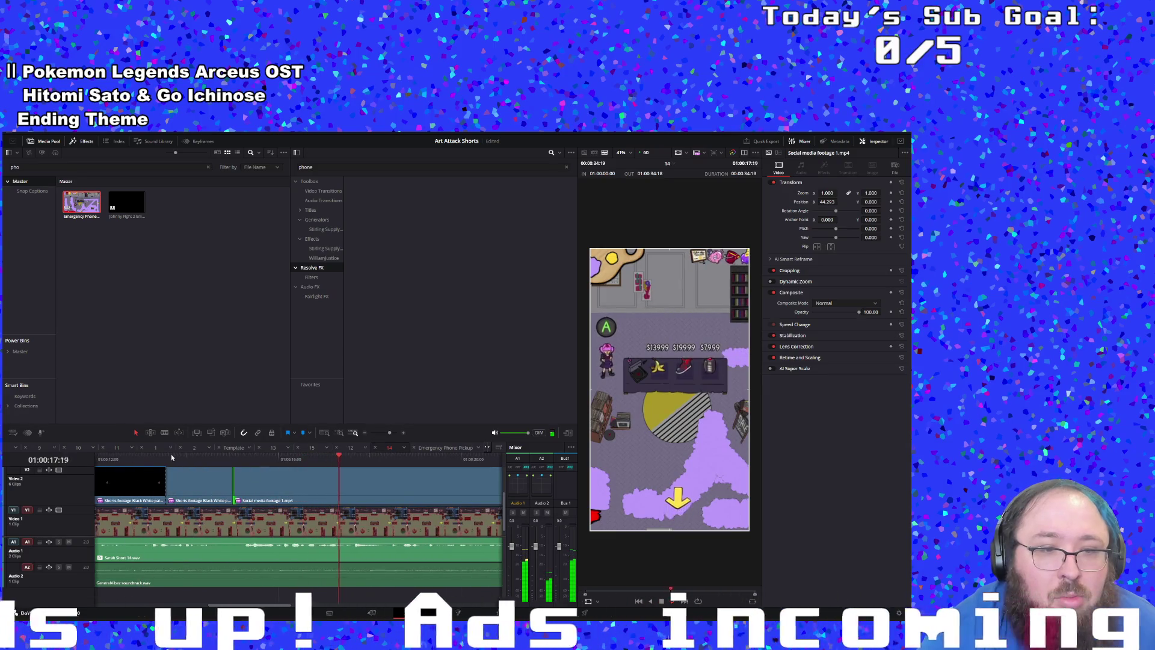
Step: Extend the end of the Shorts footage clip on Video 2 and review the trim
click(171, 454)
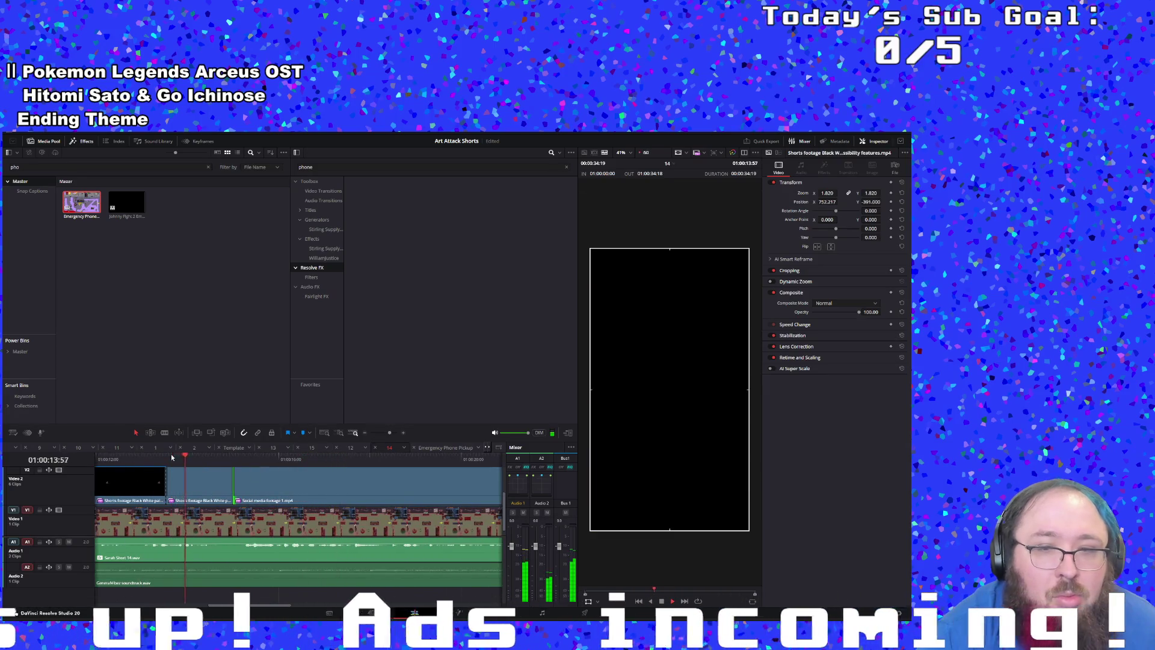
click(230, 478)
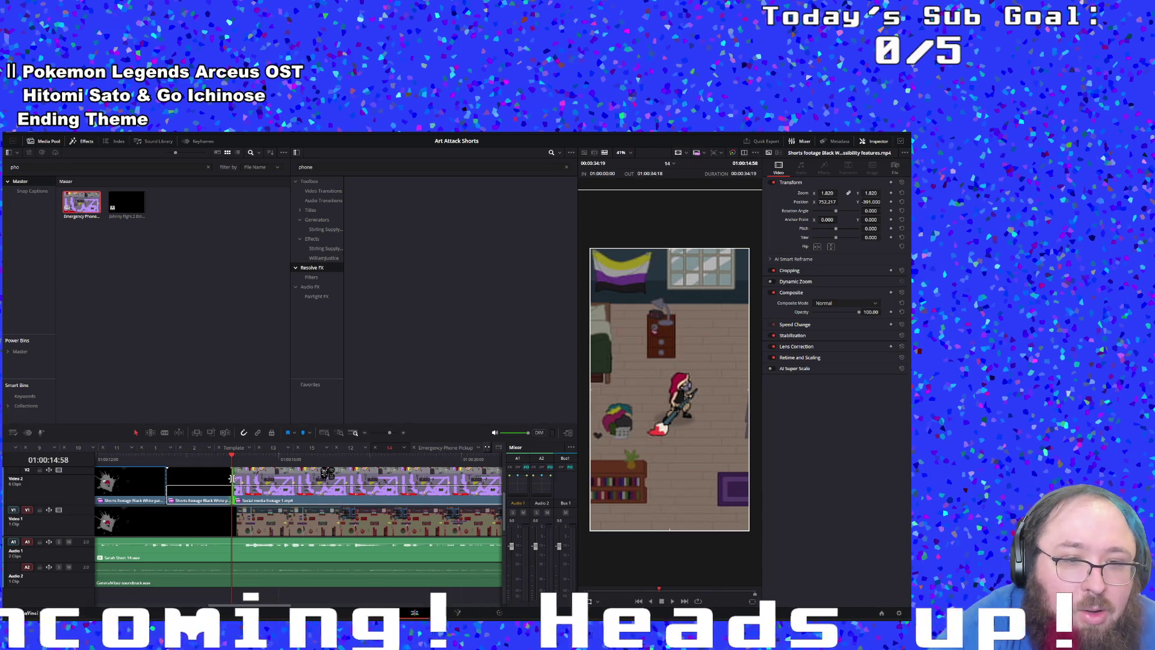
drag(230, 479, 275, 478)
key(space)
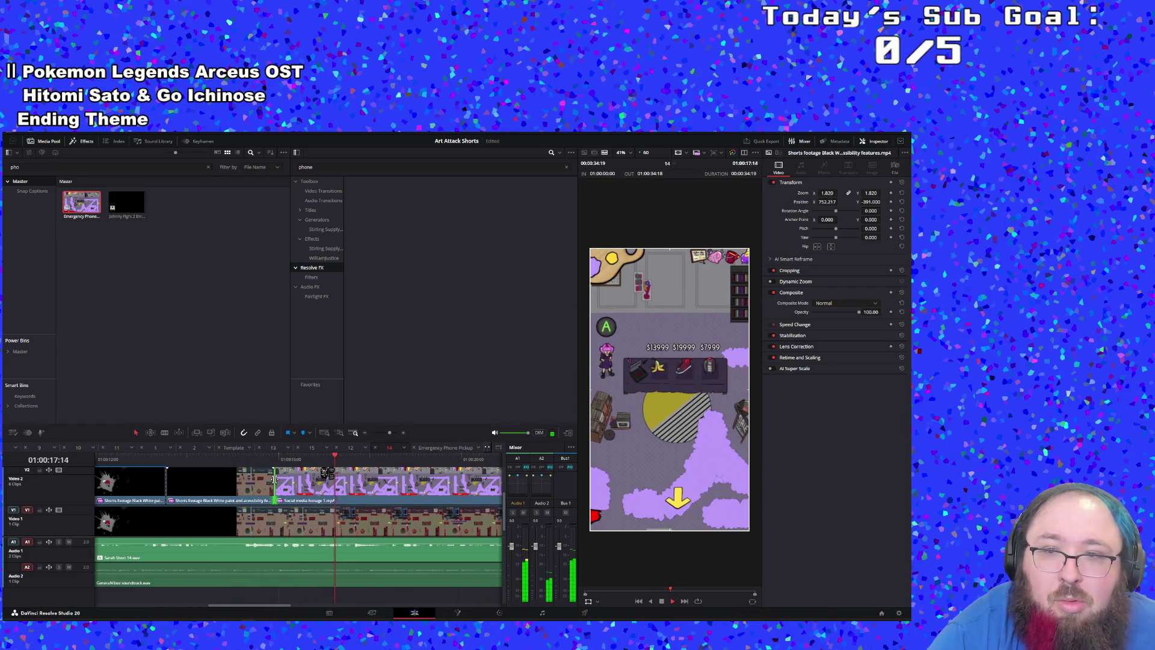
Step: Start Social media footage 1.mp4 later and shift it left to show 'Bought the Emergency Phone!'
click(278, 483)
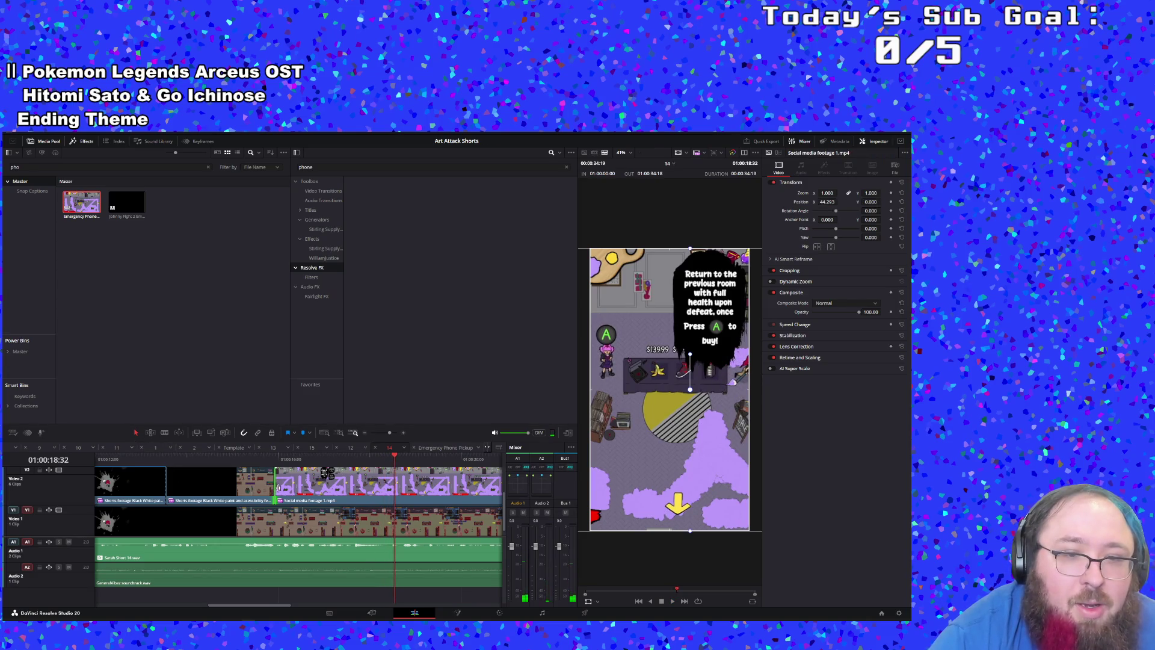
mouse_move(278, 487)
mouse_down()
mouse_move(400, 477)
mouse_move(307, 476)
mouse_up()
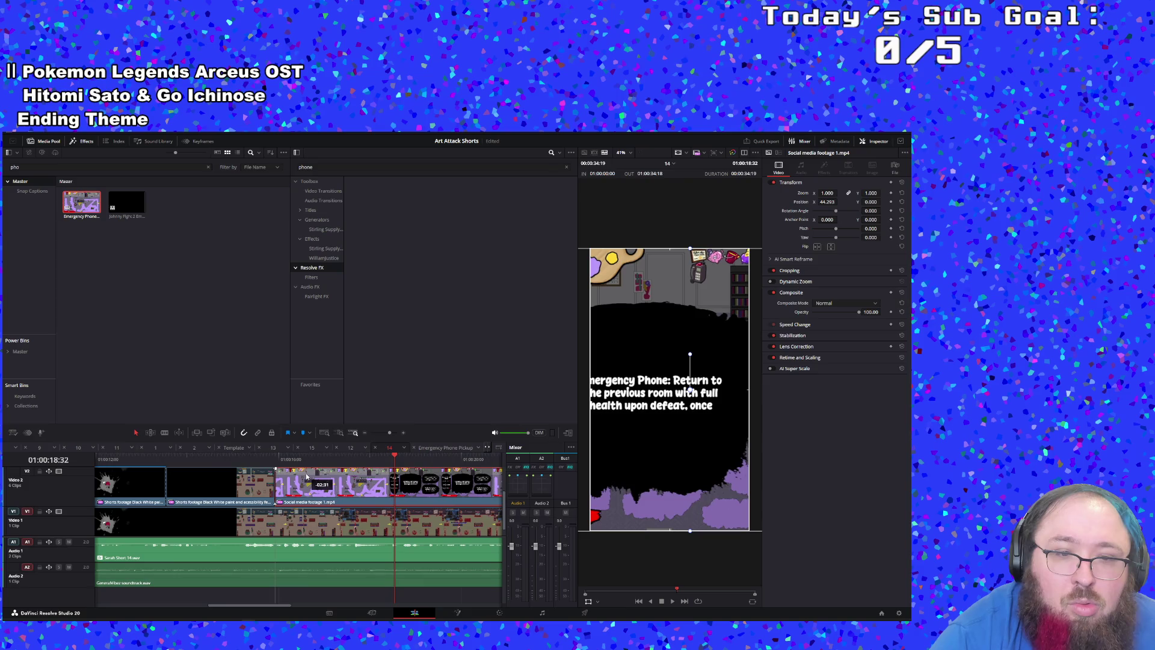
click(207, 462)
key(space)
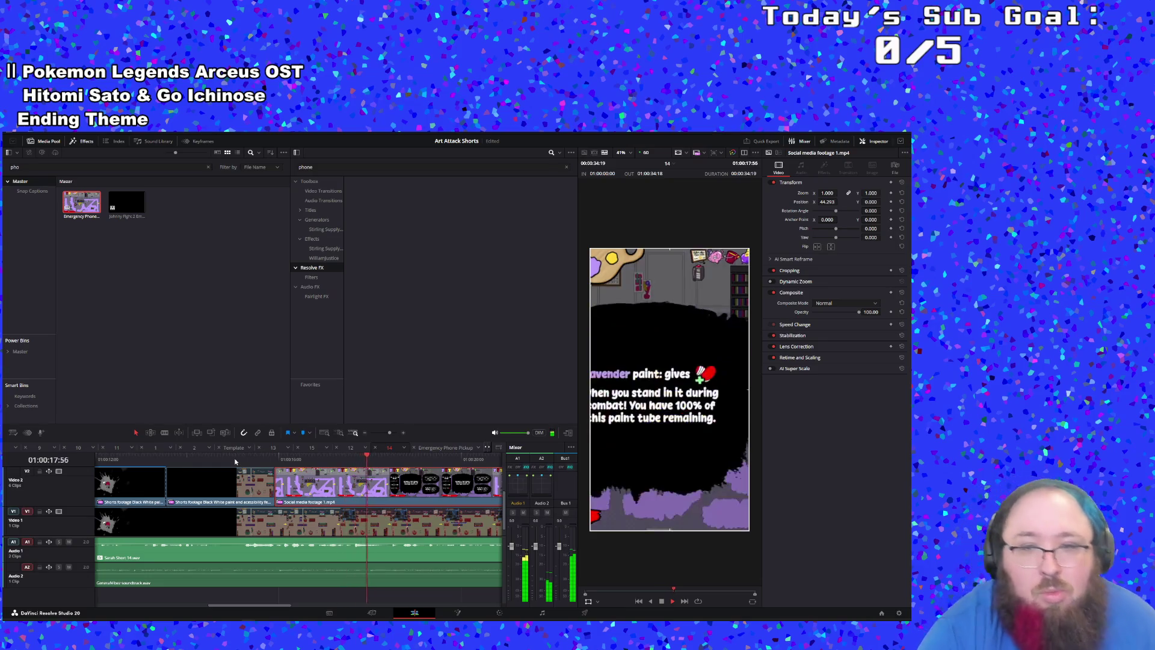
click(208, 462)
click(196, 462)
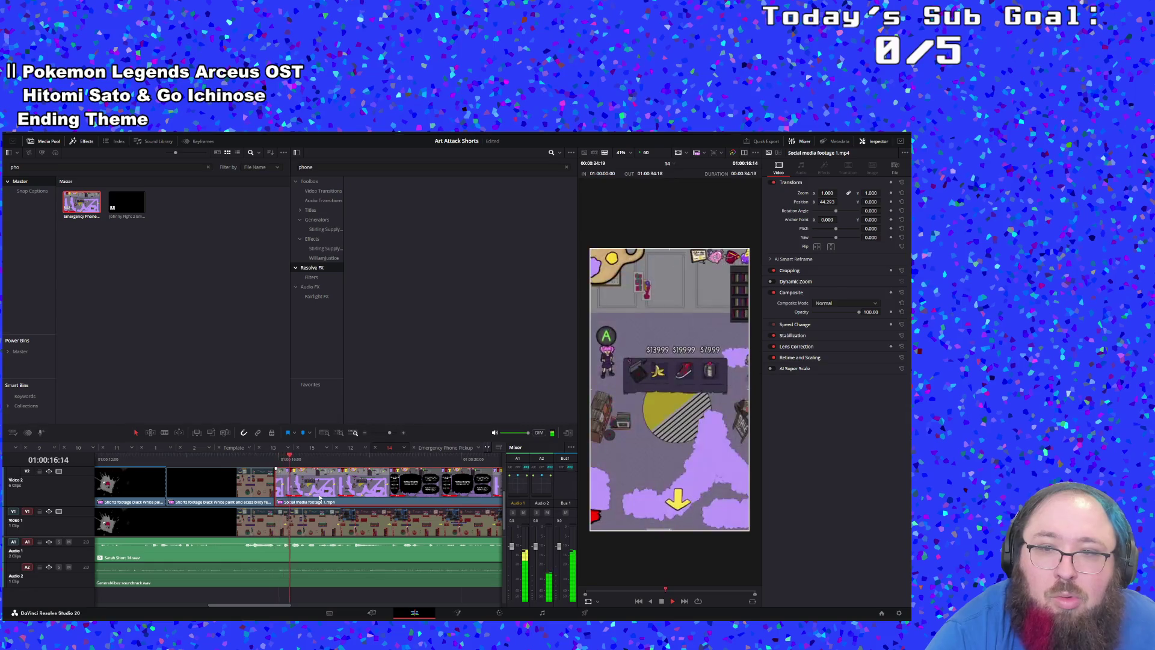
key(space)
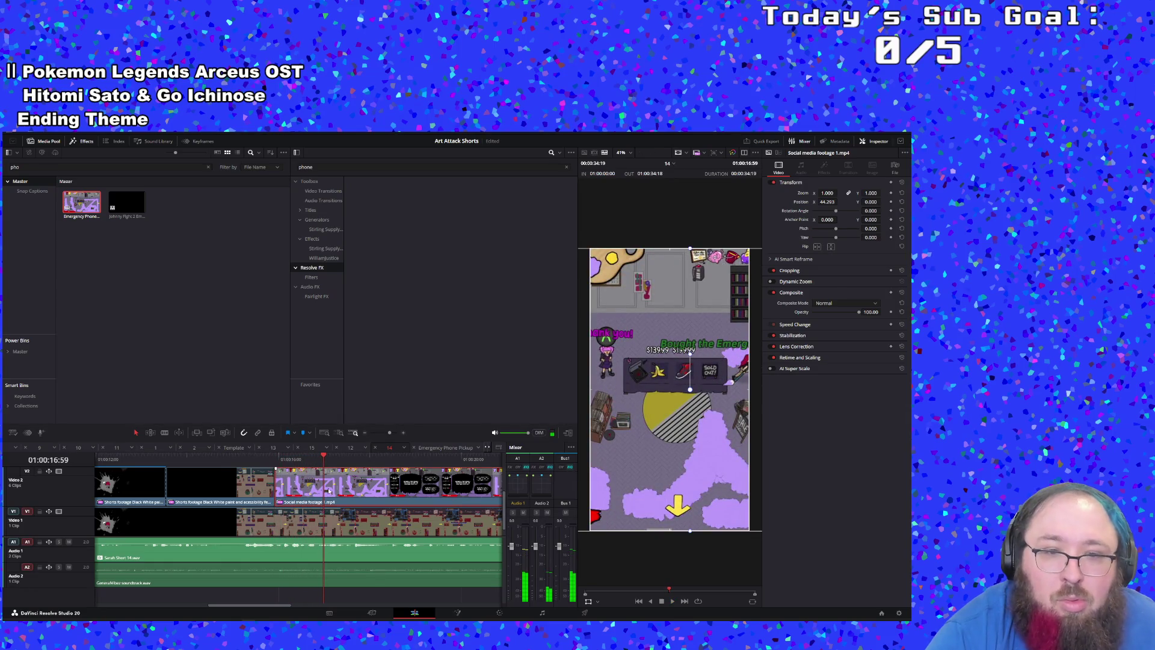
drag(642, 406, 597, 409)
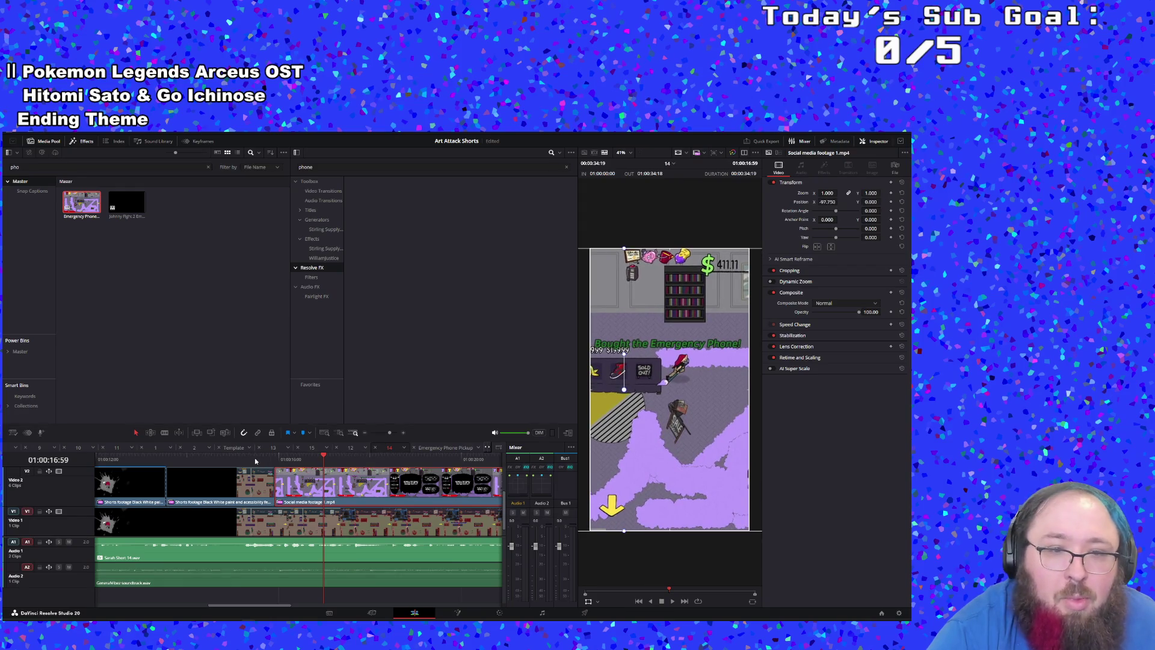
Step: Centre the Emergency Phone caption at Position X 82.250, comparing against timeline 15 before returning to 14
key(slash)
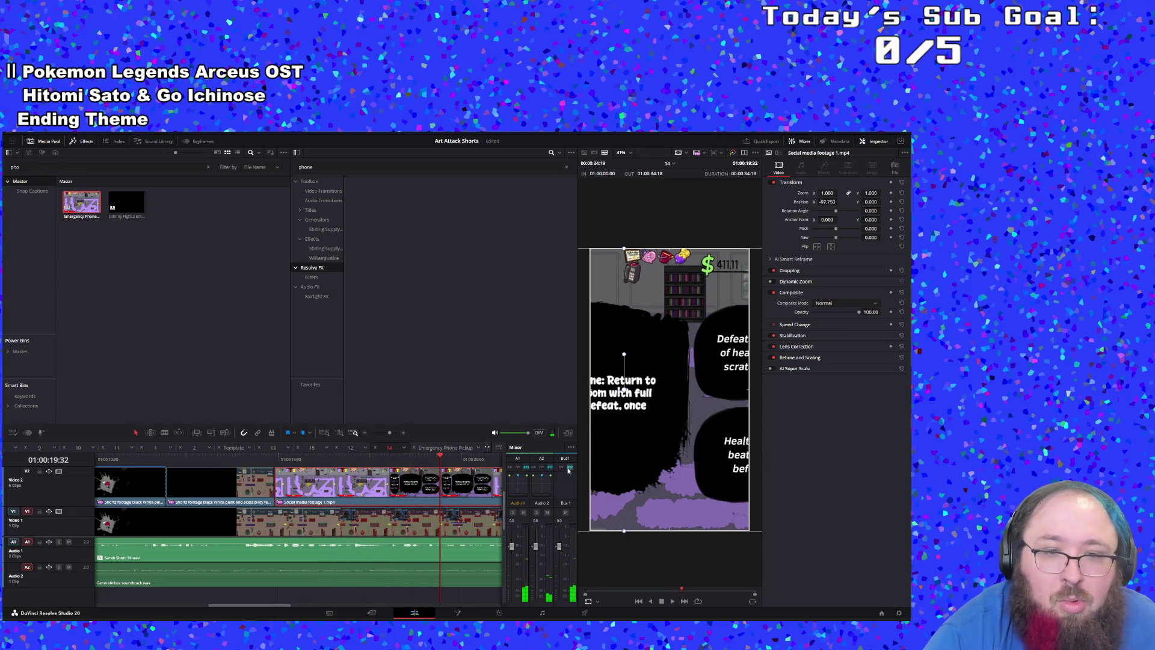
key(slash)
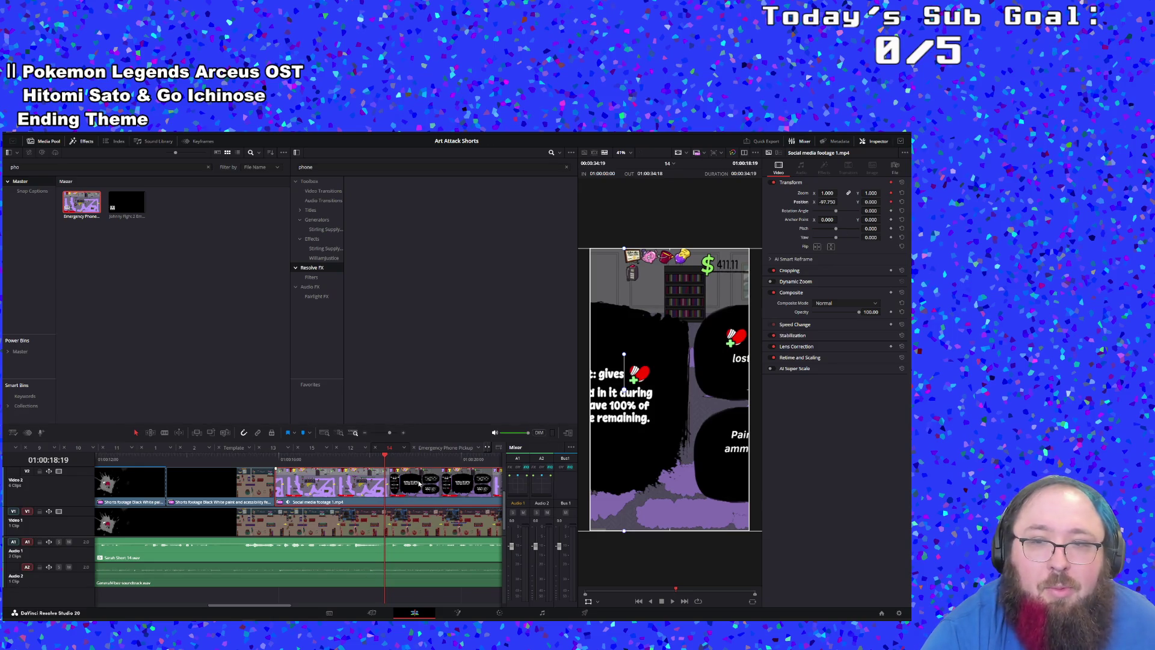
key(space)
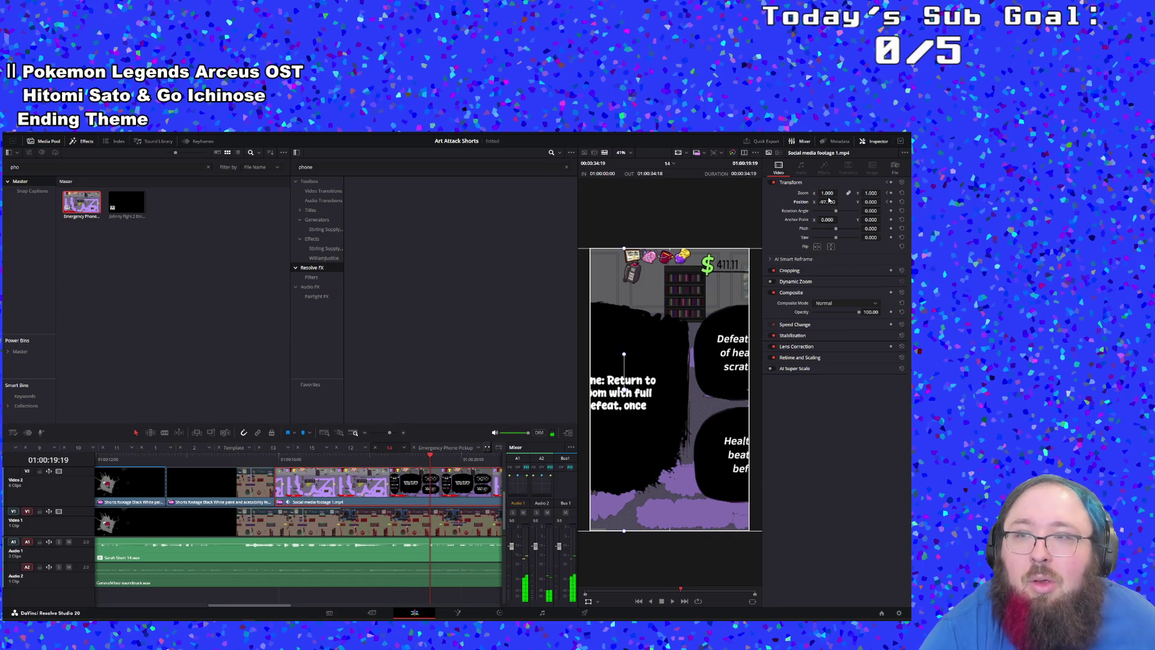
drag(826, 202, 839, 202)
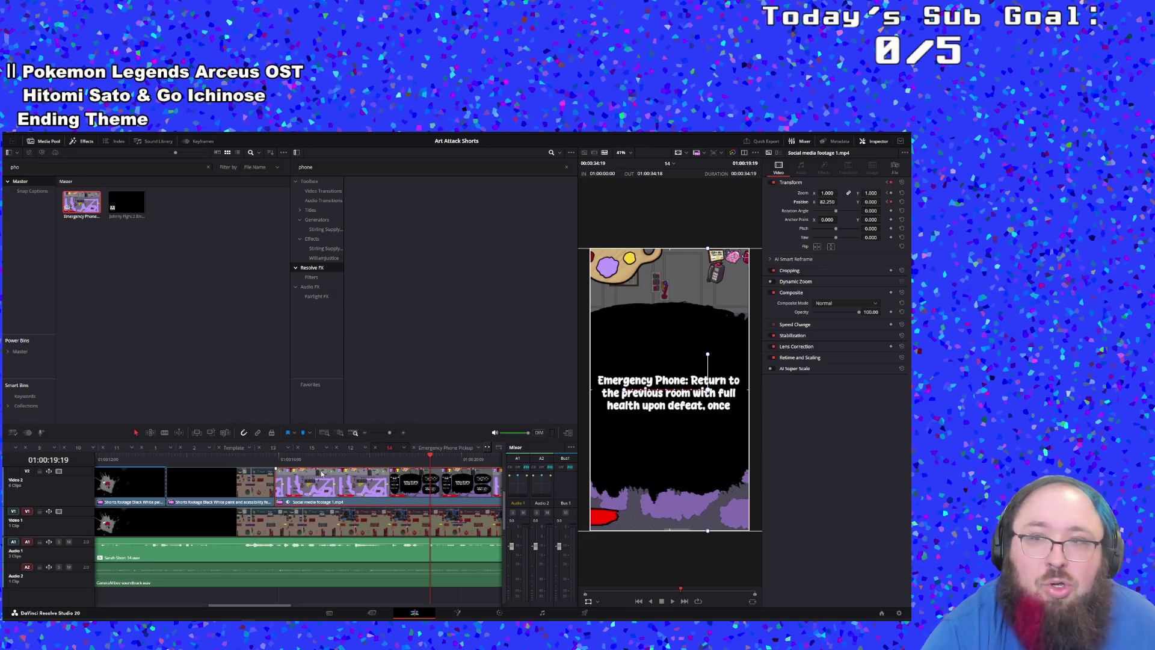
click(269, 460)
key(space)
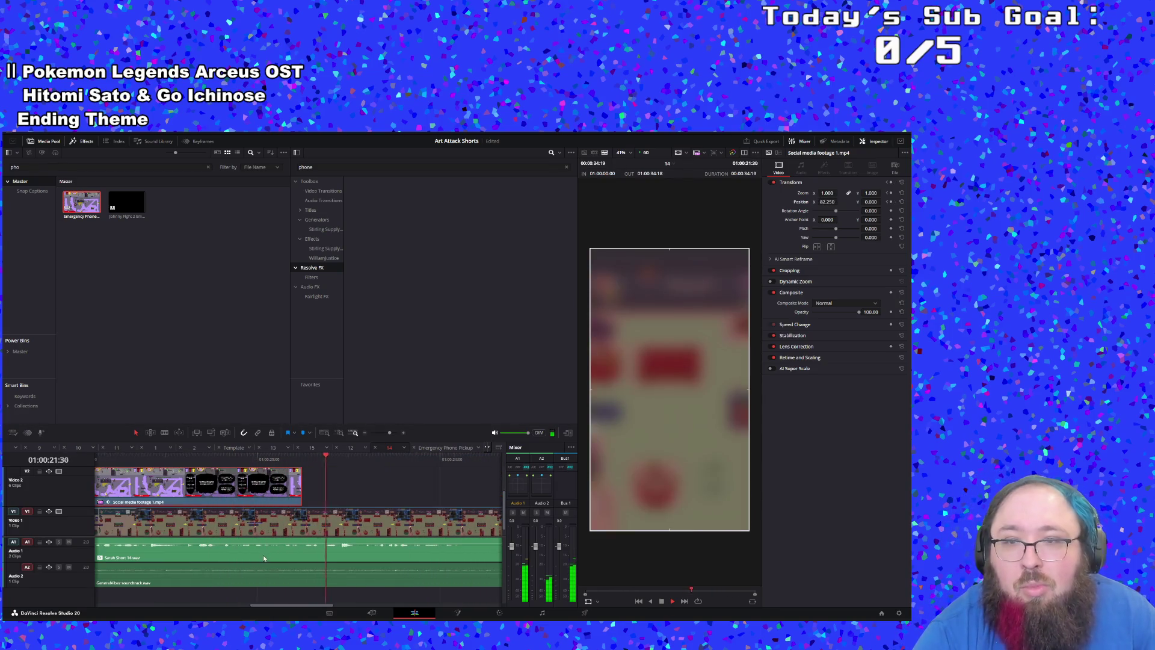
click(300, 450)
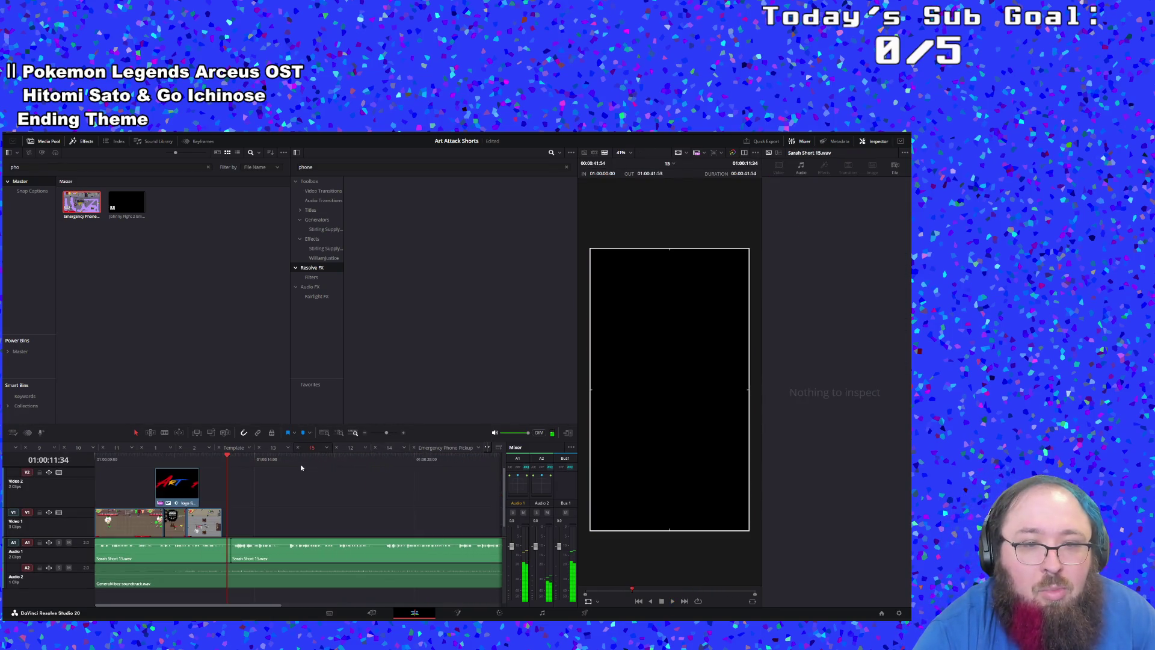
click(390, 449)
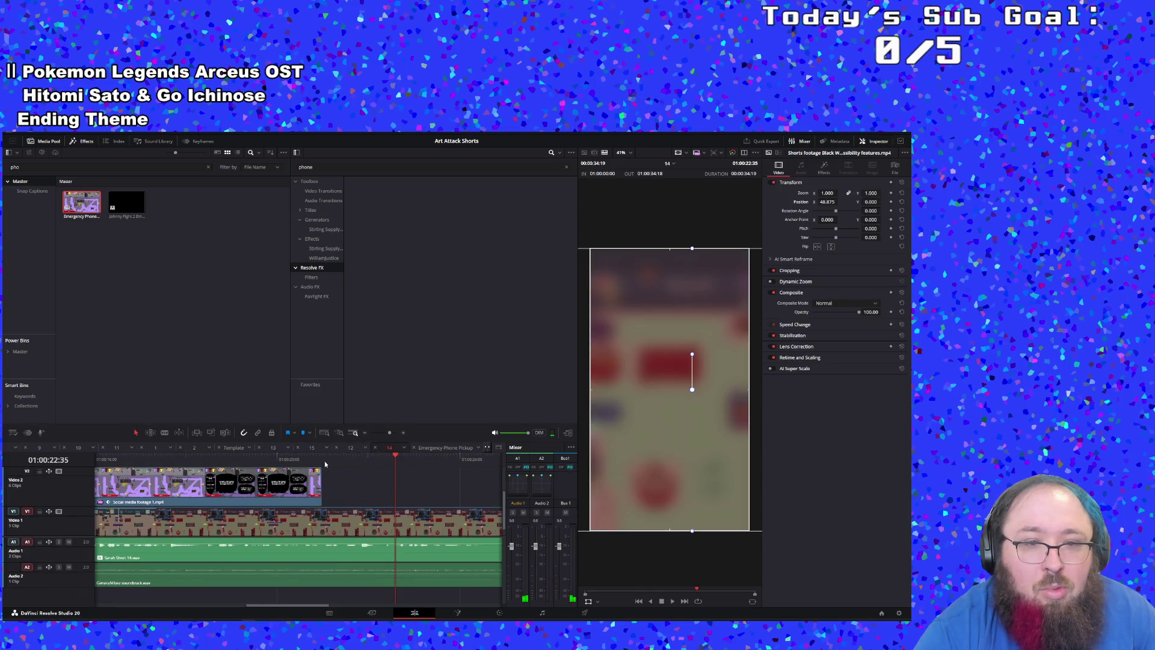
key(space)
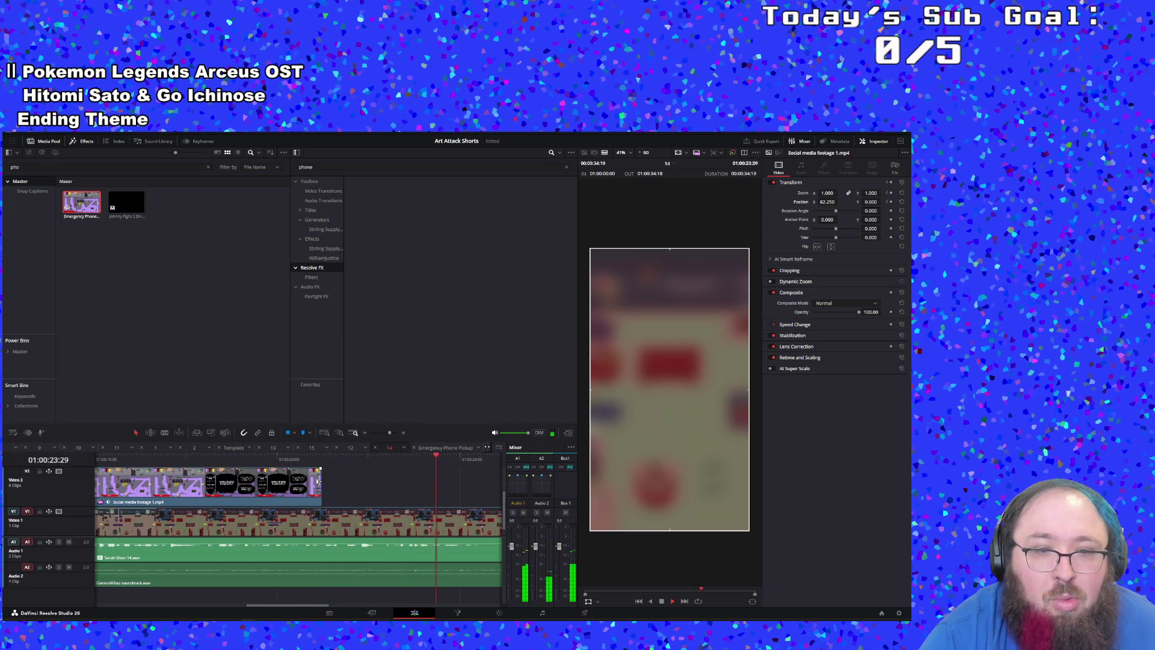
Step: Trim the Social media footage clip's end on Video 2 back and review the shortened clip
drag(319, 480, 494, 481)
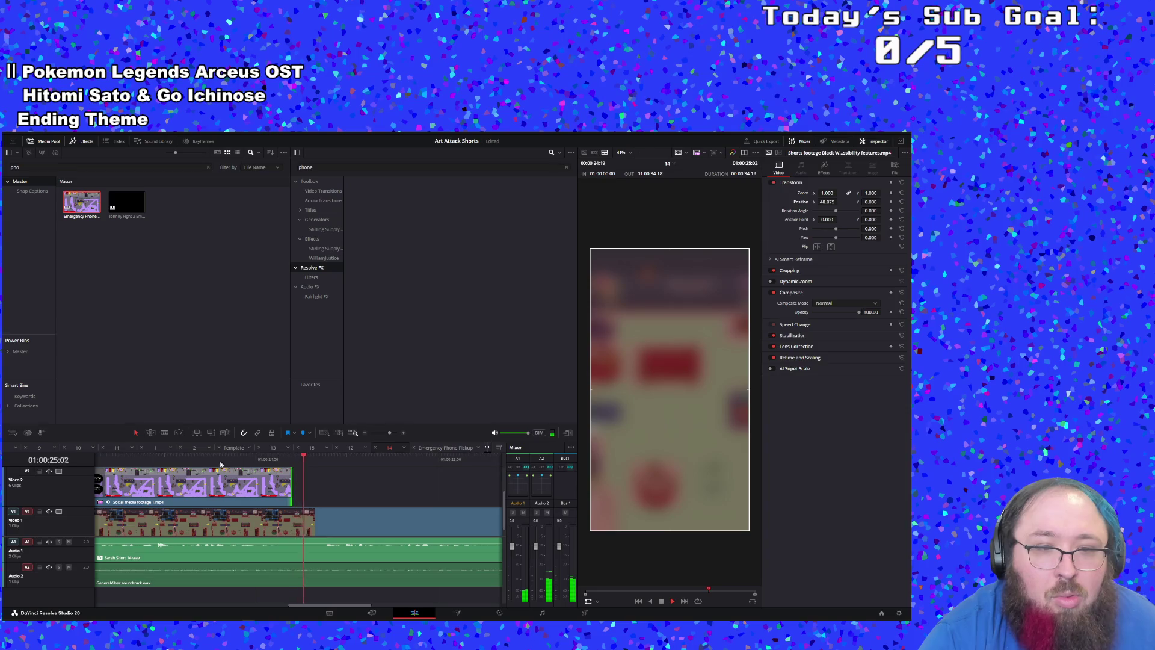
click(99, 458)
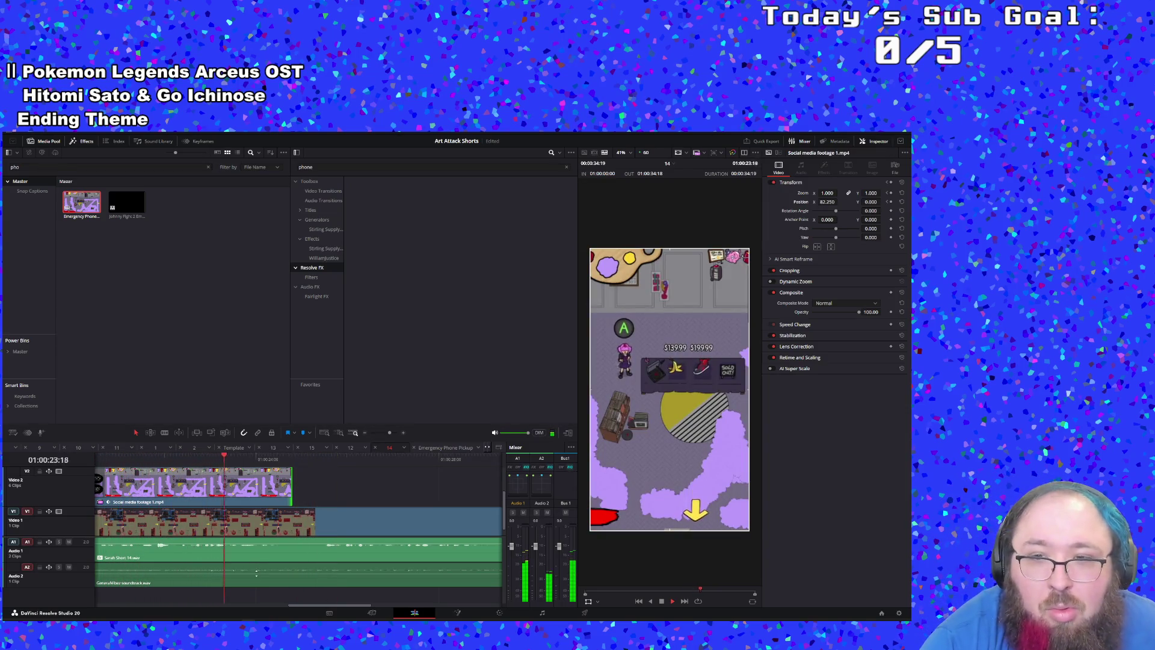
key(space)
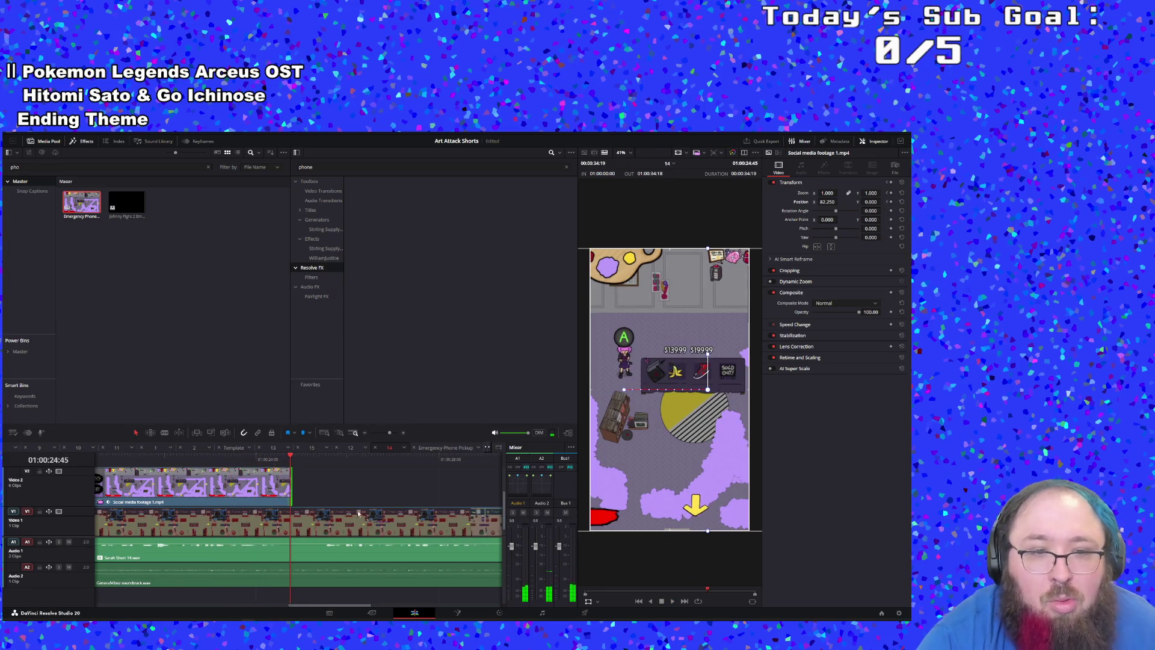
drag(292, 489, 105, 500)
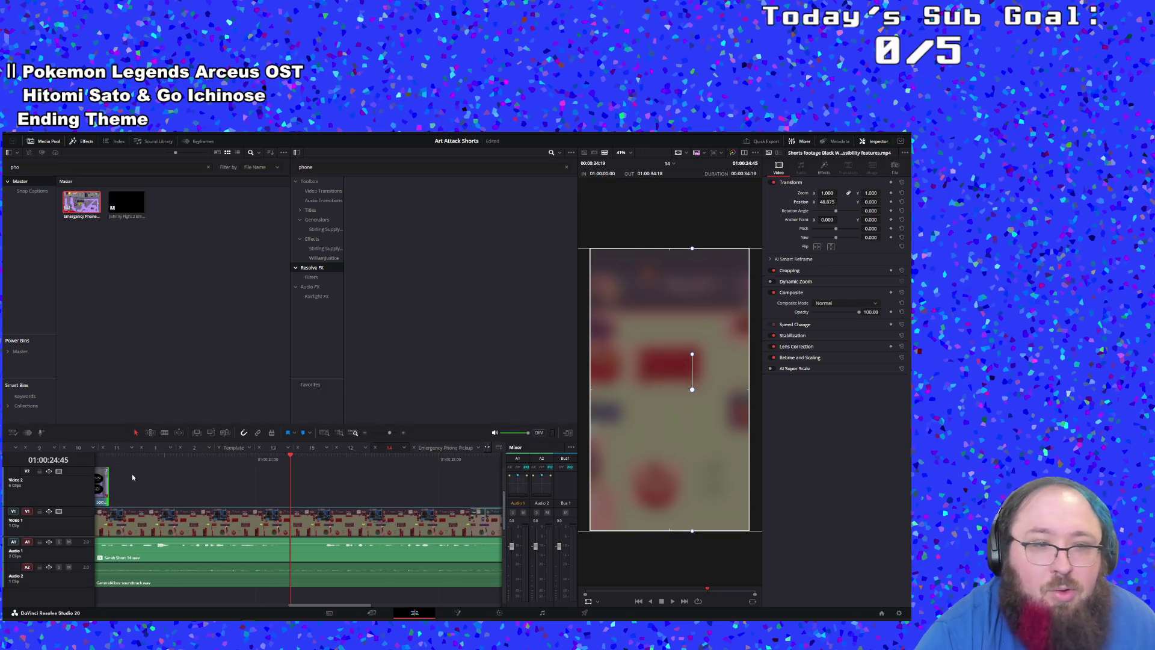
click(106, 458)
key(space)
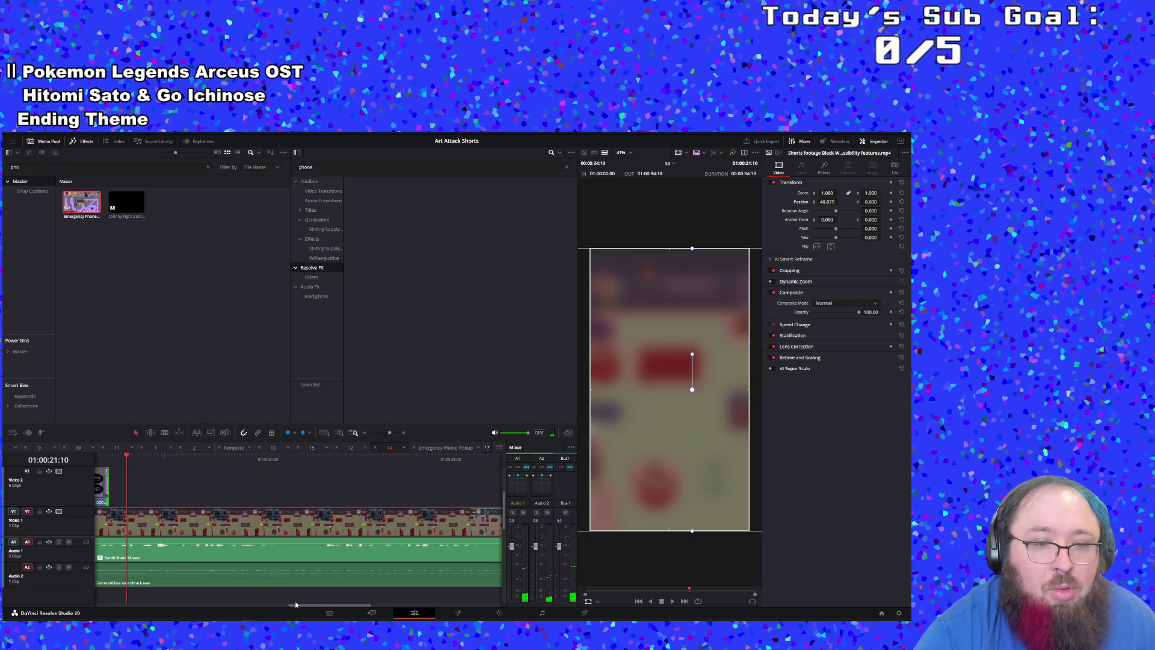
drag(295, 606, 230, 598)
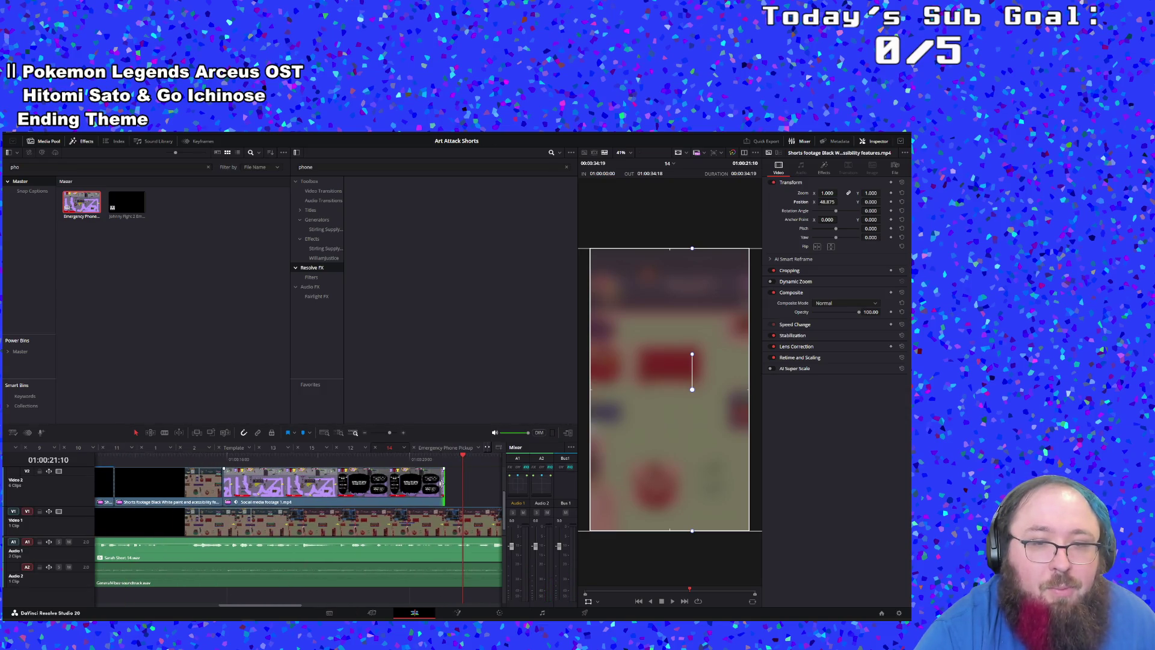
drag(441, 483, 432, 483)
click(397, 458)
key(space)
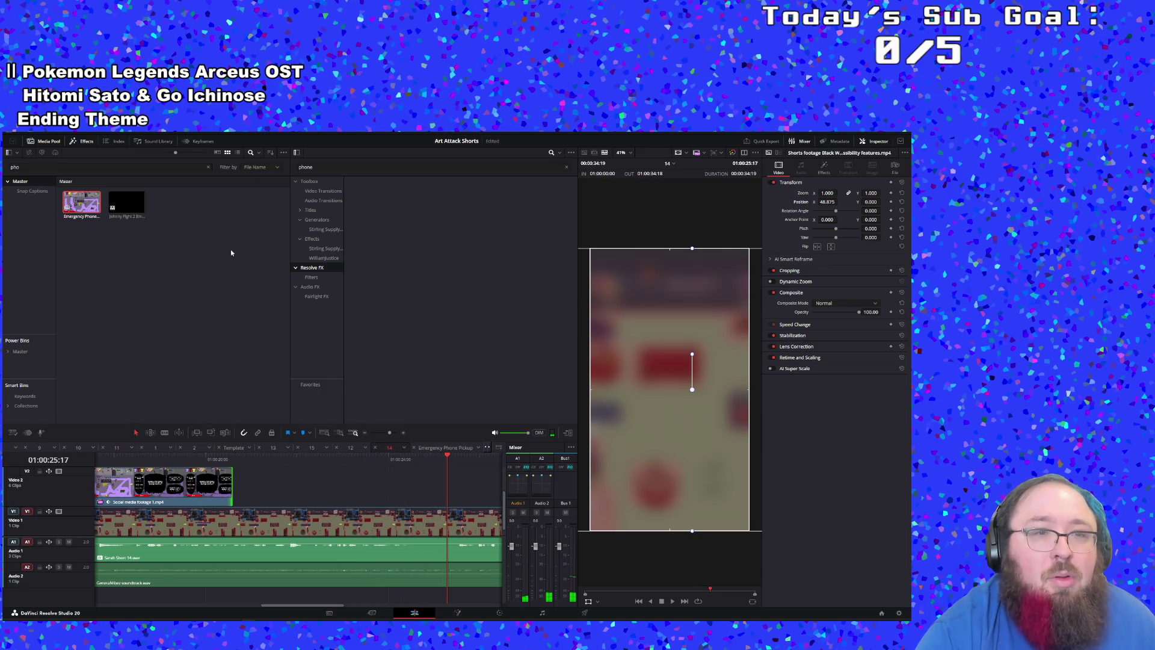
Step: Search the media pool for 'phone' and drop the Johnny Fight 2 Emergency Phone clip onto Video 1
click(209, 168)
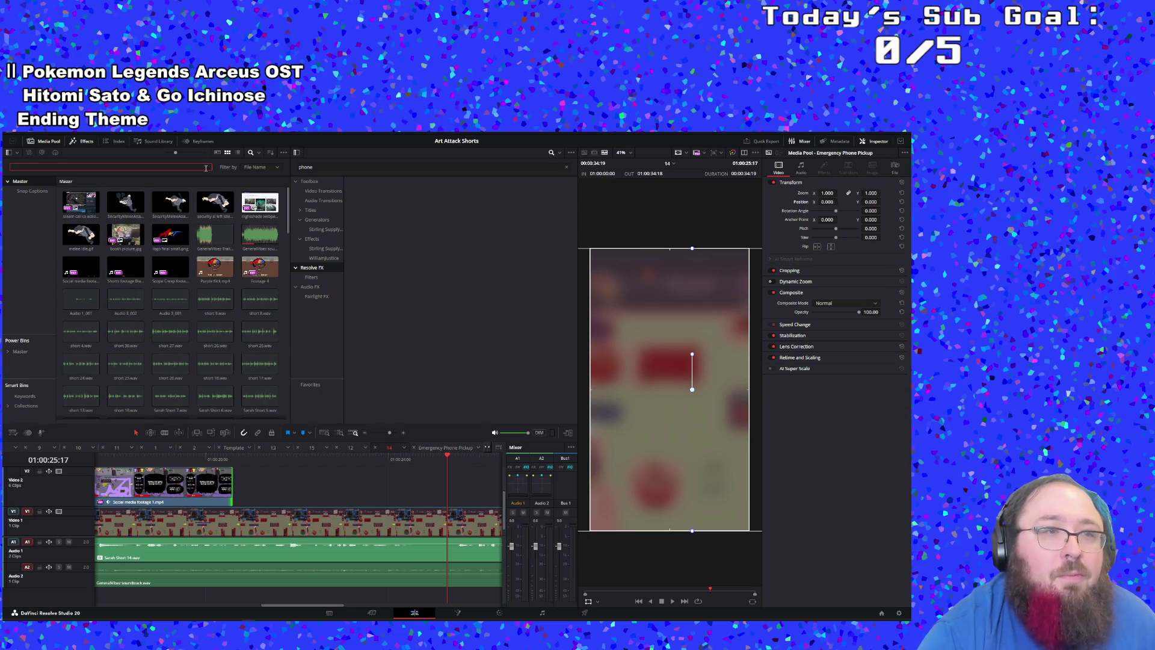
text(phonme)
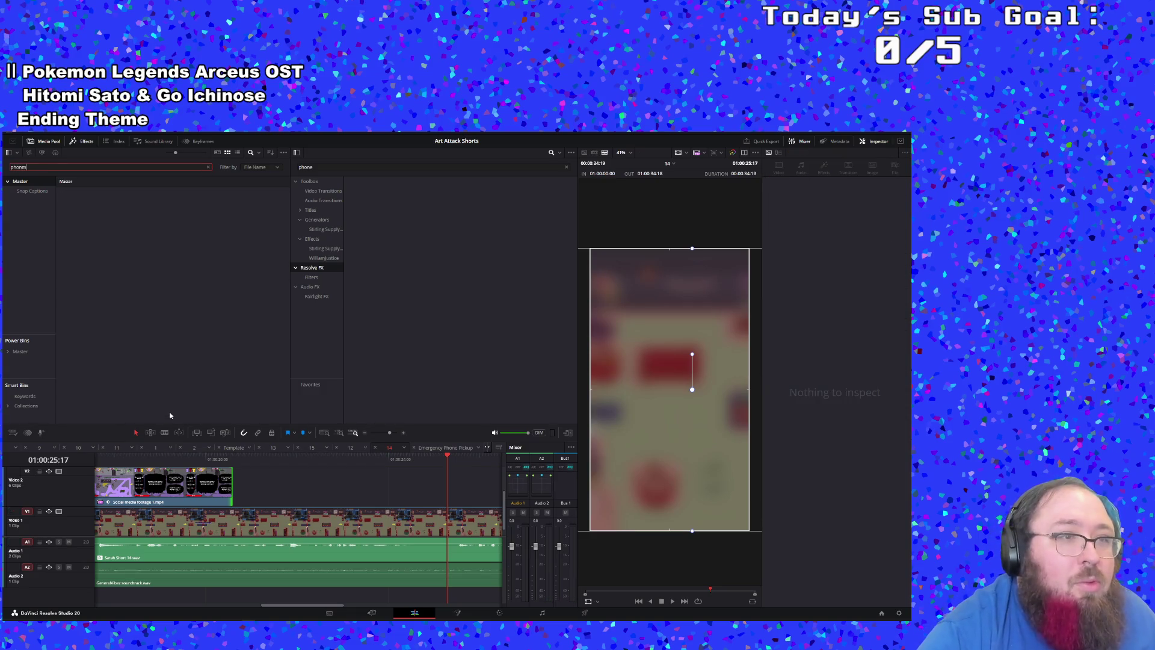
key(BackSpace)
key(BackSpace)
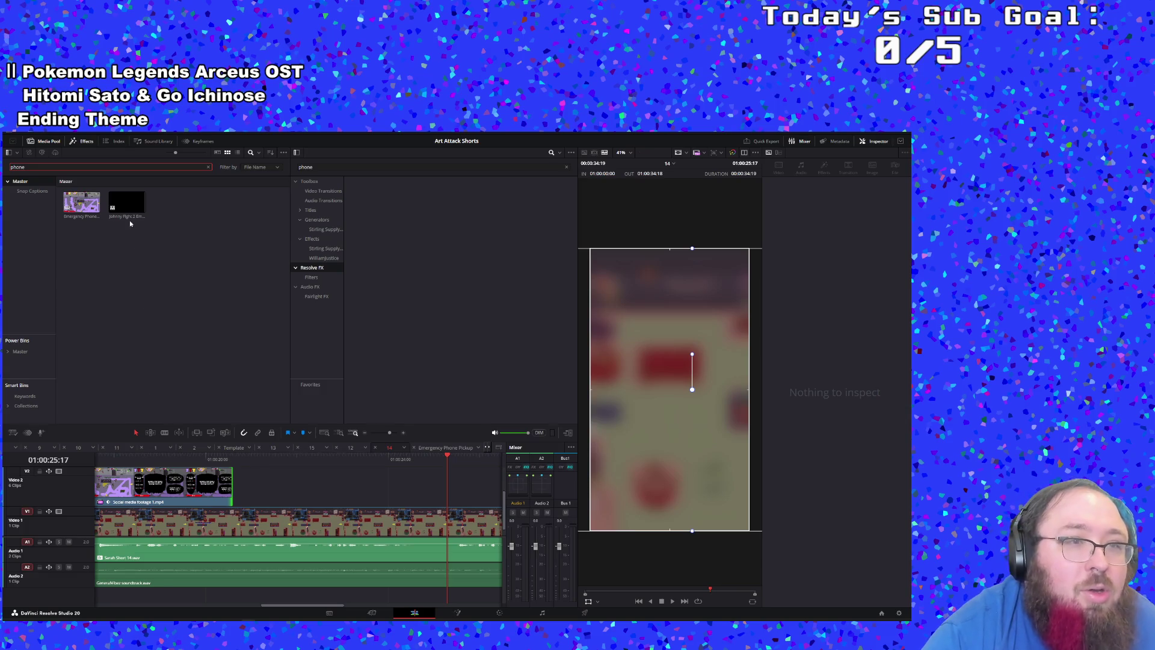
mouse_move(130, 223)
mouse_down()
mouse_move(247, 374)
mouse_move(504, 486)
mouse_move(401, 479)
mouse_move(297, 493)
mouse_move(151, 271)
mouse_up()
drag(388, 432, 381, 432)
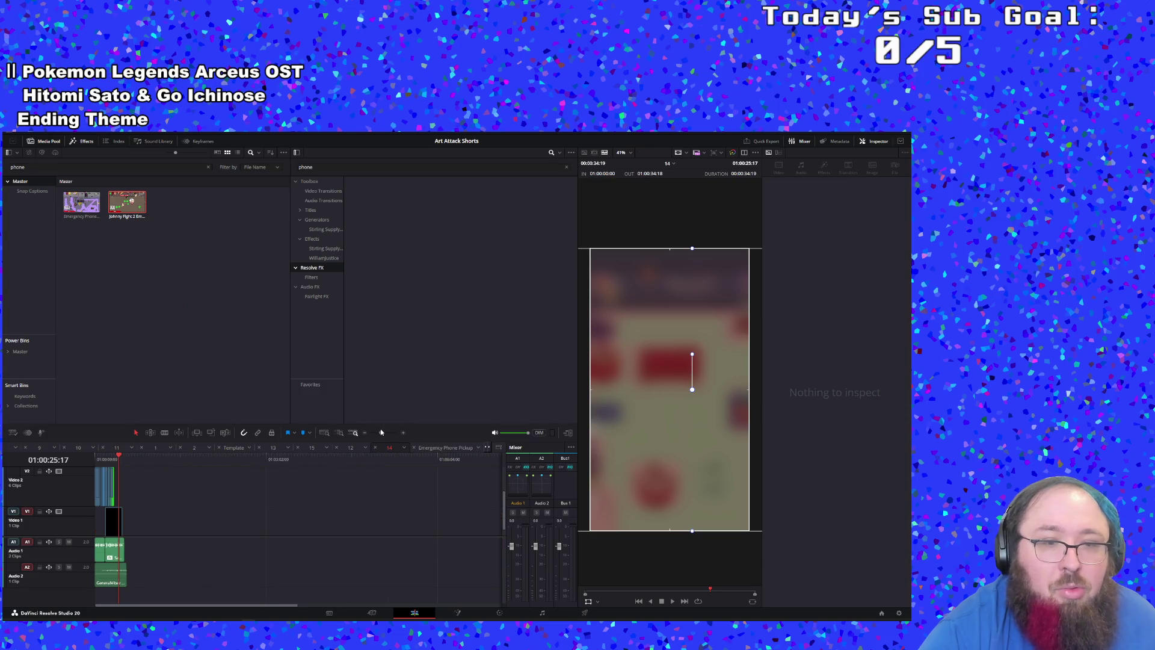
mouse_move(117, 204)
mouse_down()
mouse_move(133, 203)
mouse_move(155, 421)
mouse_move(178, 495)
mouse_move(171, 521)
mouse_up()
mouse_move(220, 558)
mouse_down()
mouse_move(460, 563)
mouse_move(441, 564)
mouse_up()
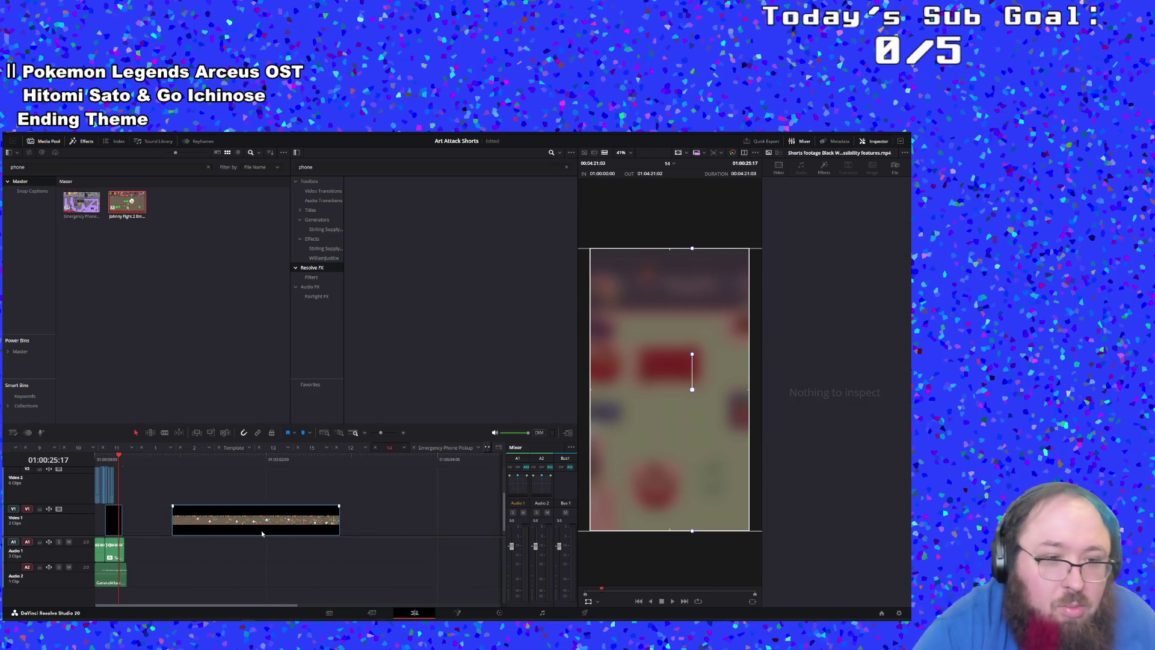
Step: Nudge the Johnny Fight clip left and lift the Shorts footage clip onto Video 2 after the gameplay clips
drag(268, 525, 238, 525)
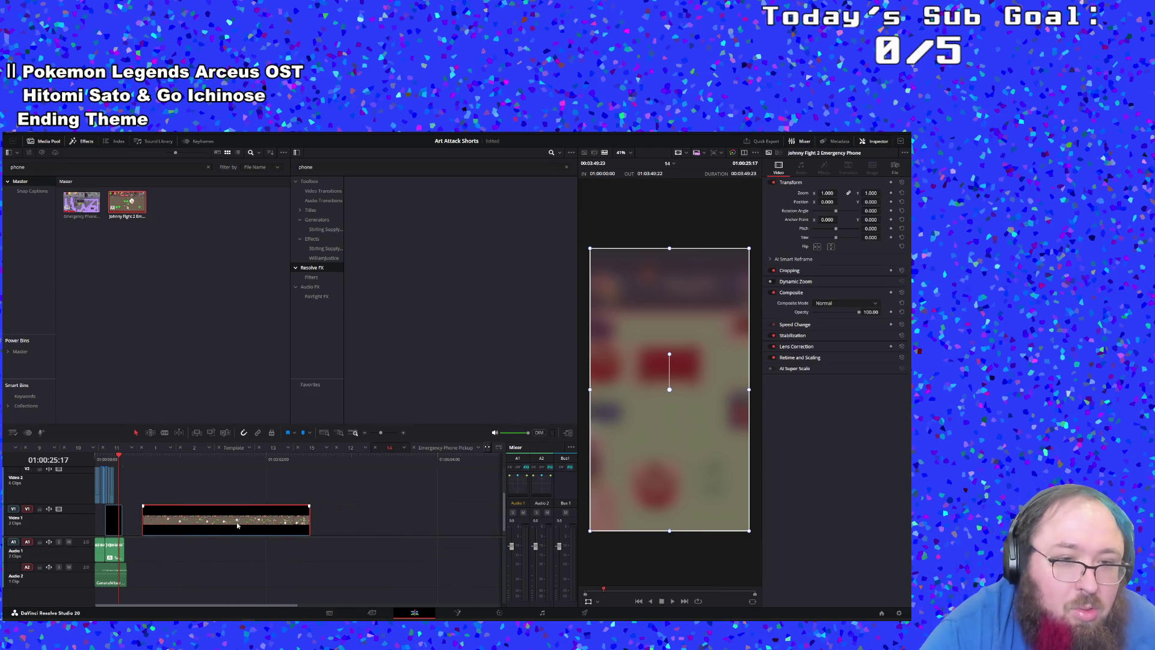
click(387, 434)
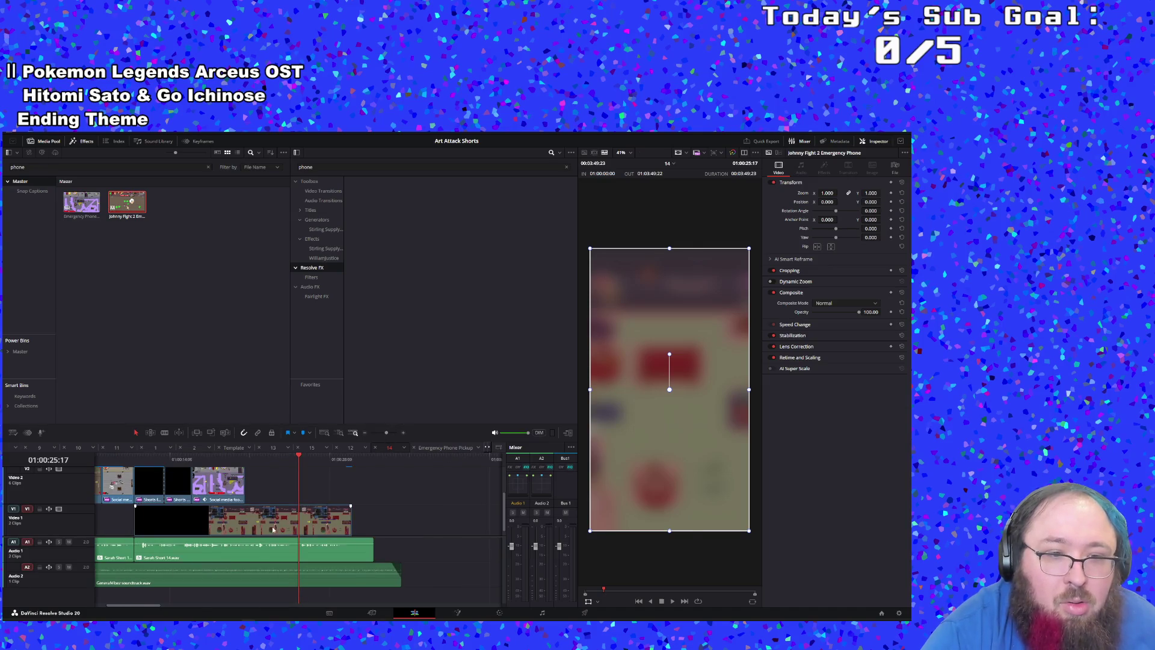
mouse_move(272, 529)
mouse_down()
mouse_move(467, 472)
mouse_move(471, 494)
mouse_up()
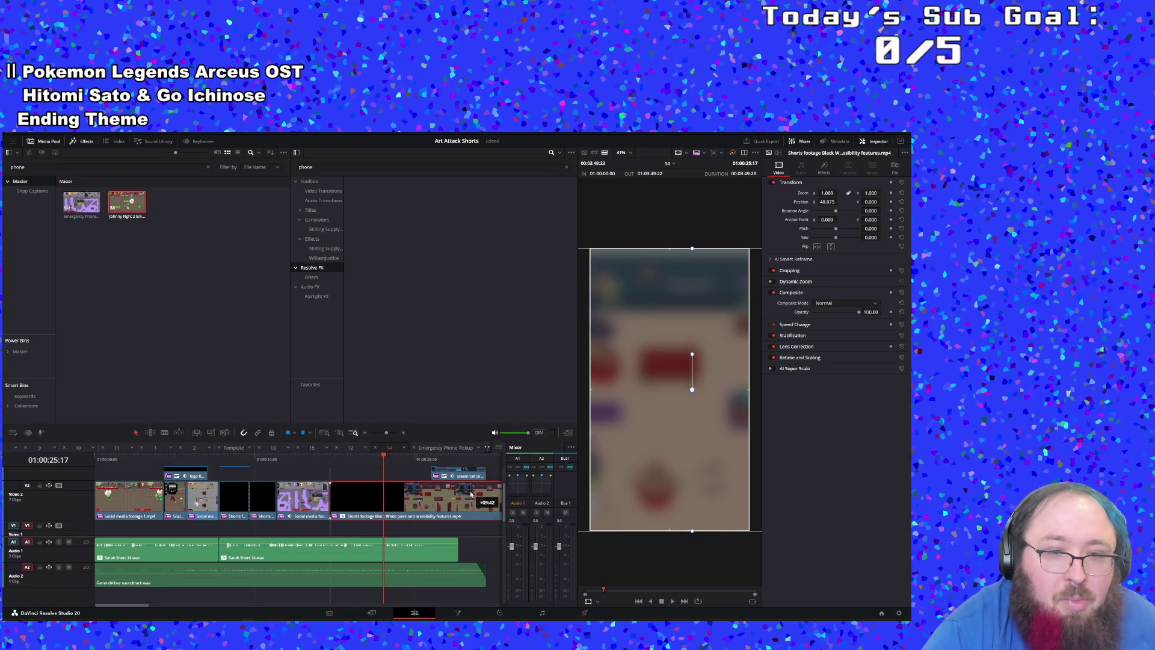
Step: Slip the Shorts footage clip on Video 2 so it plays the Emergency Phone gameplay moment
click(332, 459)
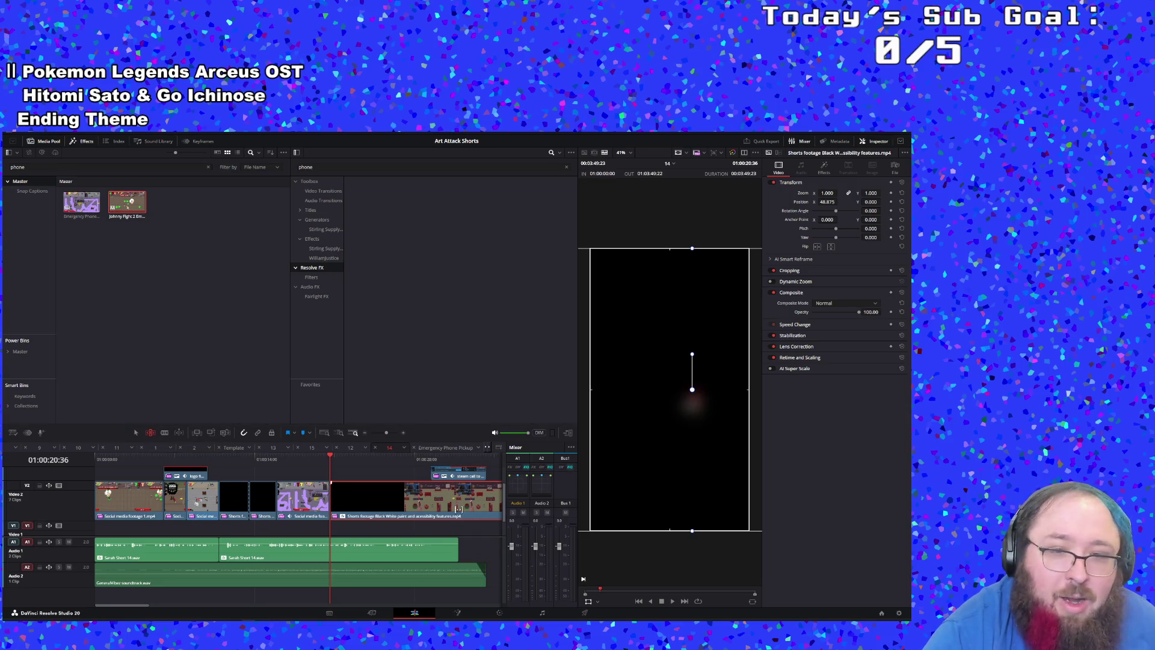
drag(458, 509, 100, 492)
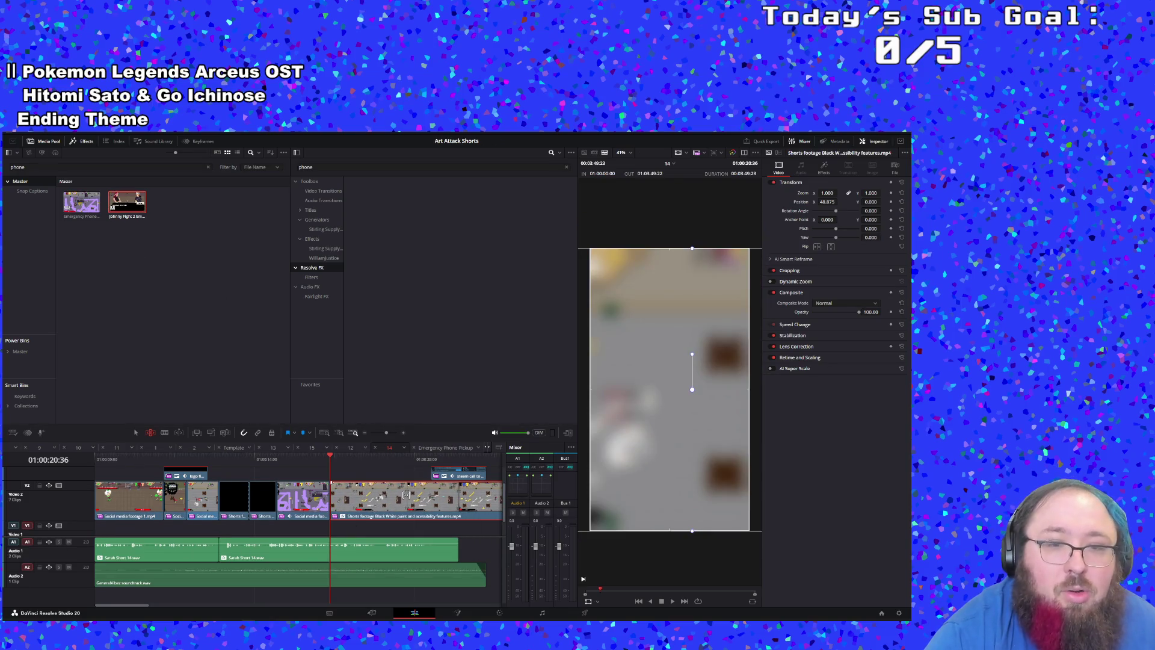
drag(358, 502, 337, 501)
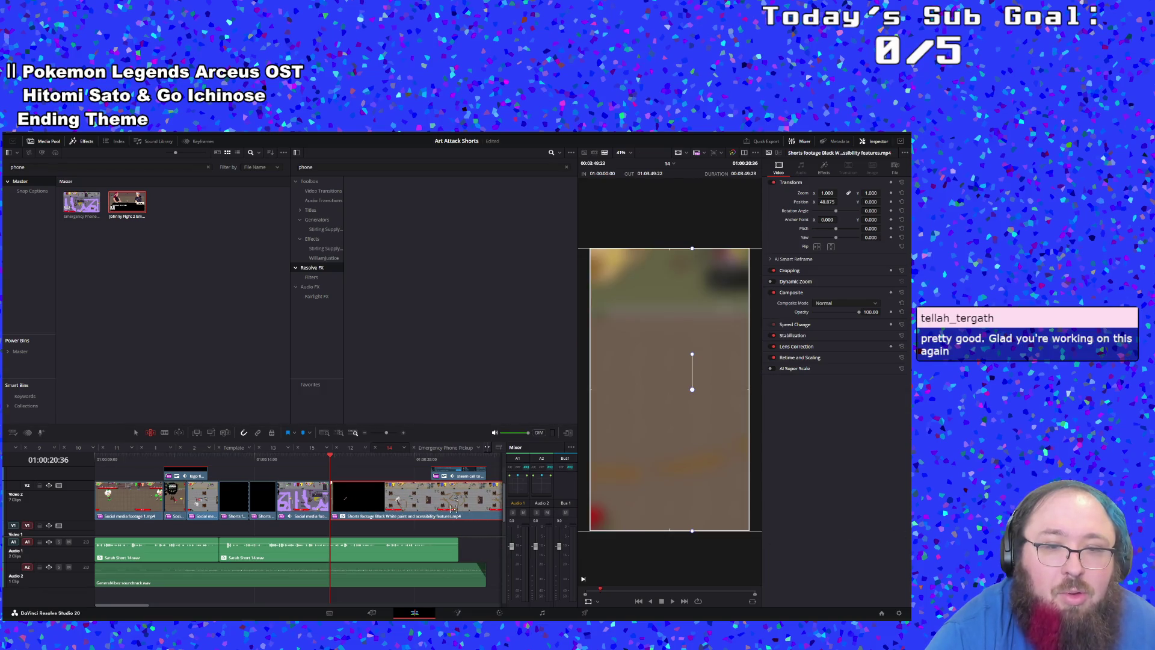
drag(431, 505, 420, 505)
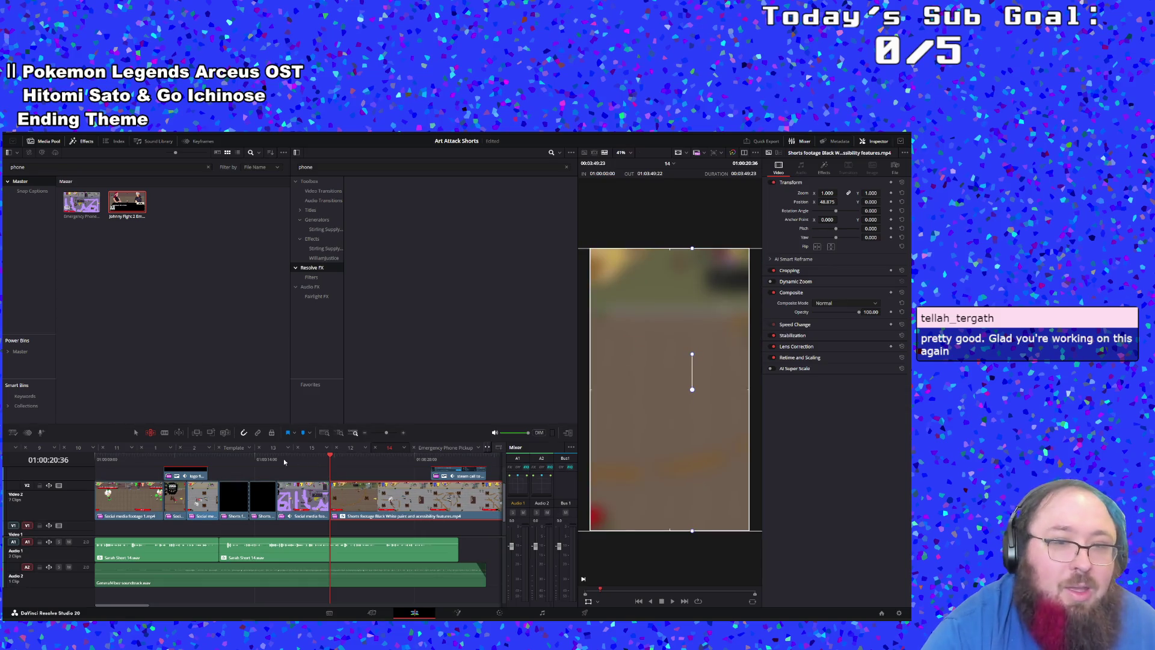
Step: Play back the slipped Shorts footage to check the Emergency Phone section
click(321, 461)
key(space)
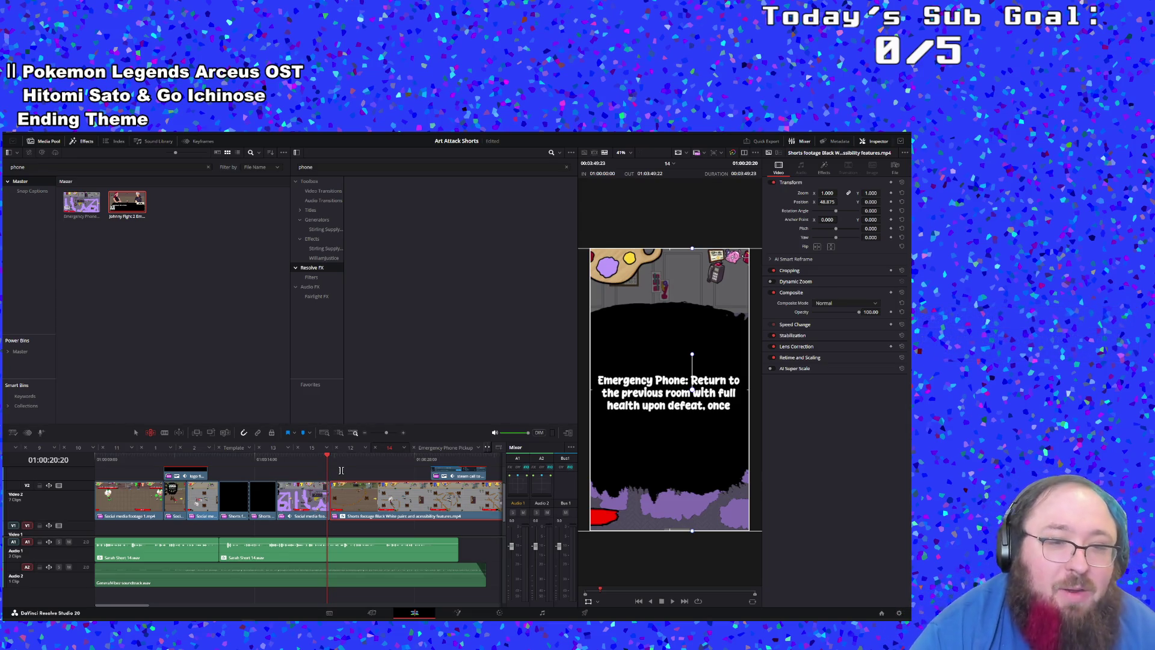
key(space)
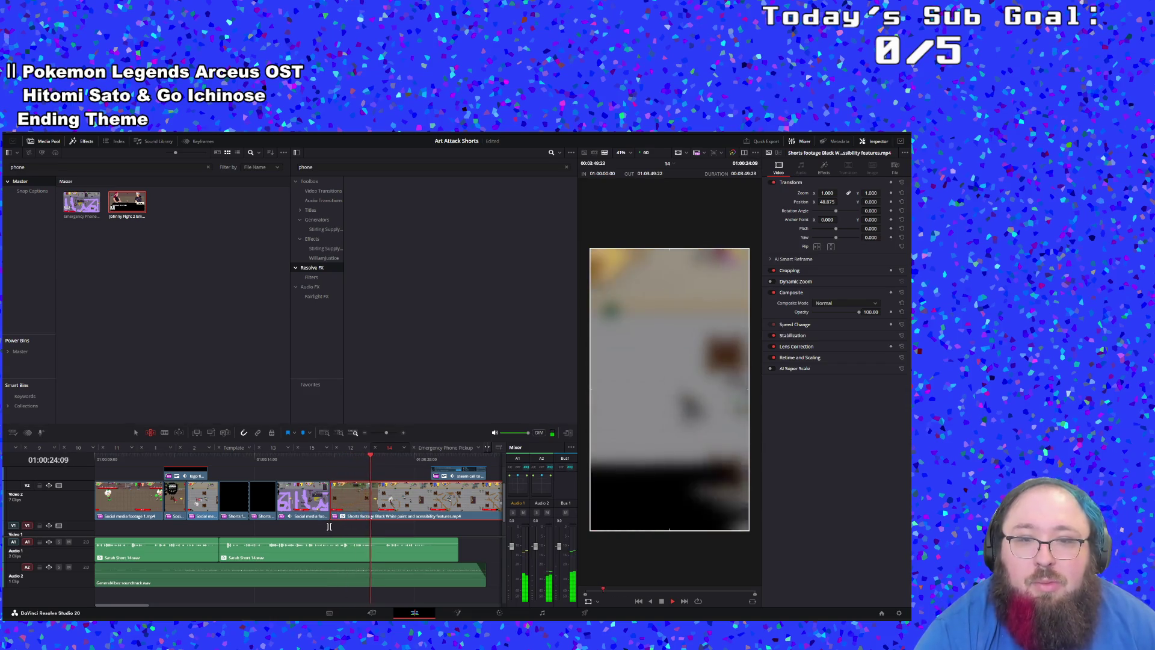
click(329, 527)
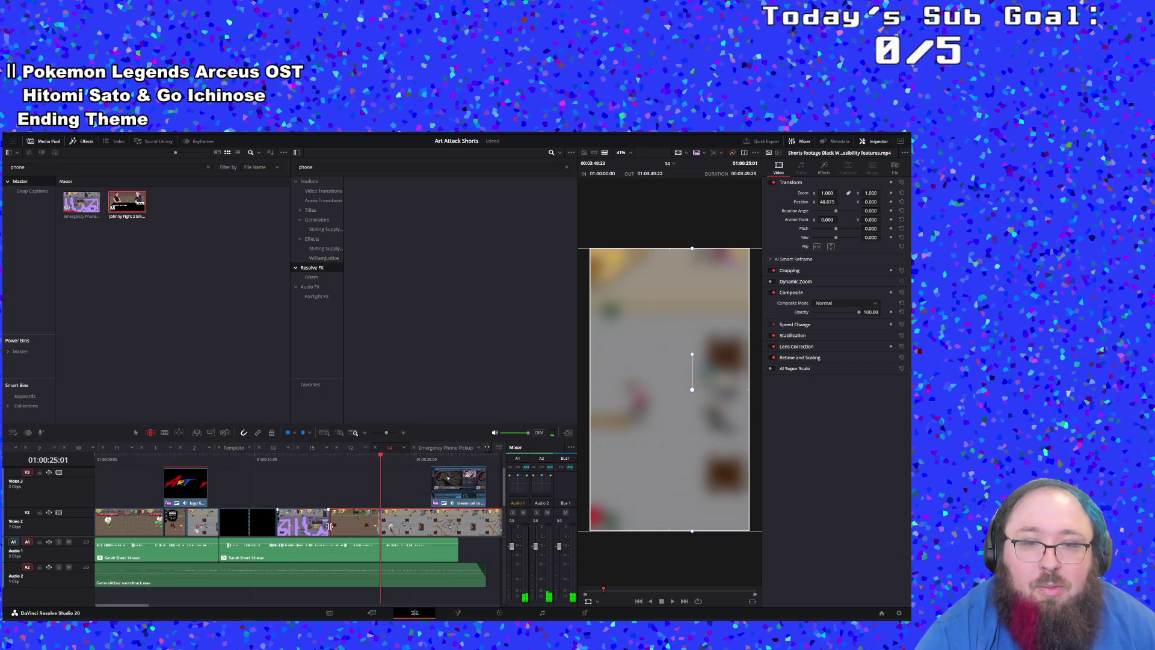
click(328, 456)
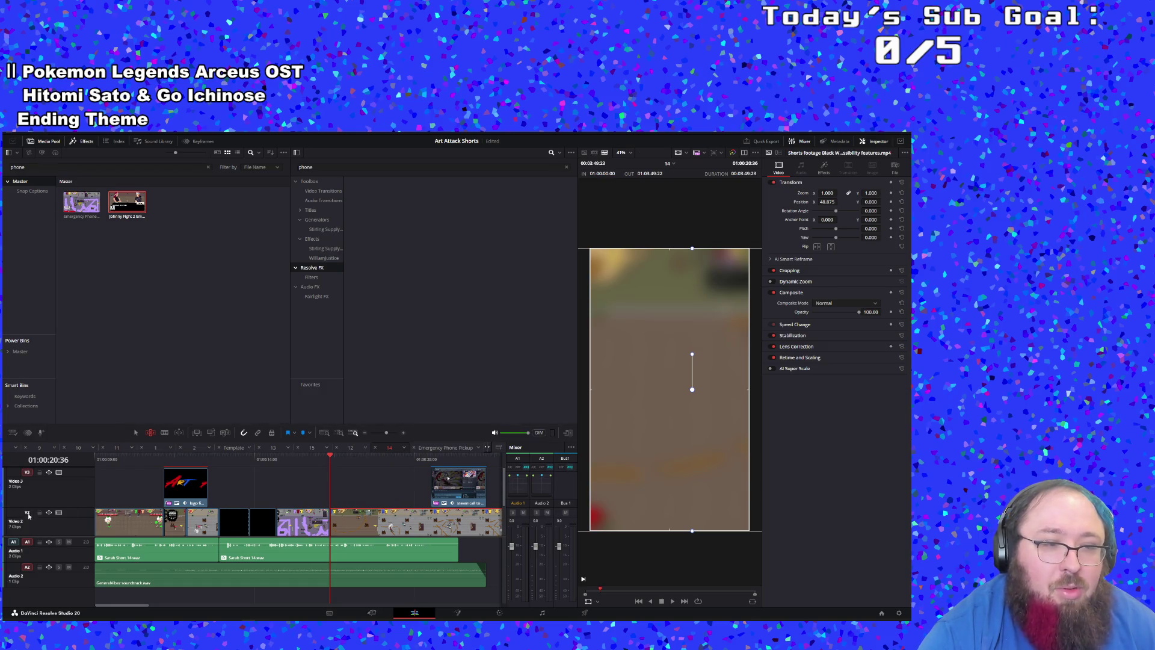
key(space)
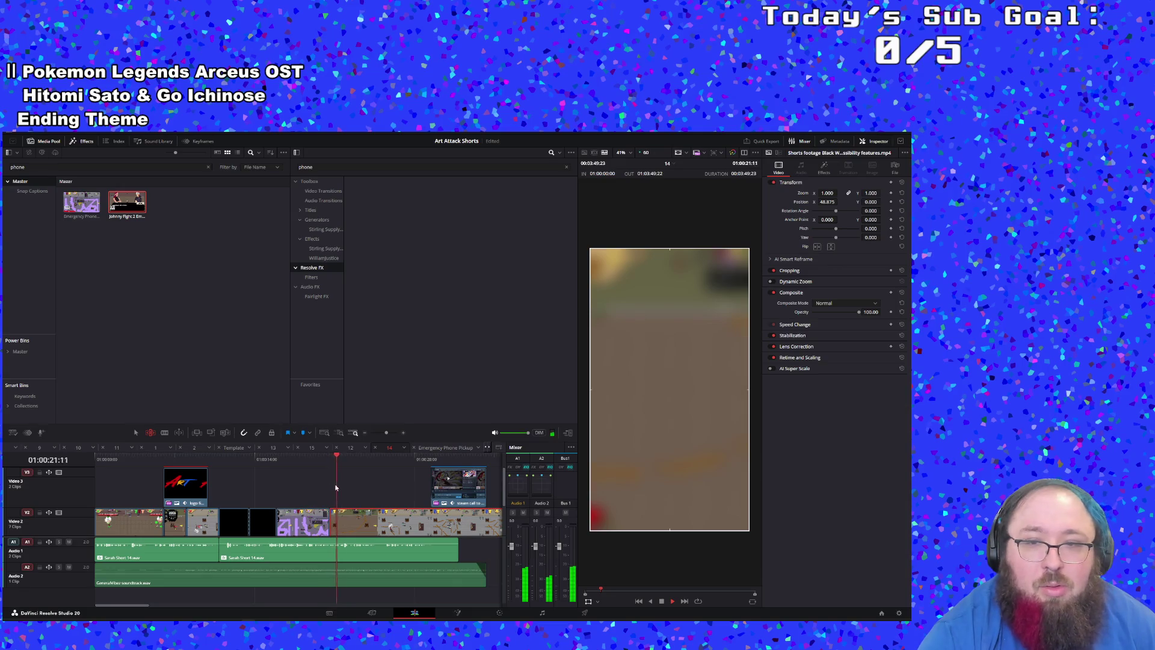
click(316, 462)
scroll(342, 511, down, 2)
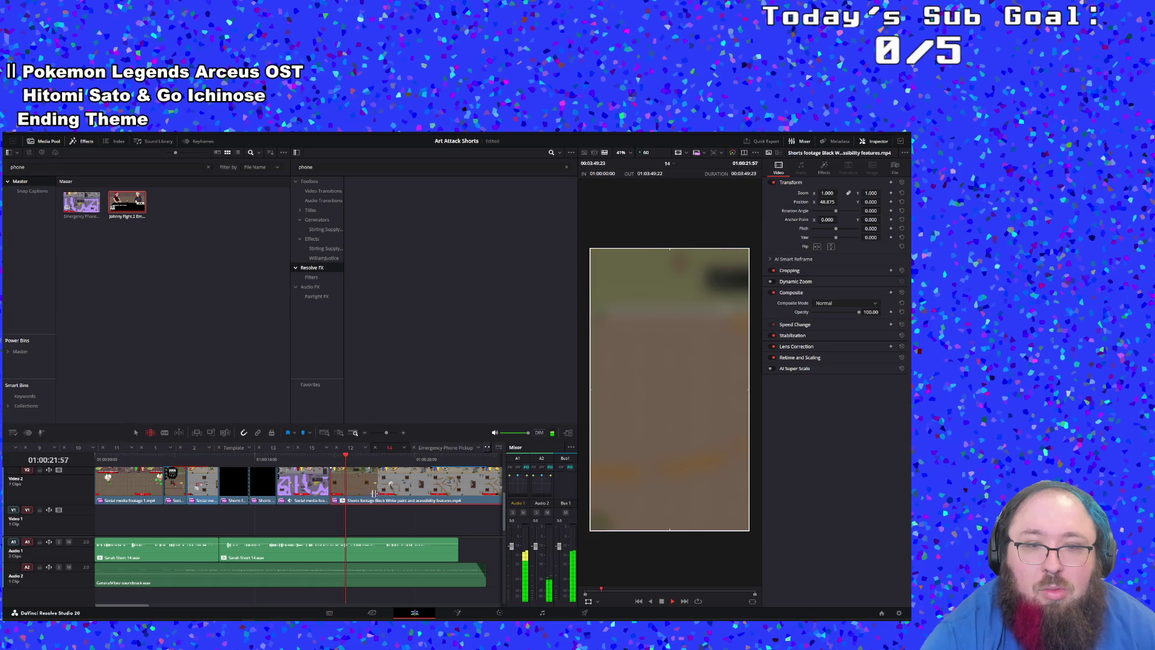
key(space)
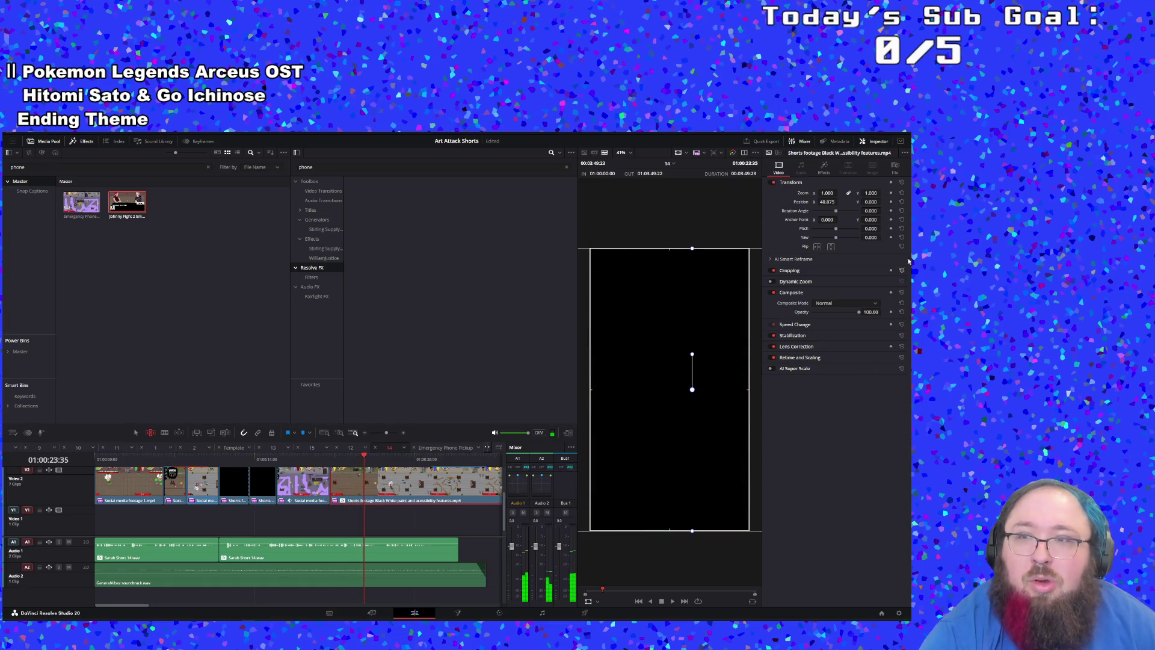
Step: Compare the Shorts footage with its Gaussian Blur toggled in the Effects tab, then save the project
click(824, 169)
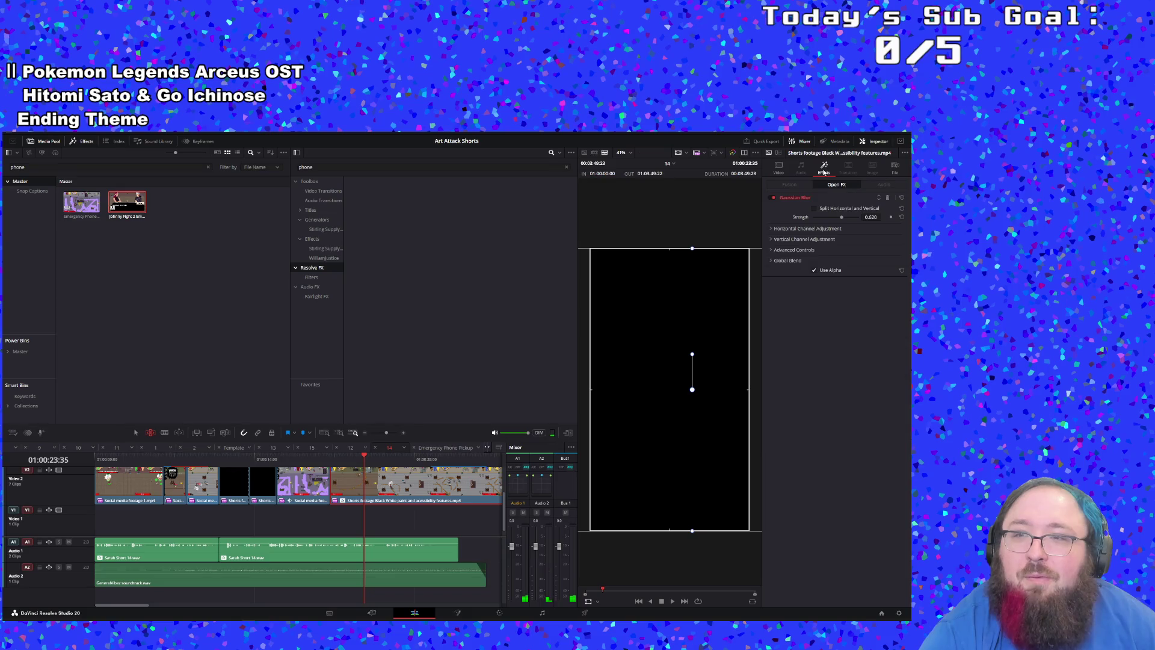
click(771, 198)
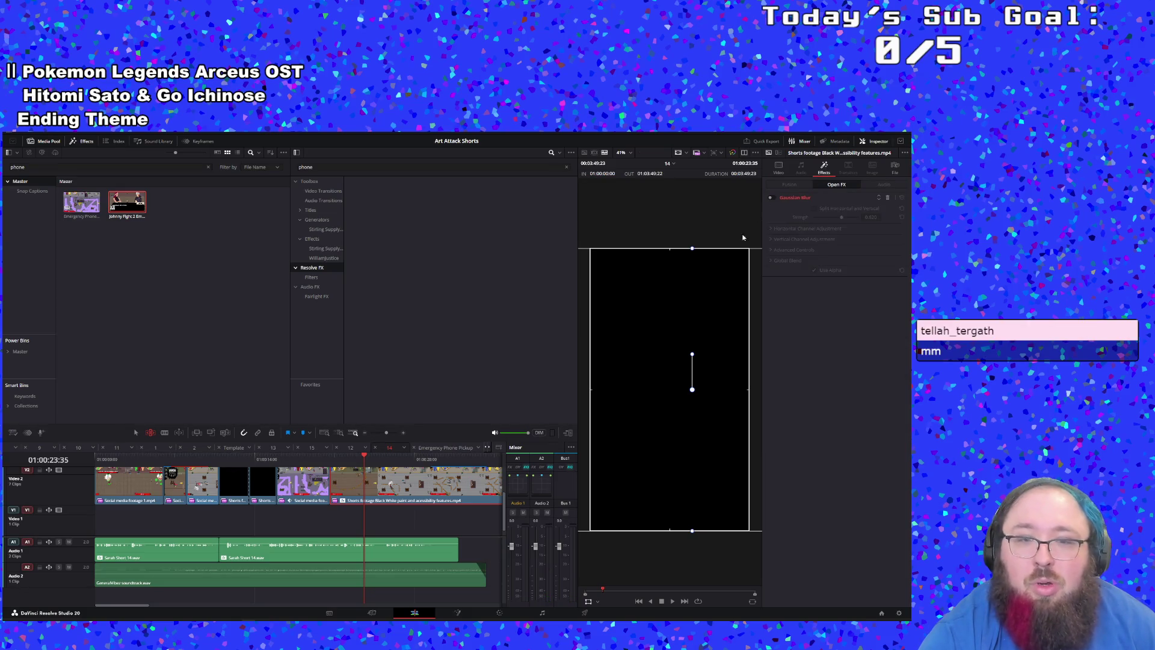
mouse_move(261, 461)
mouse_down()
mouse_move(243, 461)
mouse_move(395, 468)
mouse_up()
scroll(356, 498, up, 3)
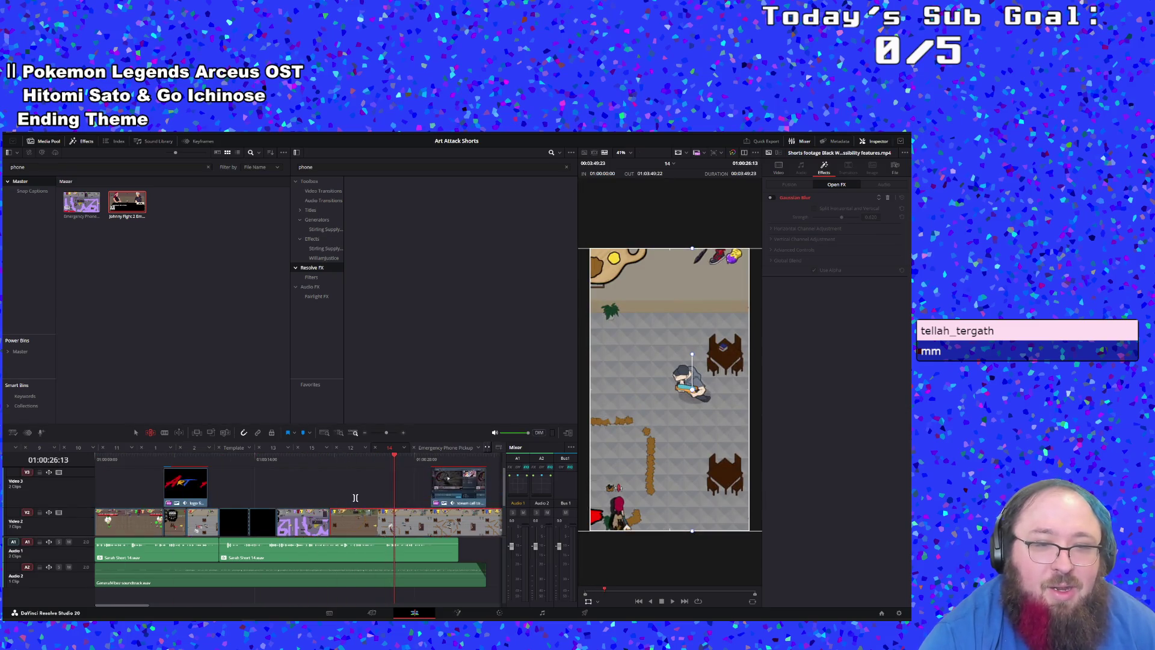
scroll(355, 498, down, 3)
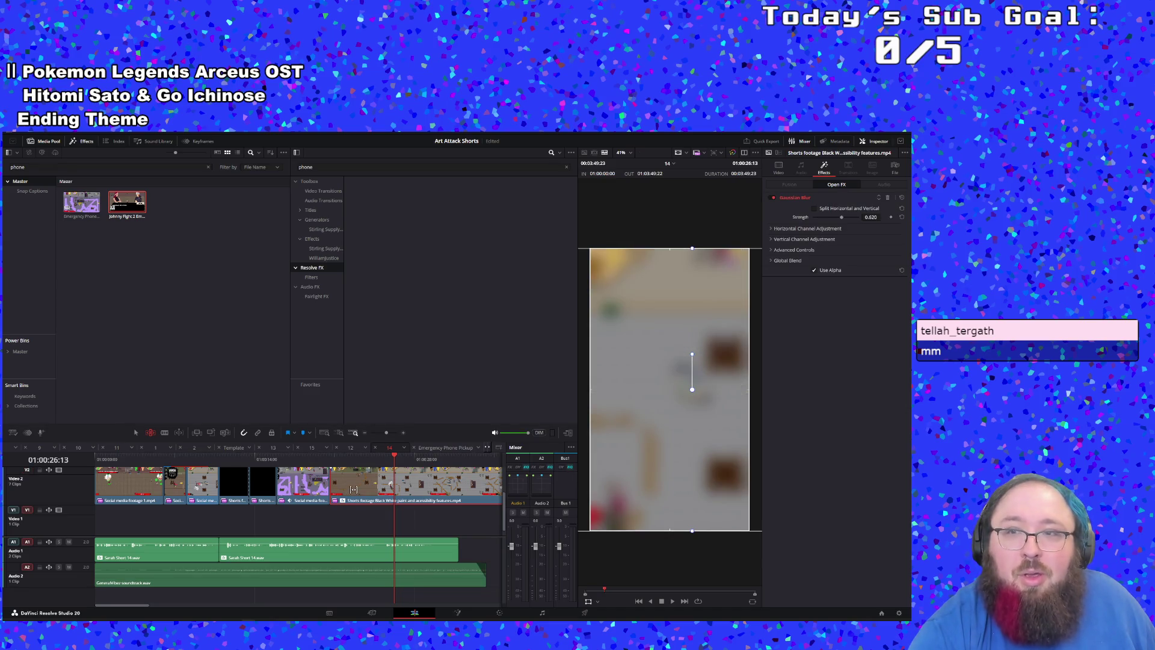
key(ctrl+s)
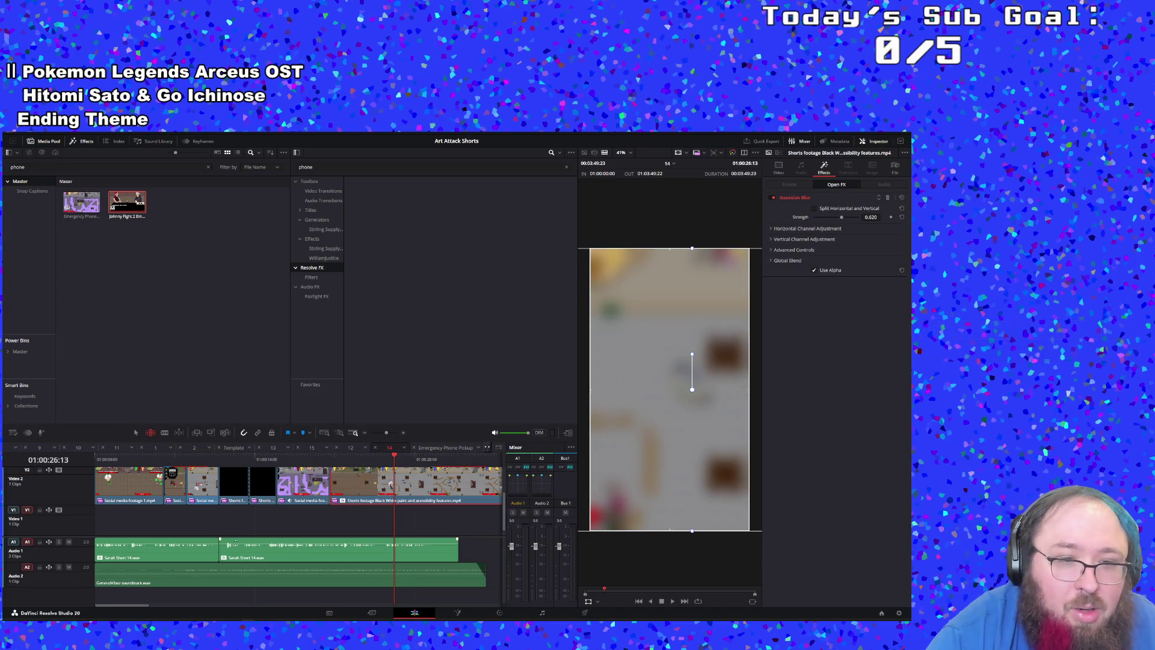
drag(351, 489, 356, 480)
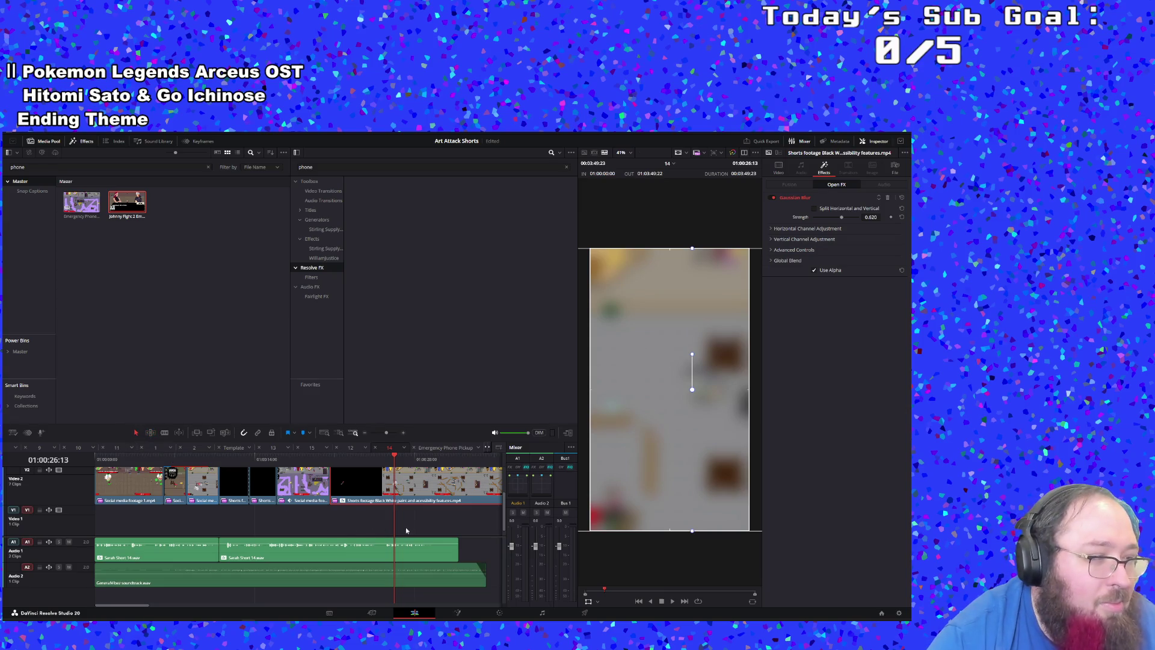
Step: Move the Shorts footage clip down to Video 1 and slip it to shorten its black lead-in
mouse_move(434, 483)
mouse_down()
mouse_move(379, 522)
mouse_move(323, 524)
mouse_up()
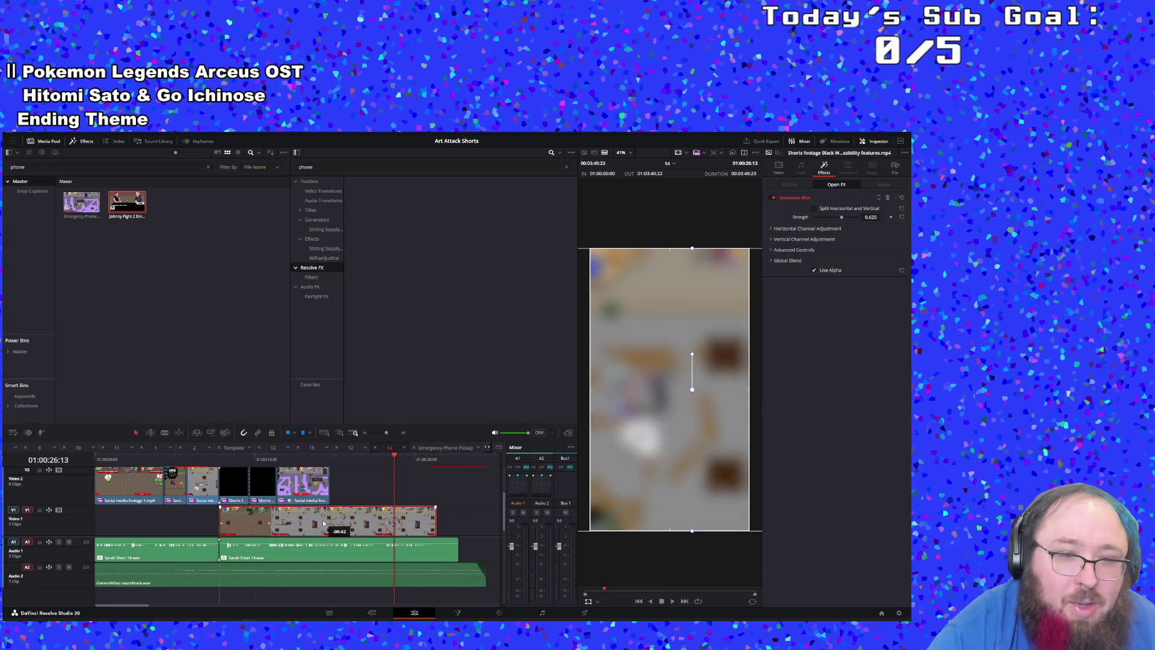
click(219, 461)
key(space)
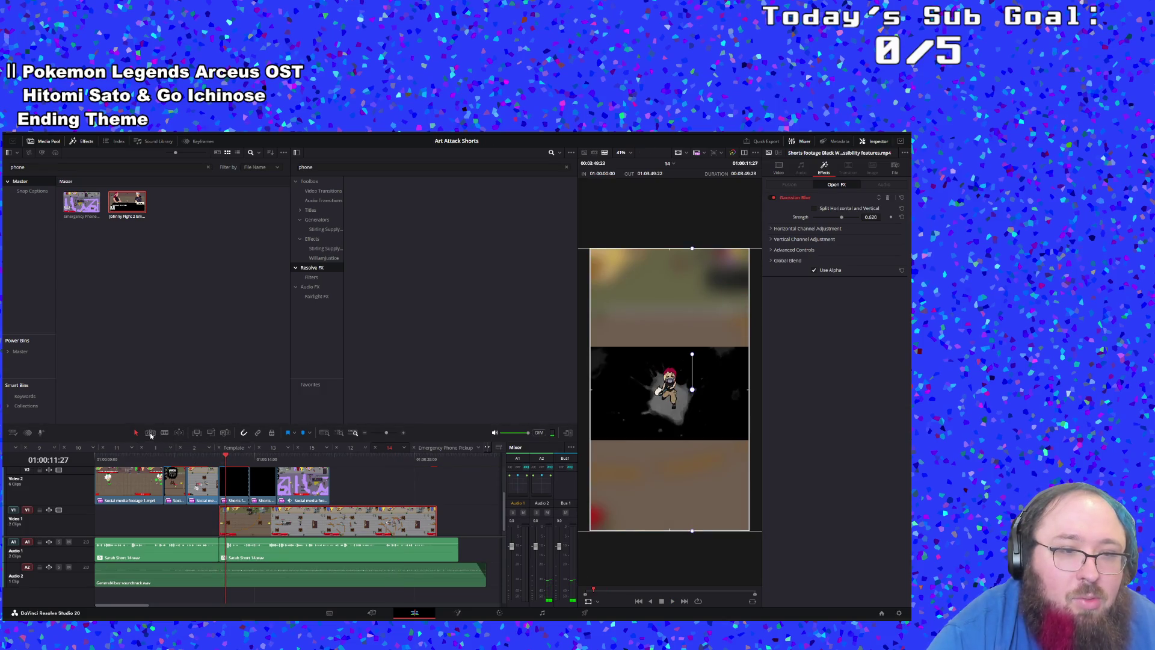
mouse_move(236, 529)
mouse_down()
mouse_move(794, 530)
mouse_move(696, 531)
mouse_up()
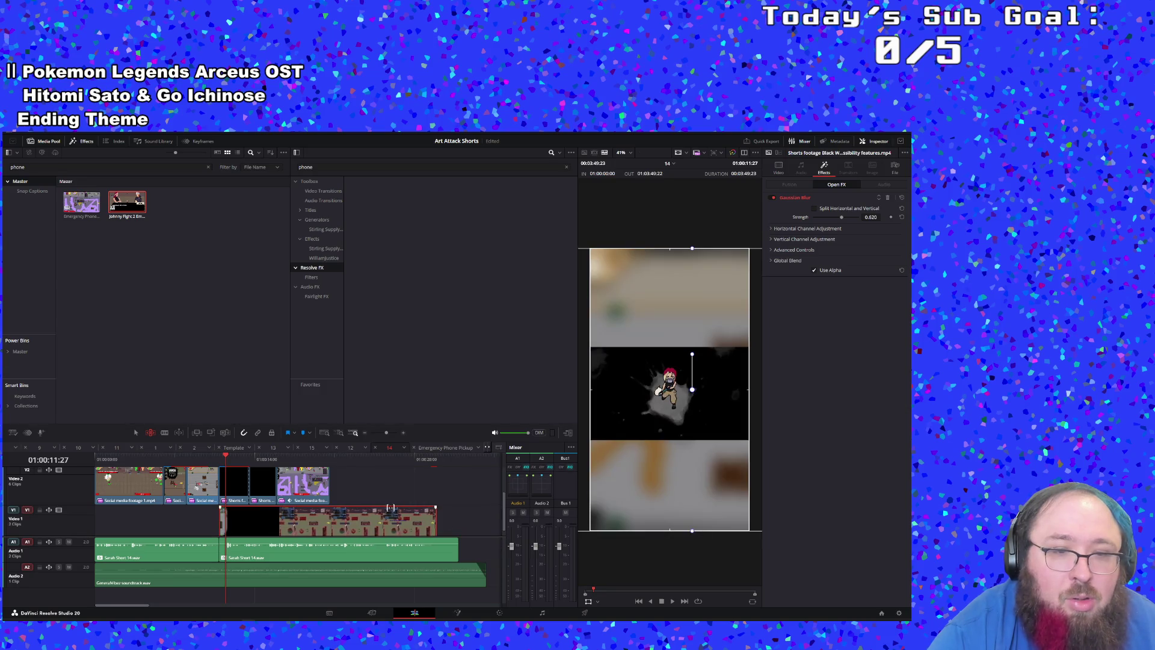
click(212, 462)
key(space)
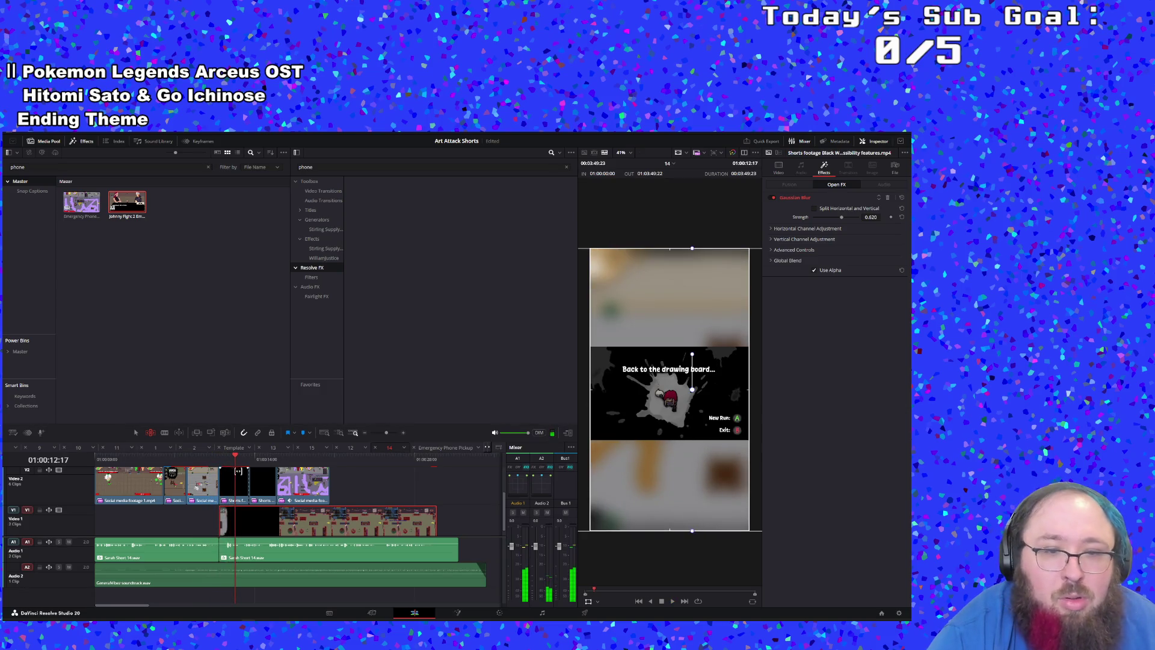
drag(253, 527, 245, 527)
click(219, 462)
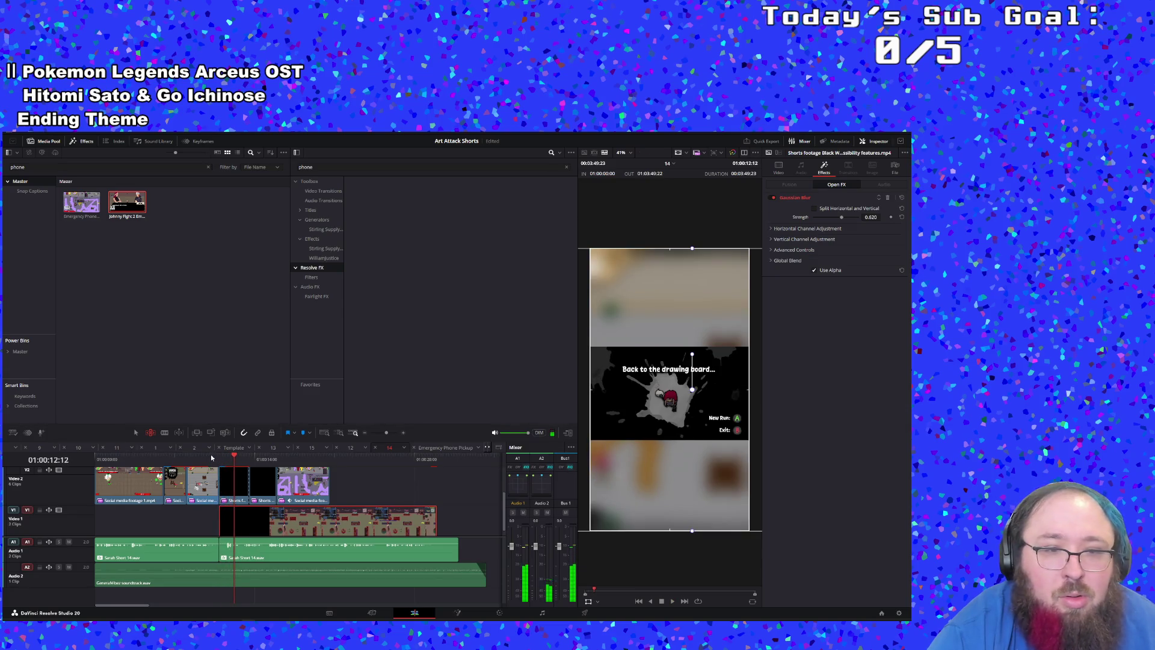
click(210, 457)
drag(266, 520, 256, 520)
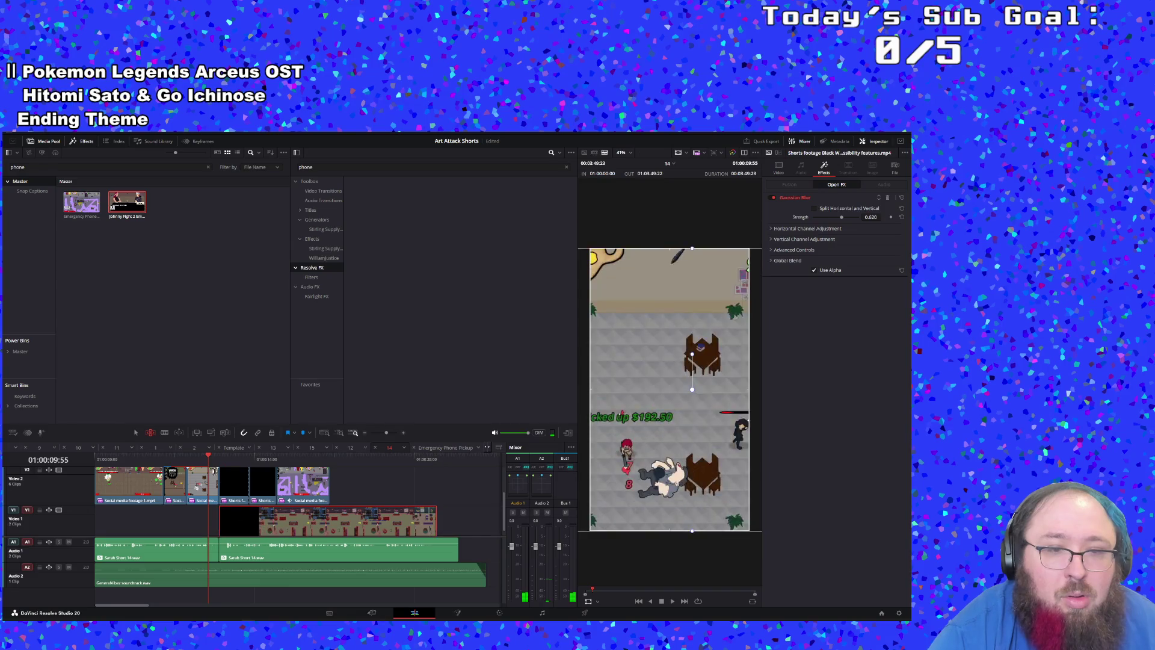
key(space)
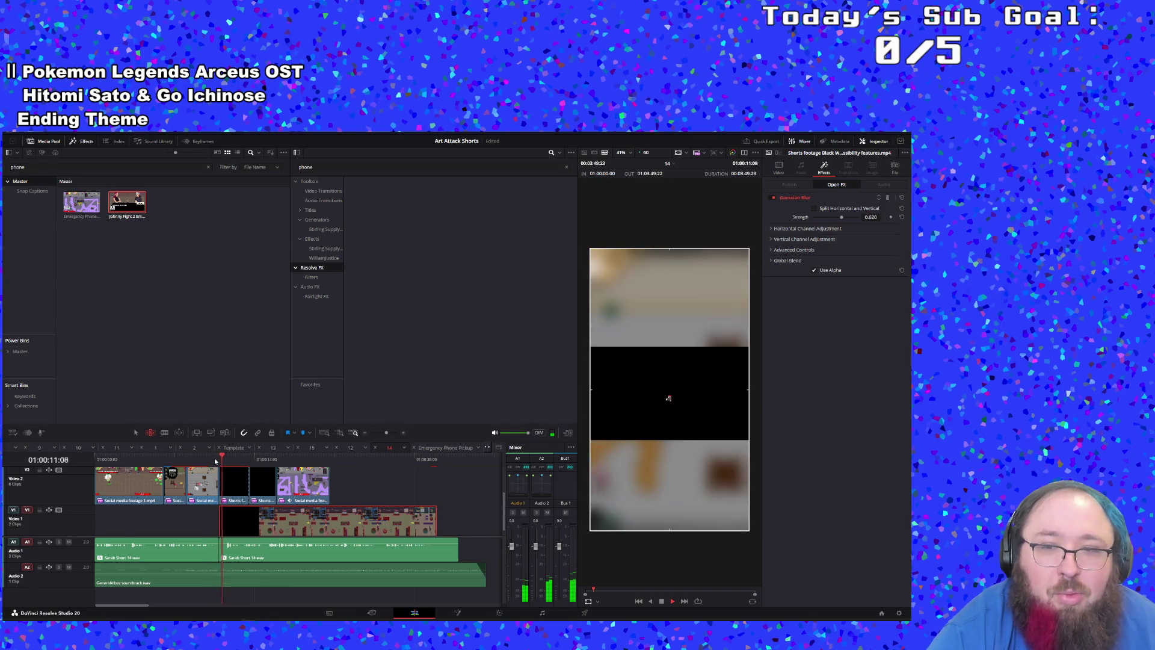
key(space)
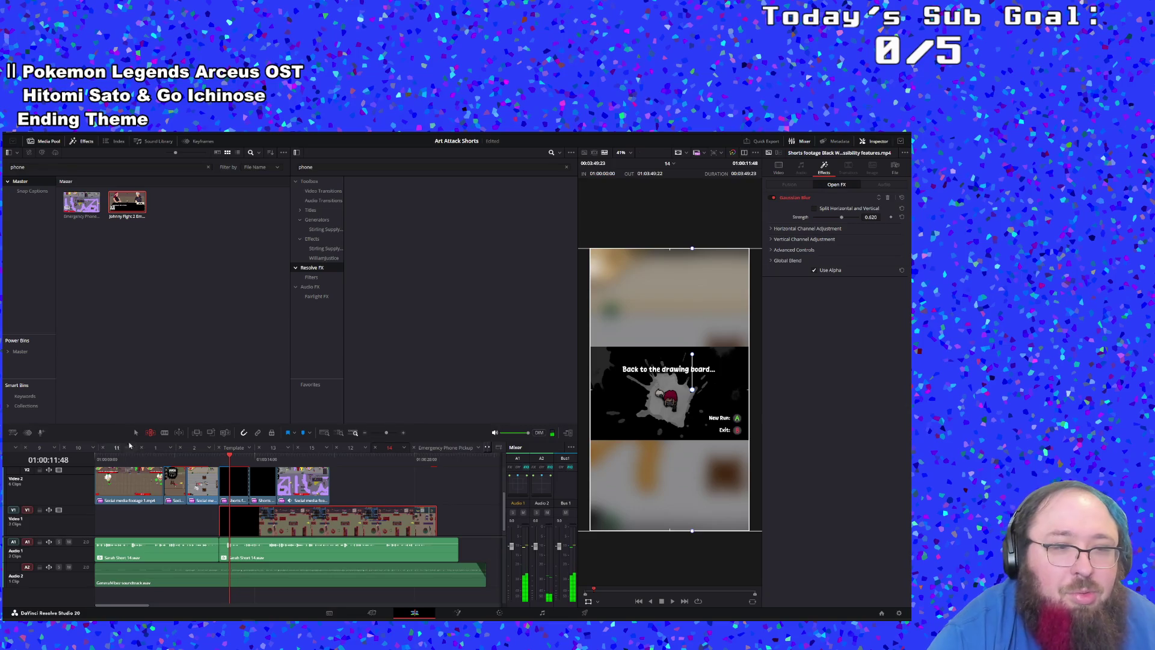
Step: Undo the accidental Video 1 clip move, then redo the clip back onto Video 1 and review it
mouse_move(341, 521)
mouse_down()
mouse_move(499, 522)
mouse_move(453, 528)
mouse_up()
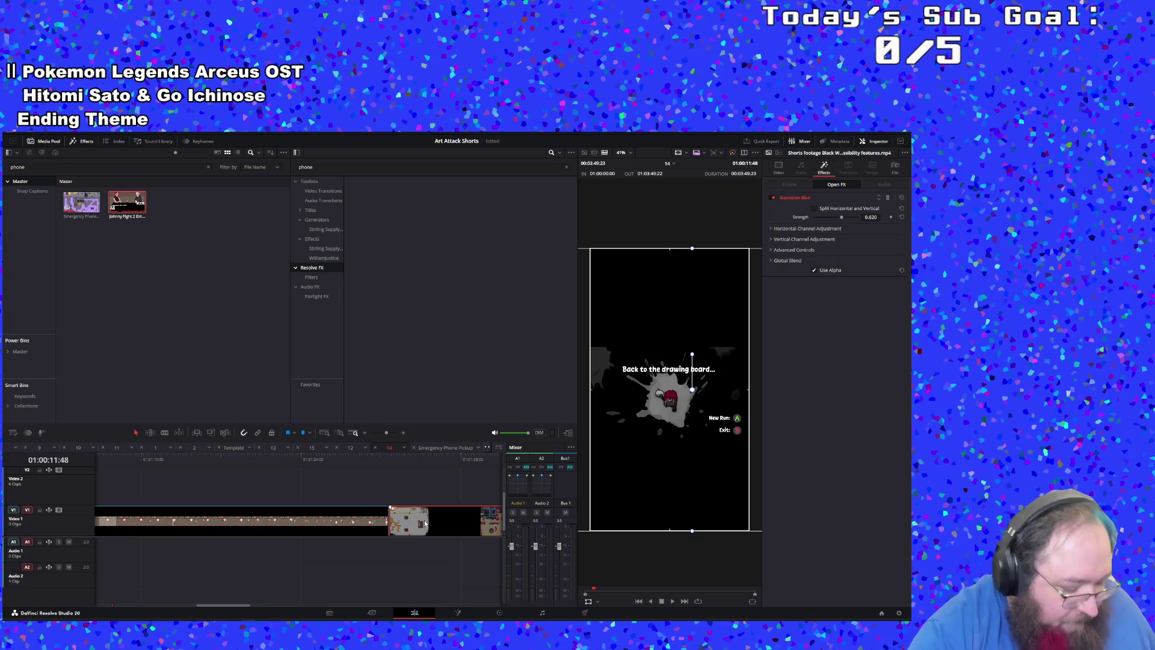
key(ctrl+z)
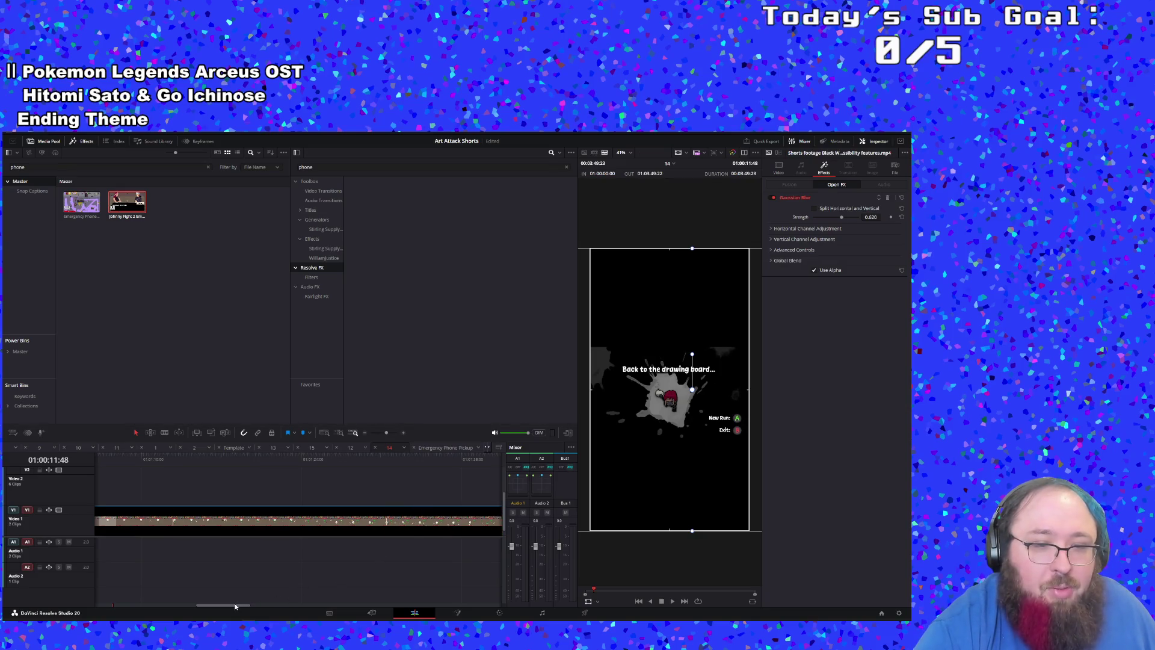
drag(235, 606, 124, 593)
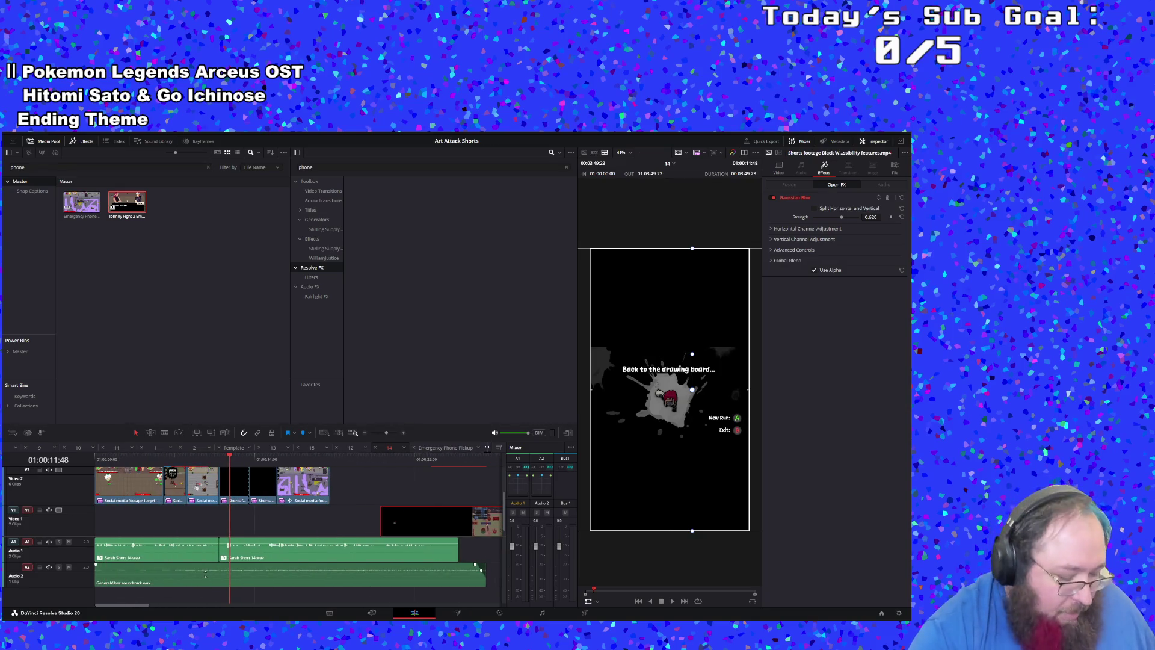
drag(385, 521, 217, 540)
key(ctrl+z)
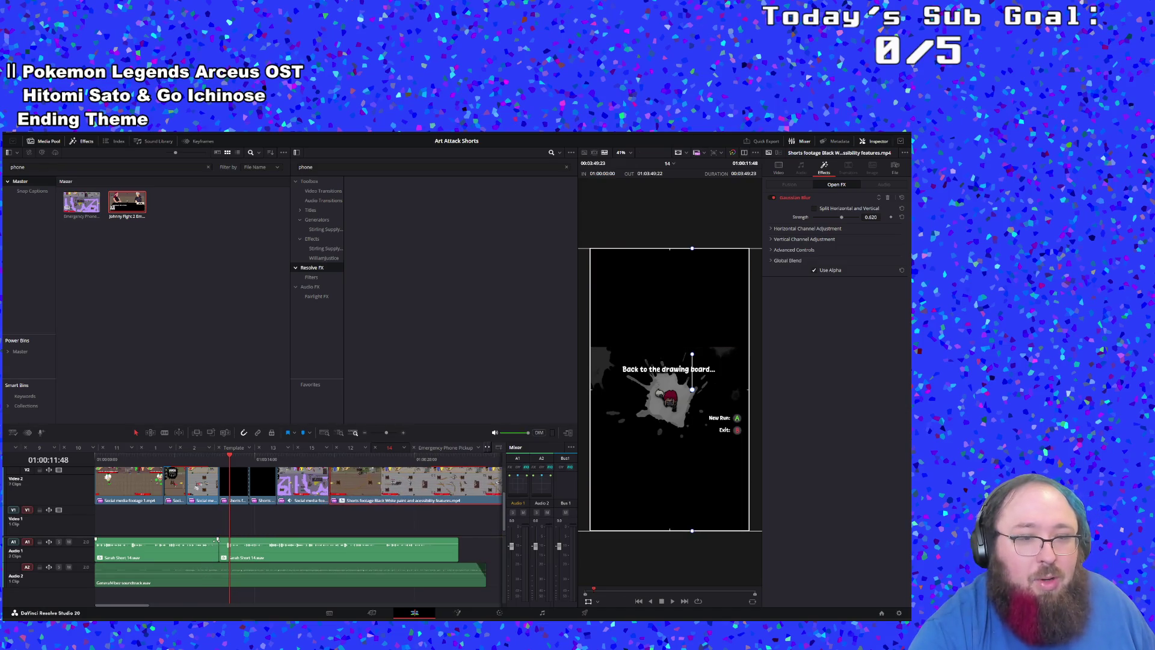
key(ctrl+shift+z)
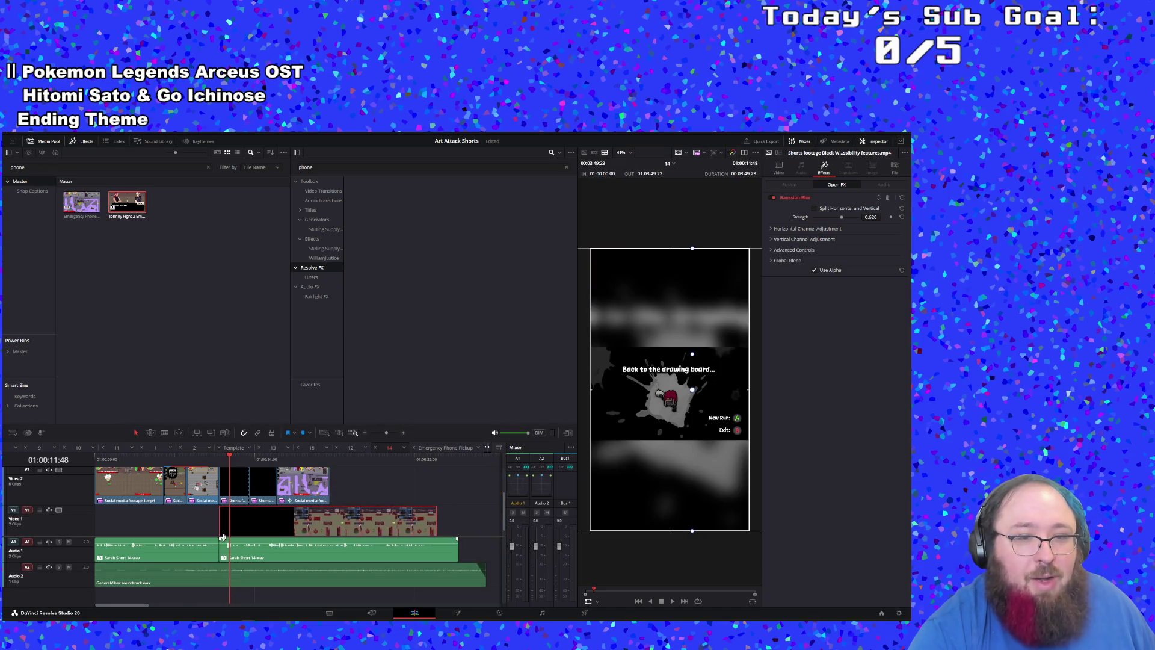
click(221, 461)
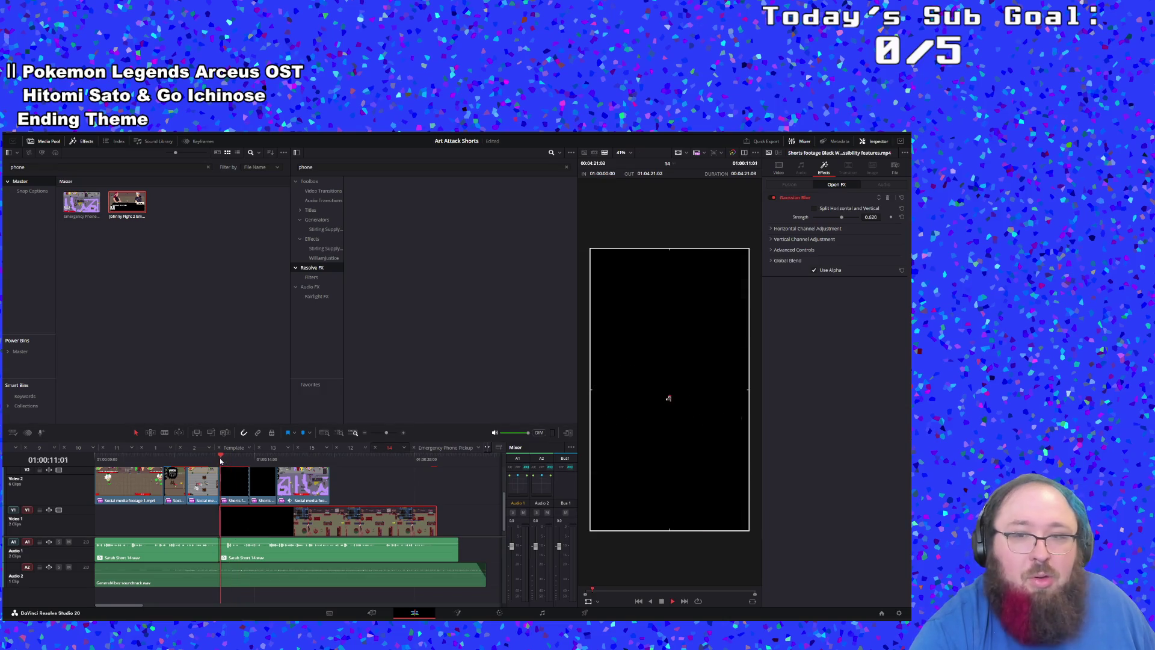
key(space)
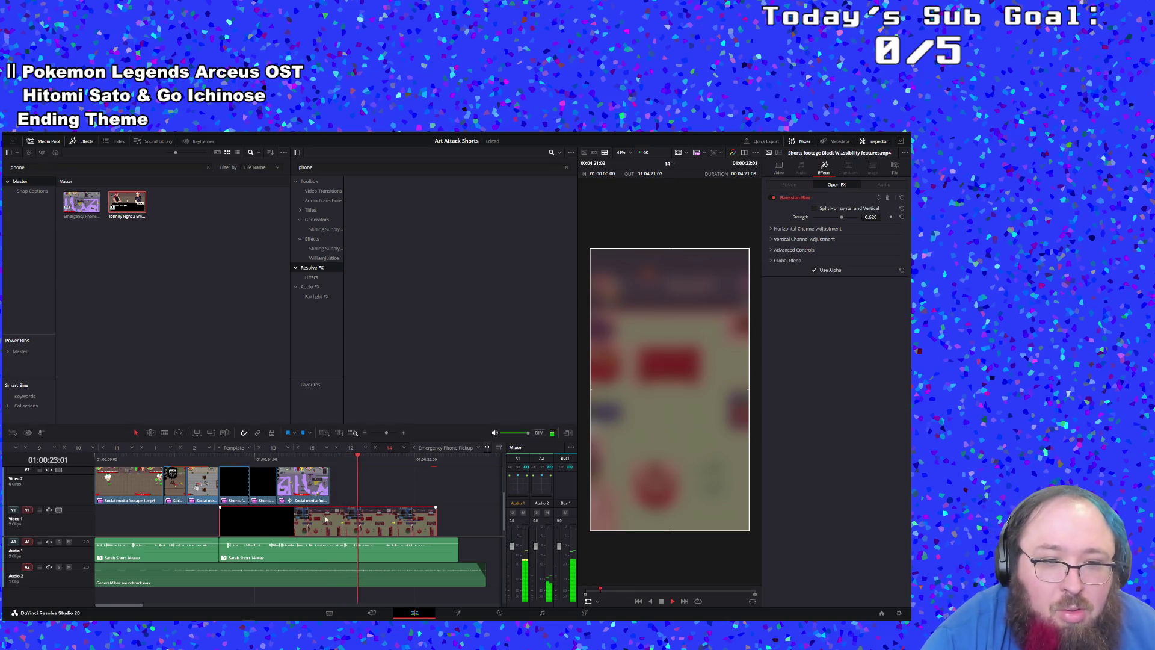
Step: Remove the gameplay clip after the black clip and slide the Emergency Phone clip earlier on Video 1
mouse_move(433, 519)
mouse_down()
mouse_move(295, 519)
mouse_move(314, 502)
mouse_up()
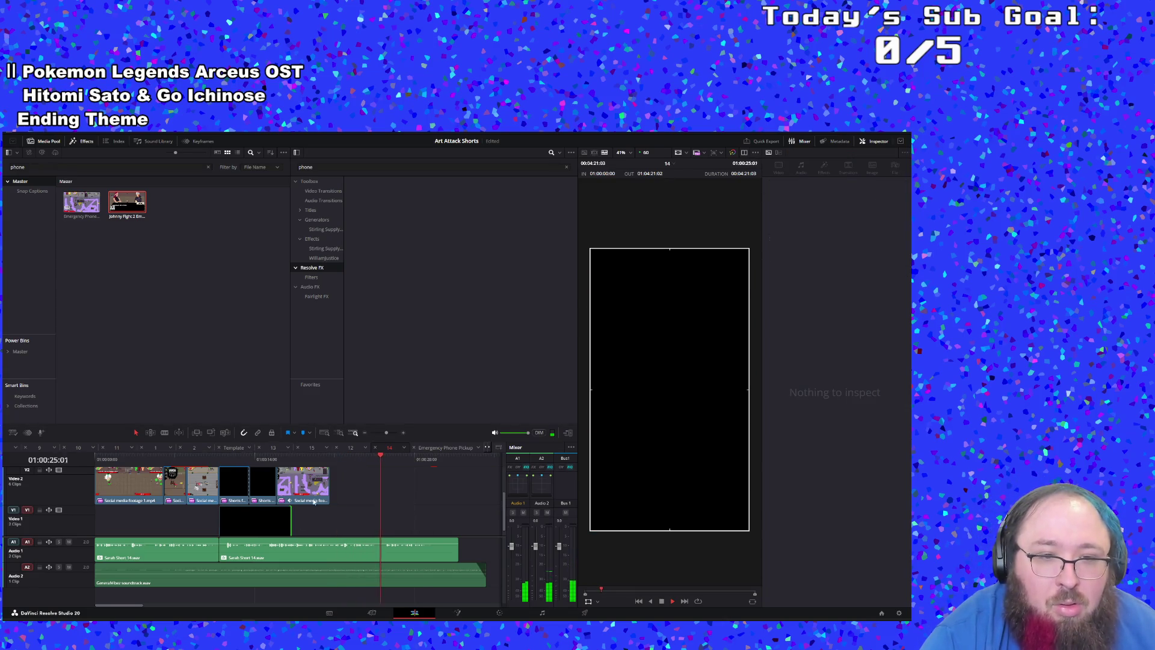
click(323, 459)
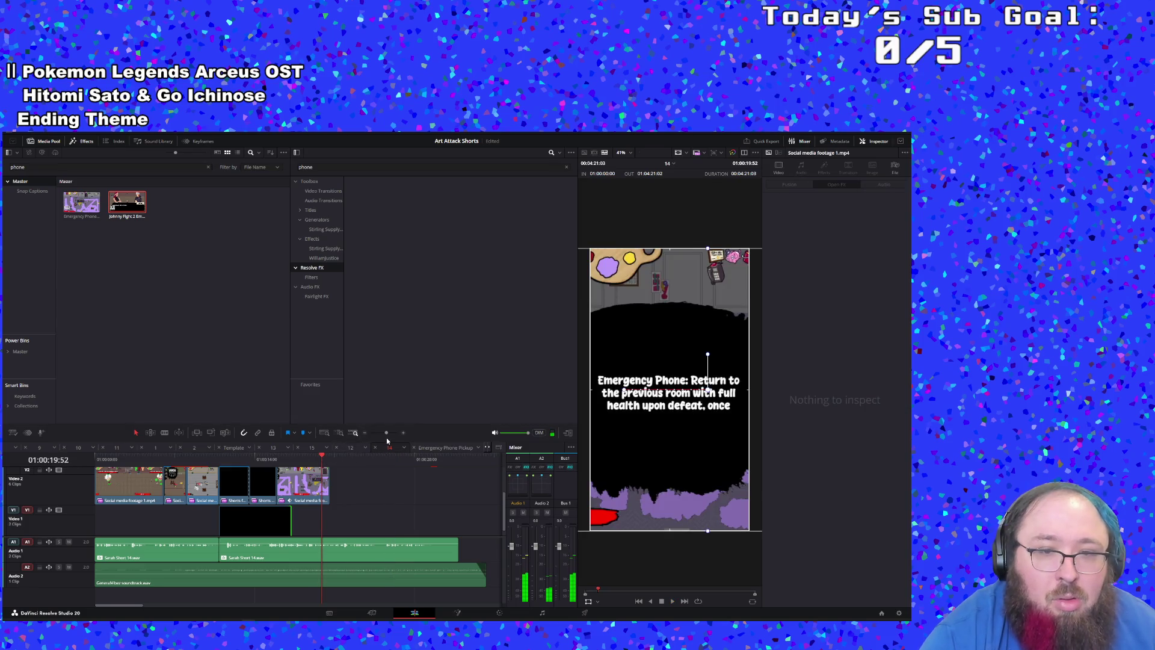
drag(383, 435, 378, 433)
drag(331, 528, 212, 528)
Step: Decompose the Emergency Phone compound clip in place and move its footage up to Video 2
right_click(212, 528)
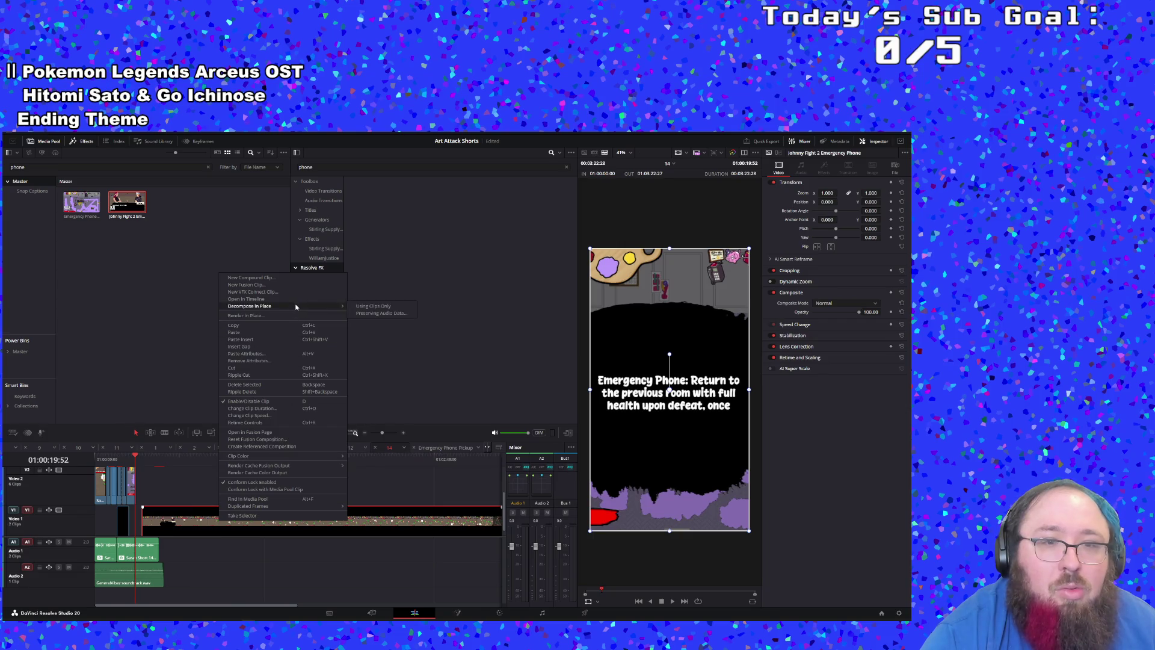
click(362, 307)
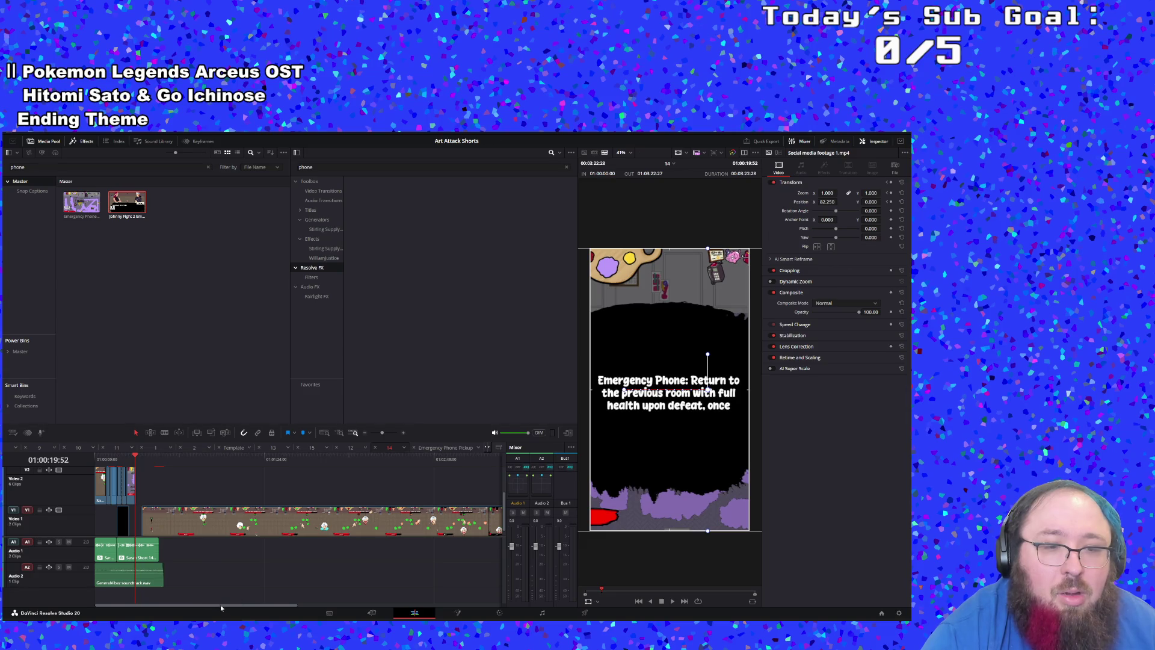
drag(218, 519, 216, 483)
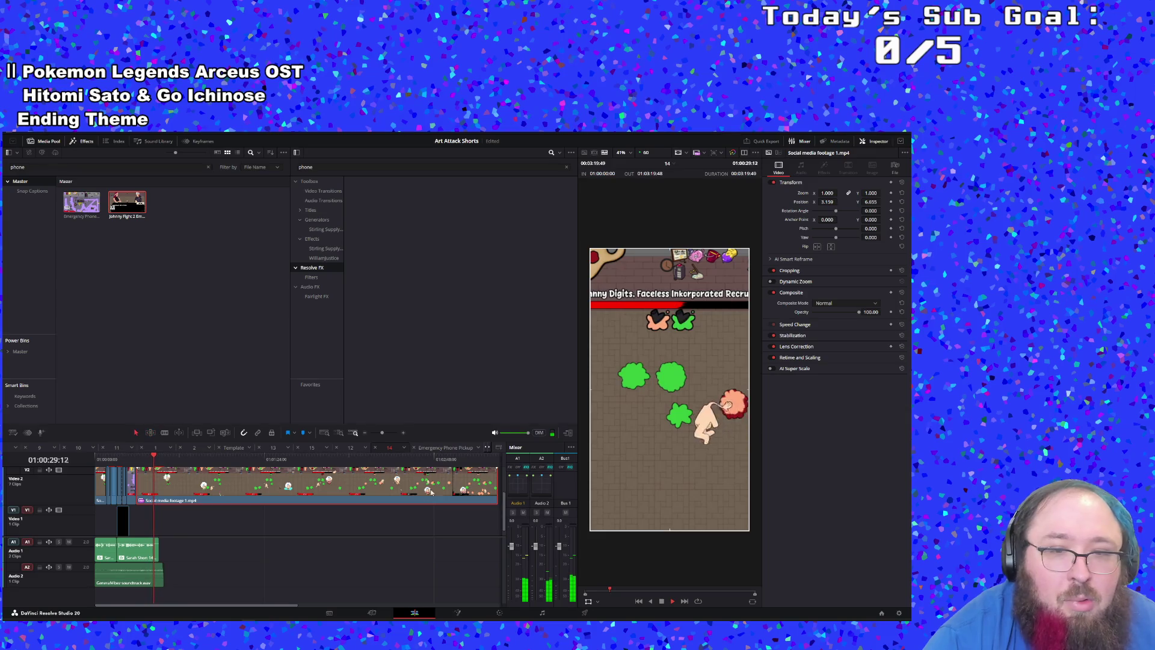
click(416, 462)
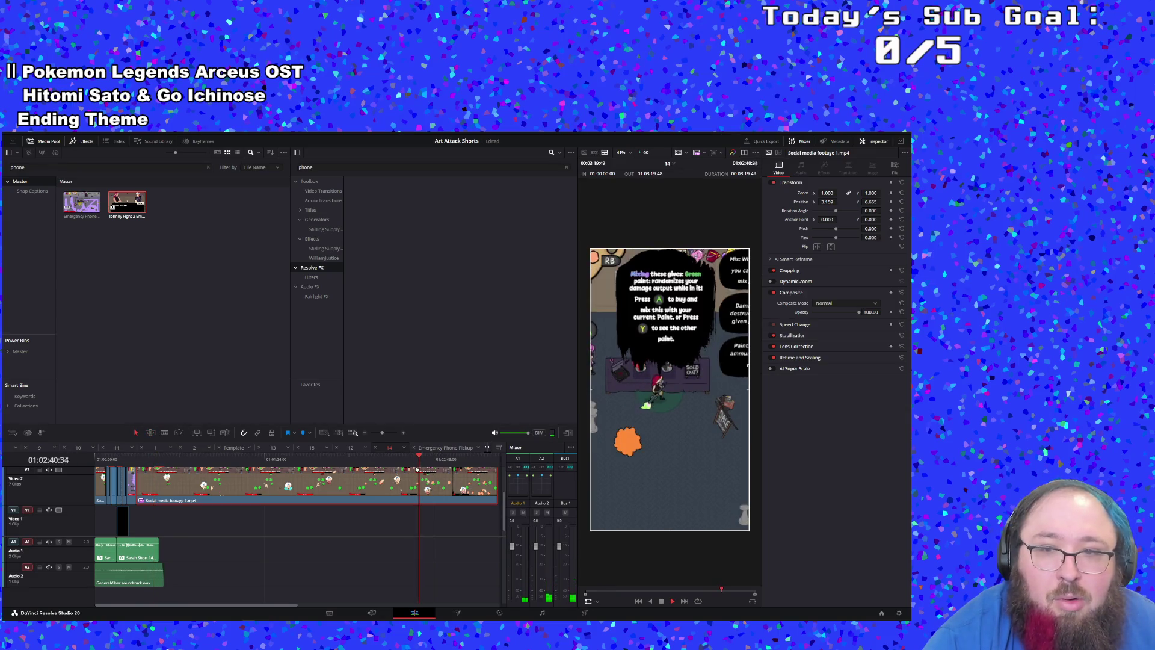
click(362, 459)
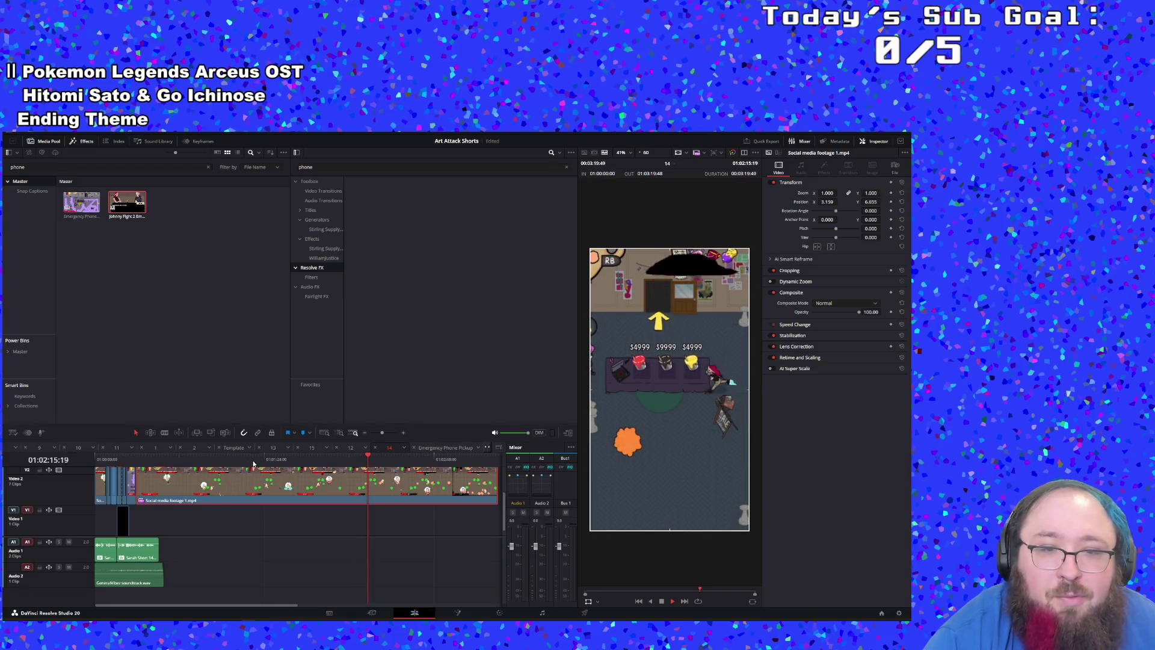
click(231, 459)
click(465, 459)
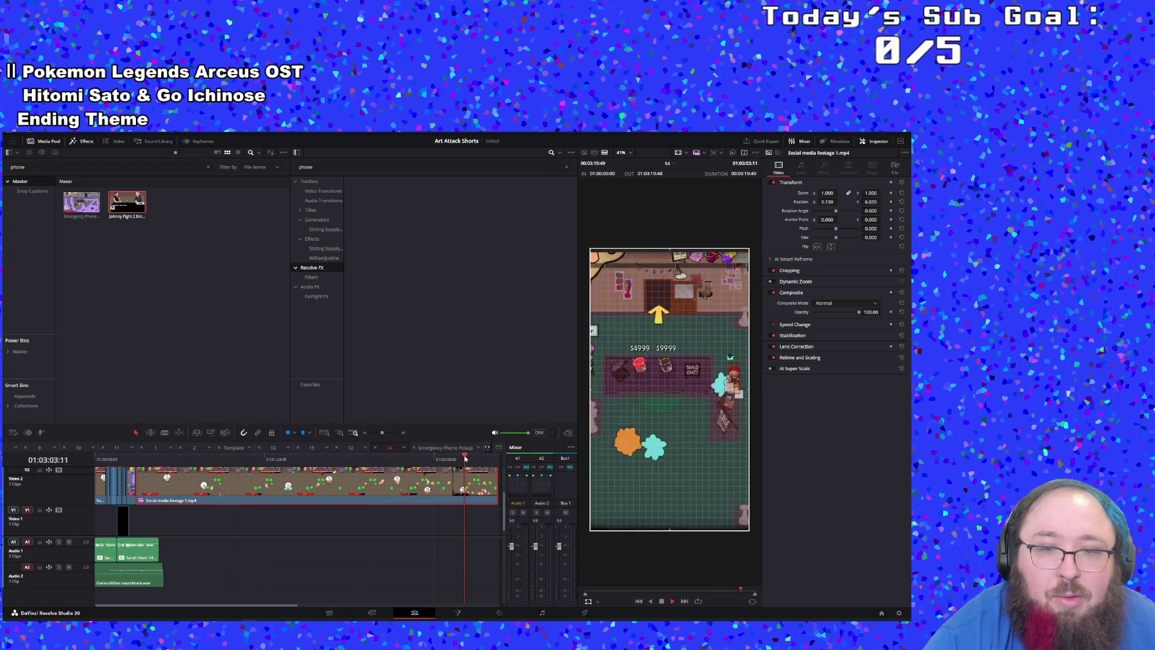
key(space)
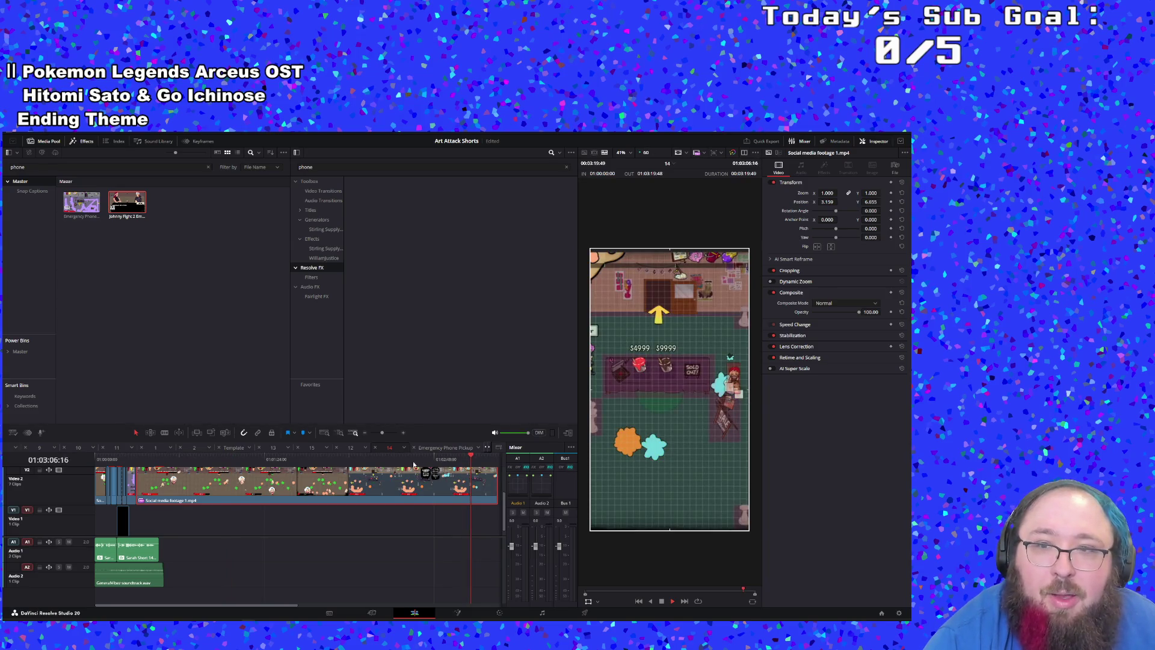
Step: Find a cut point in the shop scene and trim the later Social media footage 1.mp4 clip's start there
click(335, 459)
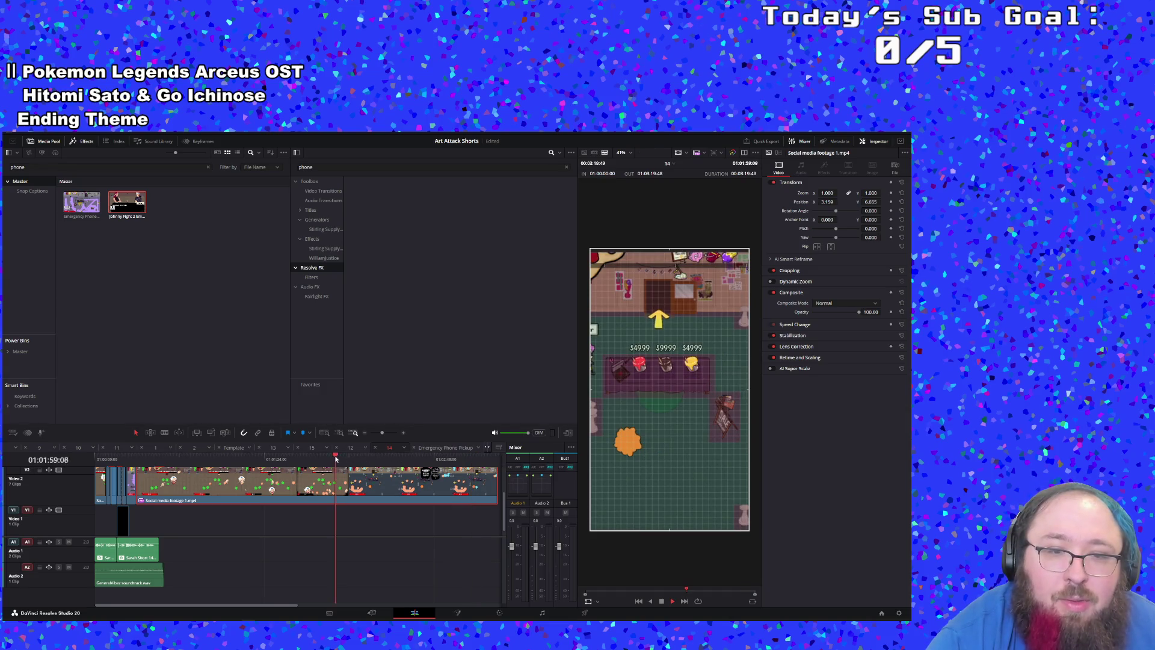
click(306, 457)
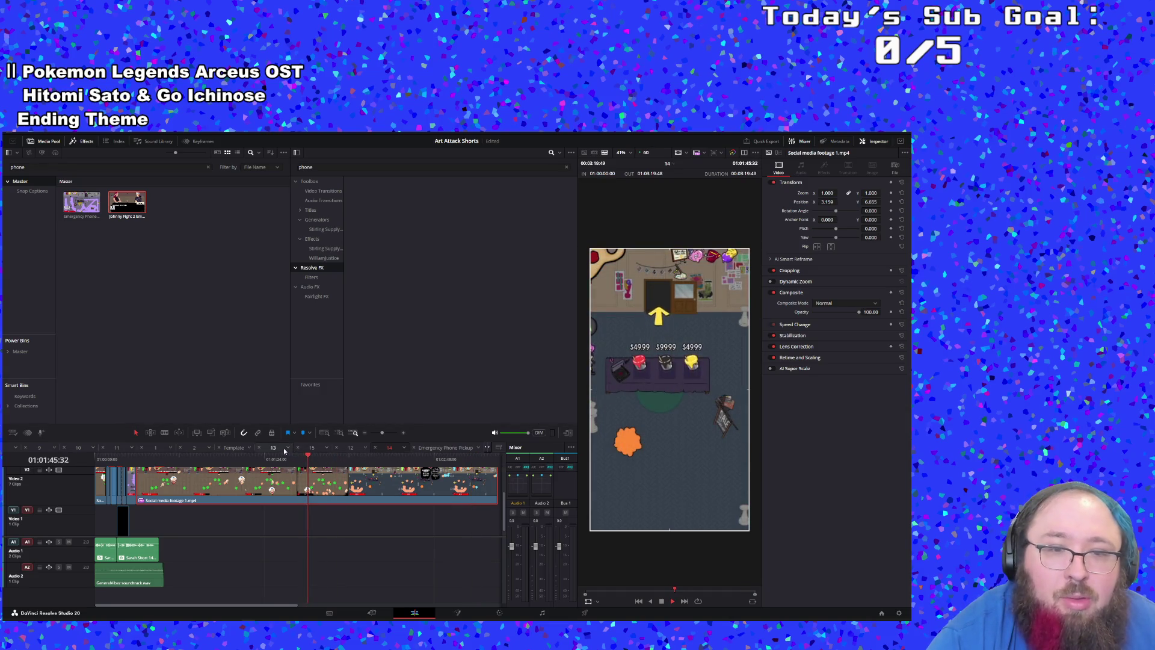
click(294, 458)
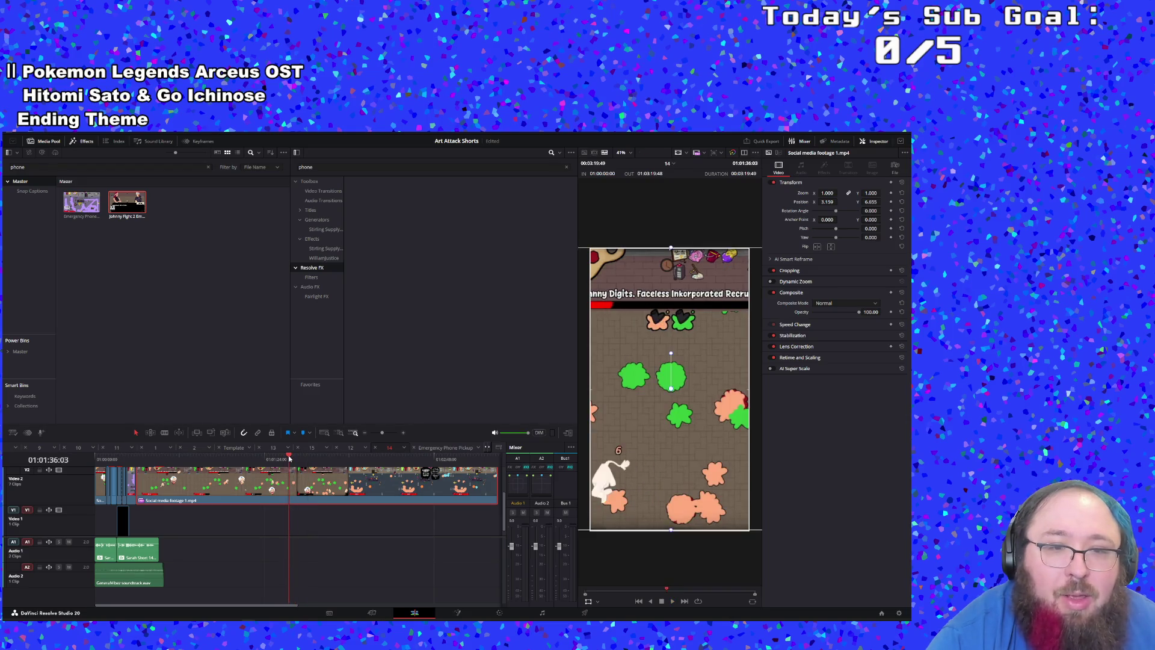
click(290, 458)
key(space)
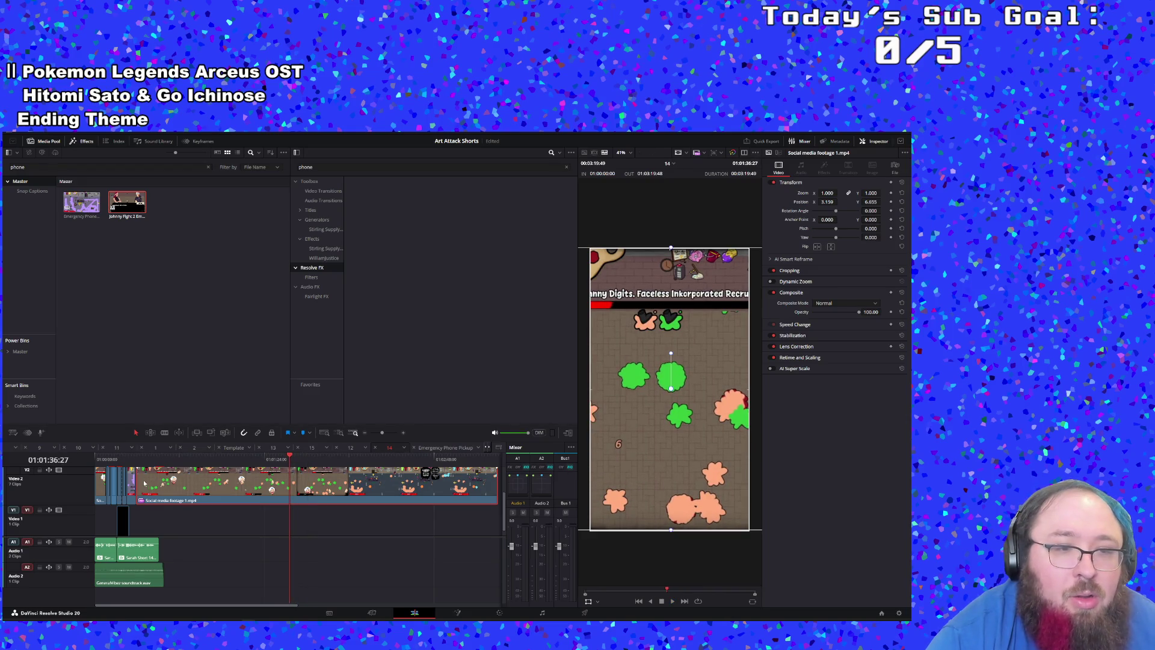
mouse_move(137, 481)
mouse_down()
mouse_move(337, 487)
mouse_move(142, 492)
mouse_move(291, 491)
mouse_move(182, 494)
mouse_up()
click(135, 459)
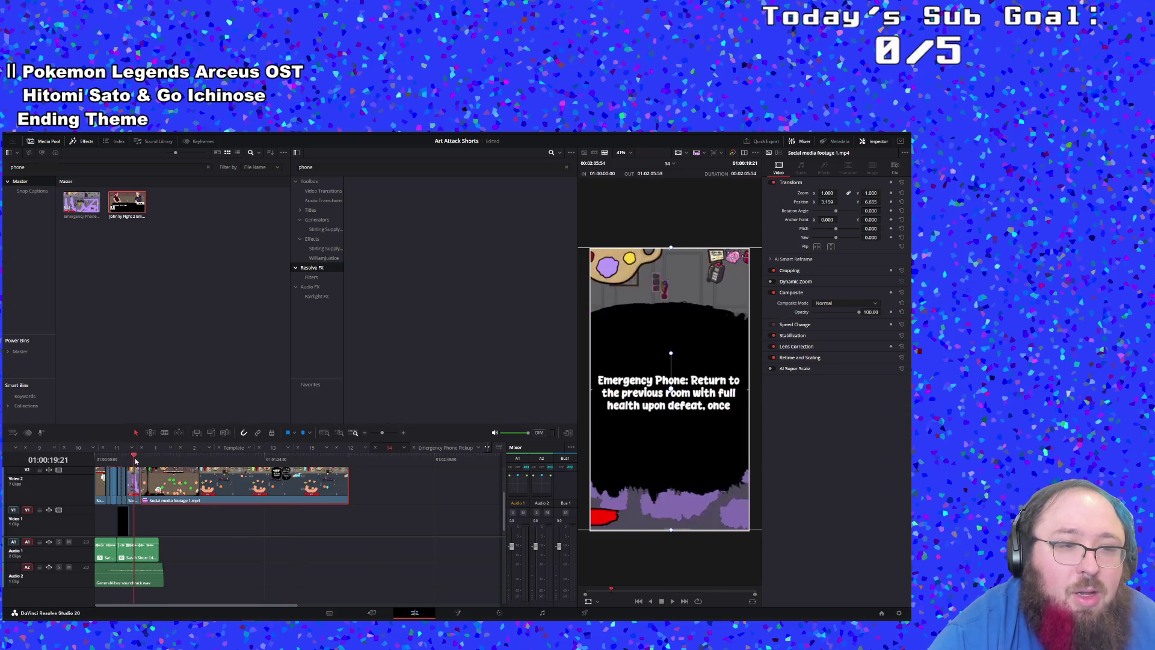
key(space)
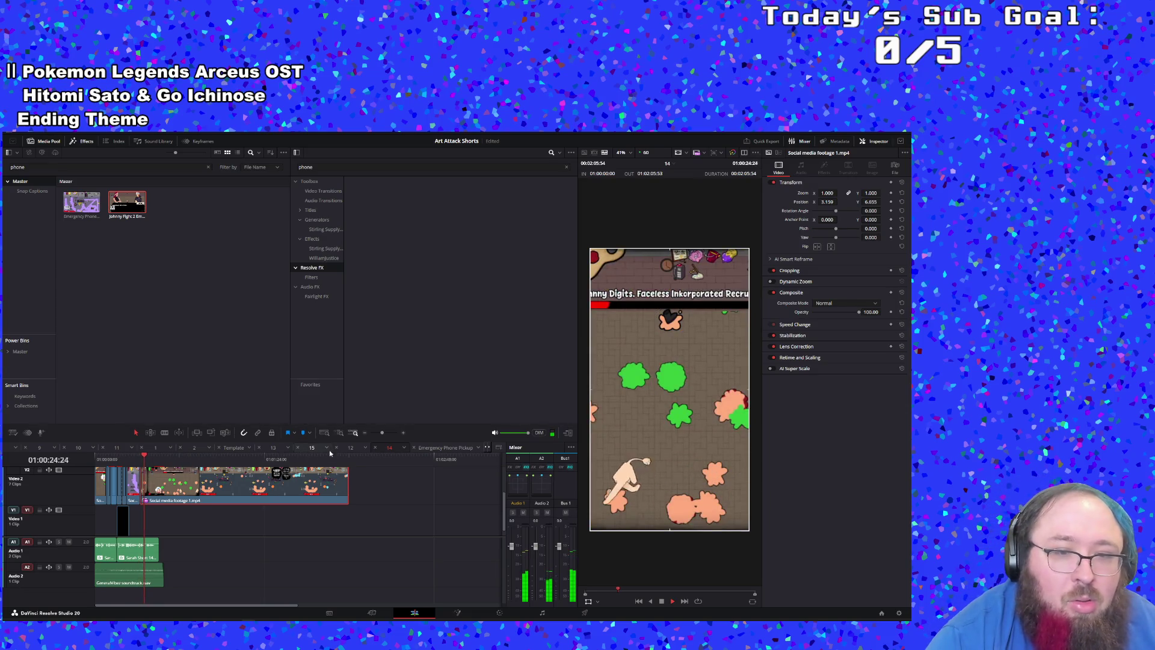
scroll(222, 479, up, 5)
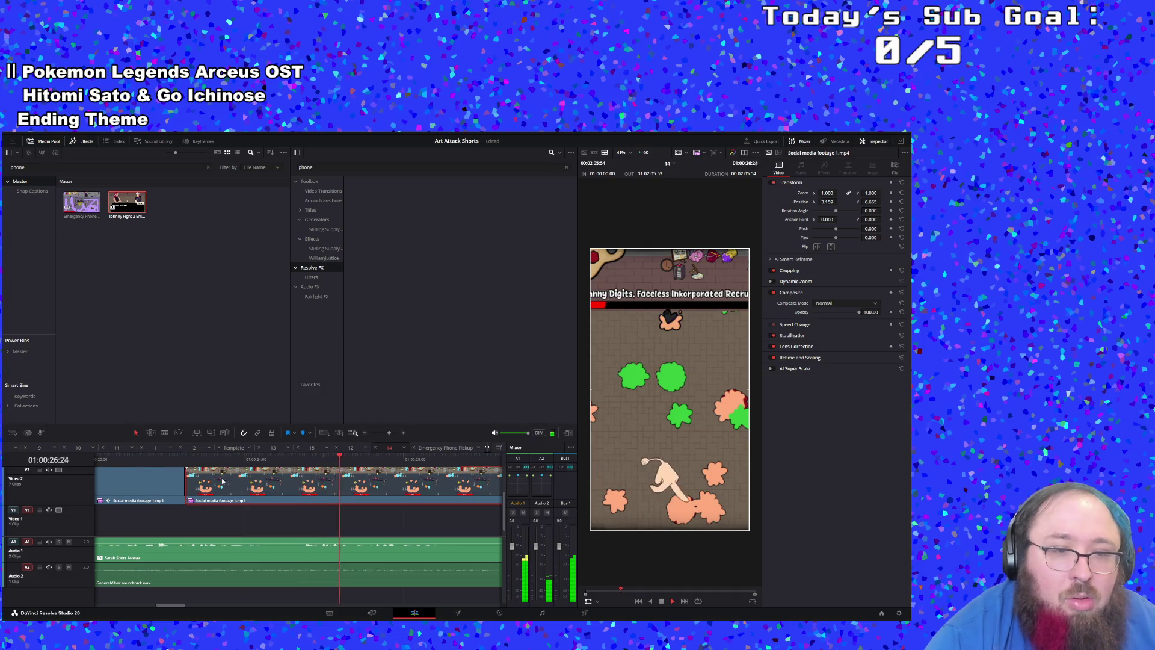
Step: Move the cut between the two Social media footage clips earlier and fine-tune the later clip's start
key(space)
drag(186, 481, 118, 481)
click(102, 462)
key(space)
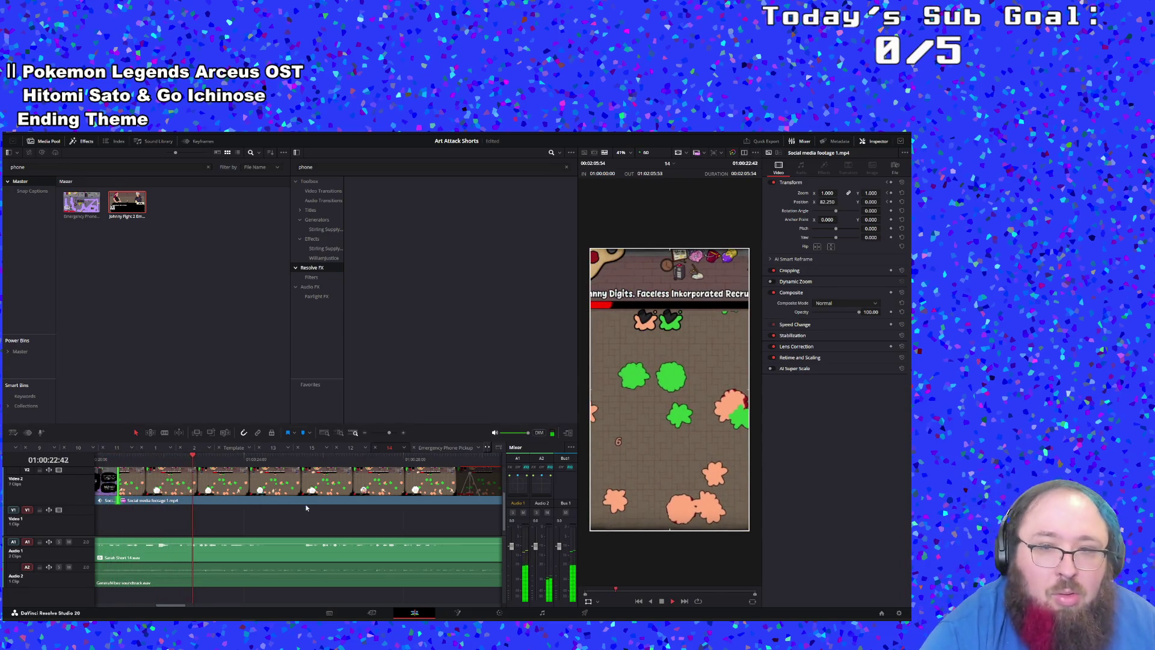
key(space)
key(space)
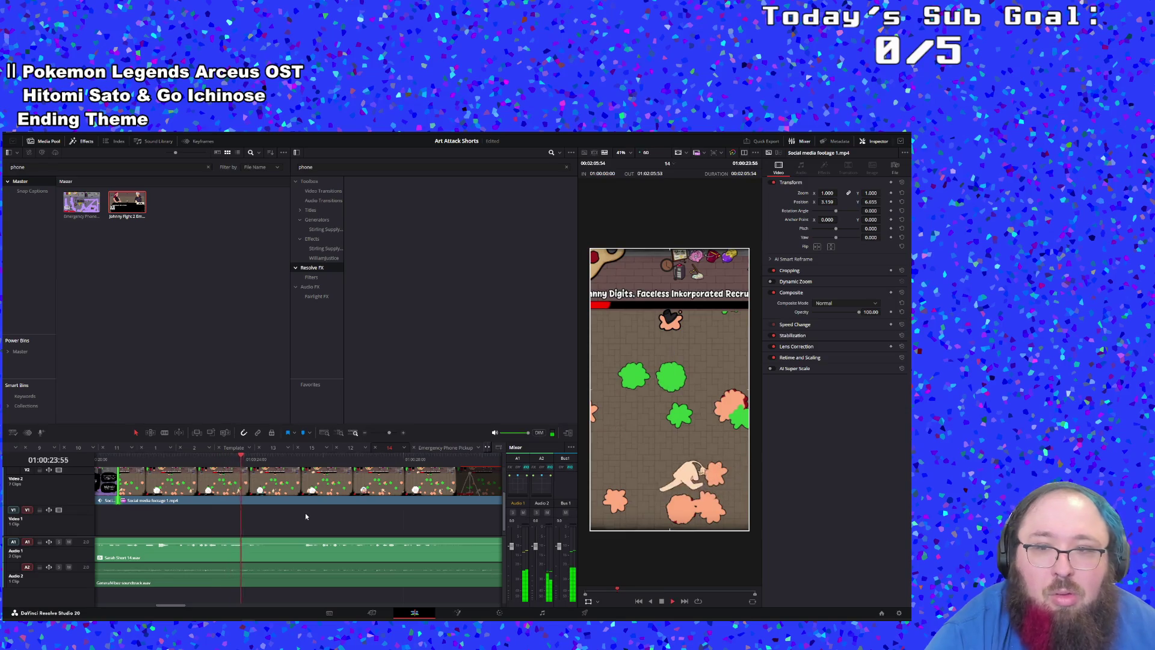
key(space)
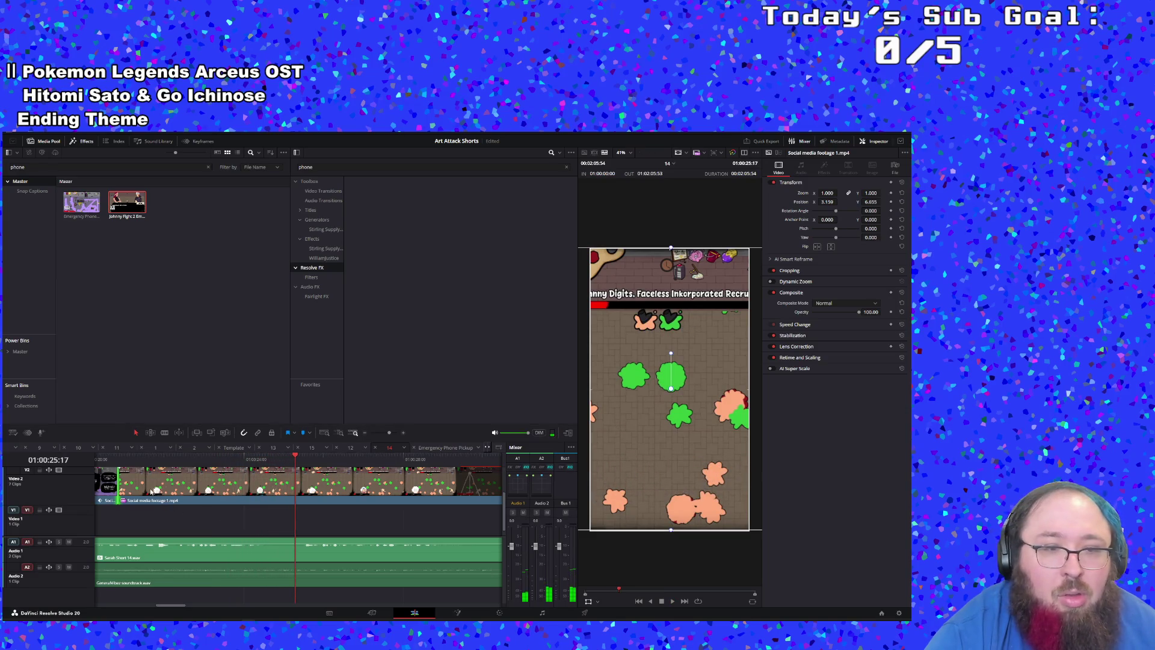
mouse_move(120, 482)
mouse_down()
mouse_move(456, 498)
mouse_move(134, 484)
mouse_up()
key(space)
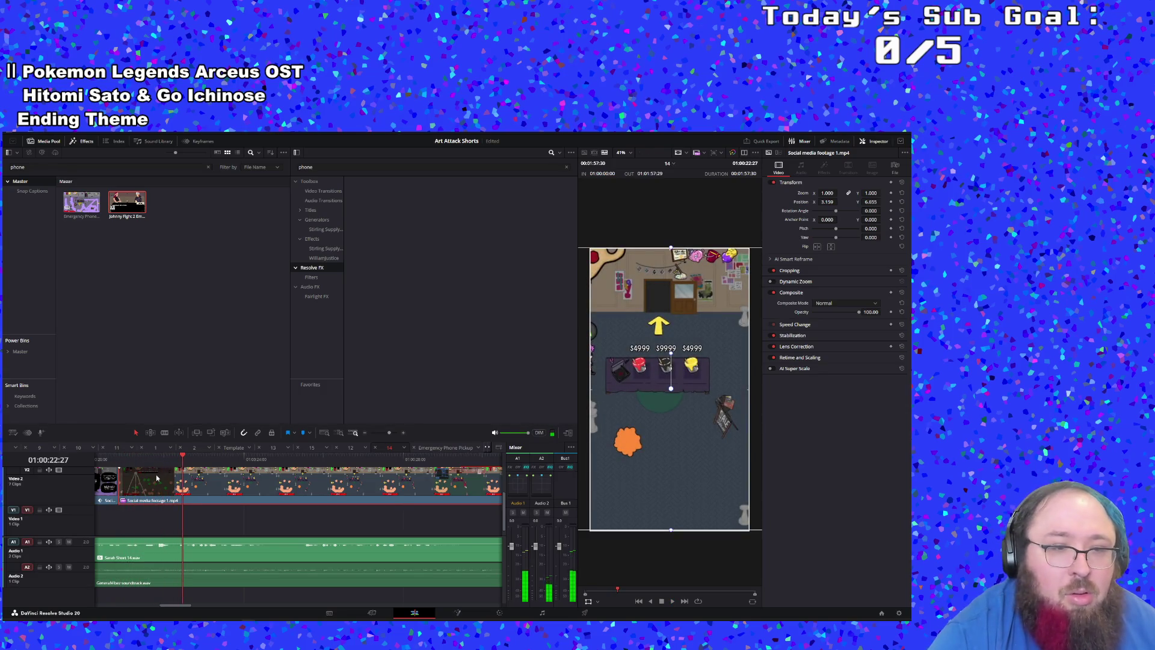
mouse_move(120, 484)
mouse_down()
mouse_move(273, 485)
mouse_move(119, 485)
mouse_up()
key(space)
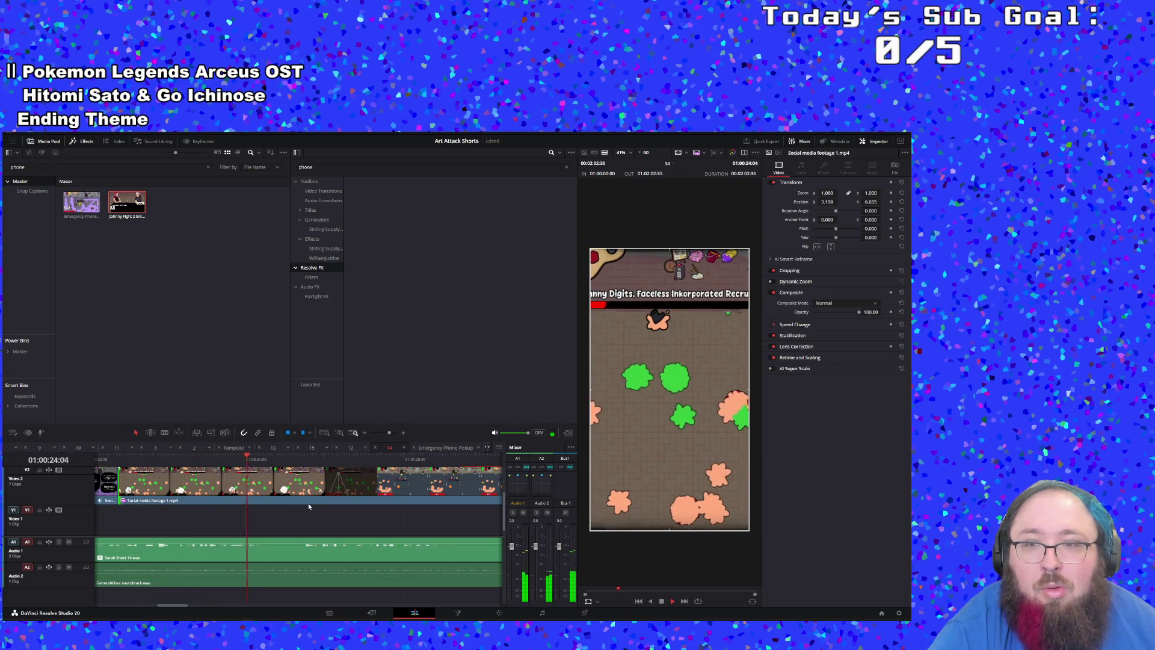
key(space)
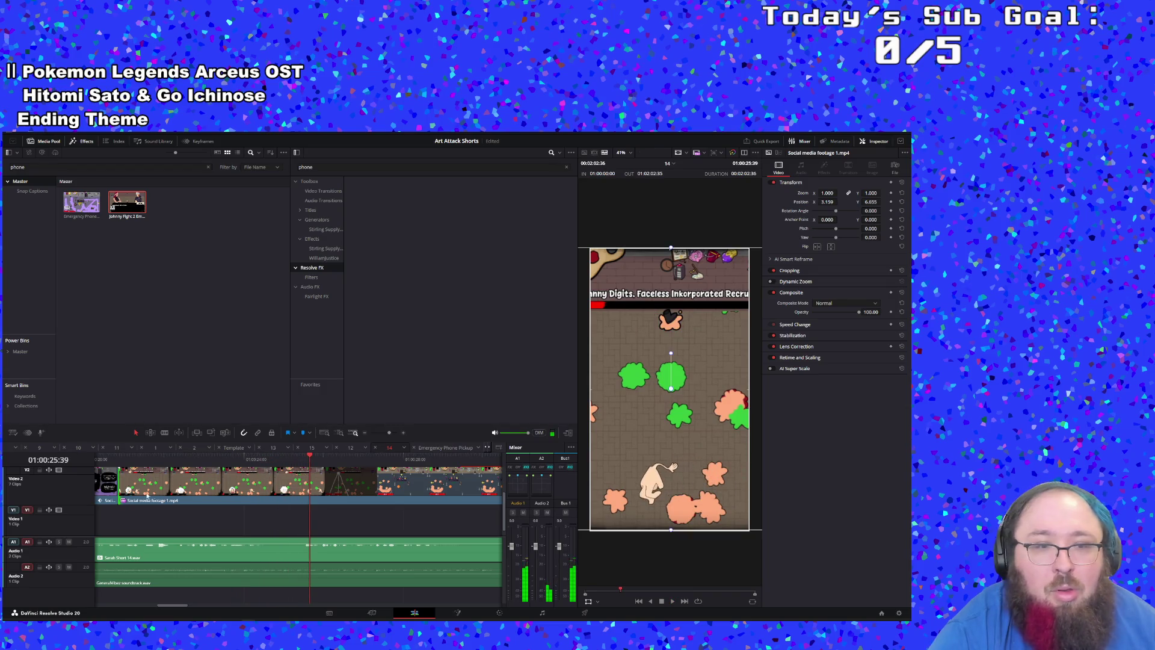
Step: Shift the Video 2 edit point later again and play back the transition into the shop scene
mouse_move(119, 483)
mouse_down()
mouse_move(211, 485)
mouse_move(139, 485)
mouse_move(162, 493)
mouse_up()
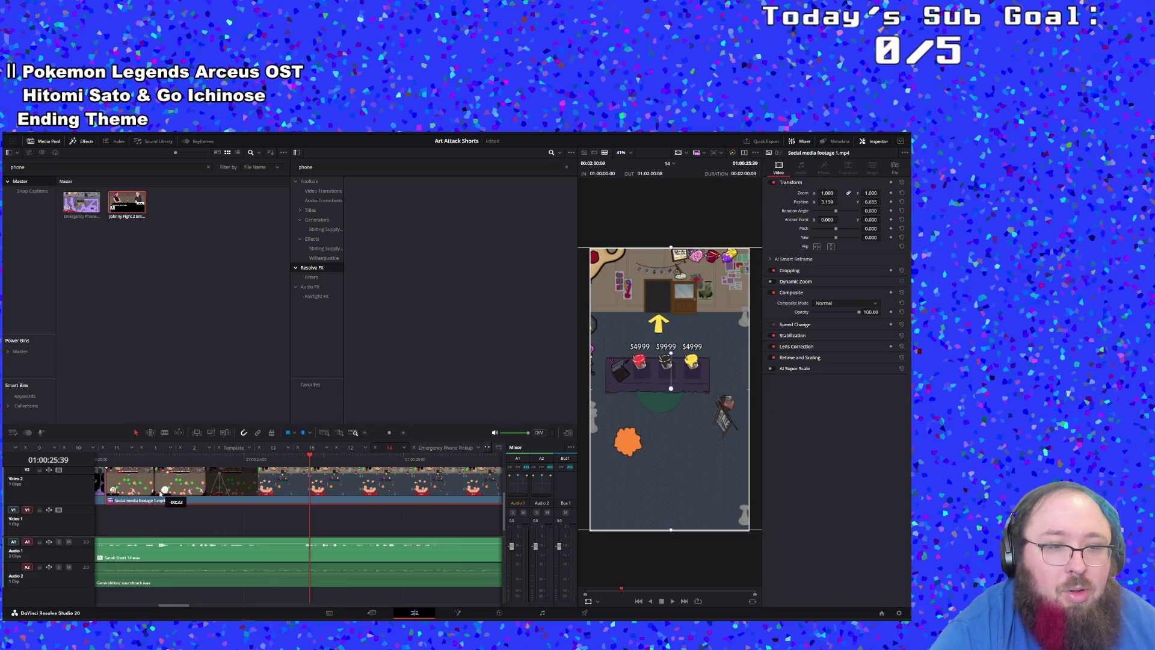
click(108, 463)
key(space)
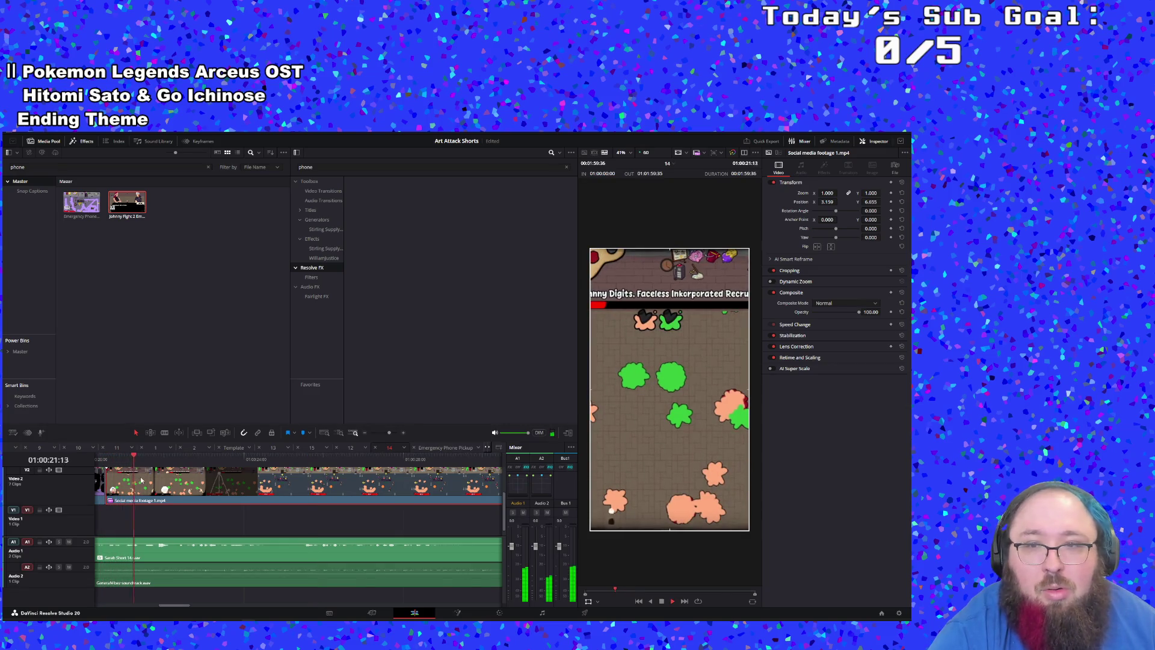
click(98, 461)
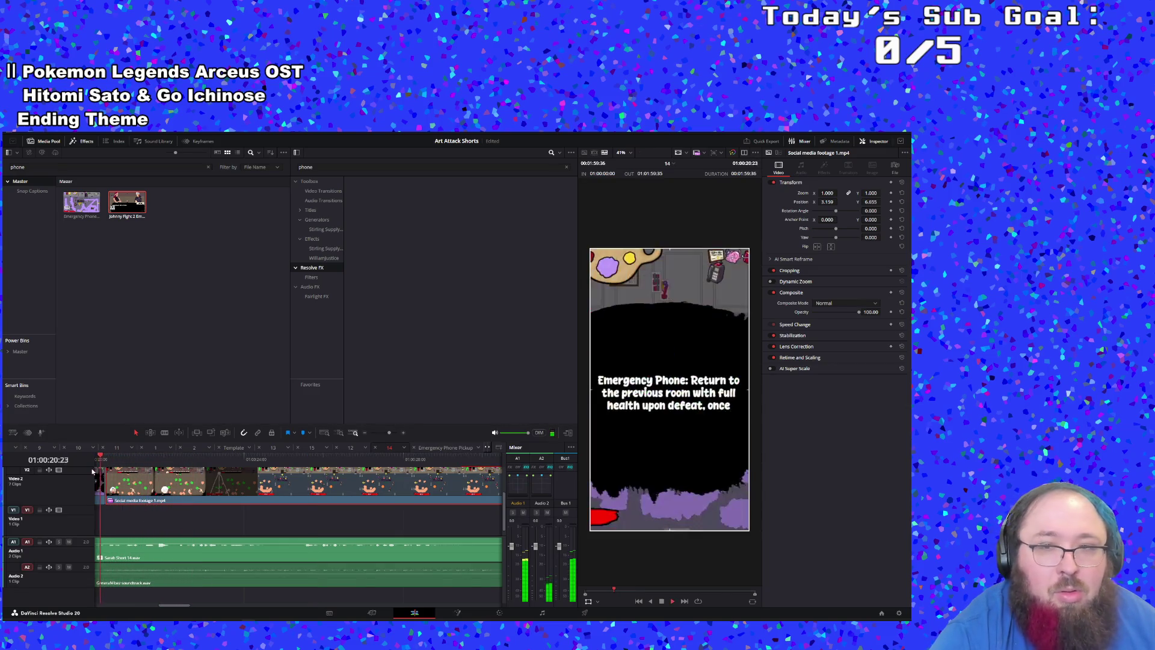
key(space)
drag(389, 432, 386, 434)
click(179, 464)
key(space)
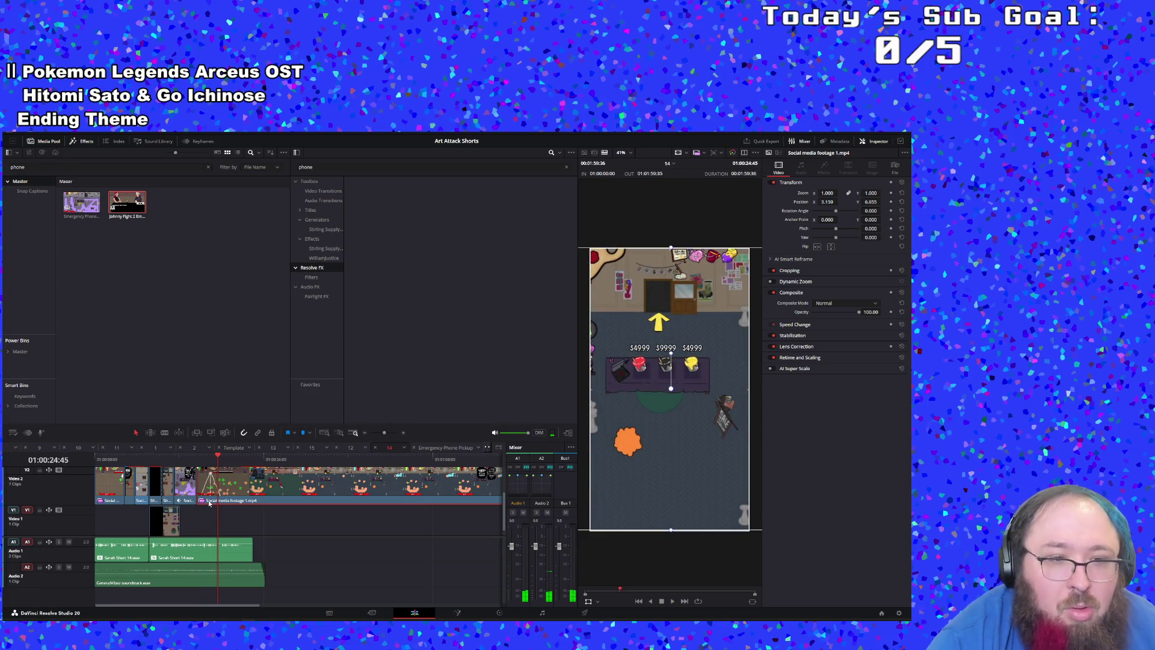
Step: Trim the Social media footage 1.mp4 start on Video 2 later and review the cut around 01:00:20
drag(196, 480, 215, 481)
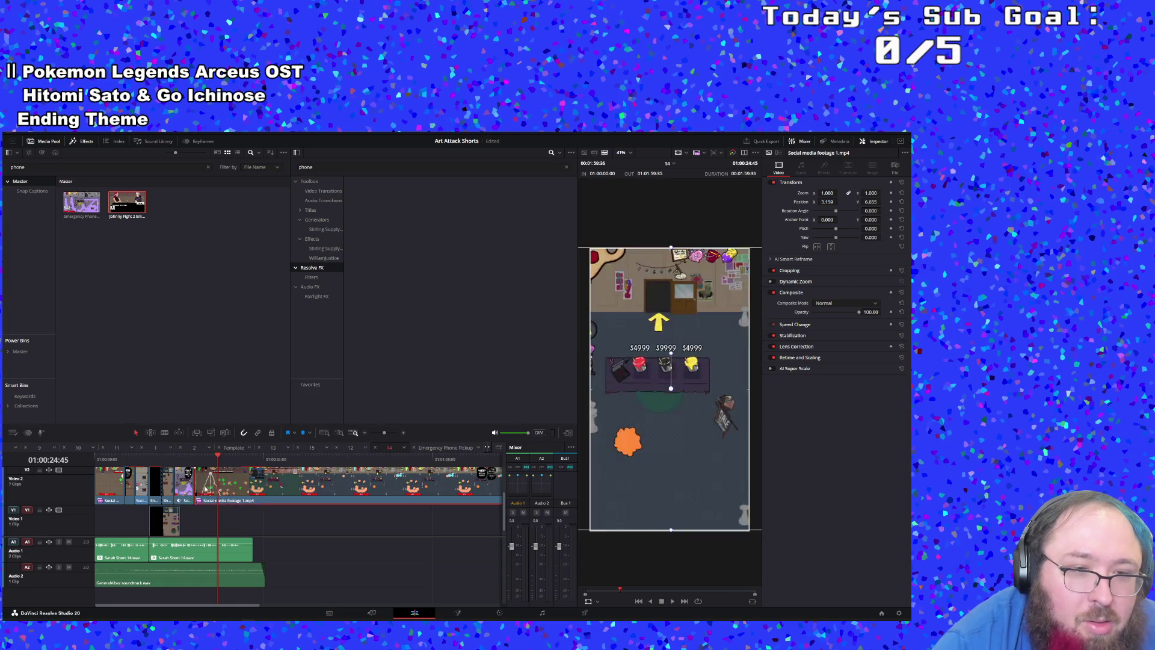
key(ctrl+z)
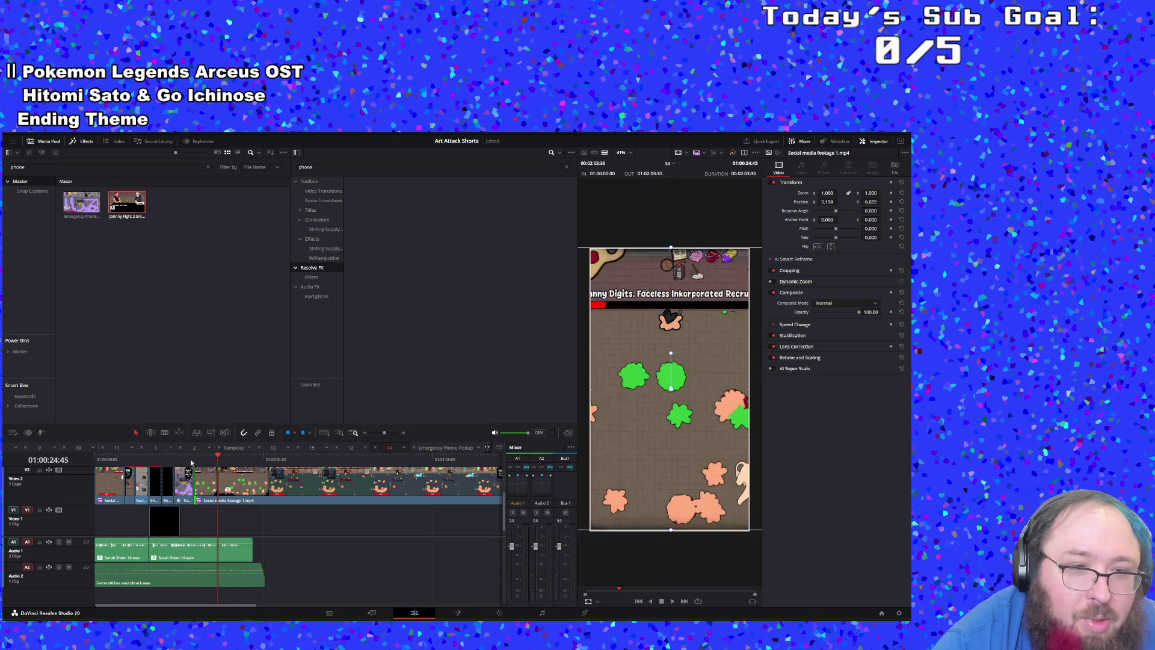
key(space)
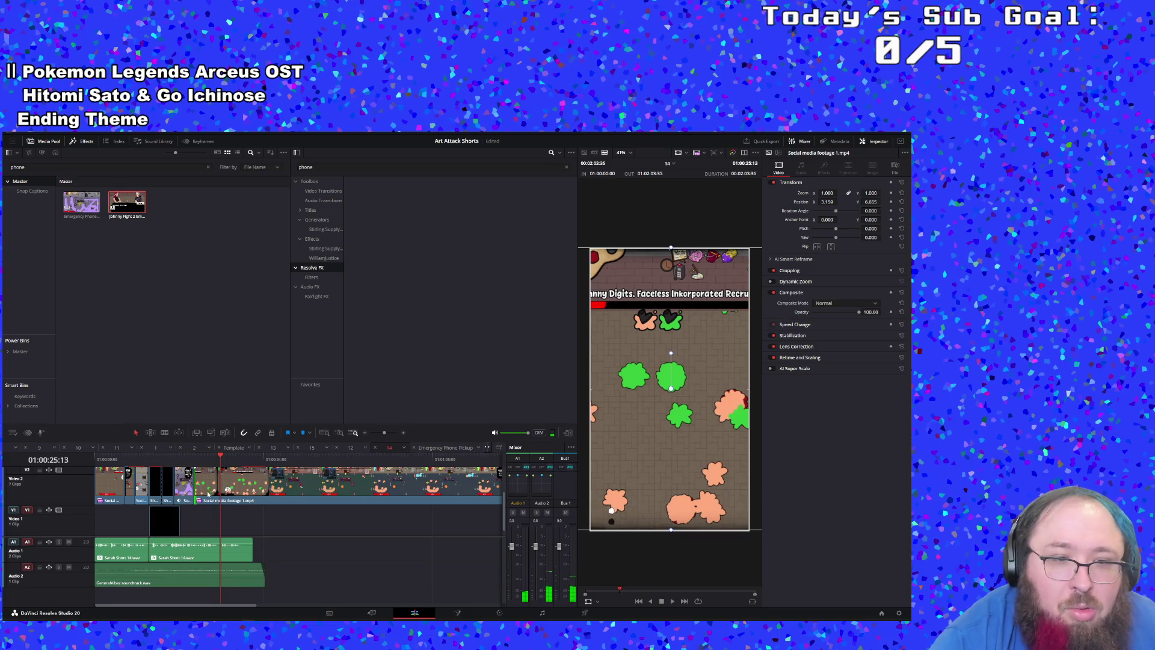
mouse_move(197, 480)
mouse_down()
mouse_move(239, 484)
mouse_move(228, 481)
mouse_up()
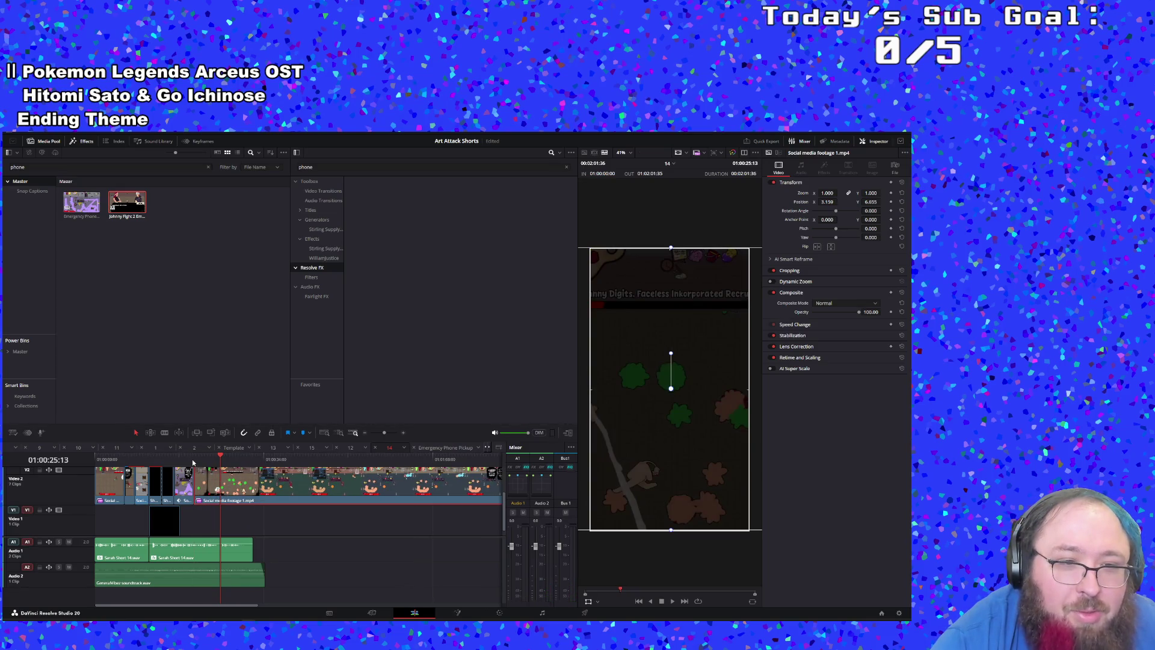
key(Up)
key(Up)
key(space)
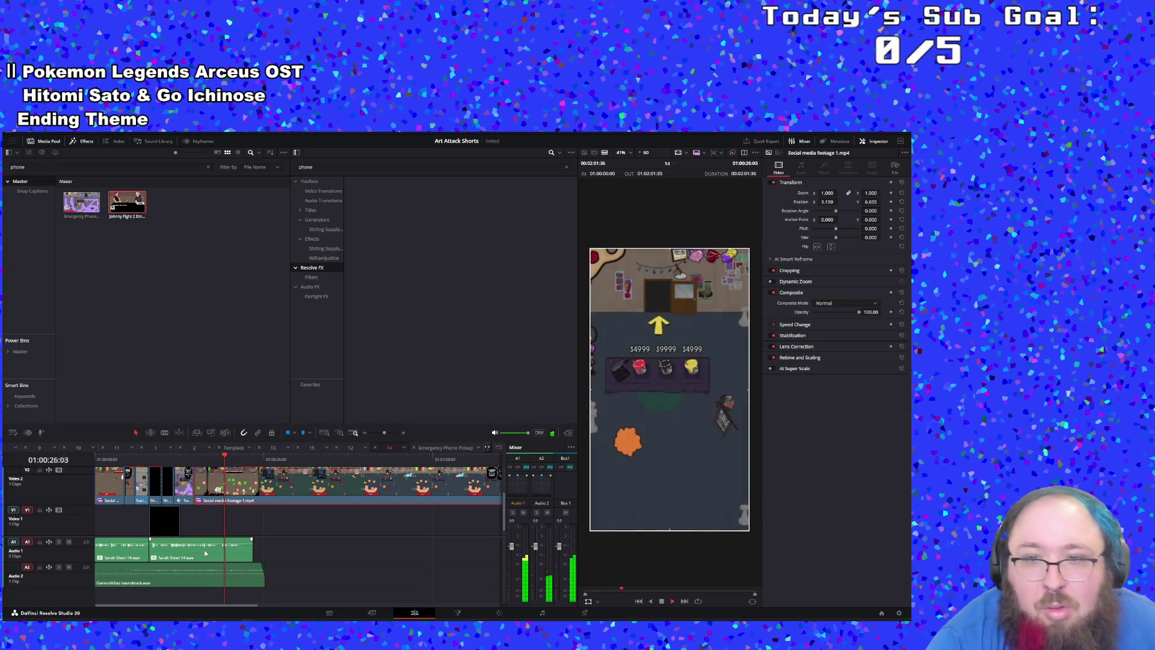
click(203, 483)
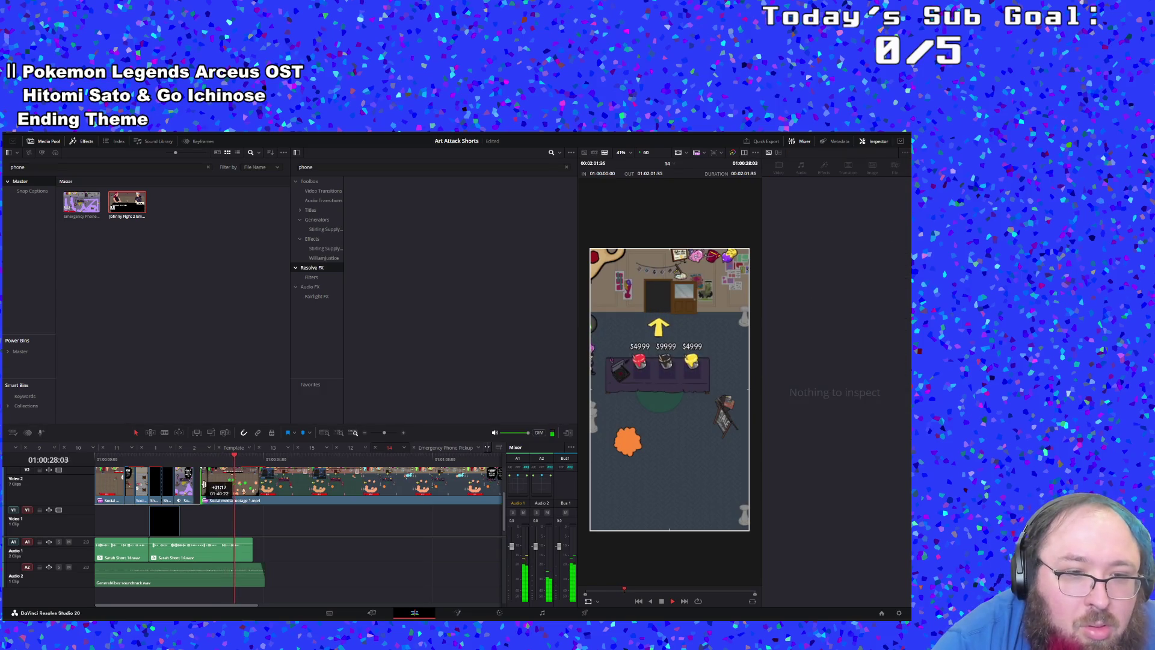
click(220, 483)
click(193, 460)
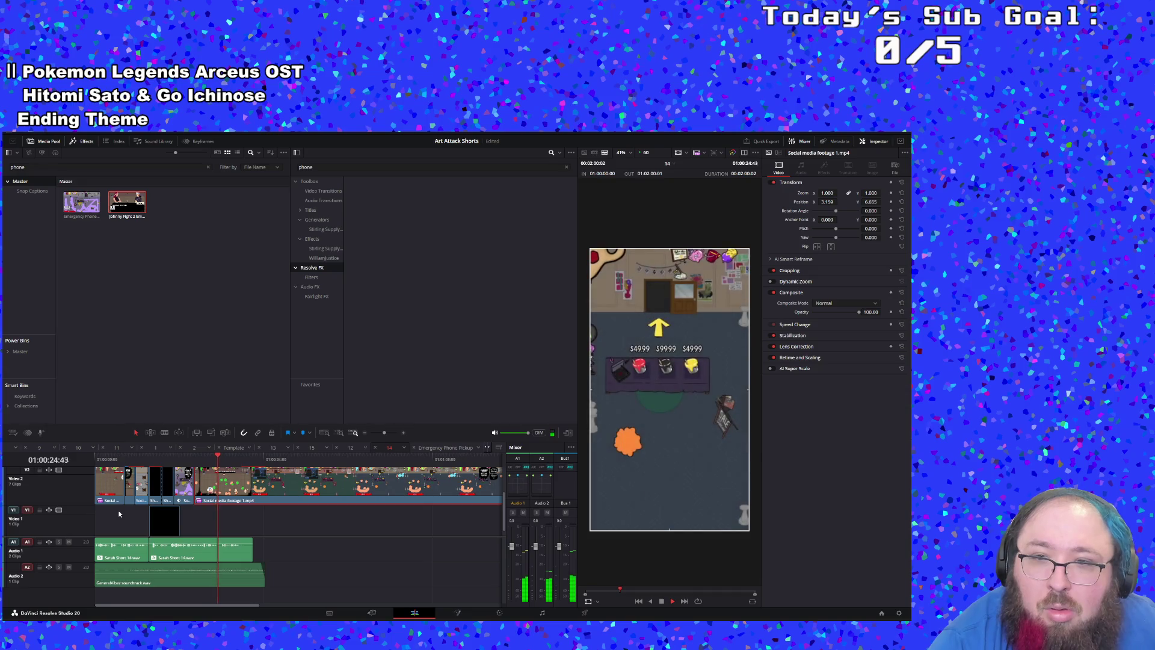
key(space)
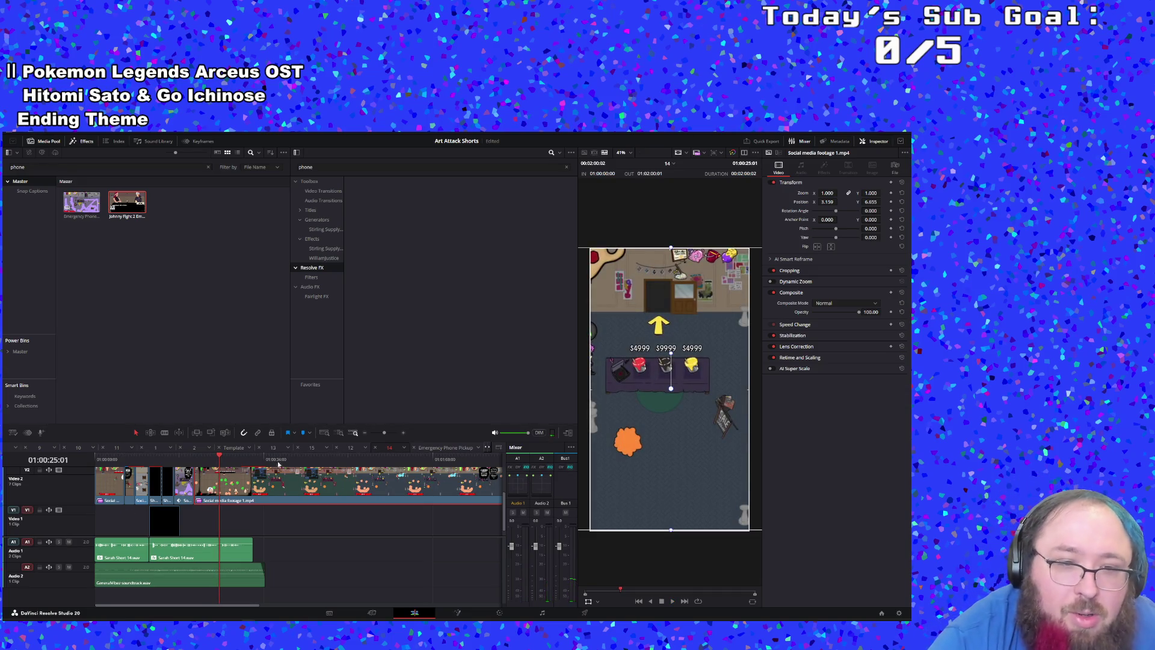
click(195, 460)
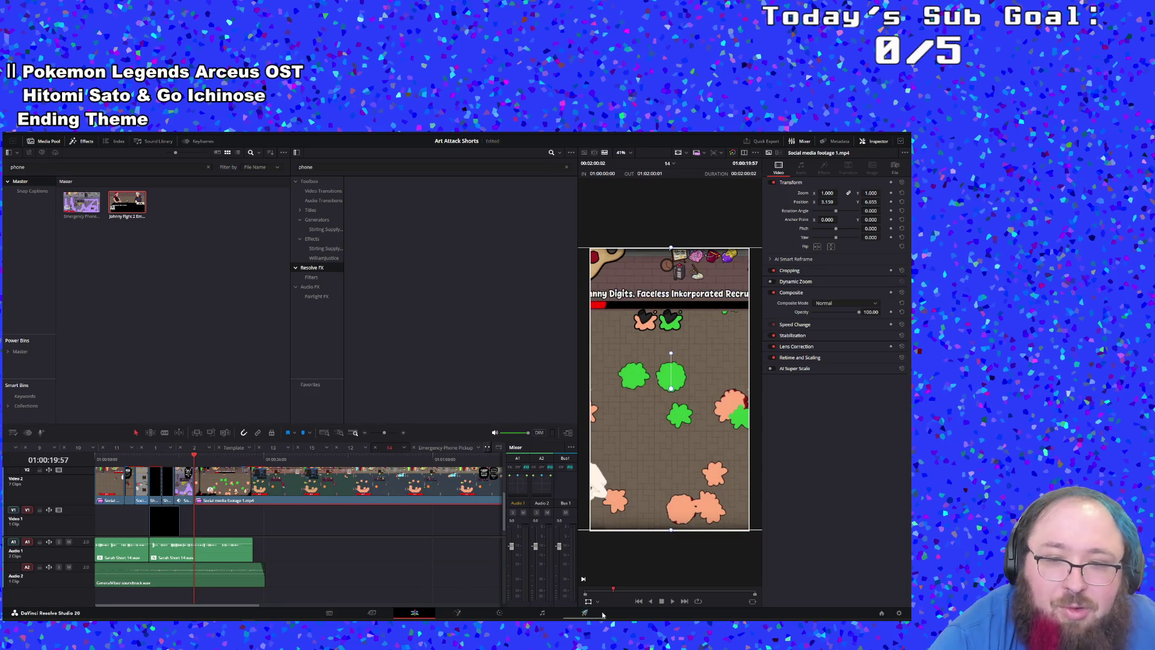
Step: Shift the gameplay picture right and scale it to 1.874 zoom around the character and 4/55 counter
mouse_move(614, 457)
mouse_down()
mouse_move(761, 457)
mouse_move(760, 372)
mouse_up()
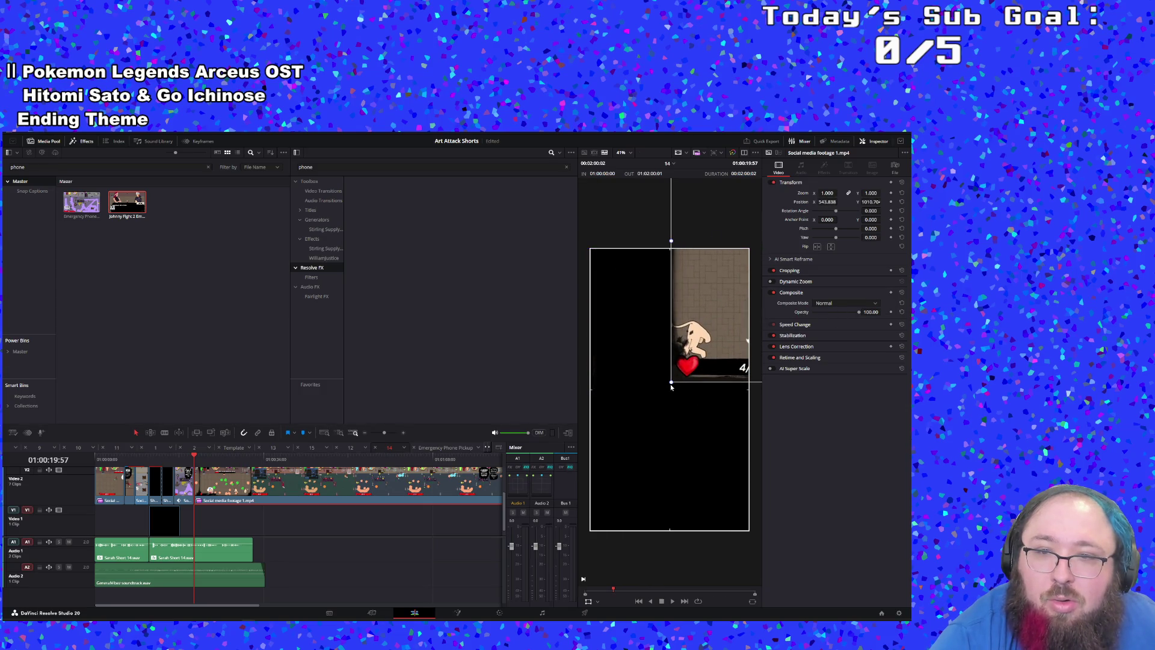
mouse_move(673, 383)
mouse_down()
mouse_move(704, 461)
mouse_move(662, 479)
mouse_move(738, 498)
mouse_move(667, 494)
mouse_move(682, 507)
mouse_move(674, 514)
mouse_move(670, 490)
mouse_move(657, 510)
mouse_up()
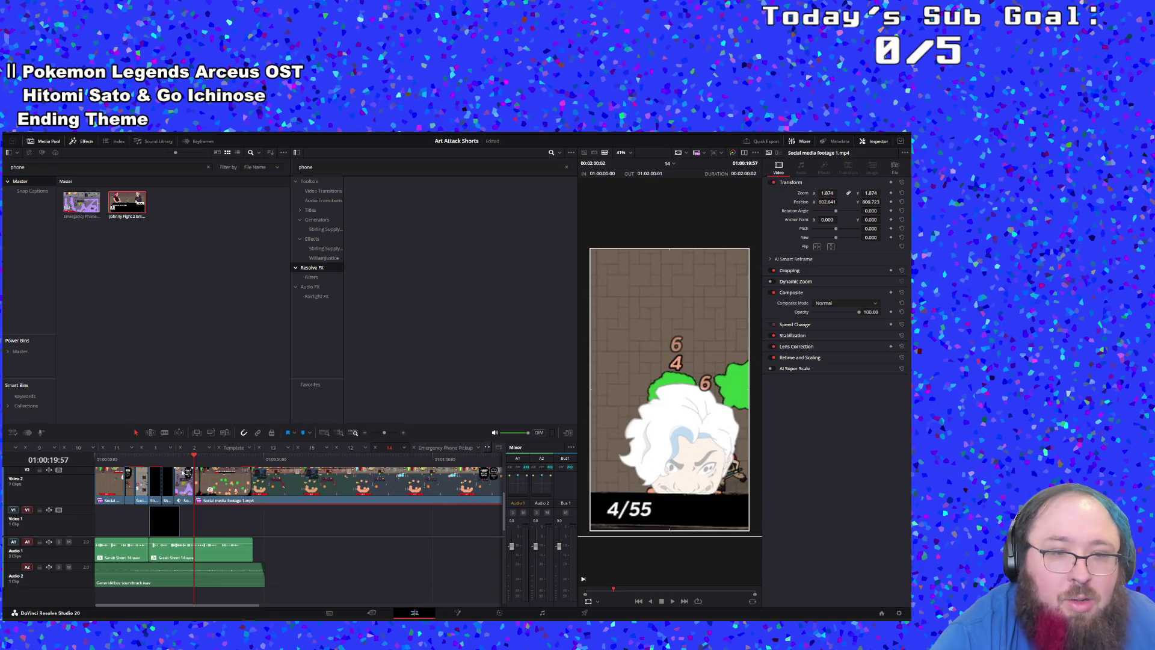
Step: Find 01:00:23:47, just after the 55/55 health shot, and blade the Video 2 clip there
click(182, 459)
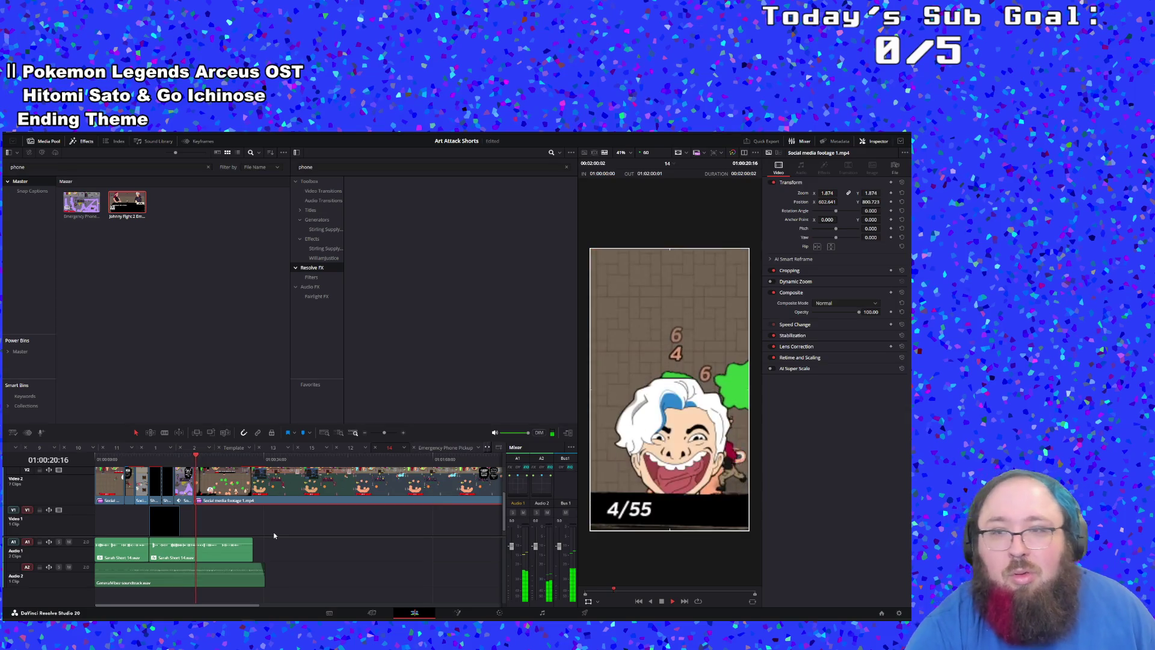
mouse_move(263, 619)
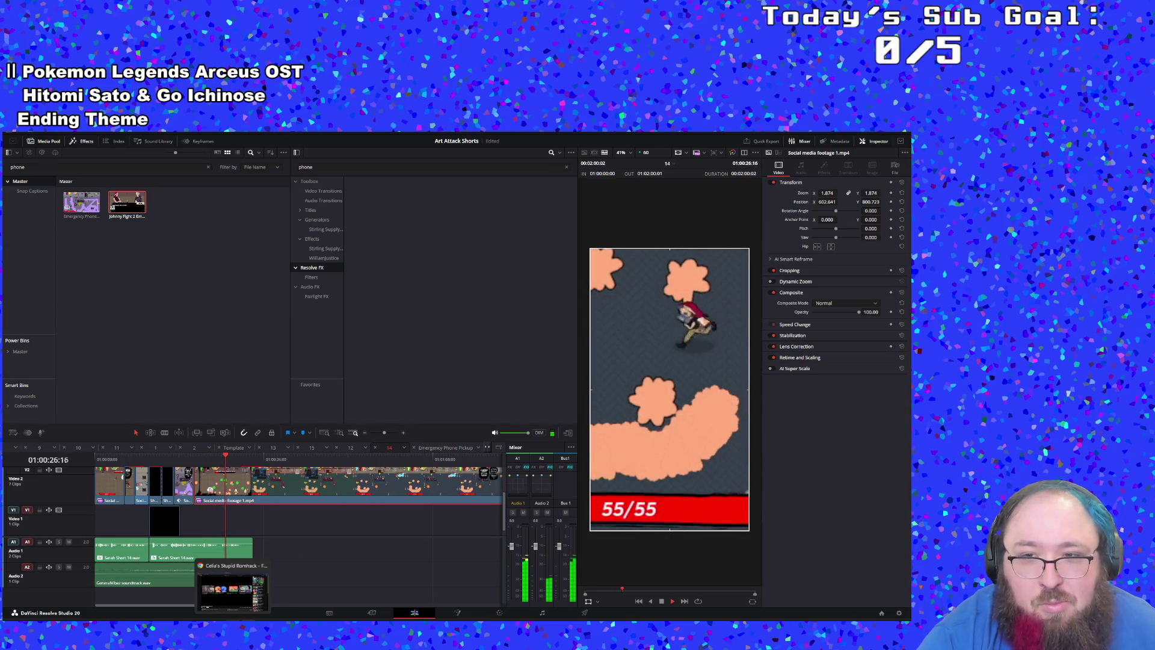
click(212, 463)
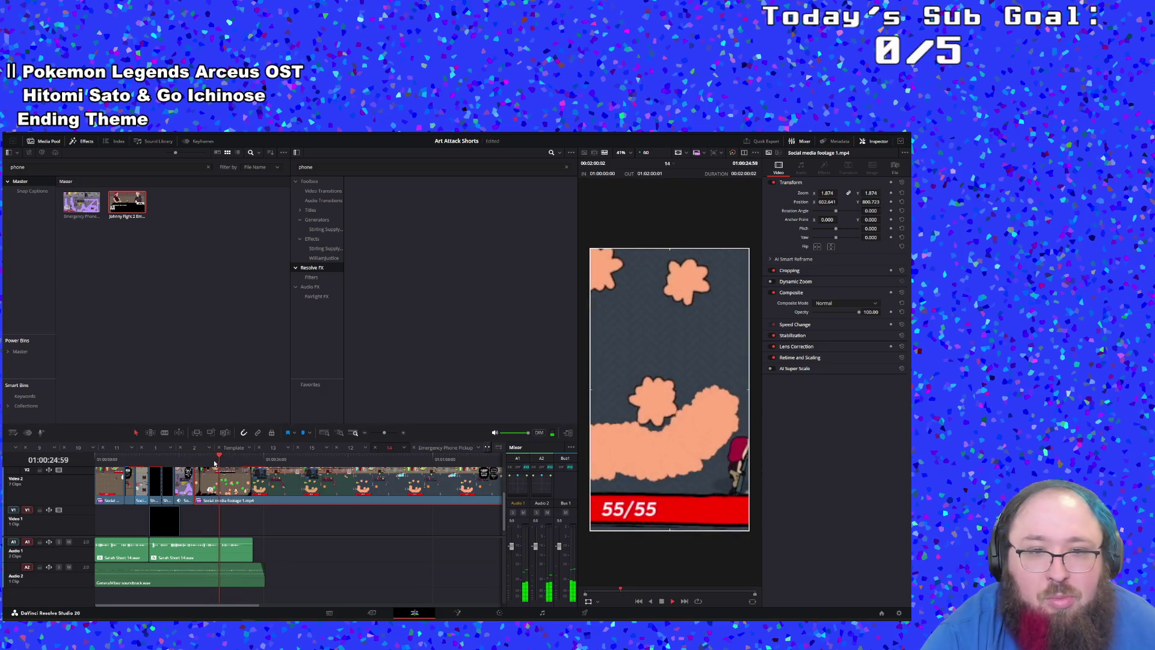
click(212, 461)
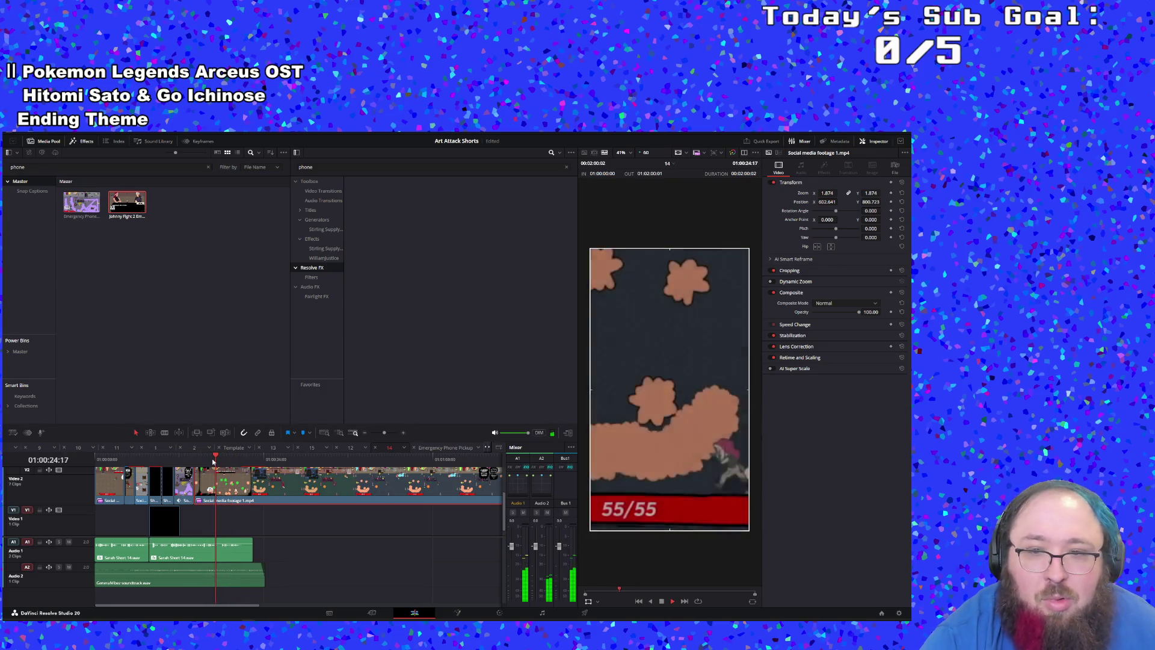
click(209, 461)
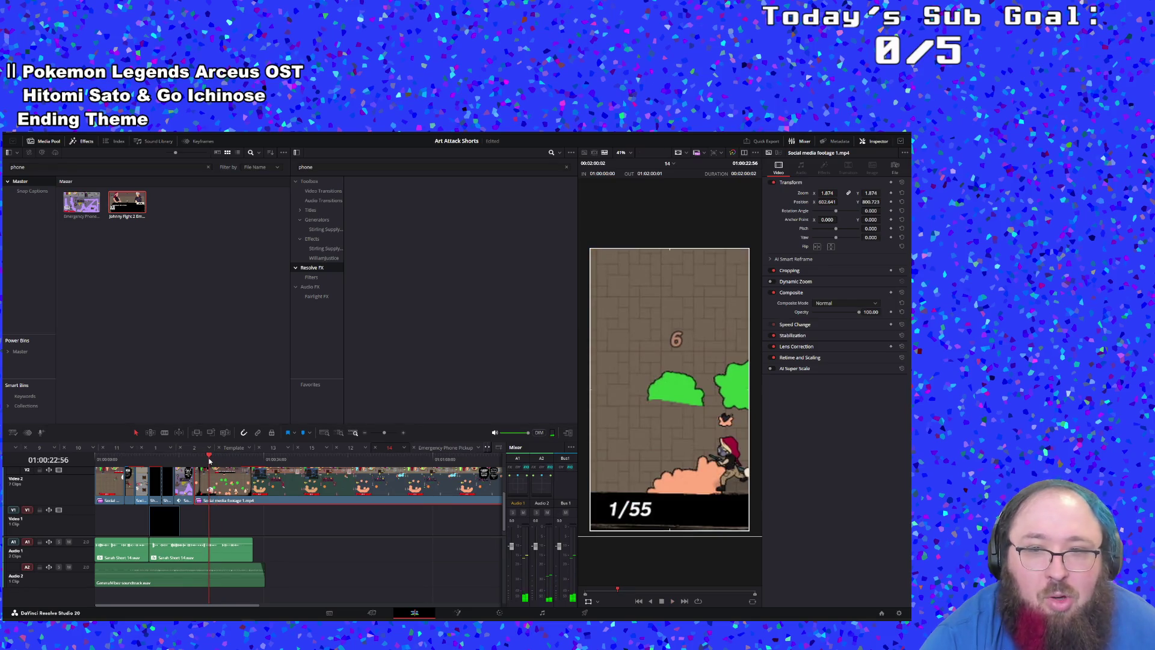
click(215, 491)
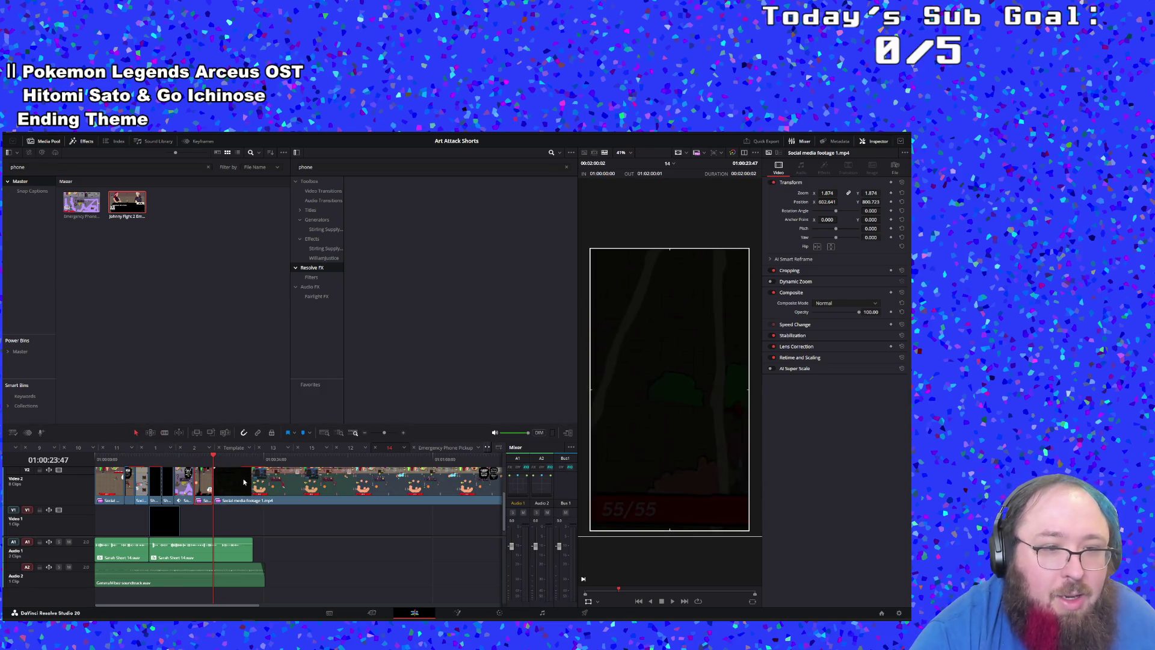
Step: Copy the later Video 2 gameplay section and paste a duplicate onto Video 1 underneath
right_click(230, 487)
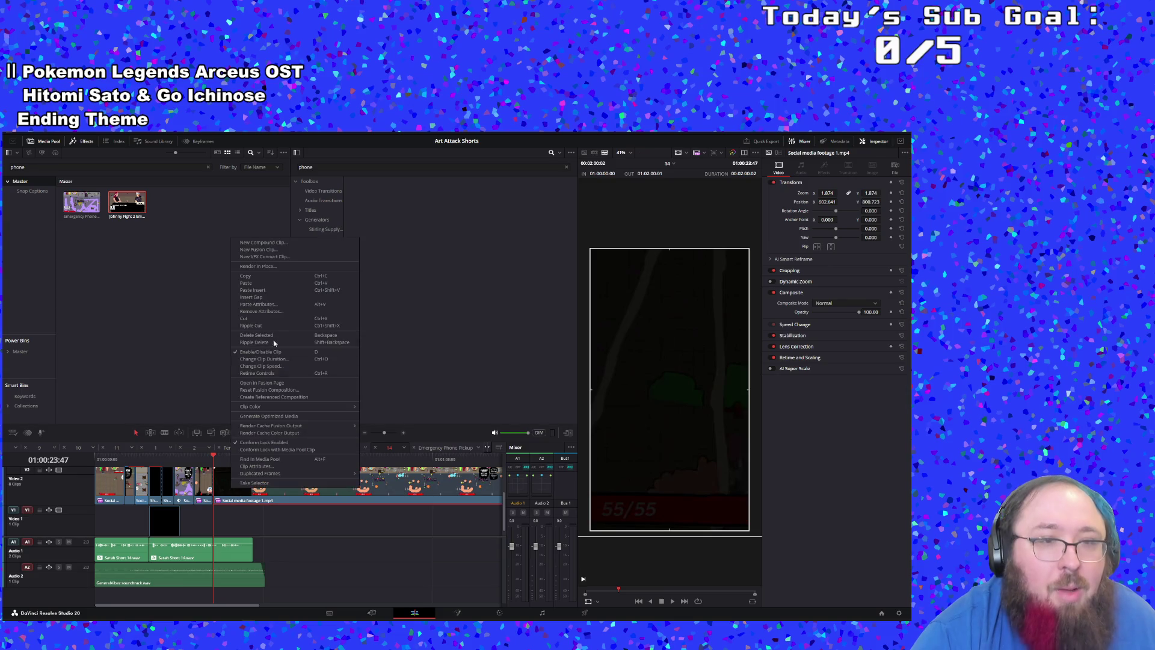
click(268, 275)
scroll(63, 499, up, 2)
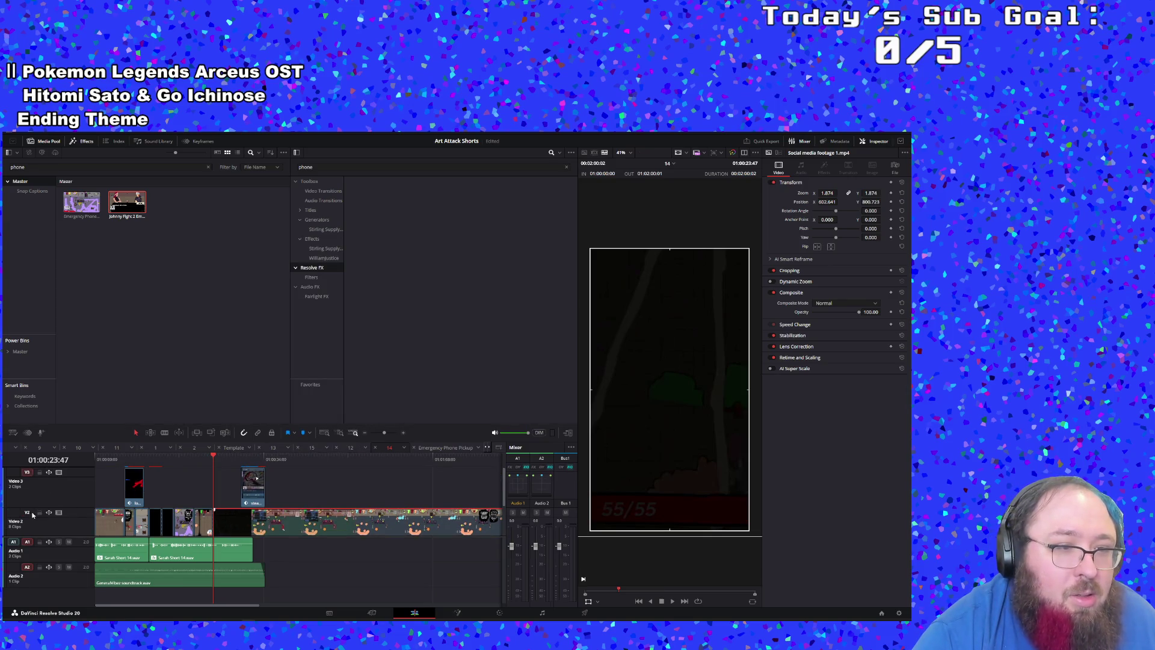
scroll(33, 515, down, 2)
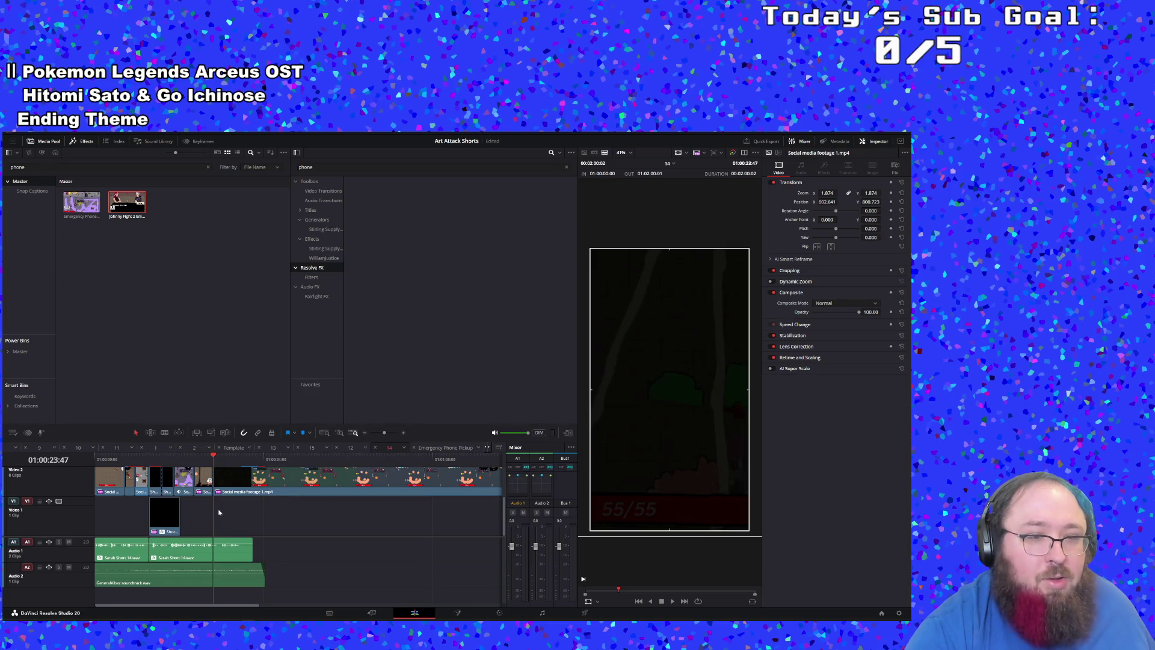
key(End)
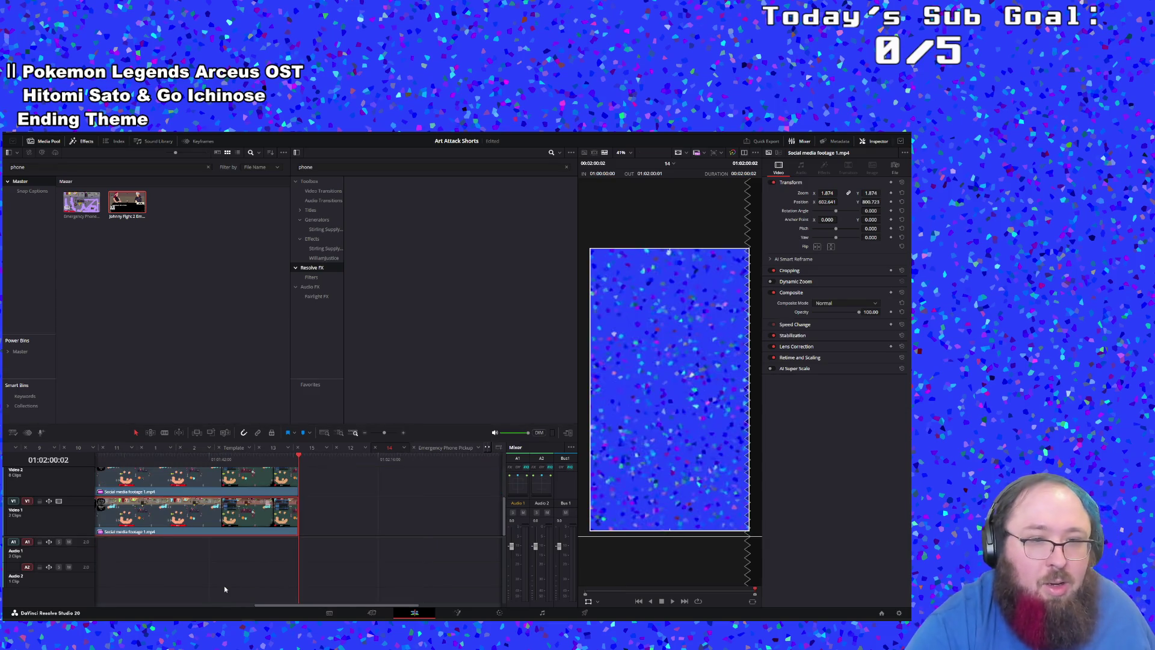
drag(357, 607, 194, 604)
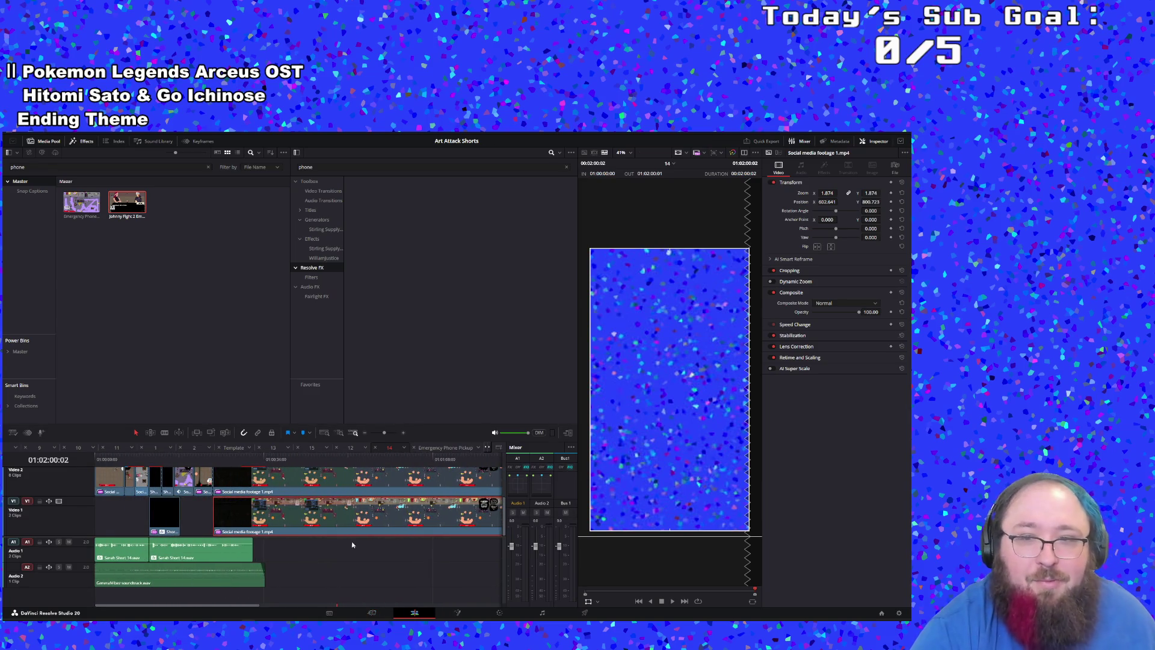
scroll(606, 435, down, 1)
scroll(599, 441, up, 2)
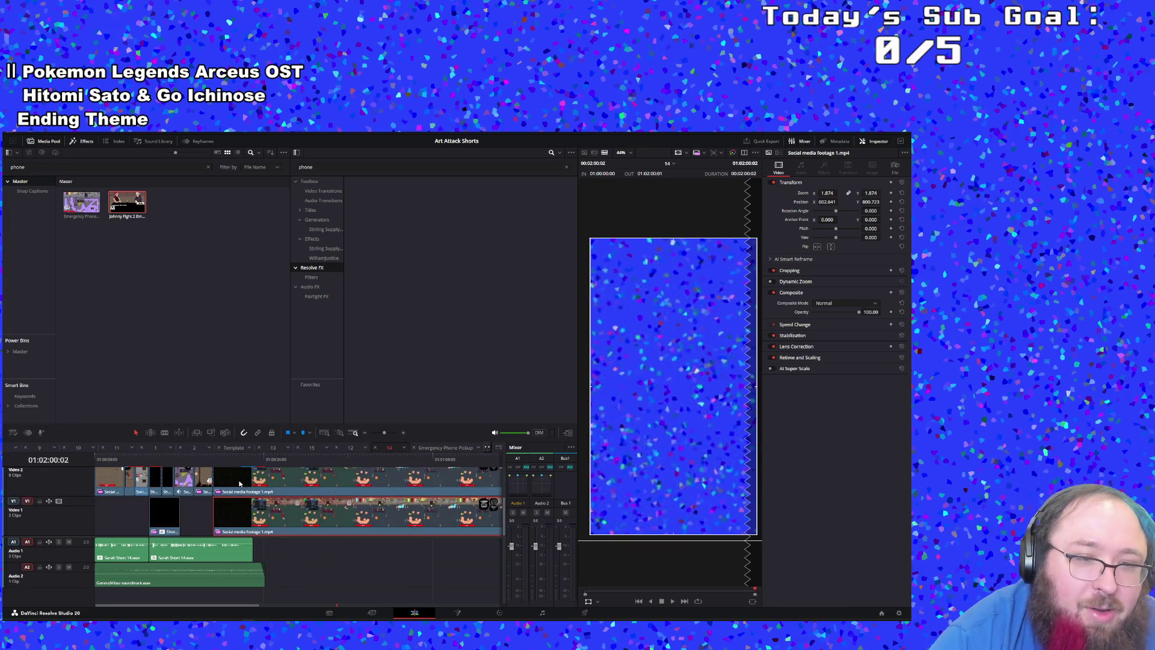
Step: Play back from about 01:00:23 to review, then select the Video 2 gameplay clip
click(205, 459)
key(space)
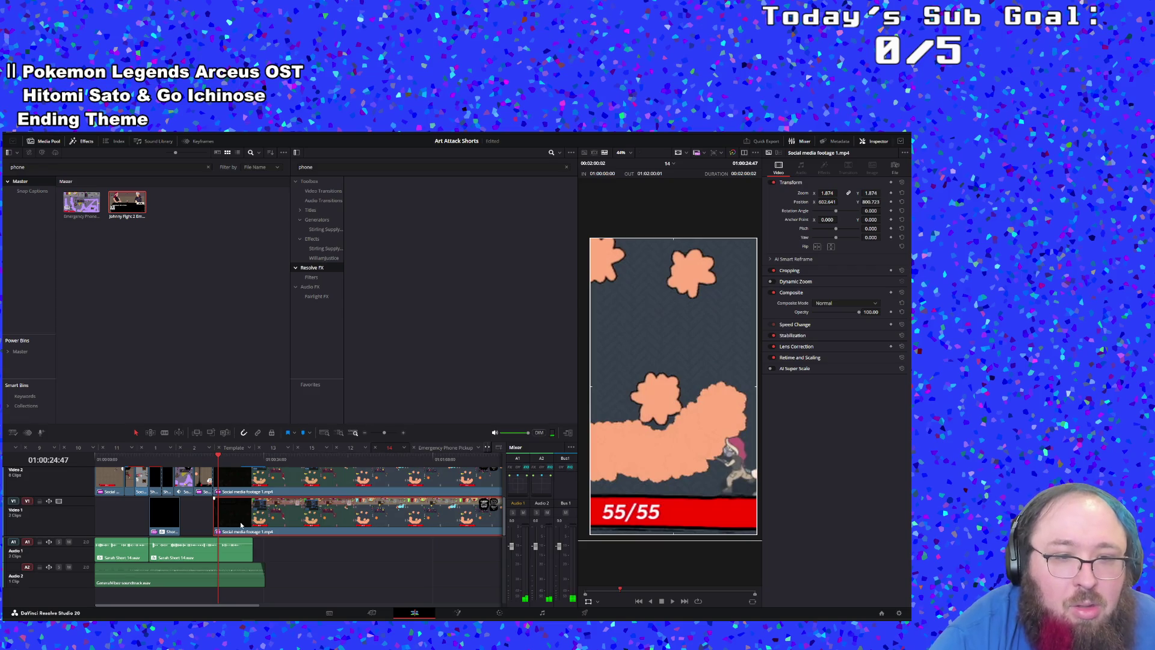
click(237, 482)
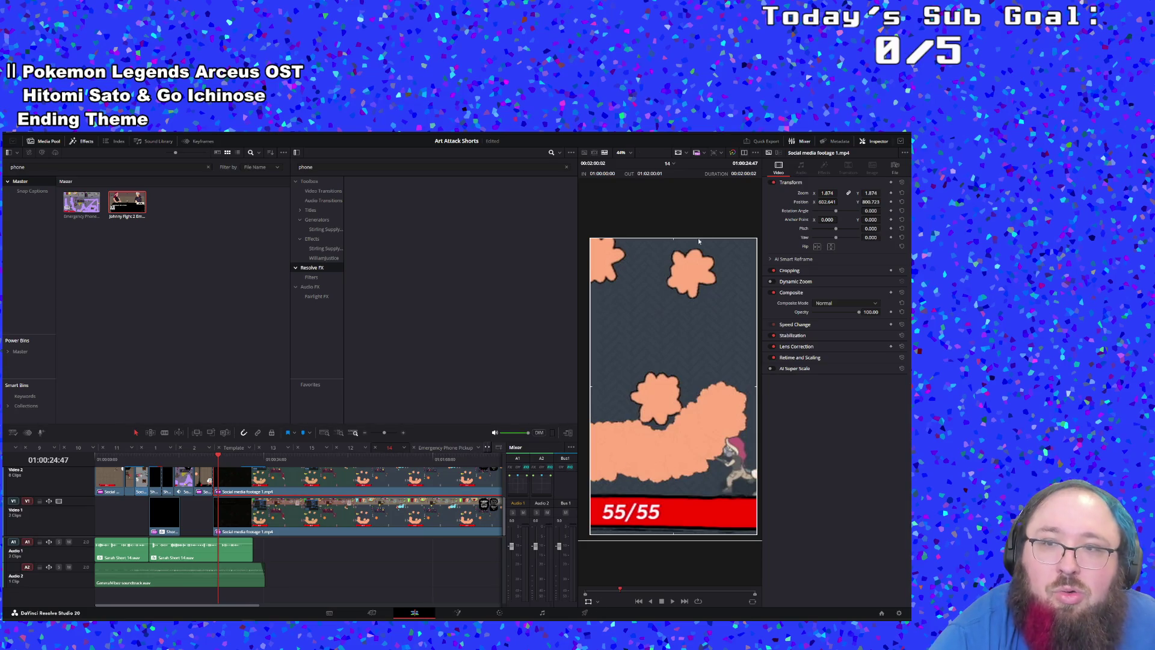
Step: Reset the top clip's zoom and position, then shrink and nudge the gameplay clip to fit the frame
click(901, 193)
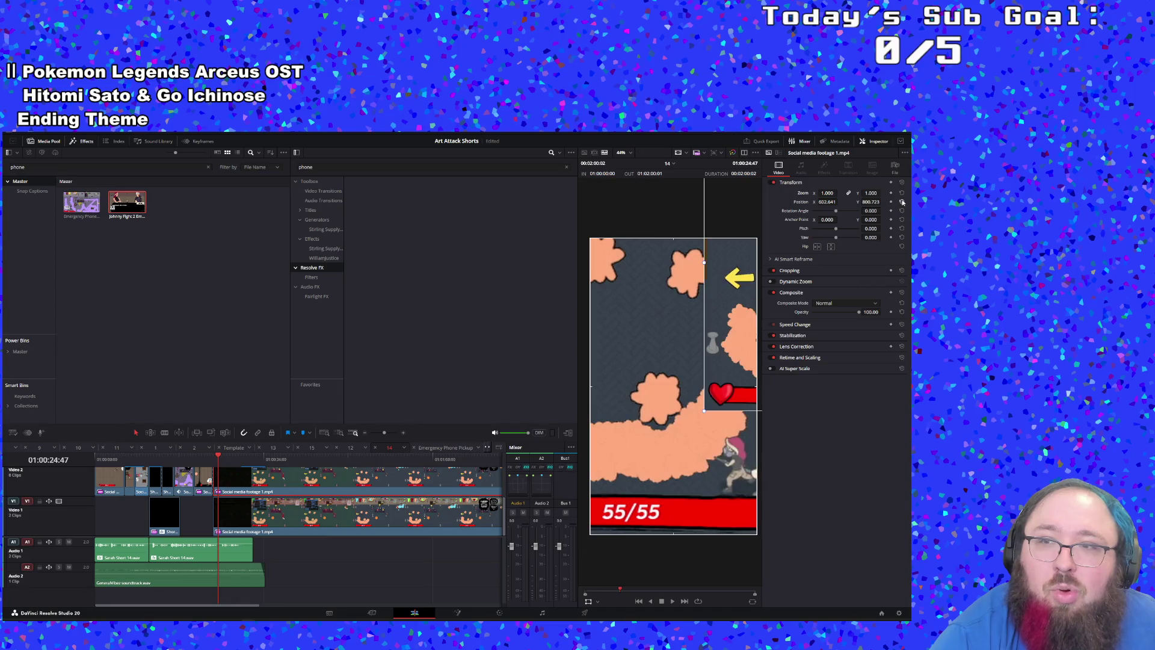
click(901, 202)
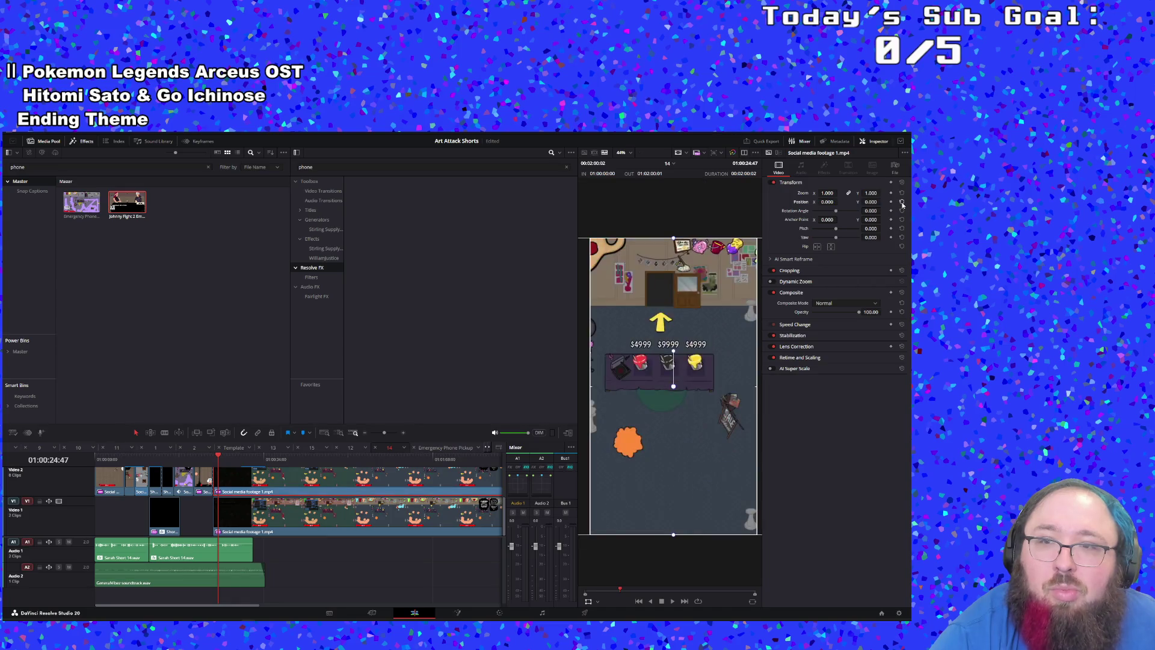
click(337, 521)
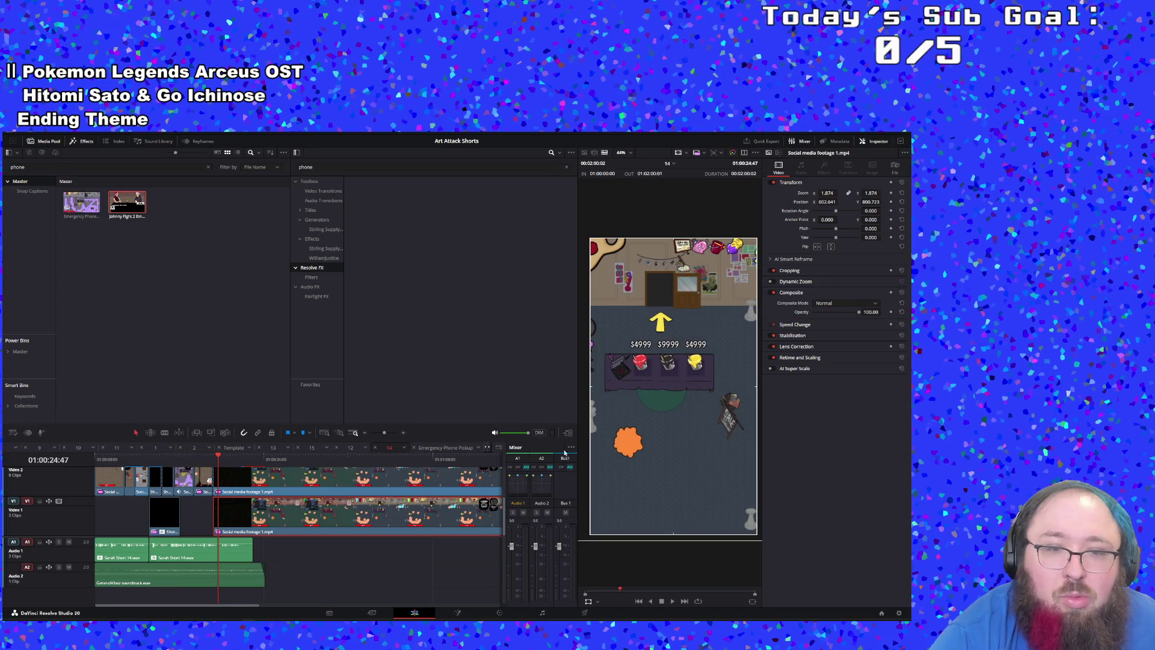
mouse_move(828, 193)
mouse_down()
mouse_move(806, 193)
mouse_move(846, 193)
mouse_move(818, 193)
mouse_move(829, 193)
mouse_up()
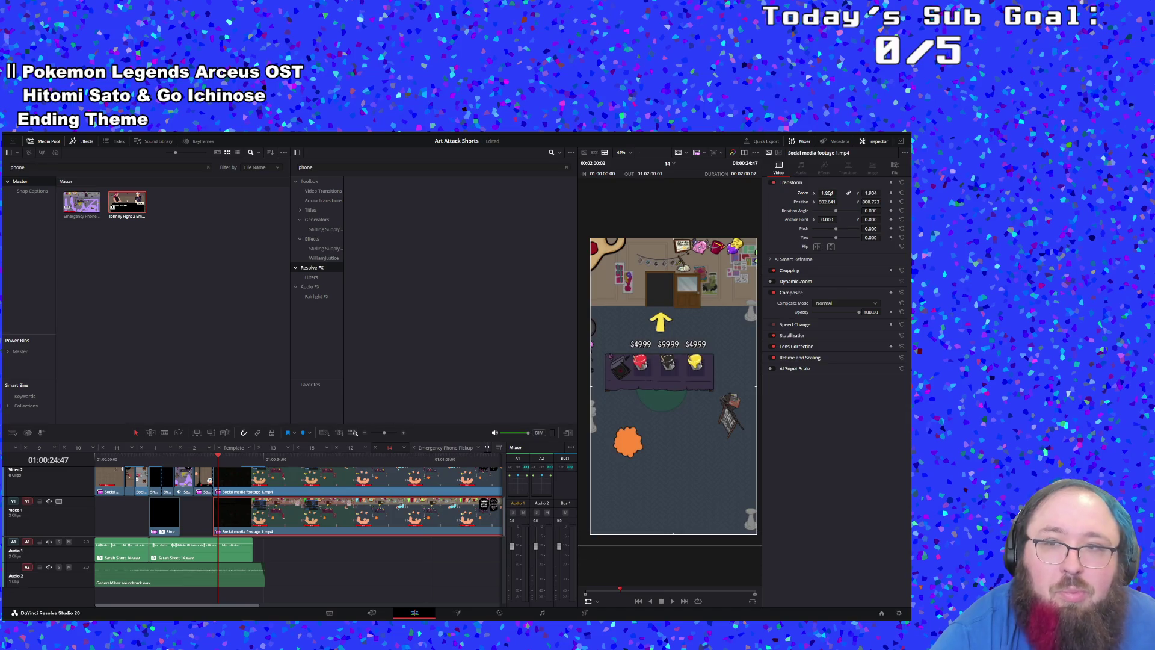
click(902, 194)
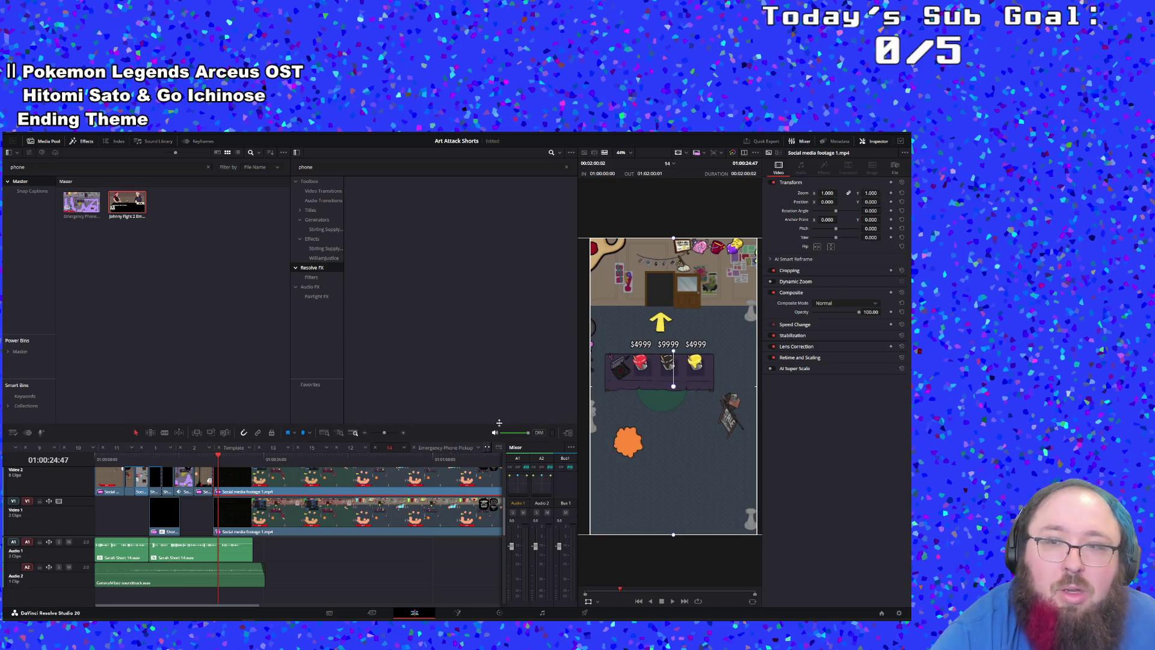
mouse_move(866, 194)
mouse_down()
mouse_move(837, 193)
mouse_move(854, 193)
mouse_up()
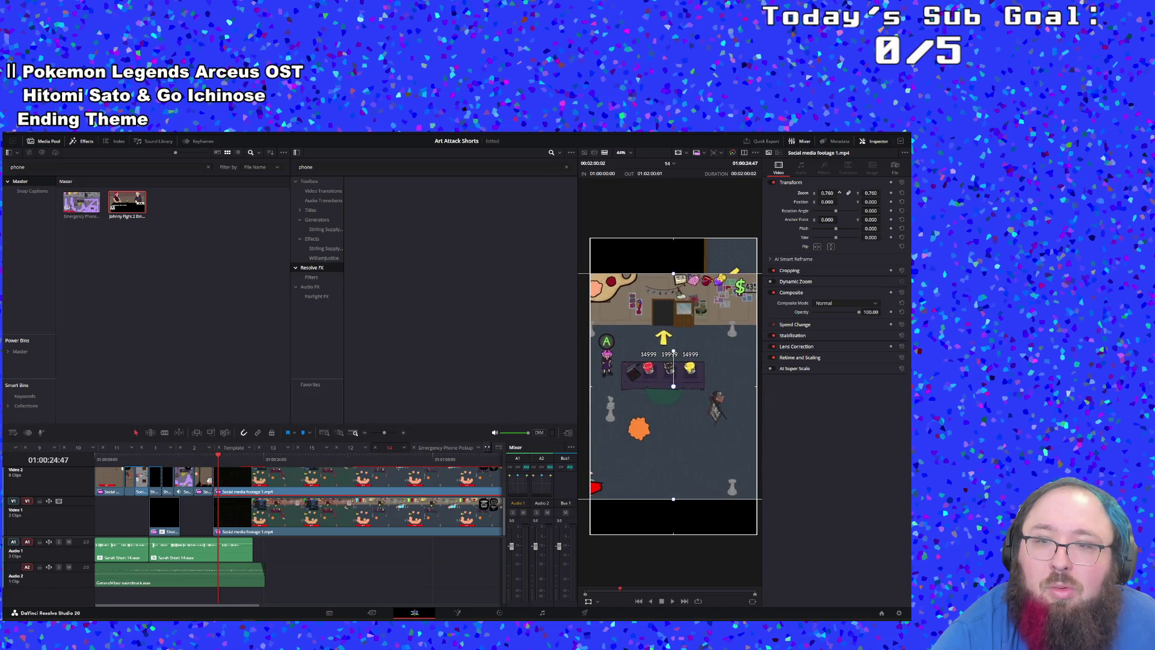
mouse_move(667, 380)
mouse_down()
mouse_move(700, 378)
mouse_move(698, 404)
mouse_move(775, 403)
mouse_move(774, 393)
mouse_up()
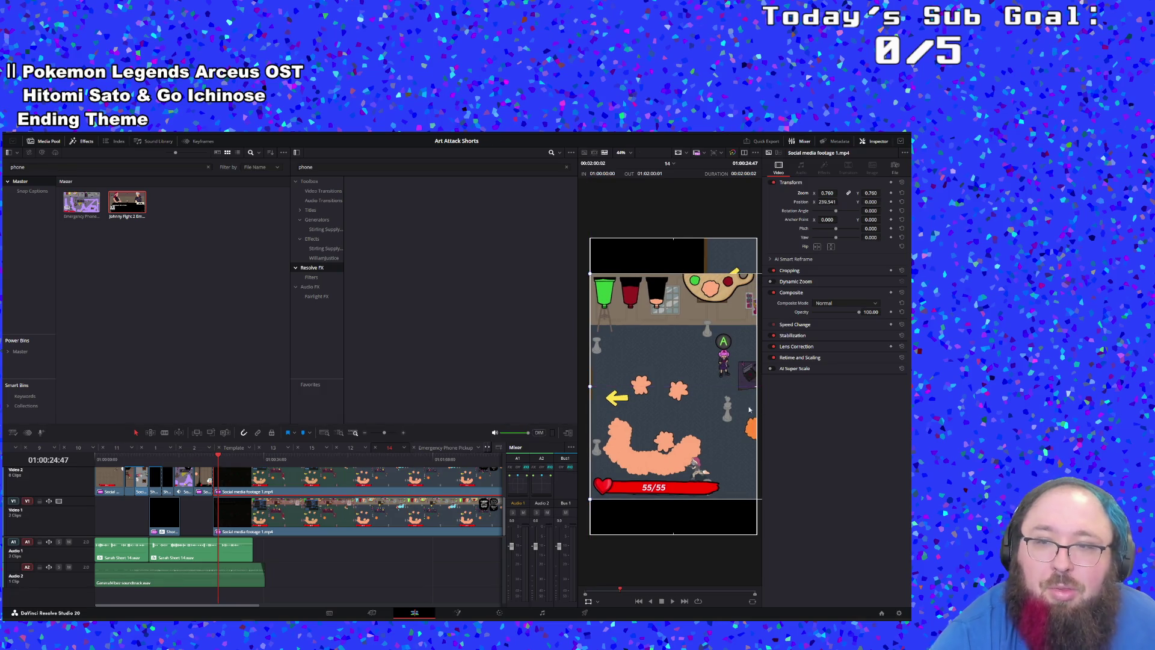
Step: Recentre the lower background clip at position 0,0 and save the project
click(338, 531)
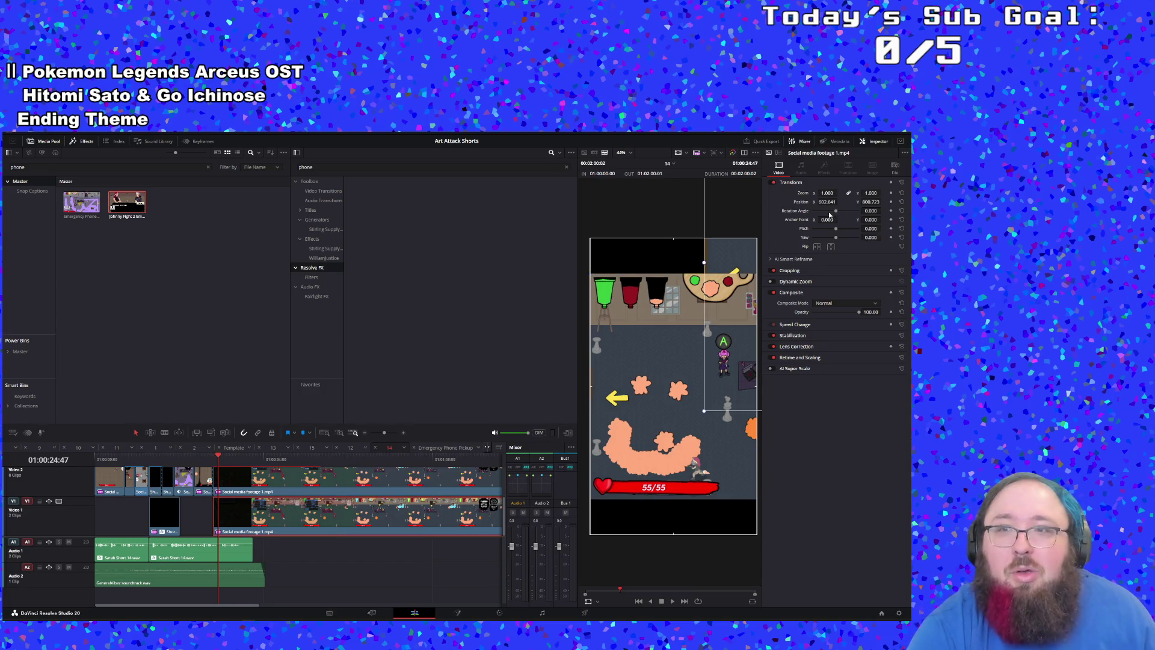
click(902, 202)
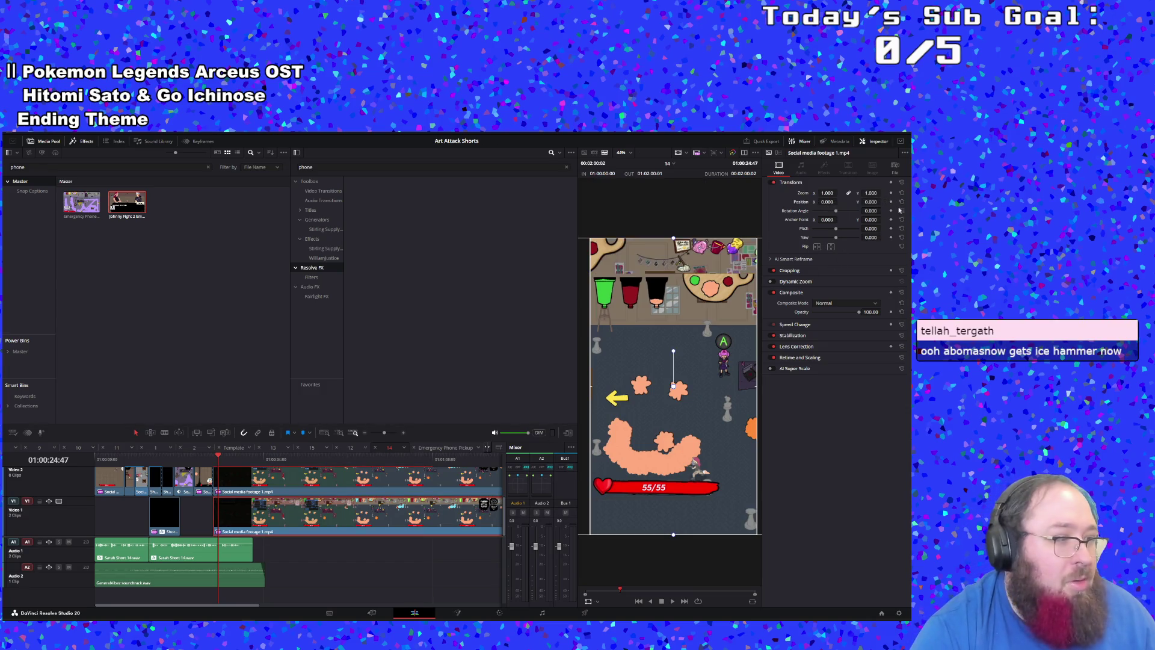
key(ctrl+s)
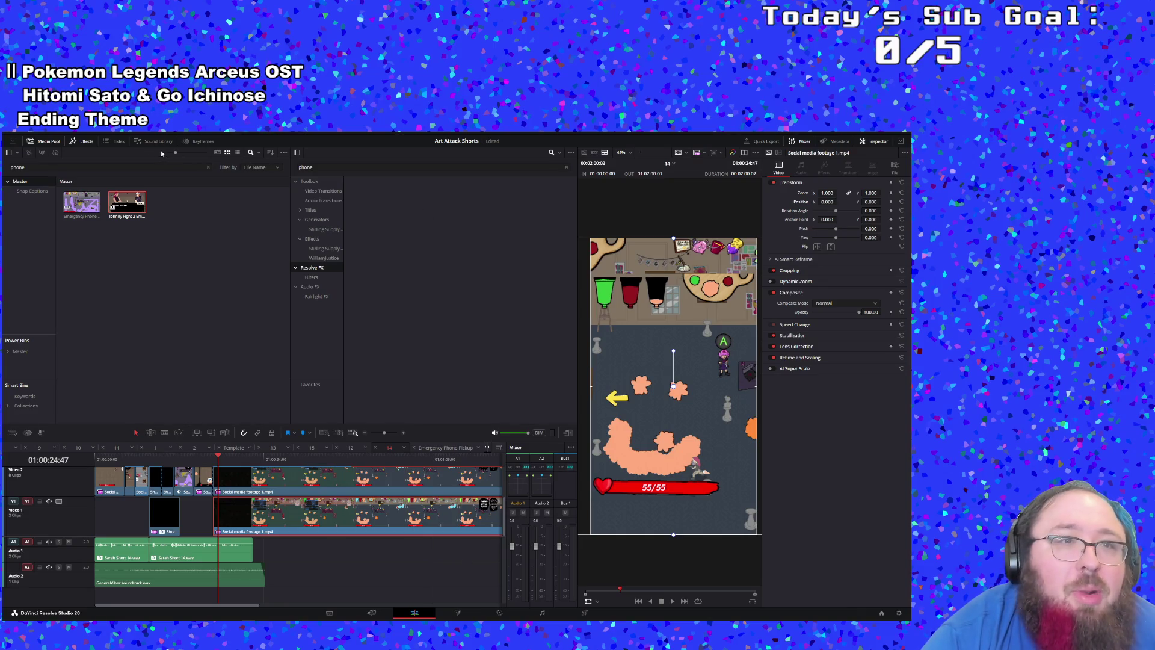
Step: Search the effects library for 'blur' and apply Gaussian Blur to the Video 1 background clip
click(86, 142)
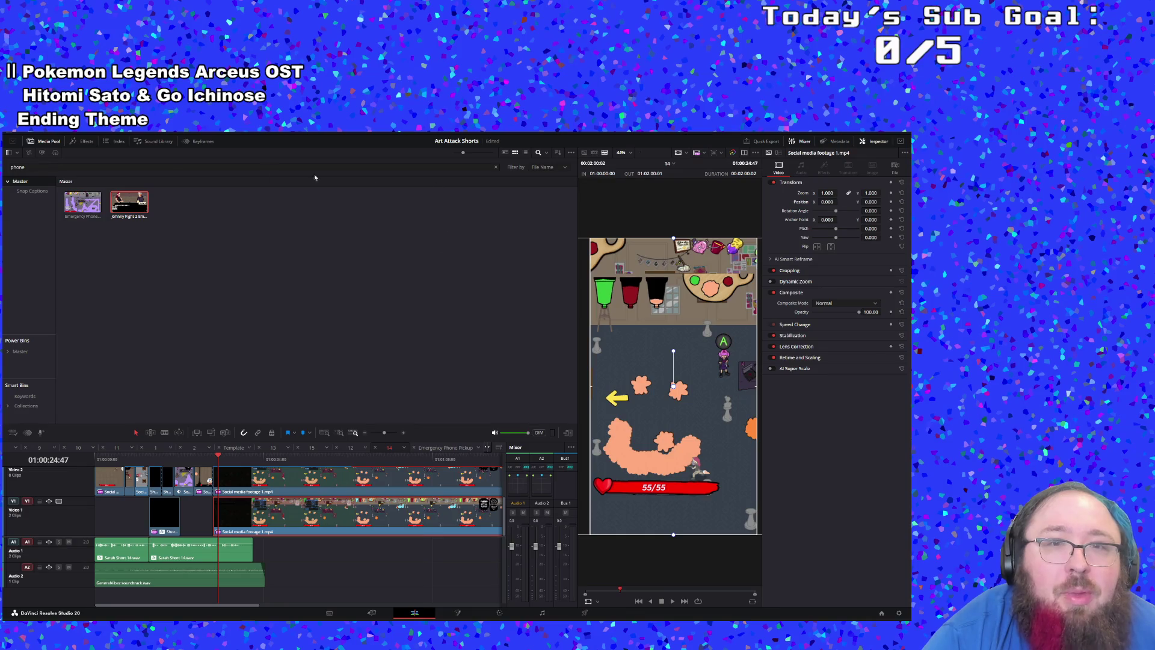
click(76, 145)
text(blur)
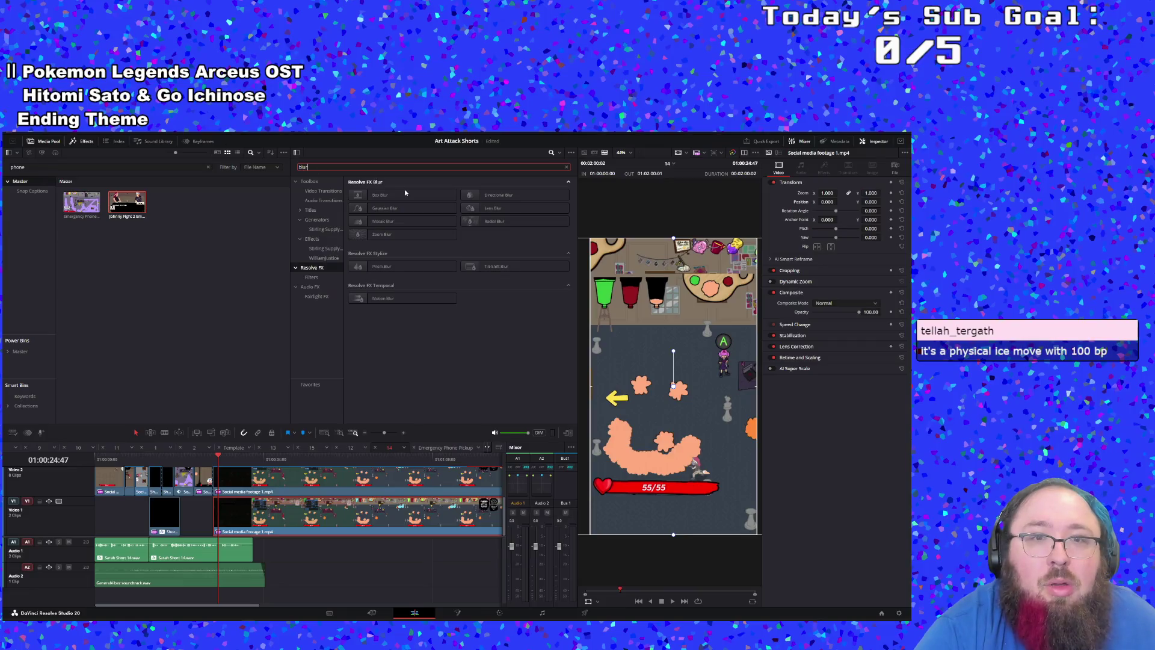
mouse_move(379, 210)
mouse_down()
mouse_move(373, 508)
mouse_move(361, 520)
mouse_move(312, 520)
mouse_up()
Step: Play back the blurred background from a couple of points, ending on the Emergency Phone text frame
click(212, 459)
key(space)
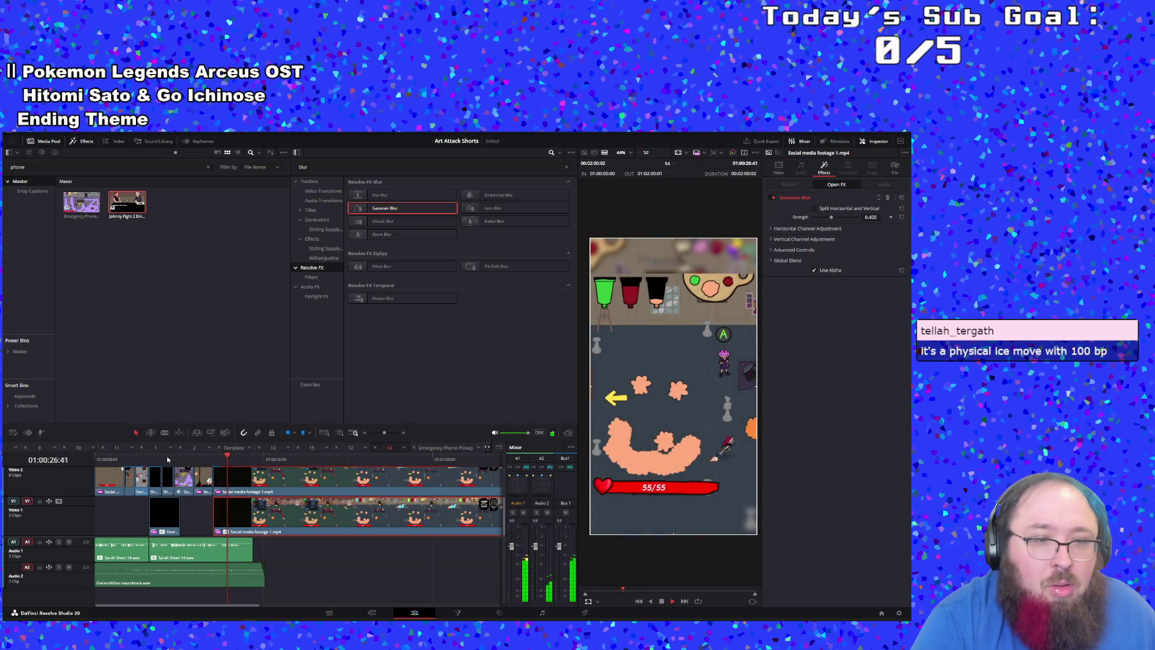
click(174, 460)
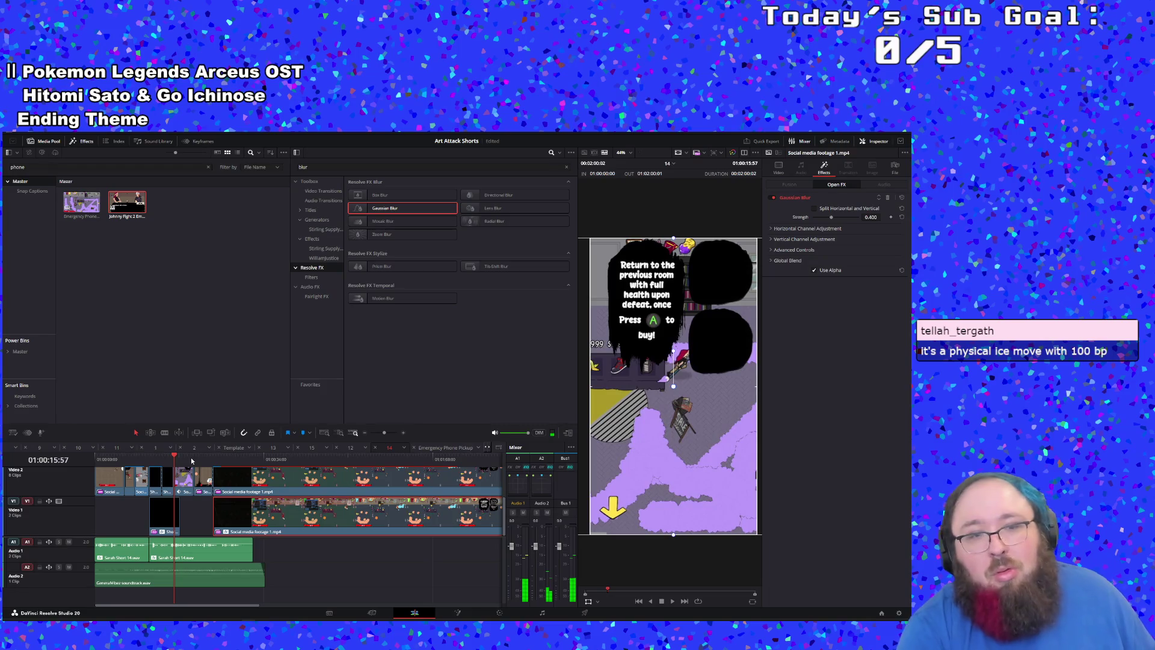
key(space)
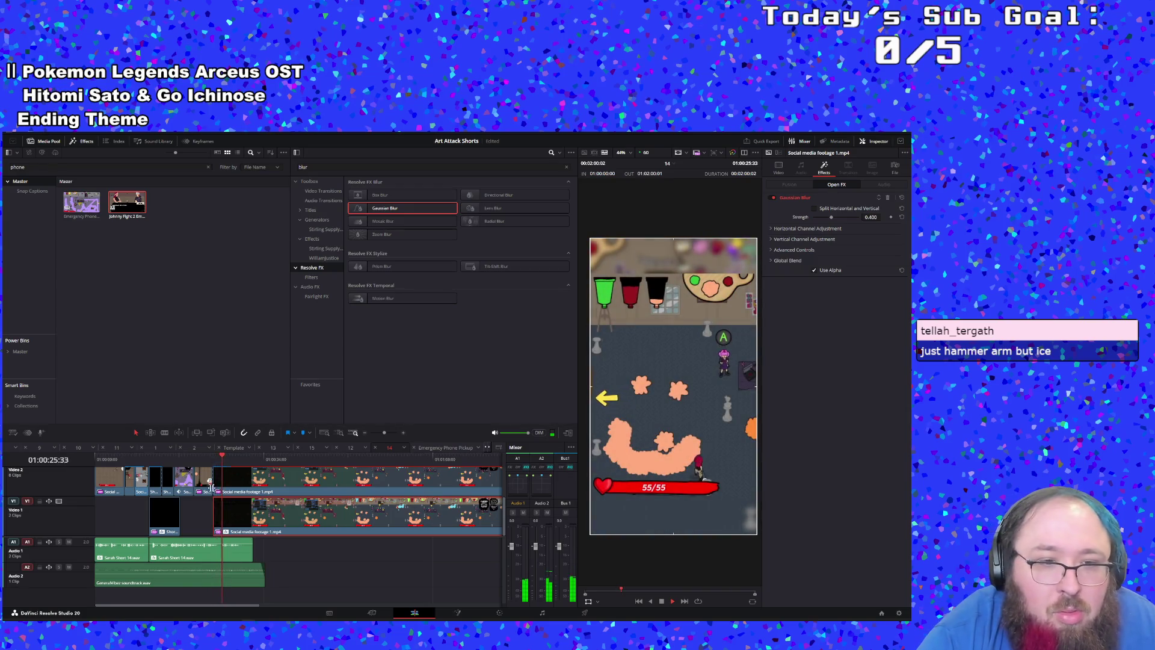
click(190, 463)
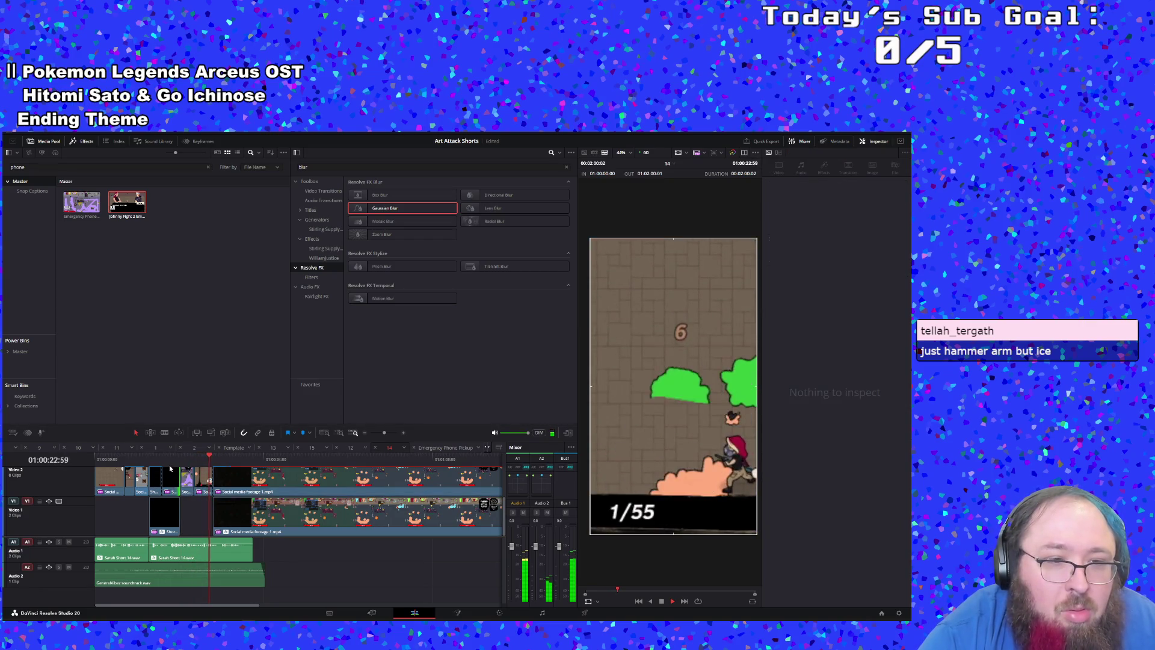
click(171, 463)
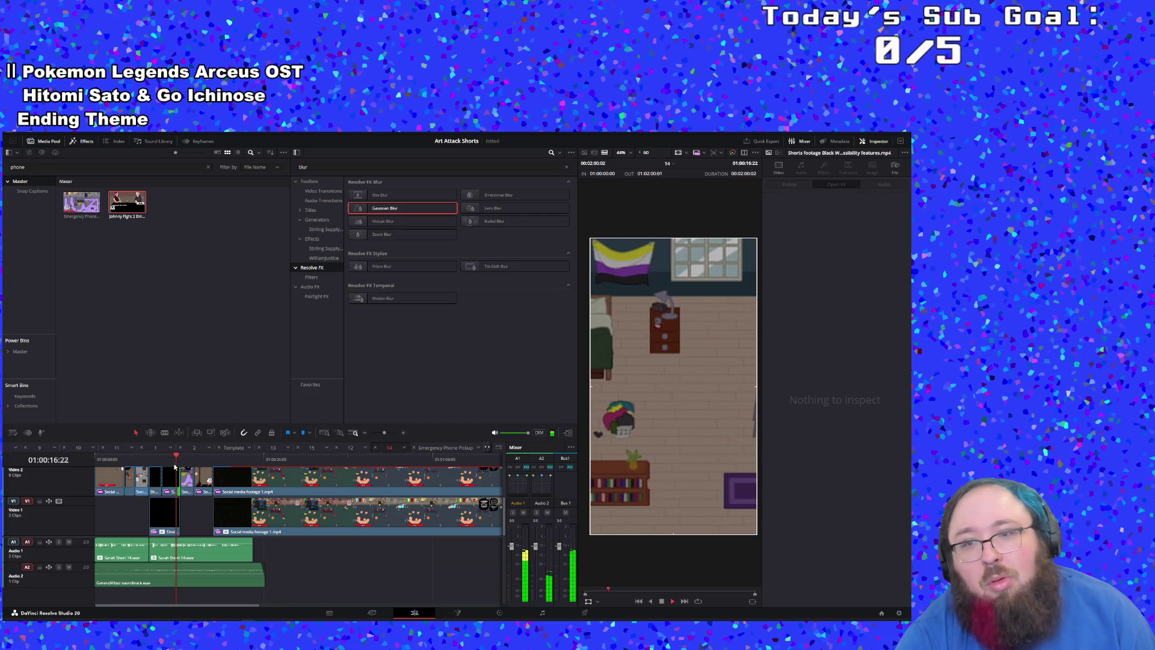
drag(183, 478, 175, 480)
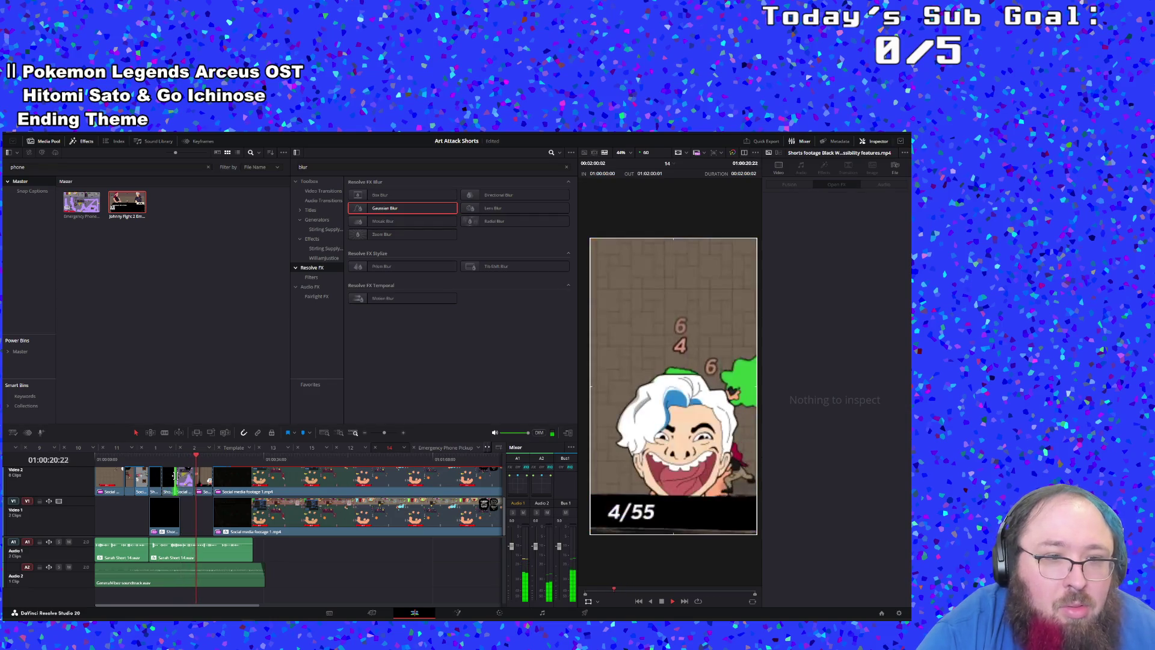
click(174, 460)
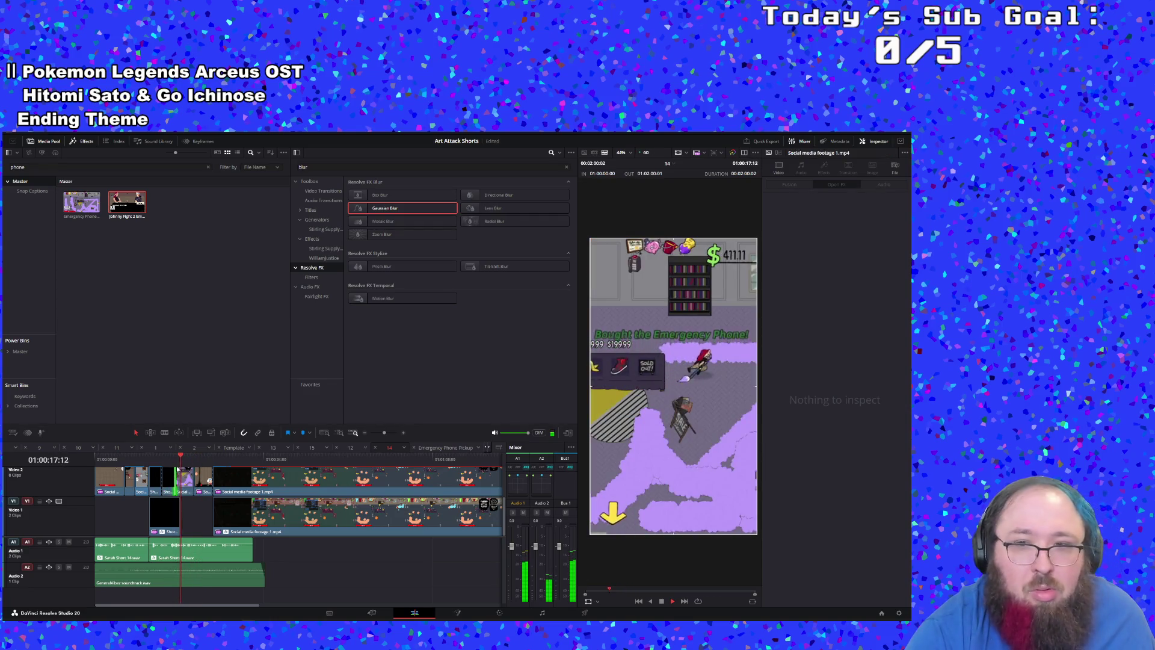
click(169, 461)
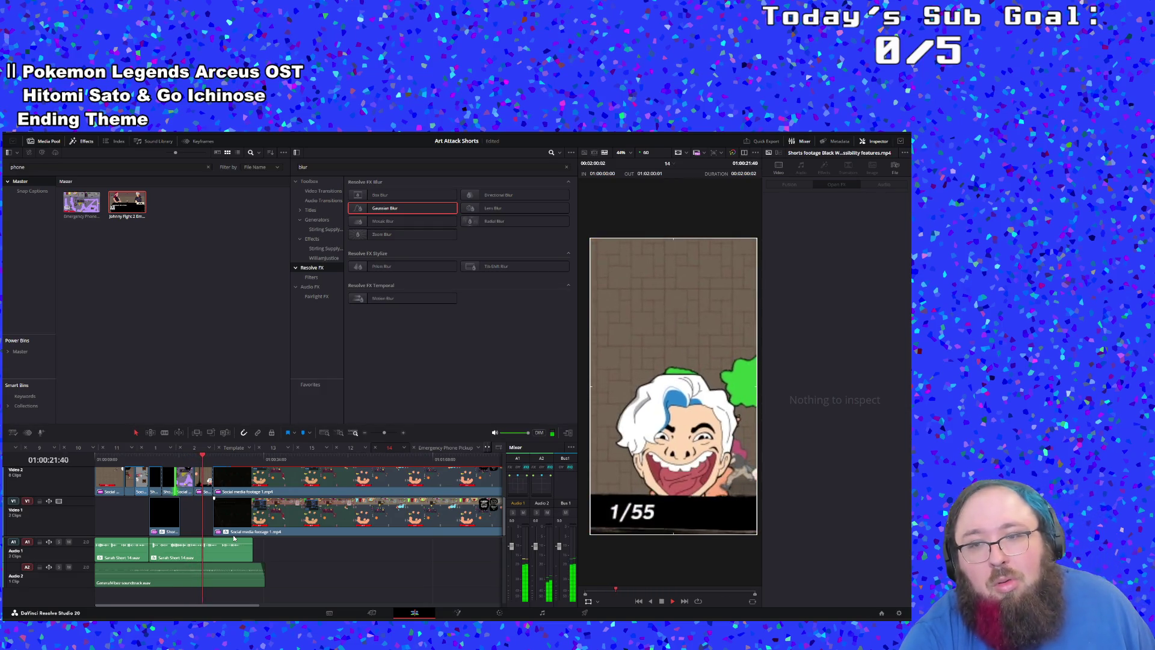
click(194, 458)
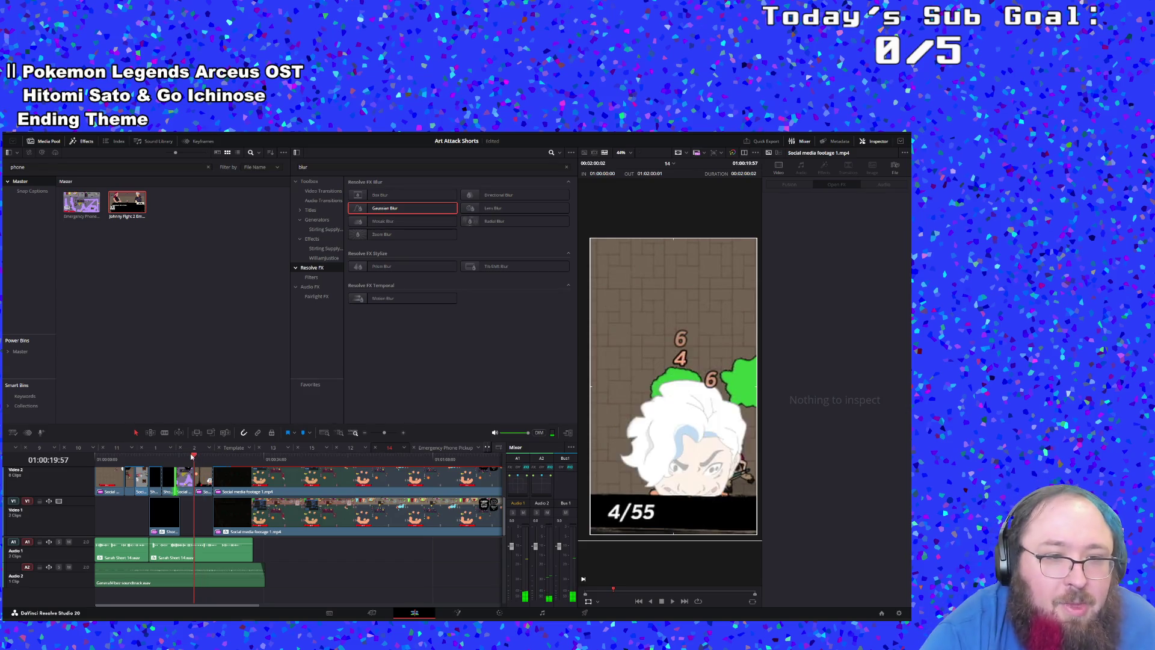
mouse_move(196, 457)
mouse_down()
mouse_move(214, 457)
mouse_move(174, 467)
mouse_up()
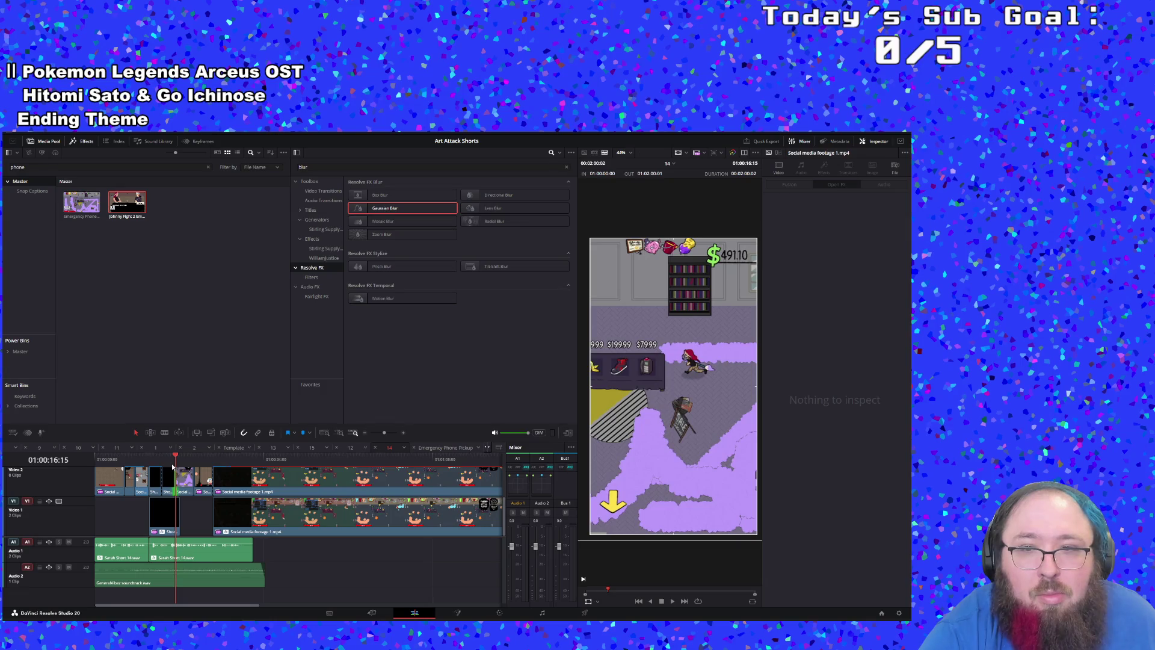
key(space)
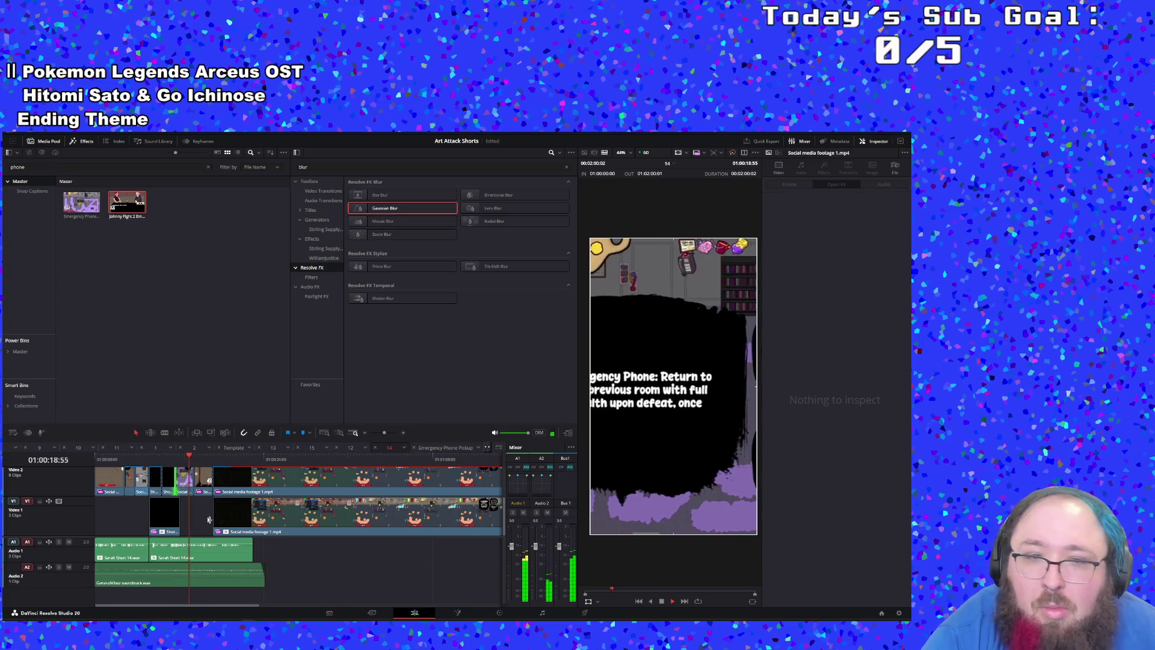
click(181, 461)
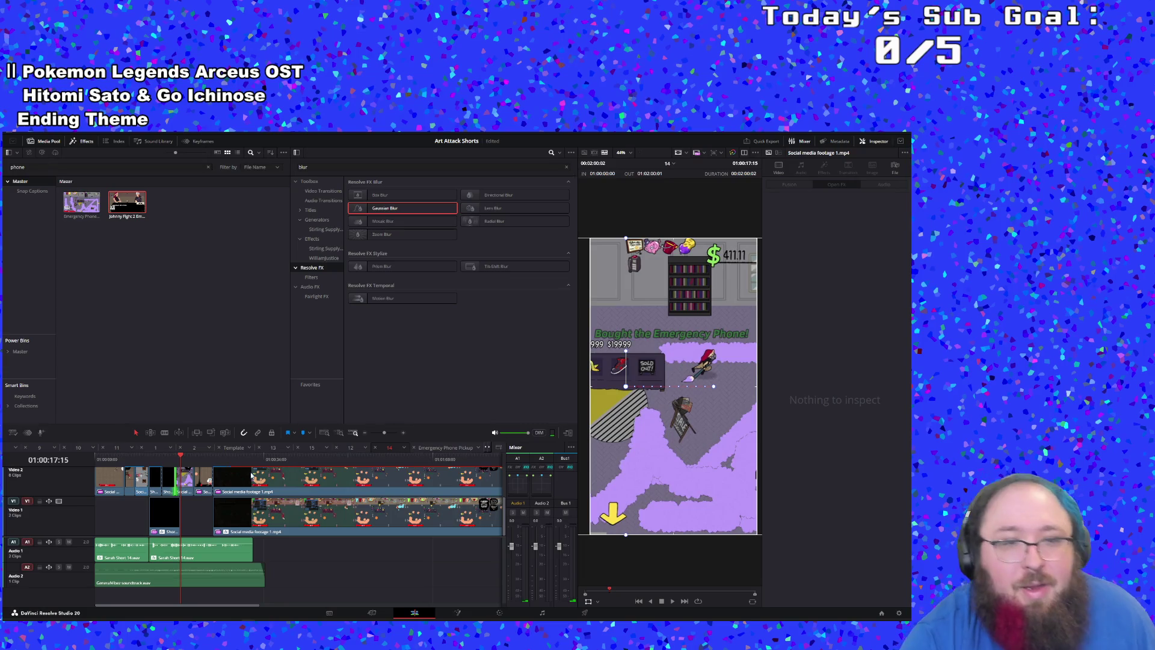
drag(385, 434, 389, 433)
Step: Zoom in at the text overlay and blade the Video 2 gameplay clip twice, isolating a short piece
click(305, 460)
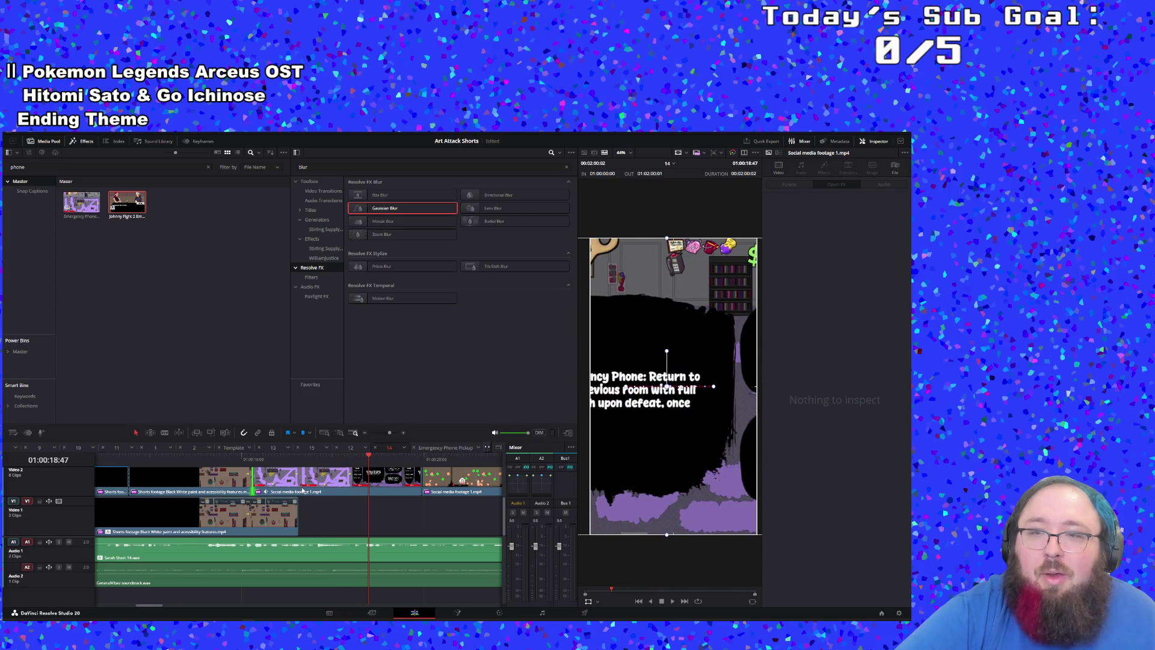
key(j)
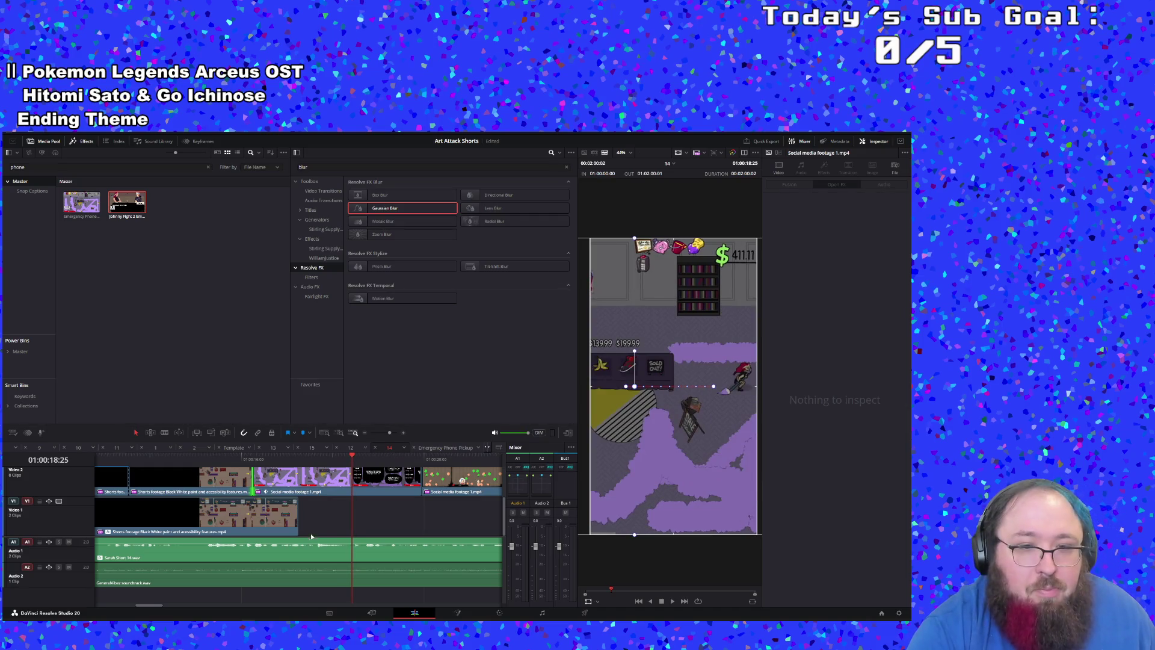
click(403, 433)
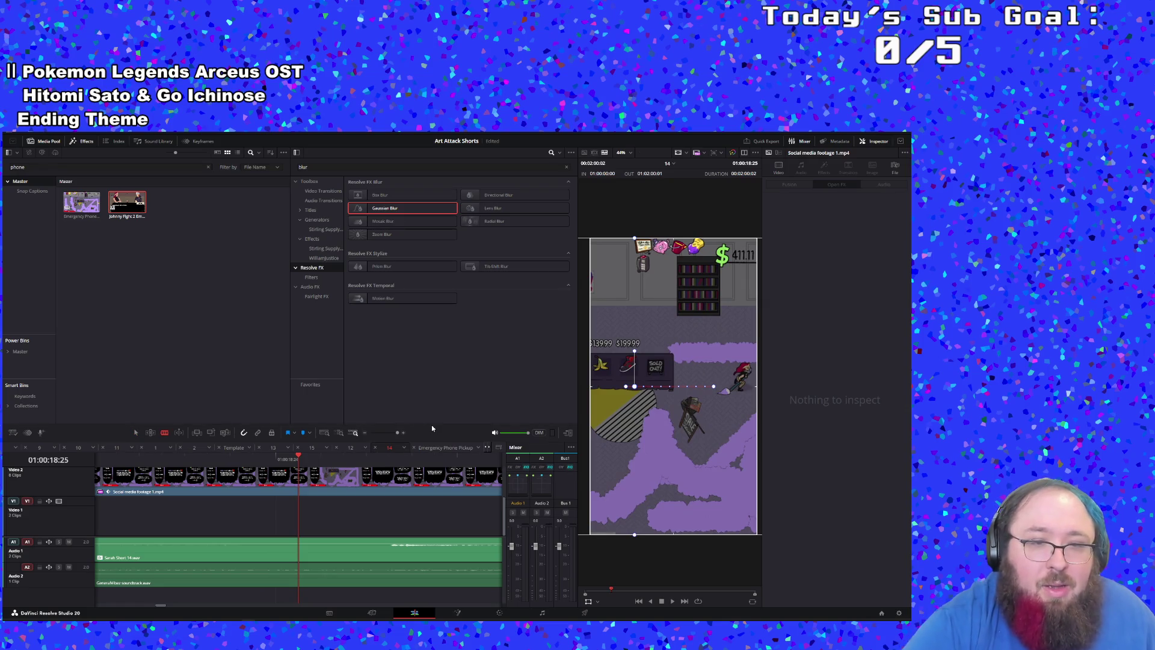
click(276, 492)
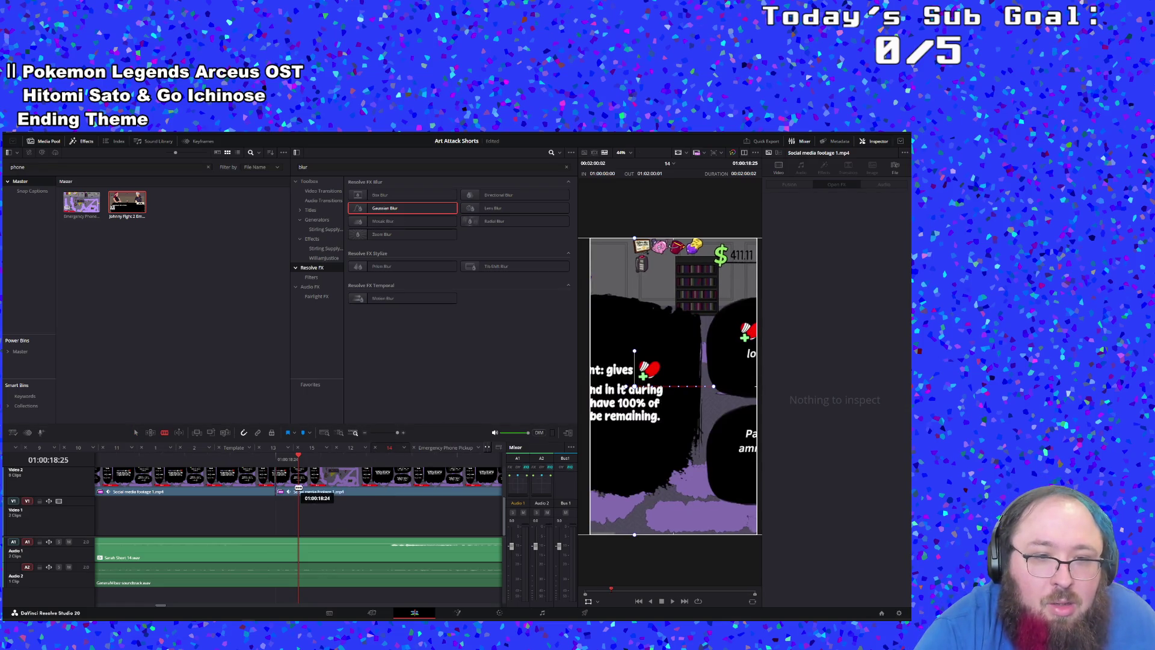
click(322, 488)
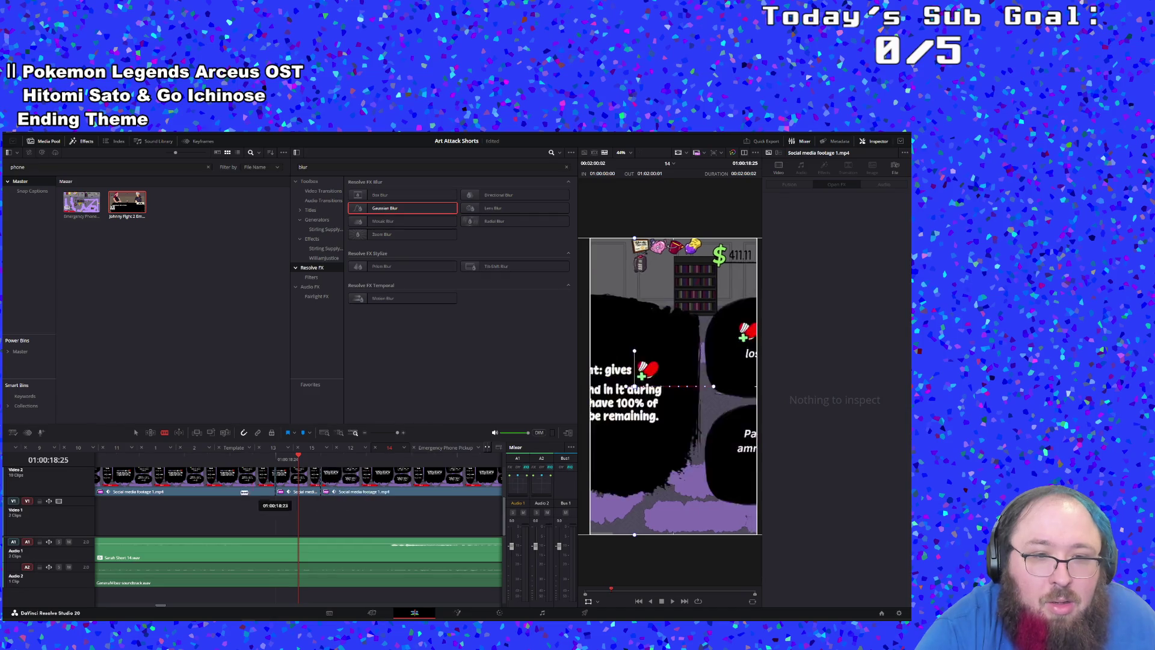
Step: Drag the isolated short piece off Video 2 down toward Video 1
click(312, 489)
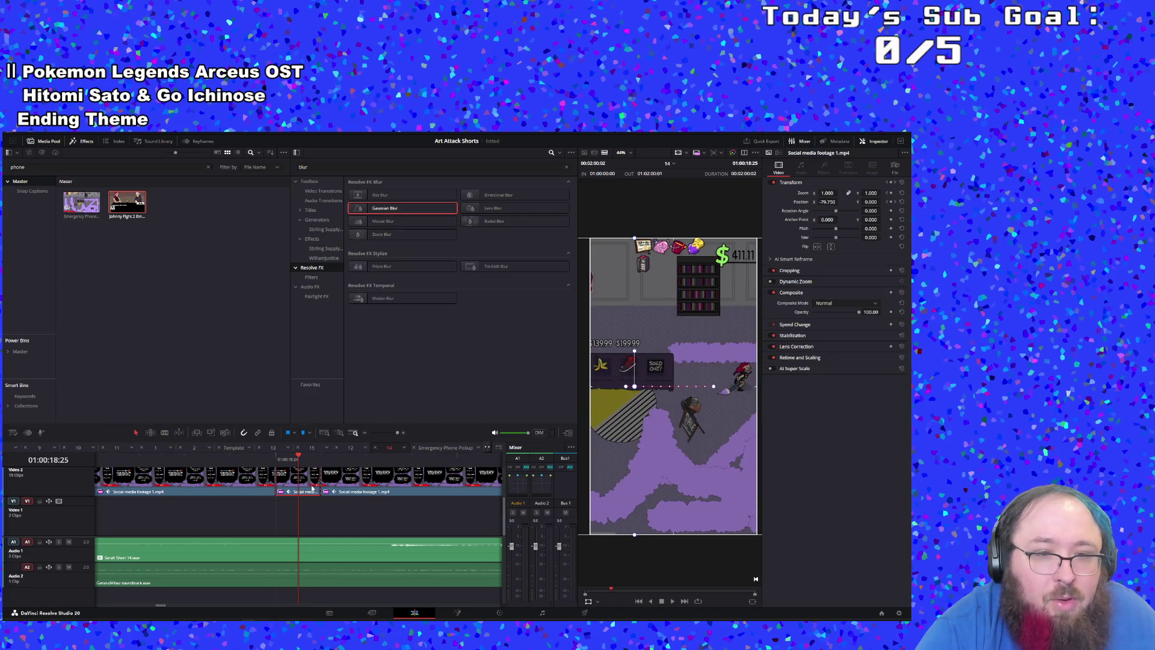
mouse_move(300, 489)
mouse_down()
mouse_move(690, 477)
mouse_move(650, 486)
mouse_move(716, 482)
mouse_move(709, 500)
mouse_move(548, 491)
mouse_move(612, 514)
mouse_move(450, 486)
mouse_move(475, 535)
mouse_move(460, 535)
mouse_move(791, 524)
mouse_move(623, 478)
mouse_move(587, 414)
mouse_up()
drag(462, 458, 419, 515)
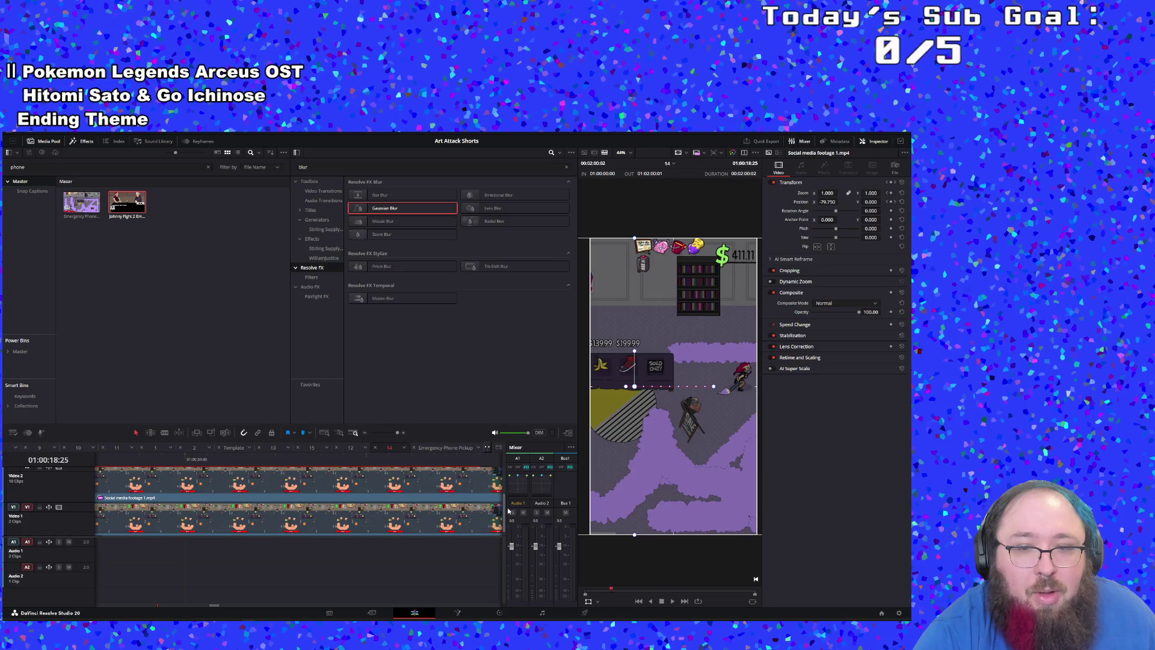
Step: Drop the short gameplay piece onto Video 1, zooming the timeline in around the playhead
drag(503, 511, 512, 477)
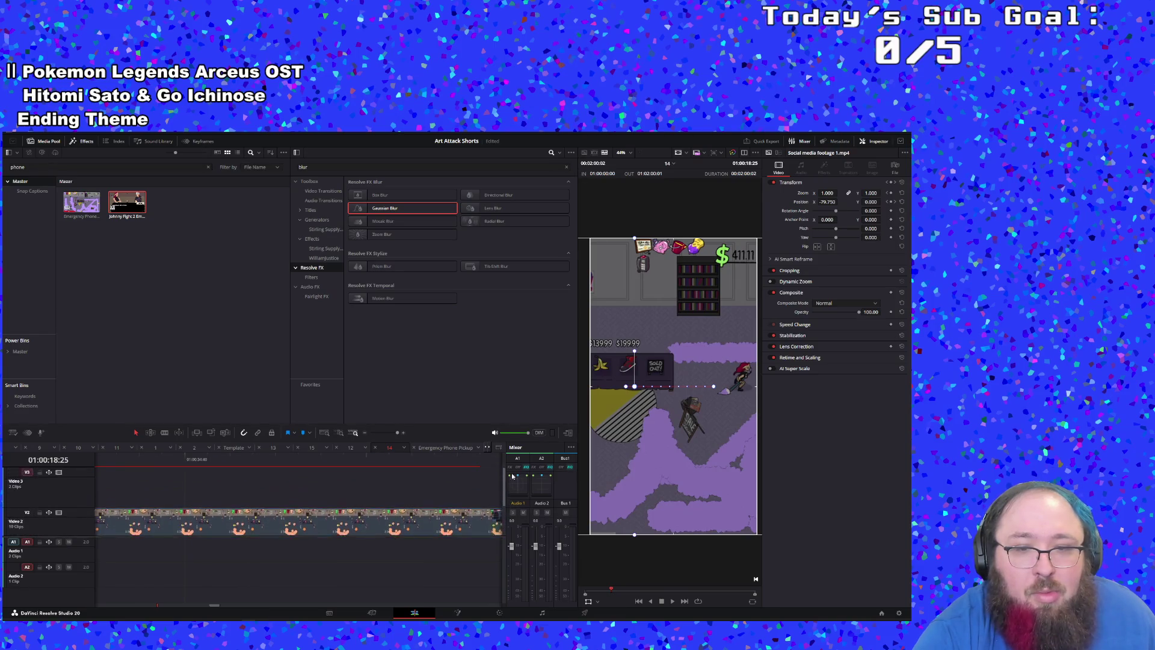
click(385, 433)
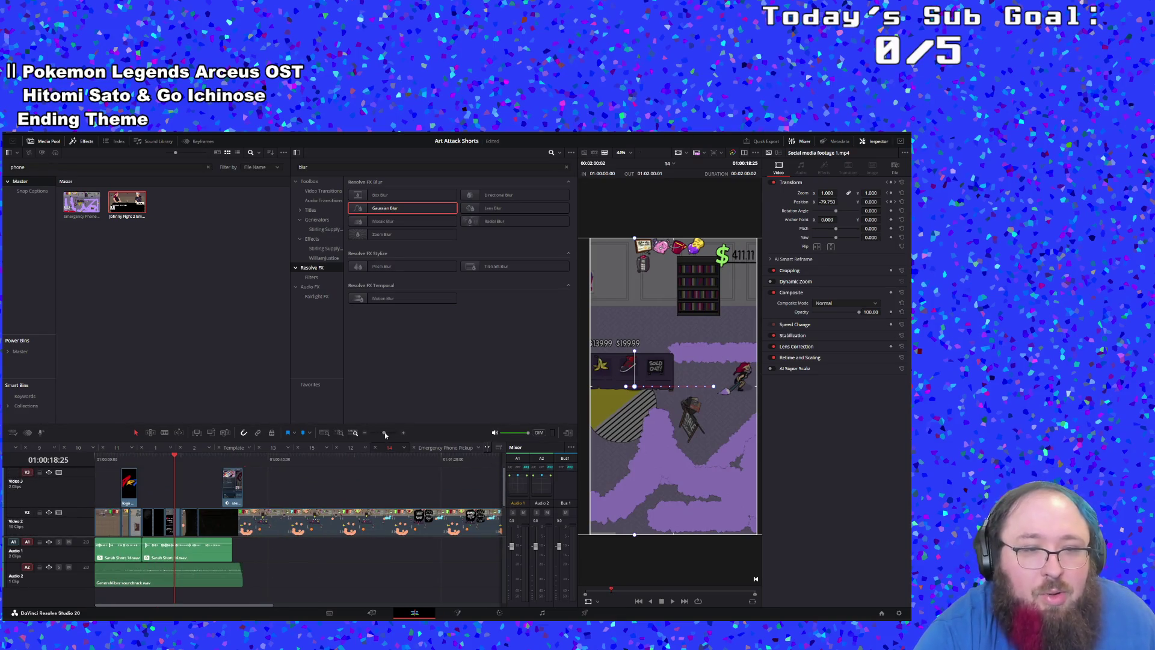
drag(385, 433, 389, 433)
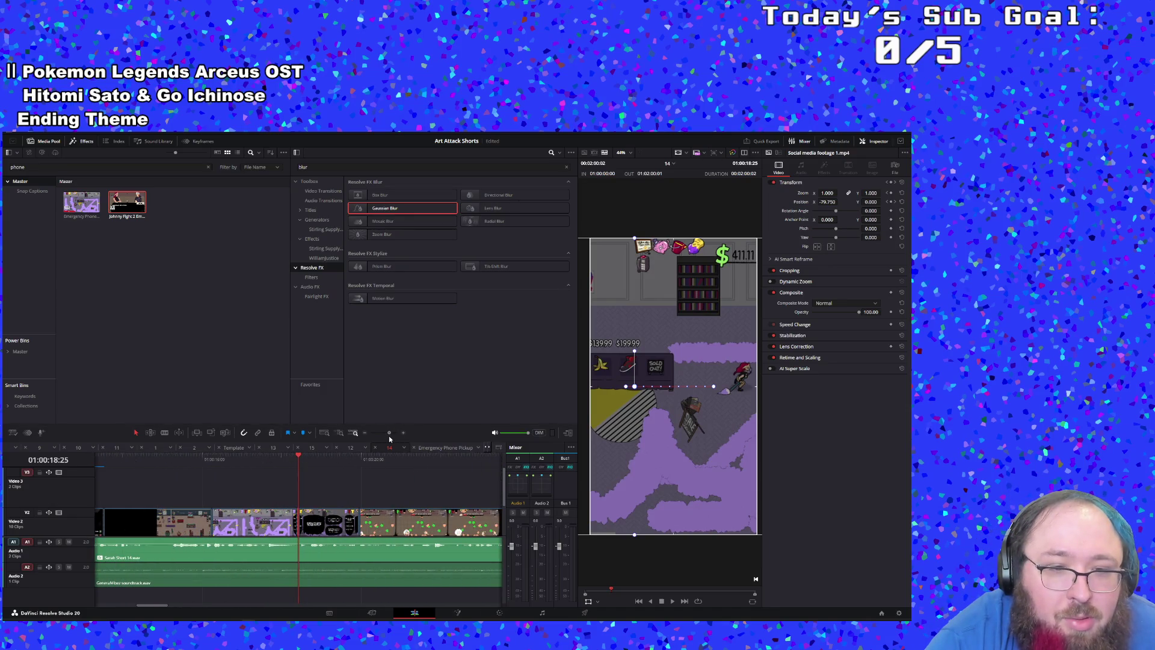
scroll(326, 520, down, 3)
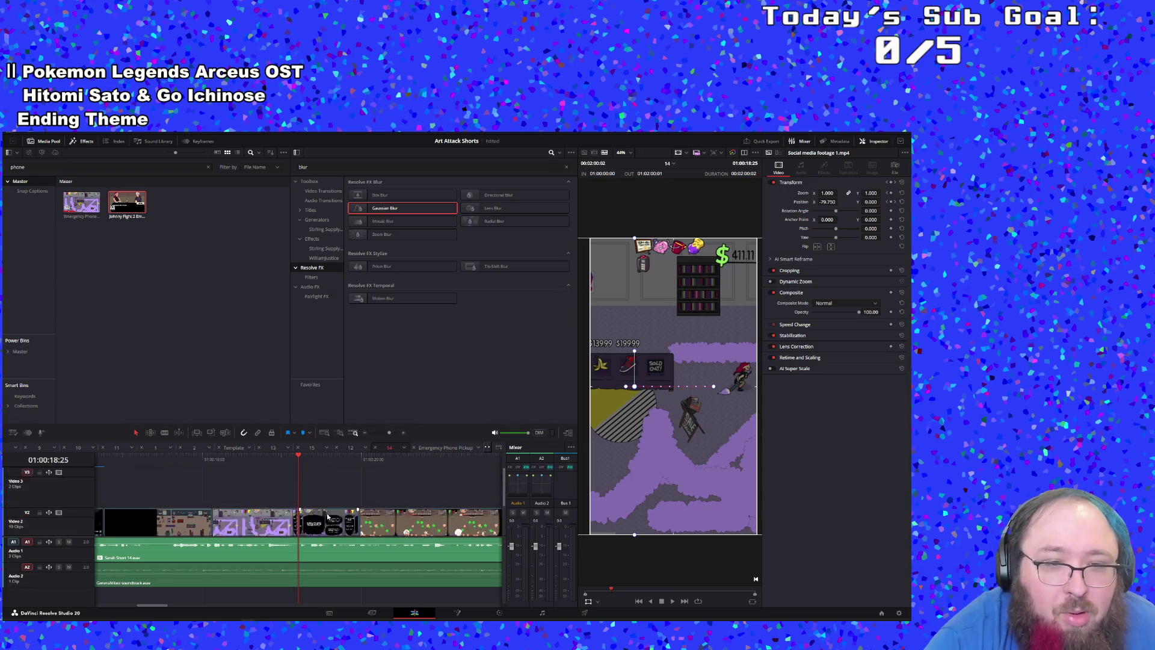
drag(391, 434, 424, 433)
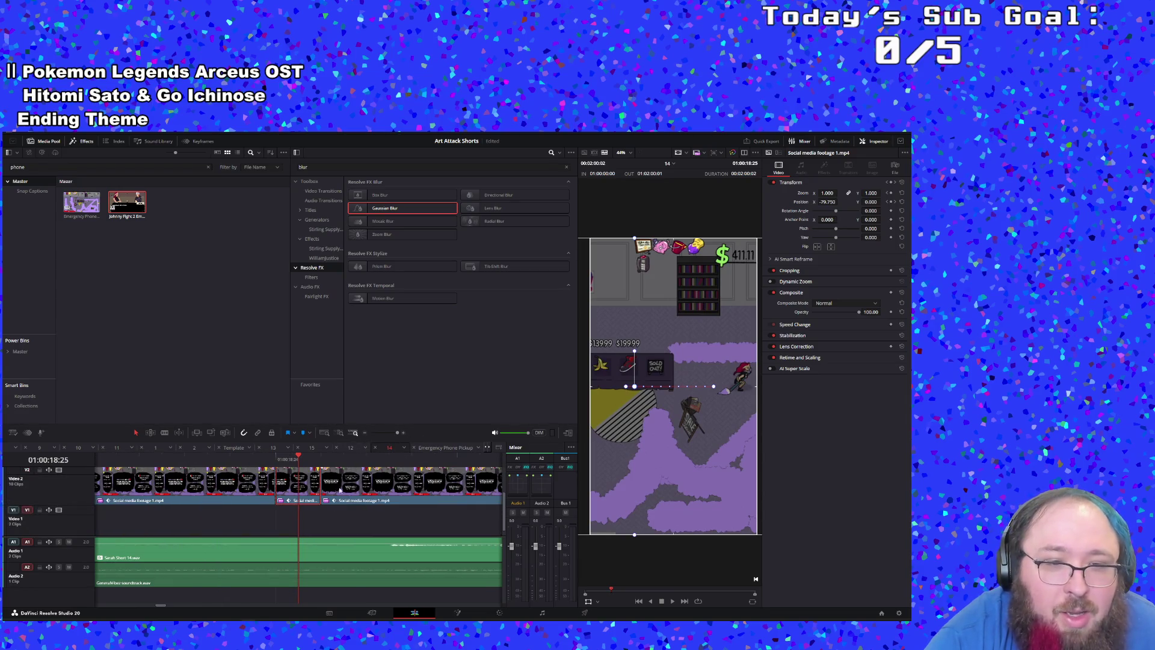
drag(307, 490, 307, 515)
Step: Trim and reposition the Video 1 clip further right, then scroll back to an earlier point
drag(397, 433, 389, 434)
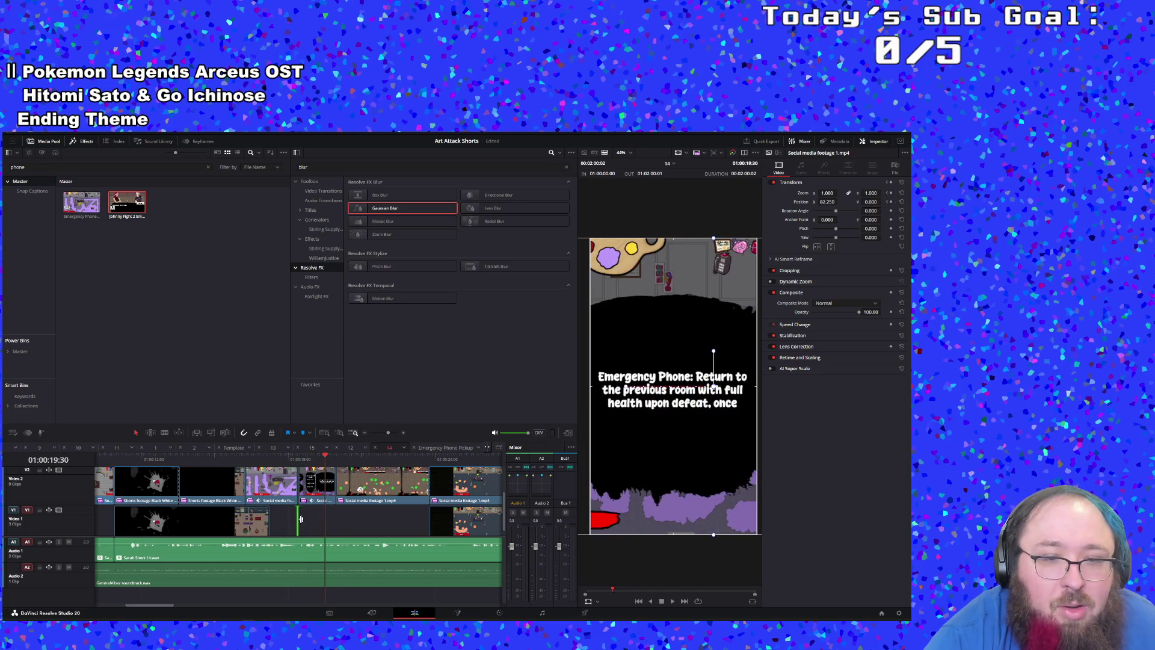
drag(297, 518, 284, 518)
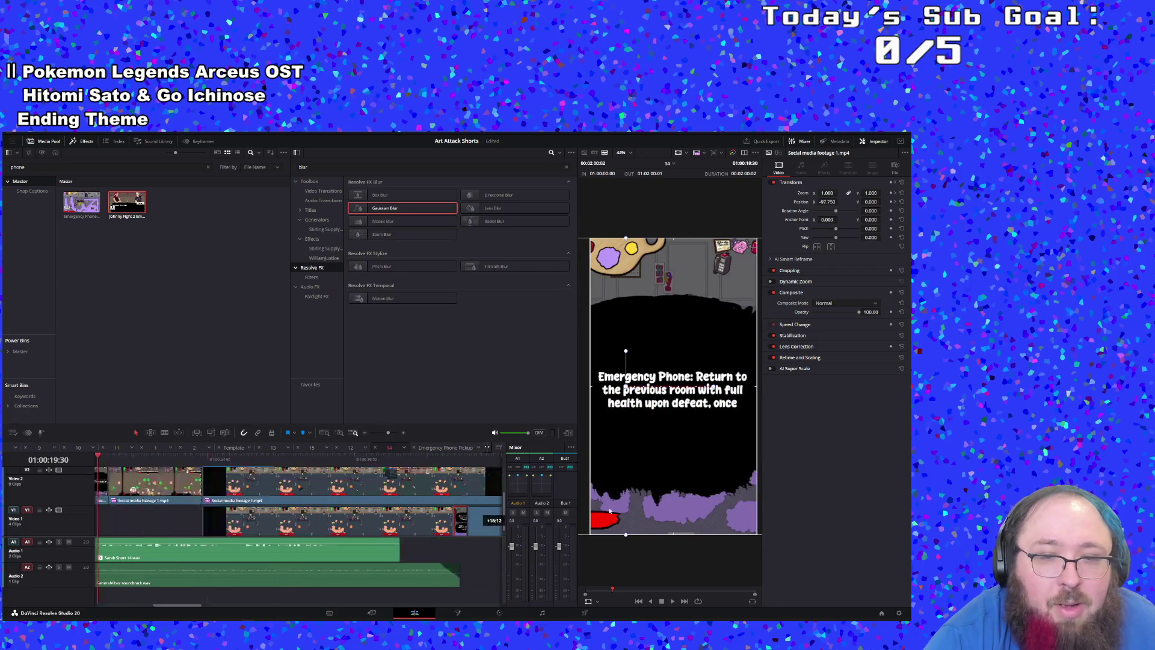
drag(665, 509, 609, 541)
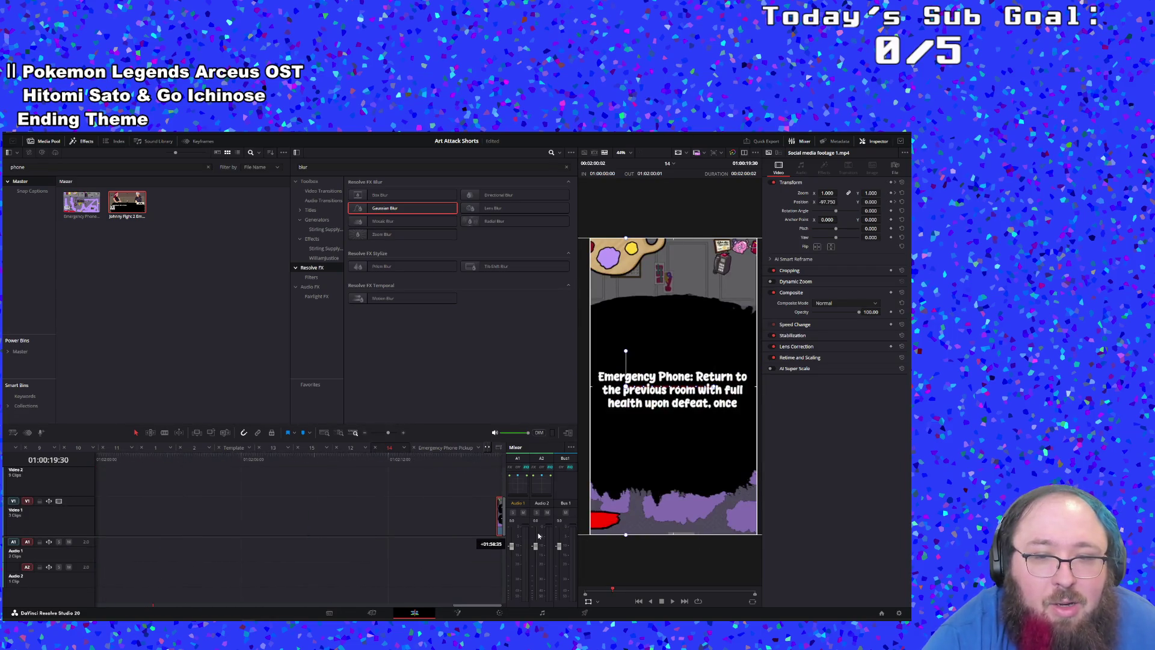
drag(538, 536, 537, 542)
drag(471, 609, 165, 609)
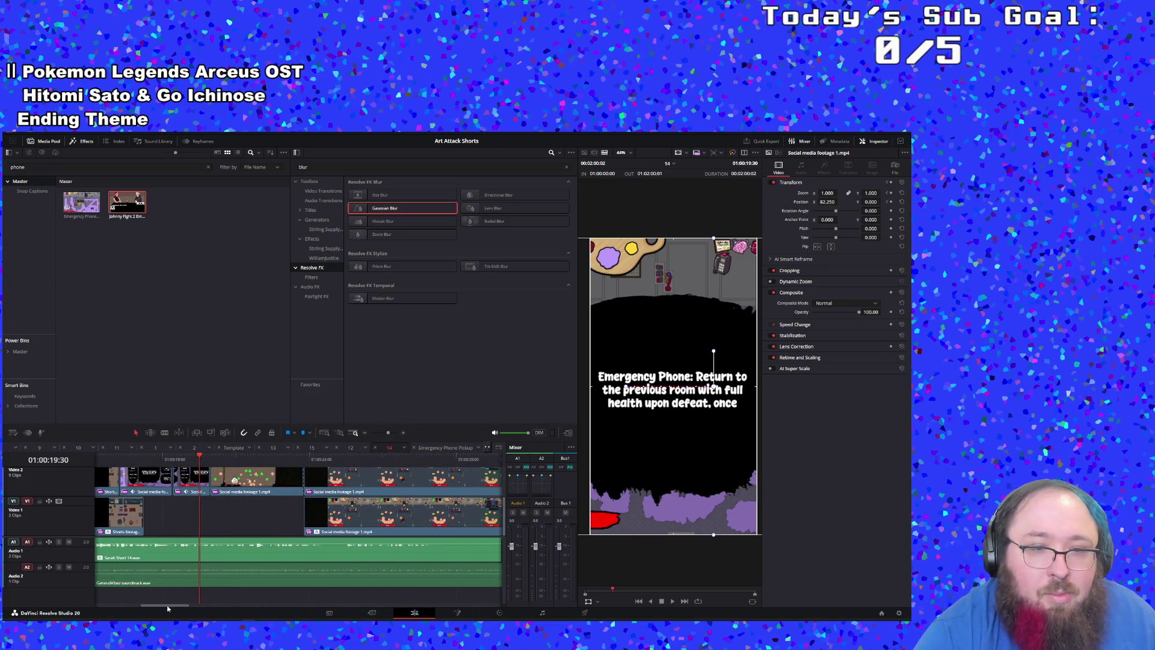
scroll(233, 524, up, 2)
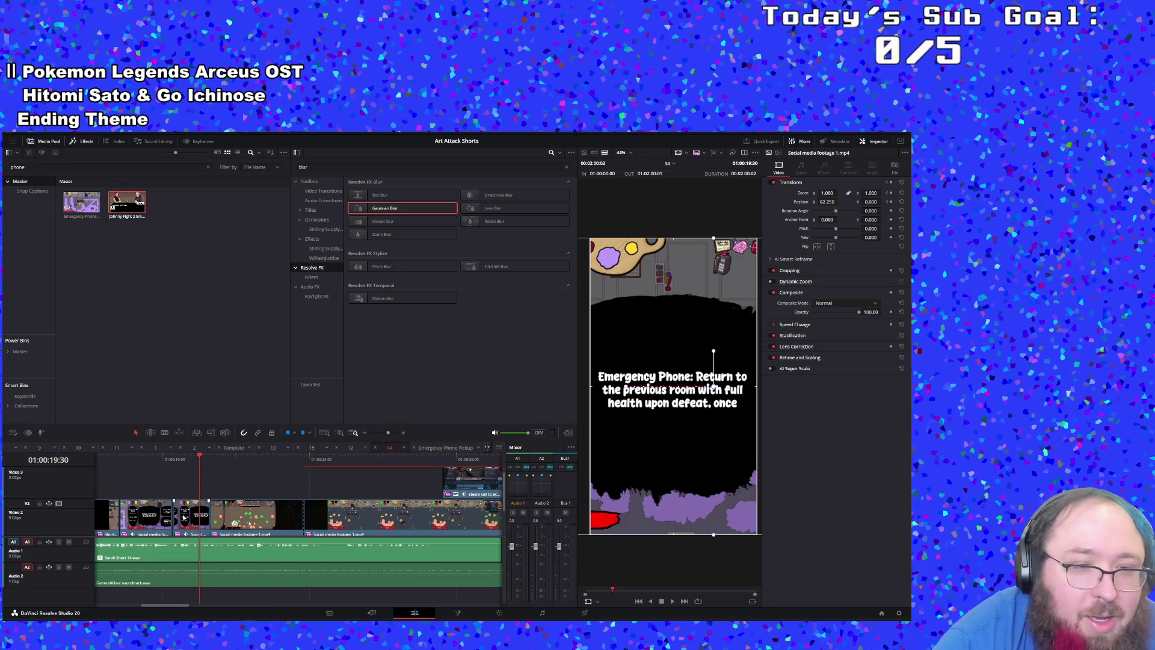
click(172, 466)
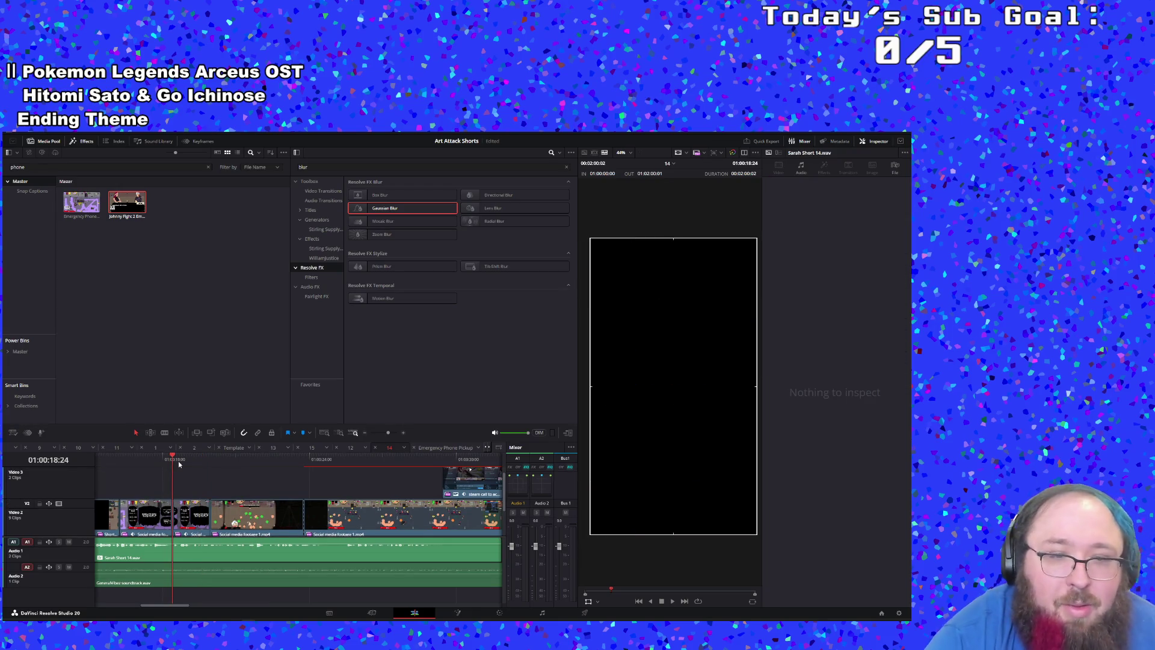
Step: Zoom in and scrub around the gap, selecting the first Video 2 clip at that frame
drag(392, 433, 396, 434)
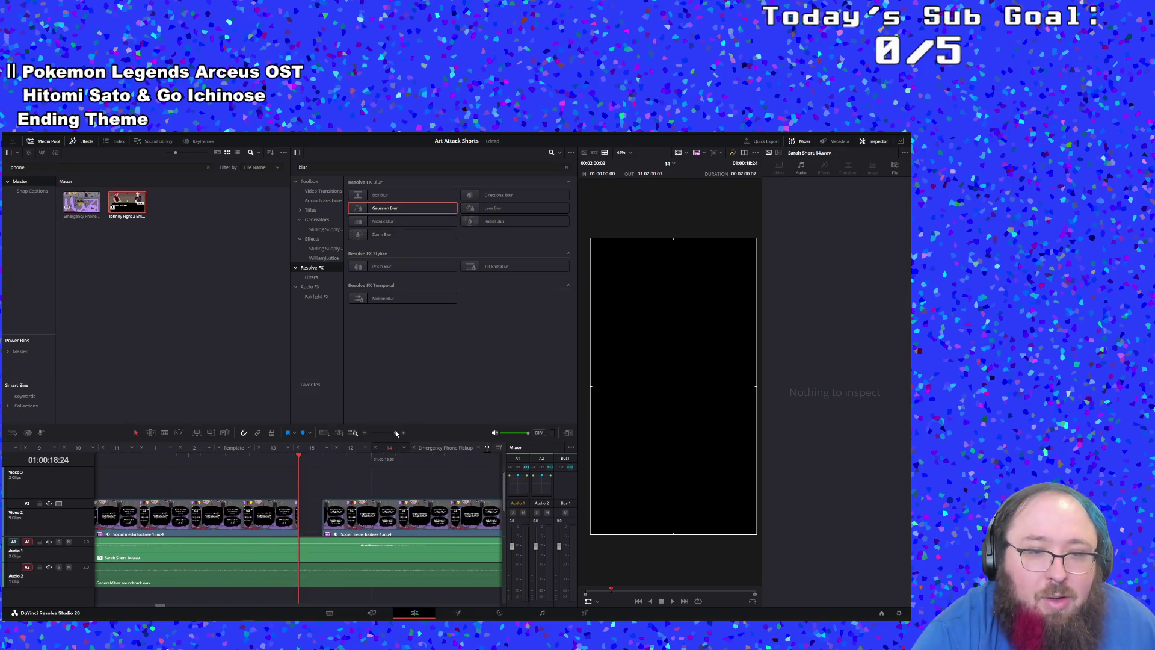
click(287, 455)
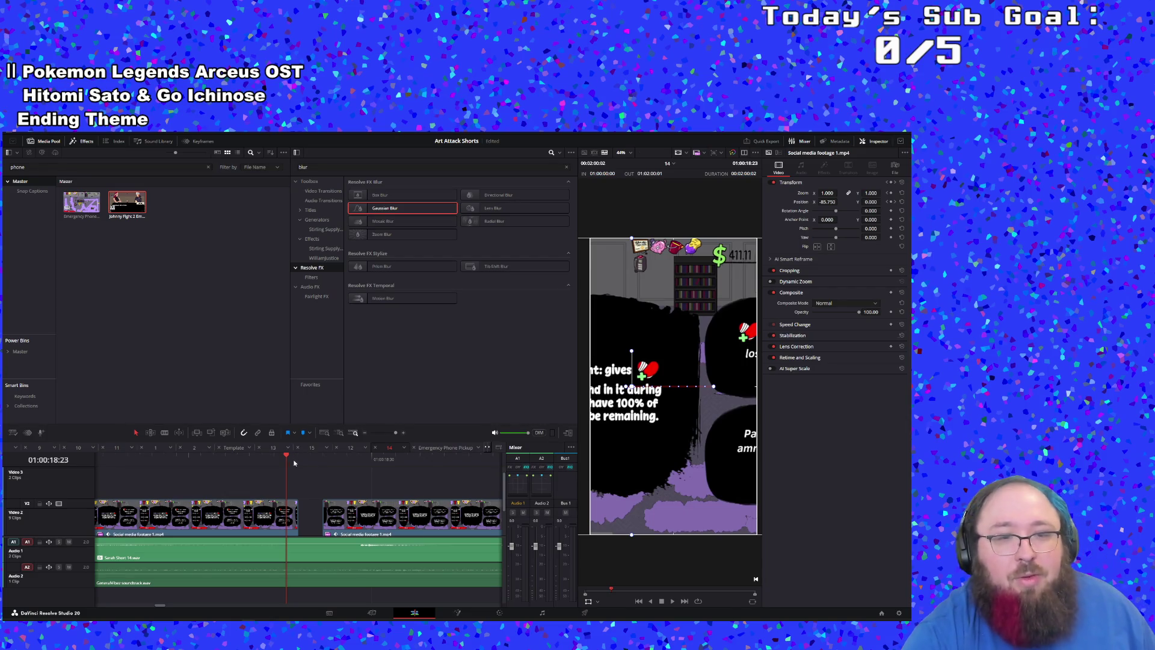
mouse_move(287, 459)
mouse_down()
mouse_move(392, 465)
mouse_move(283, 471)
mouse_up()
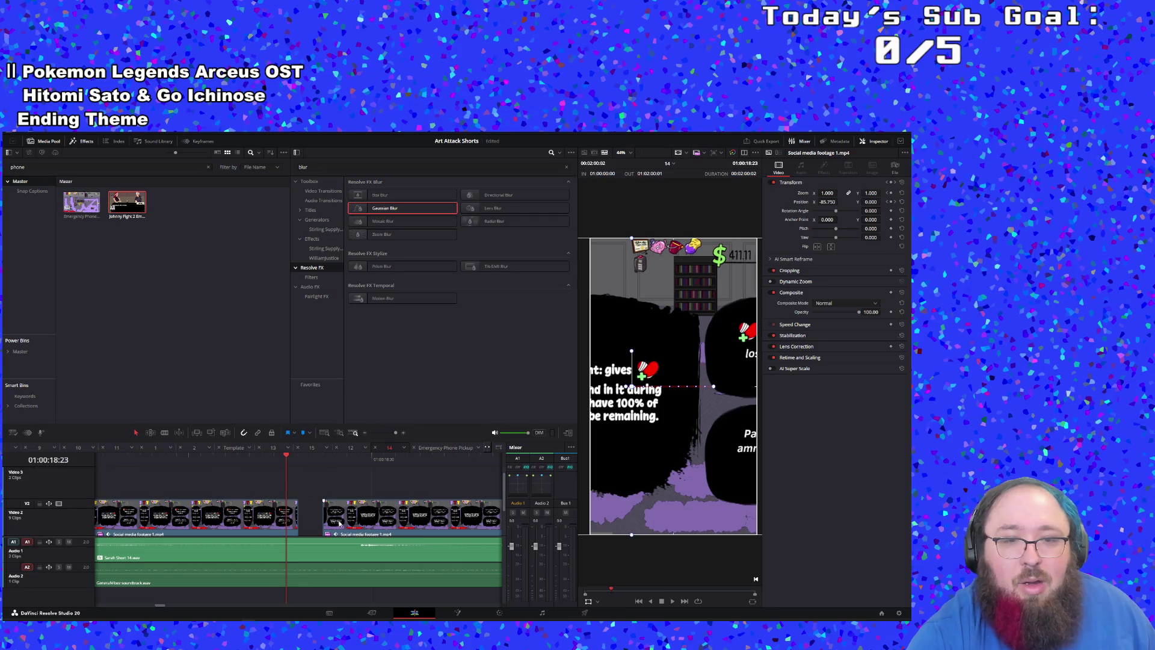
click(325, 461)
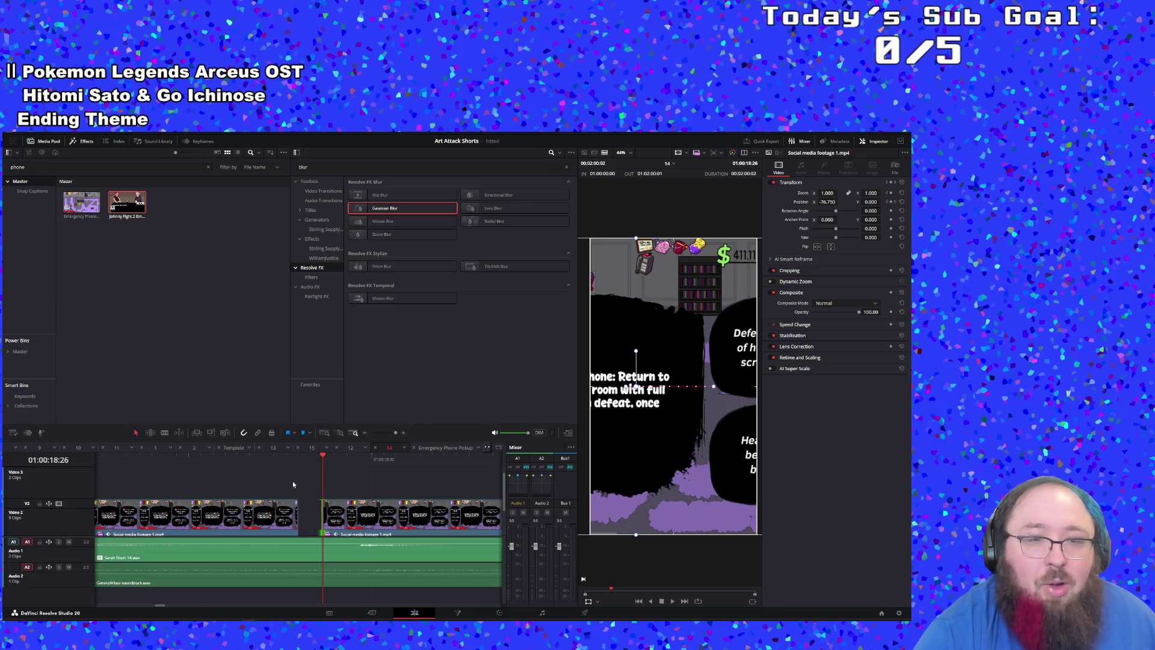
click(284, 461)
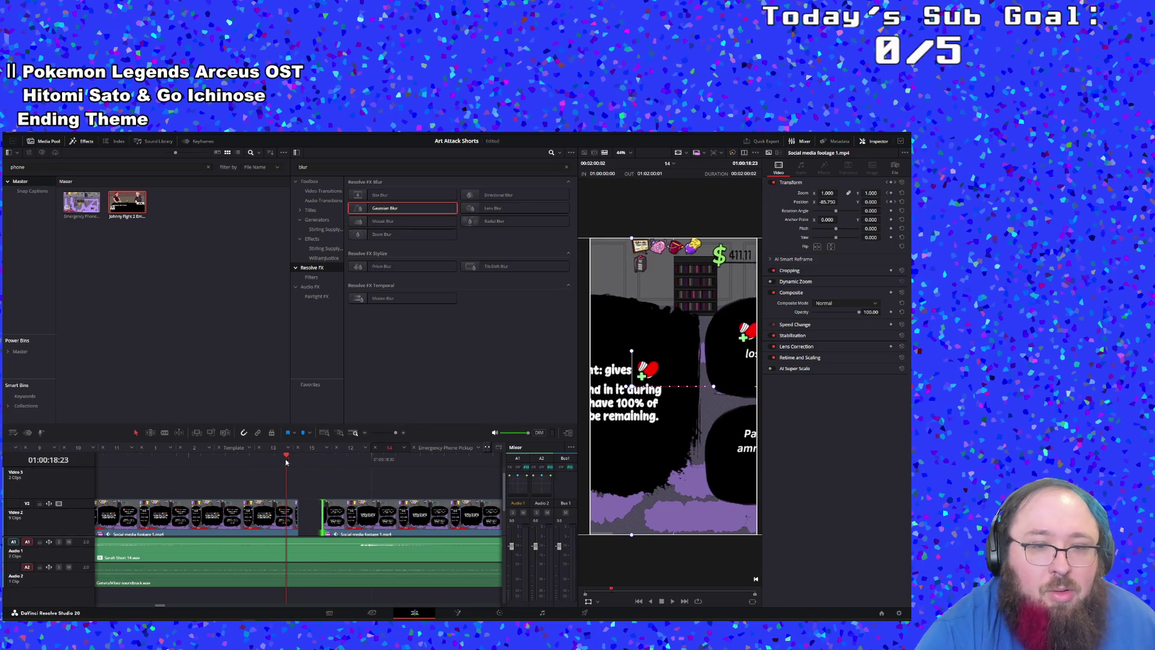
click(294, 515)
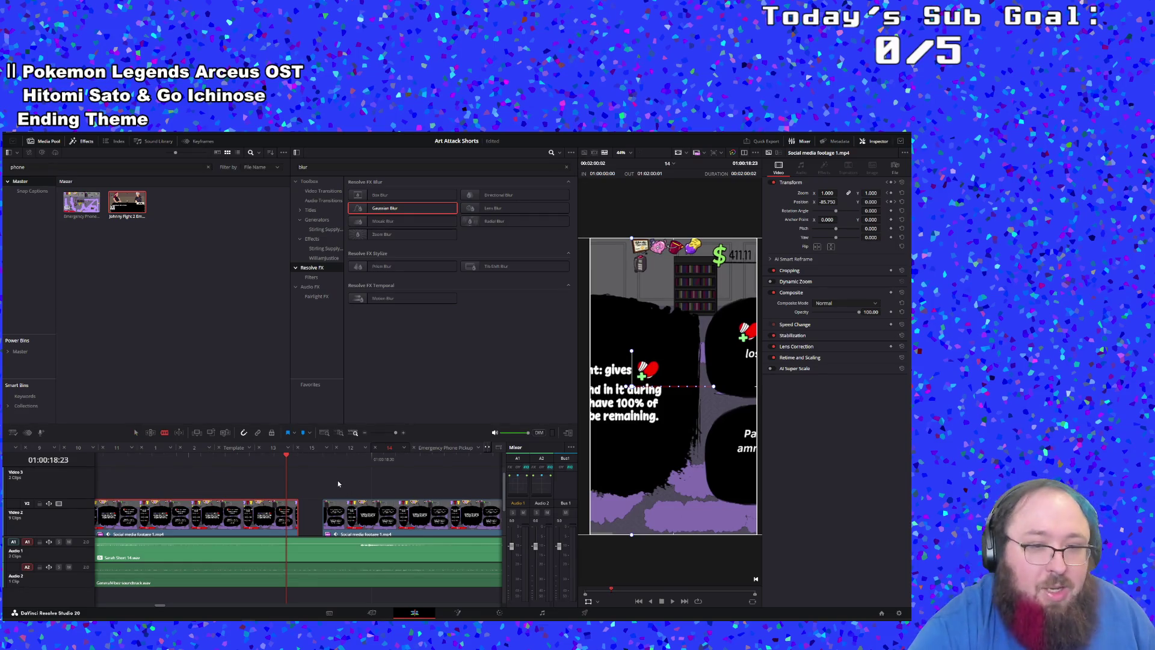
Step: Move the short Video 1 clip up into the Video 2 gap and play the edit
key(b)
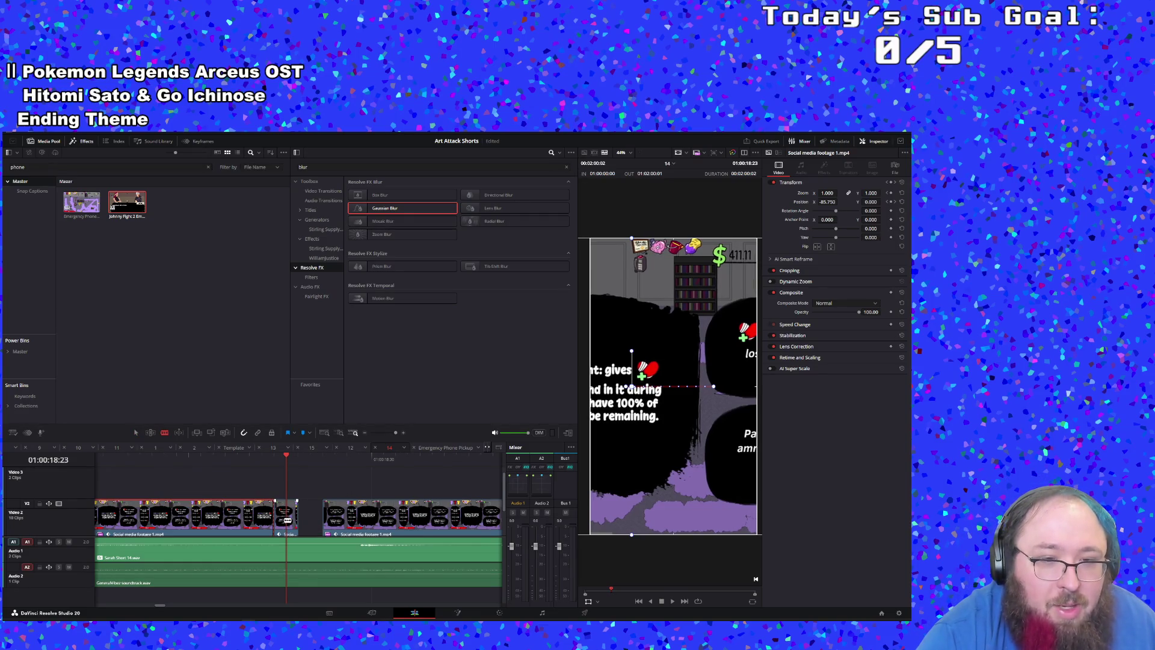
right_click(293, 520)
click(308, 305)
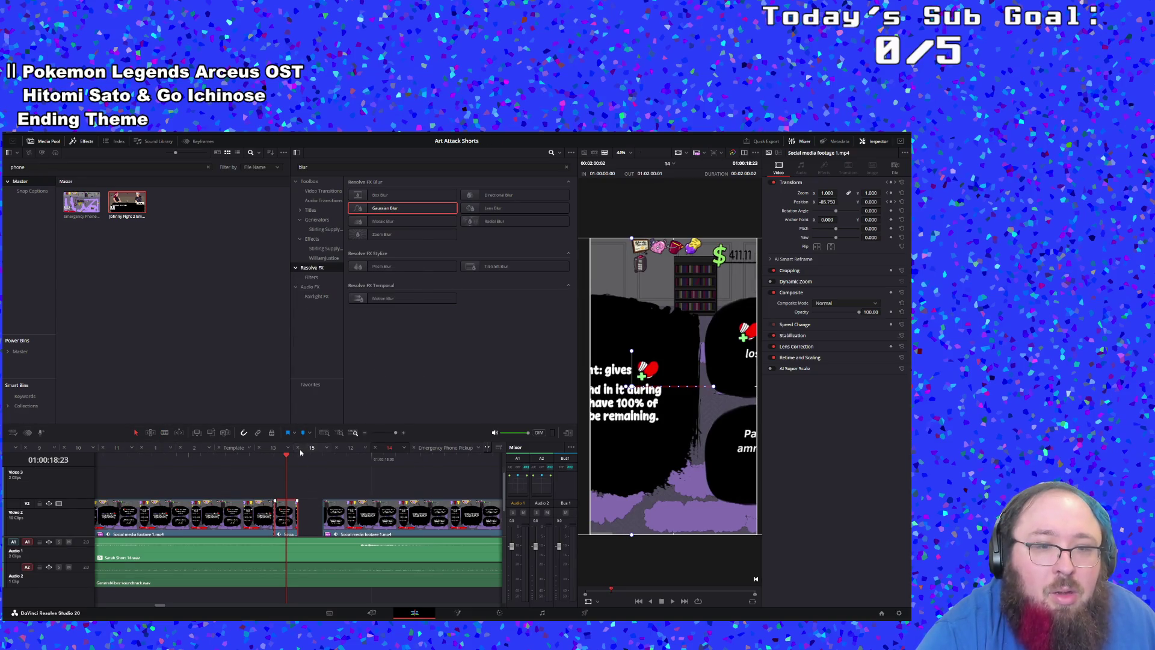
key(Right)
key(Right)
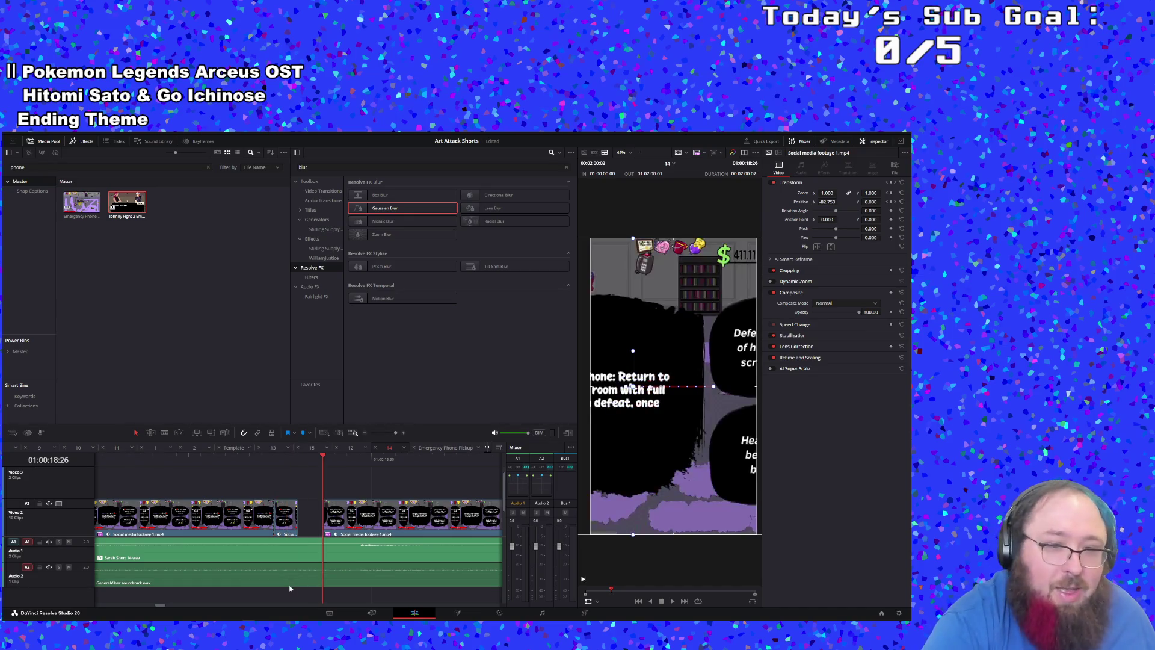
scroll(305, 517, down, 2)
drag(309, 521, 312, 486)
scroll(313, 486, up, 2)
key(space)
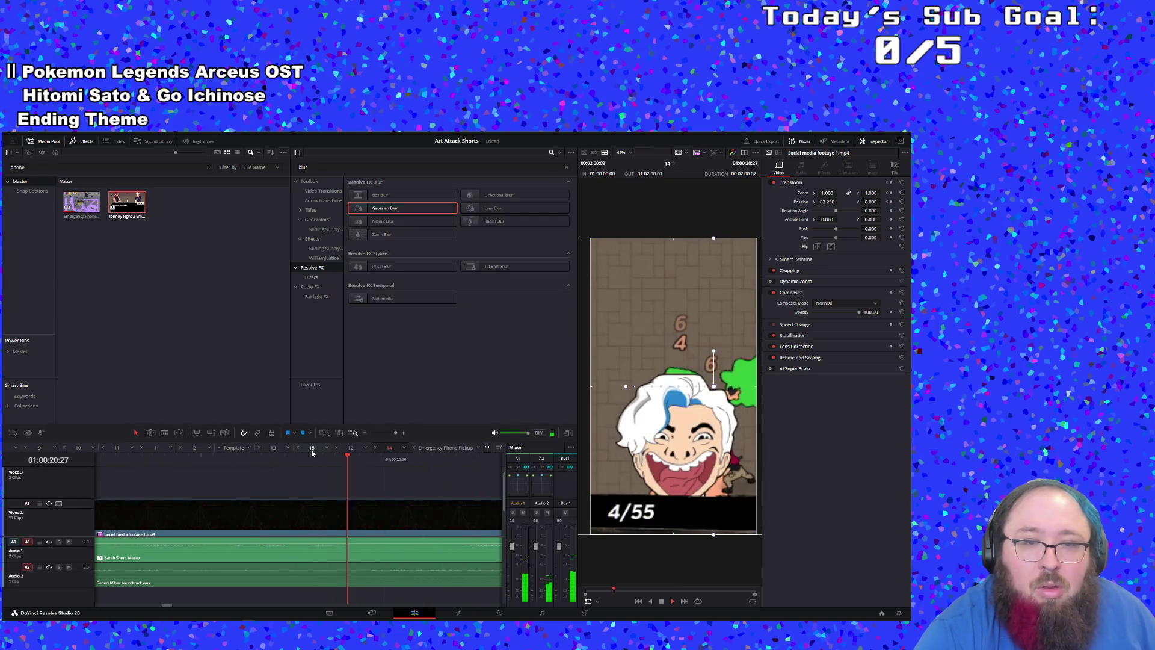
key(space)
click(390, 434)
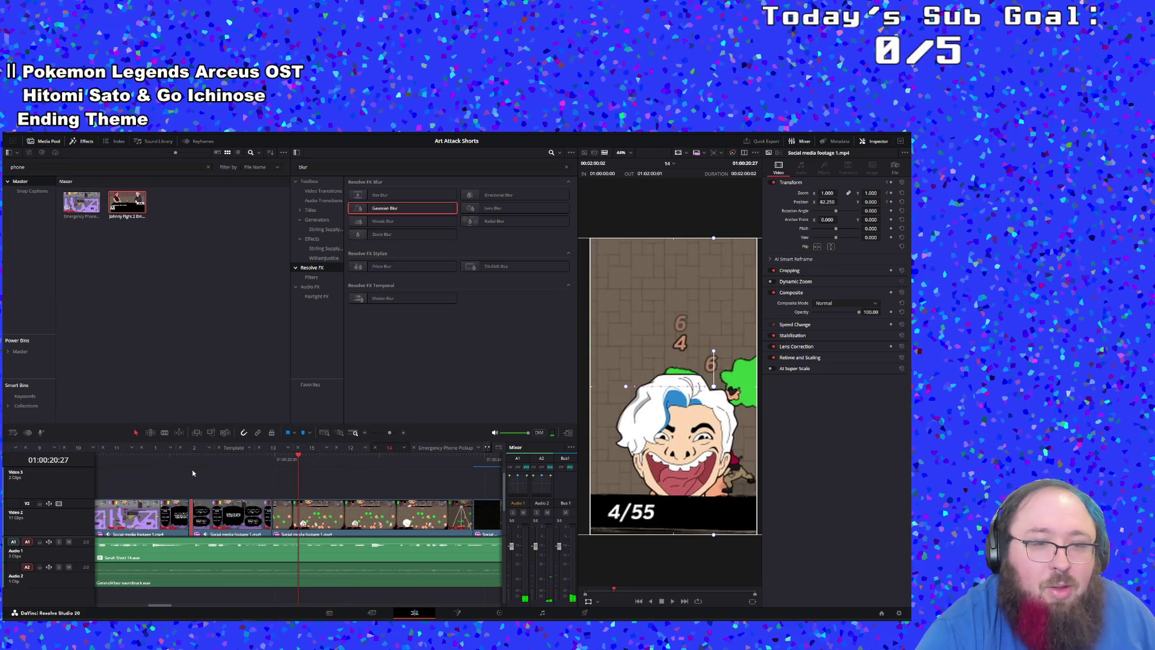
click(178, 464)
key(space)
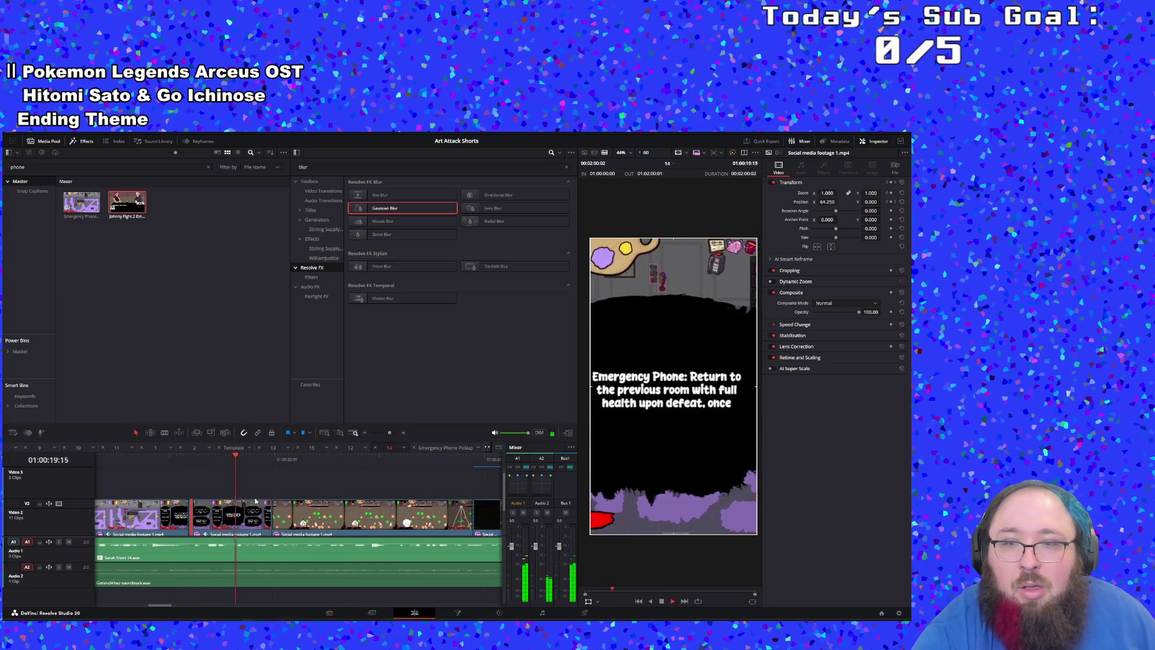
click(97, 459)
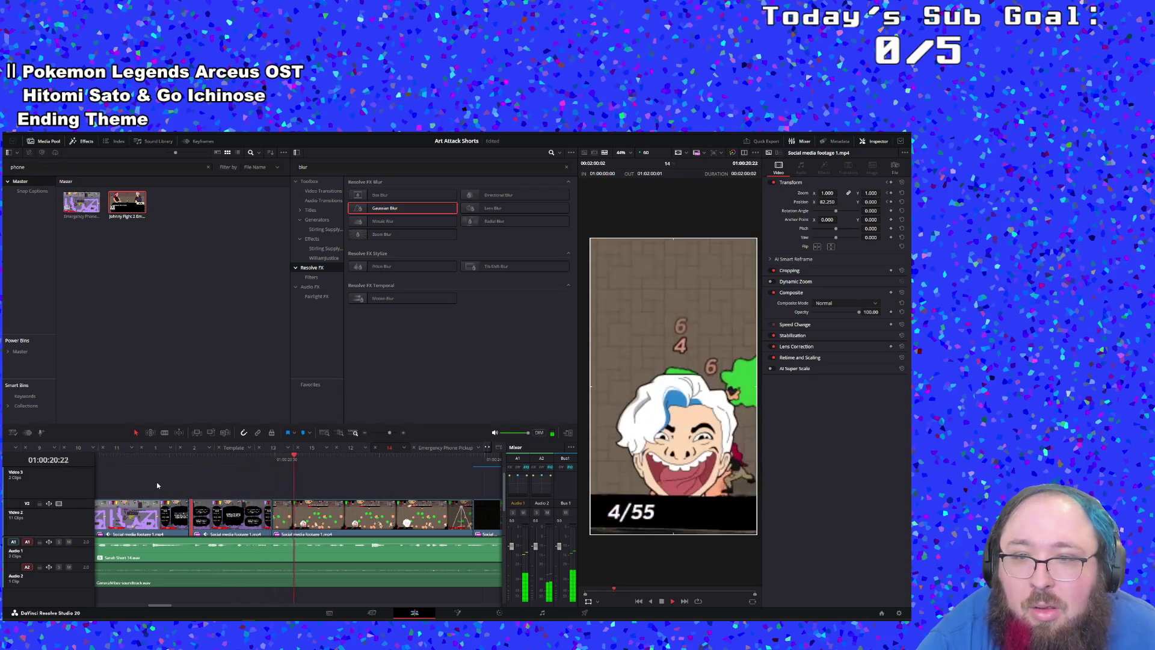
click(104, 460)
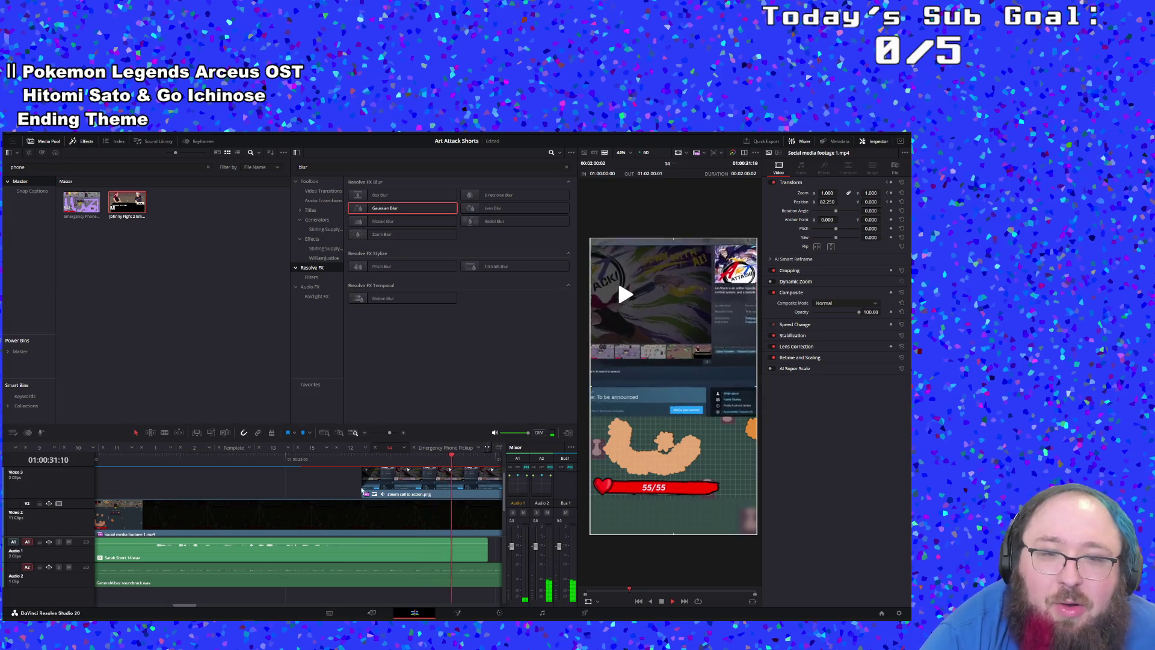
Step: Trim both audio tracks' ends, move the steam call-to-action image earlier, and save
key(space)
drag(390, 435, 388, 431)
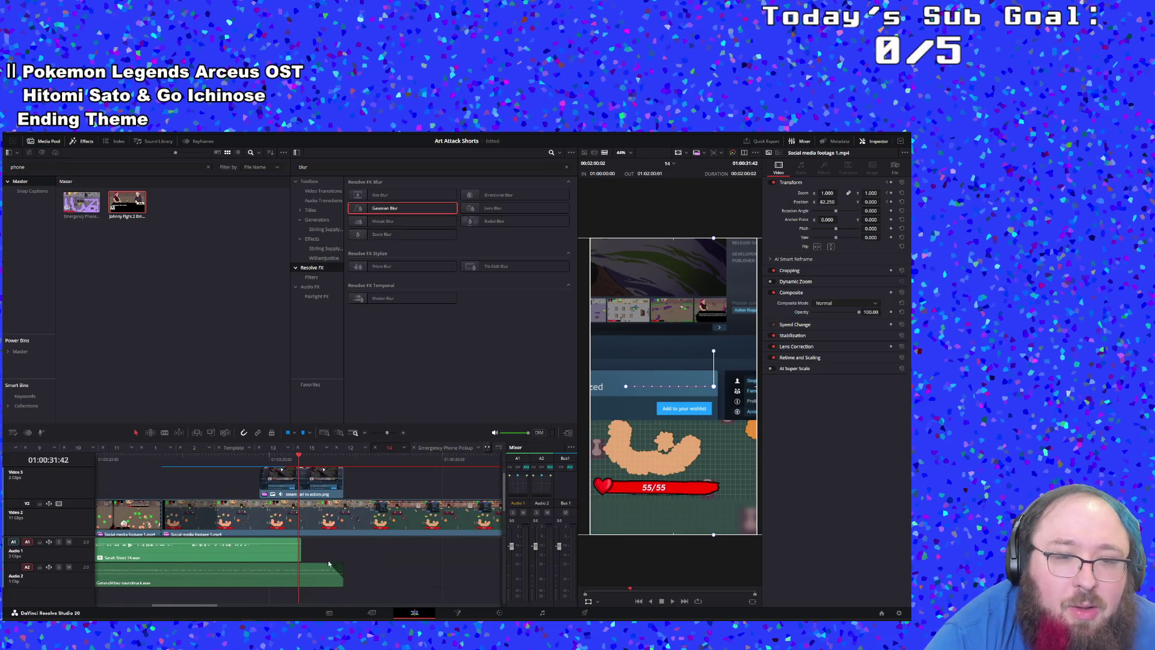
drag(299, 546, 269, 546)
drag(343, 574, 269, 574)
drag(281, 479, 210, 480)
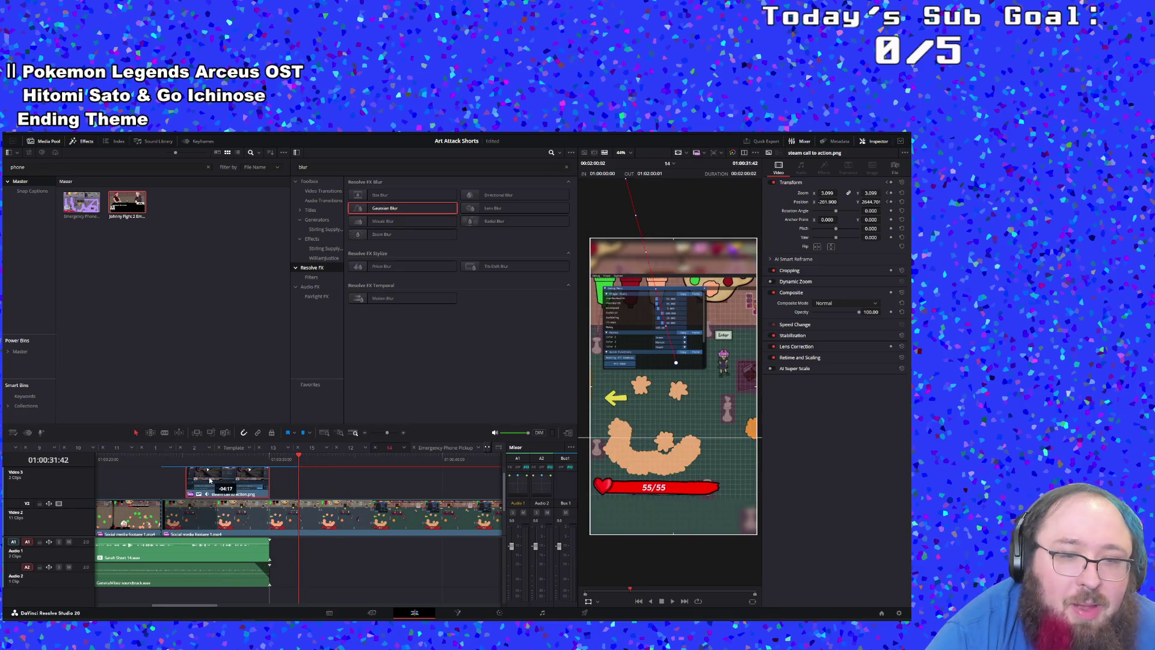
click(271, 457)
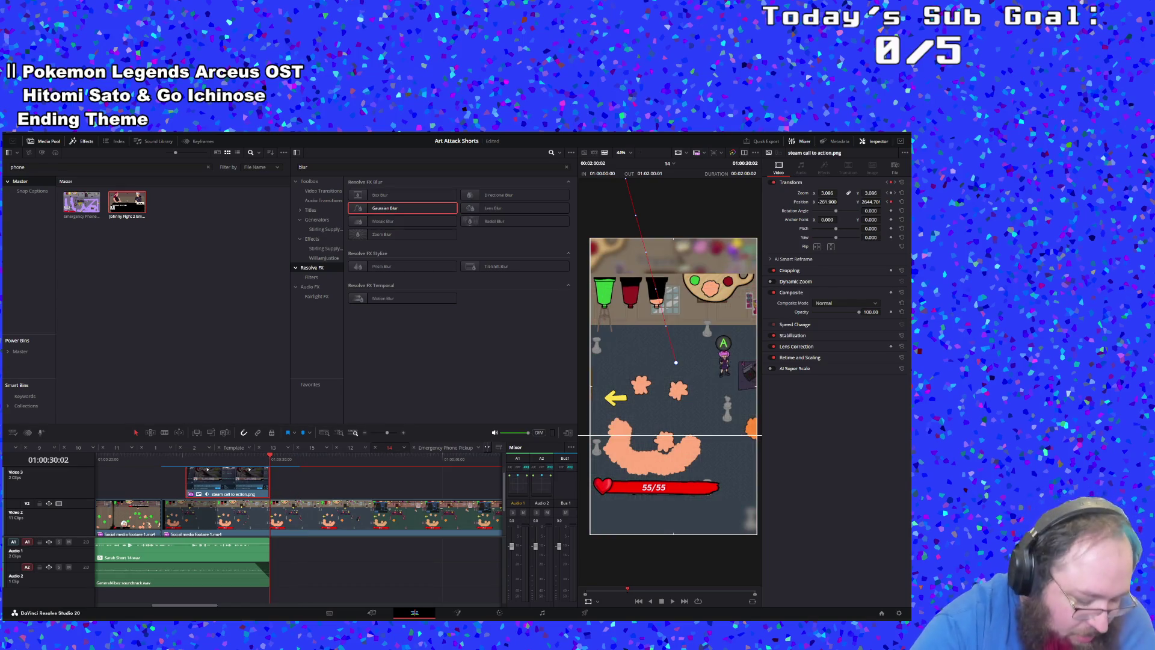
key(ctrl+s)
Step: Cut the Video 2 footage at the end point, delete the tail, and play from the start
mouse_move(248, 618)
click(342, 525)
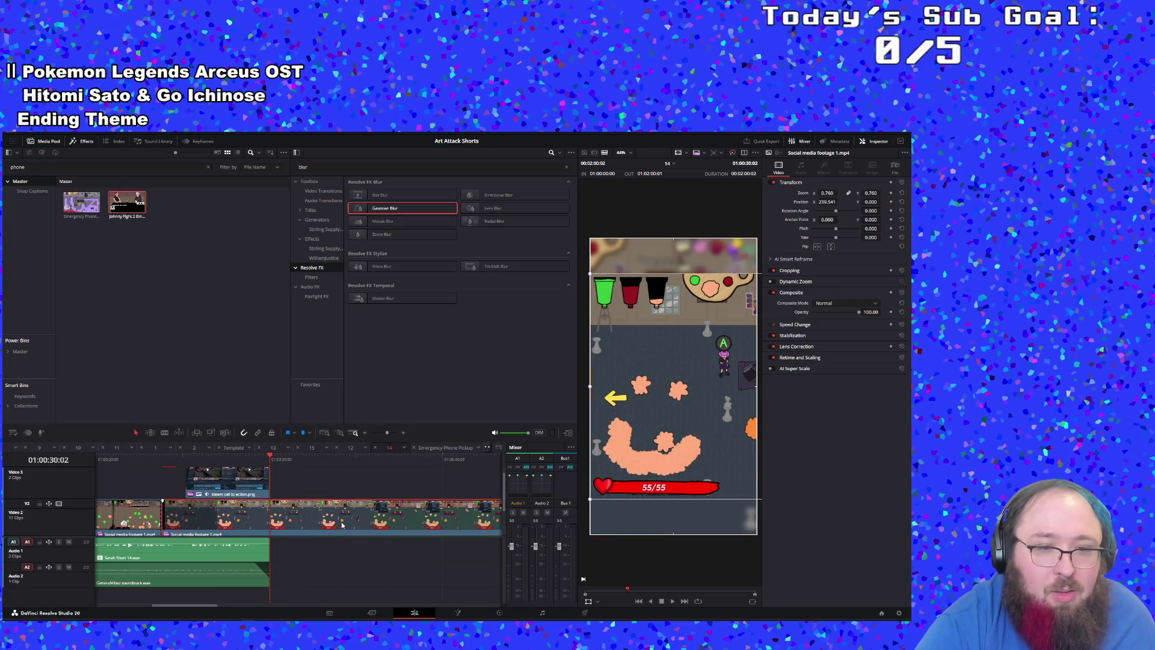
key(b)
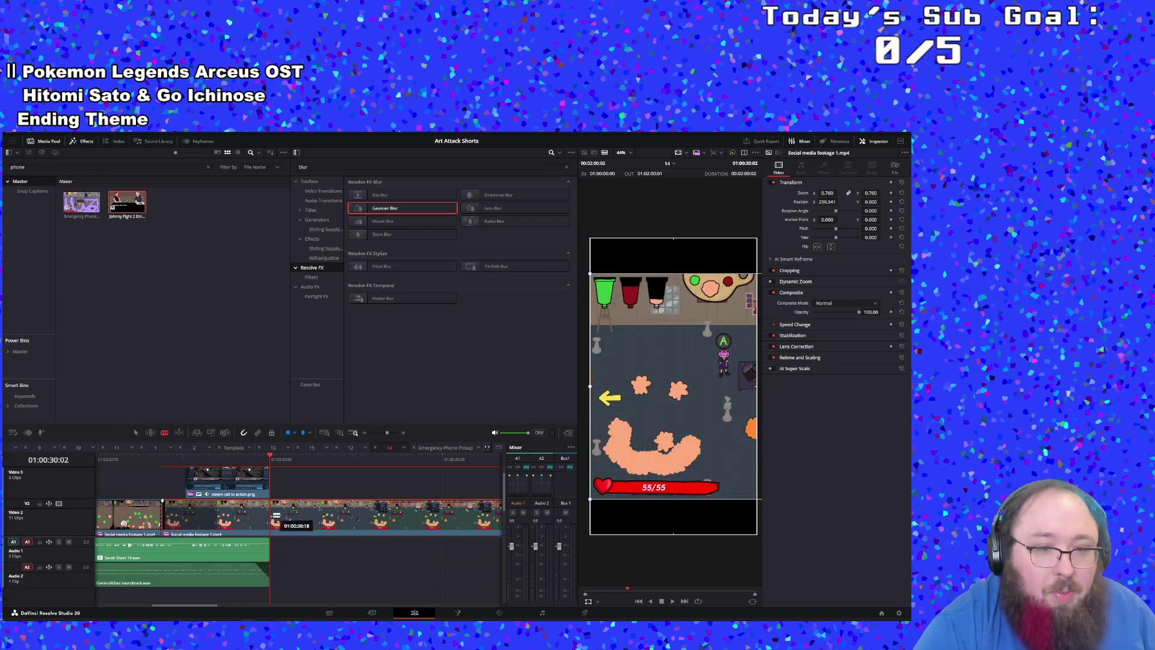
click(270, 519)
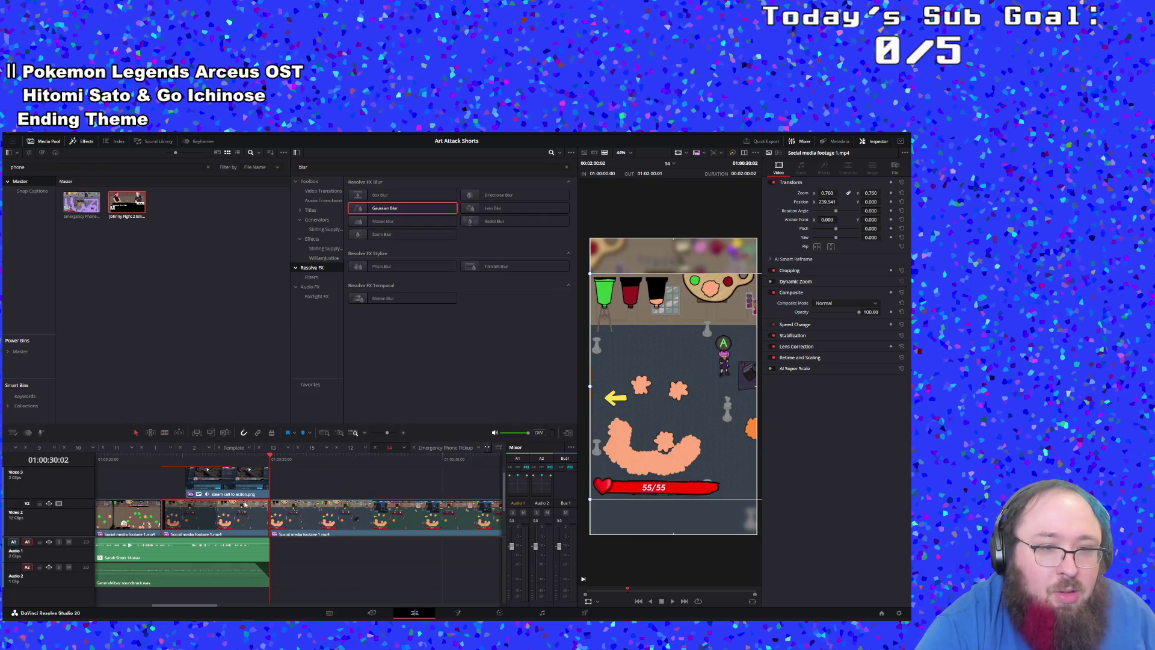
key(Delete)
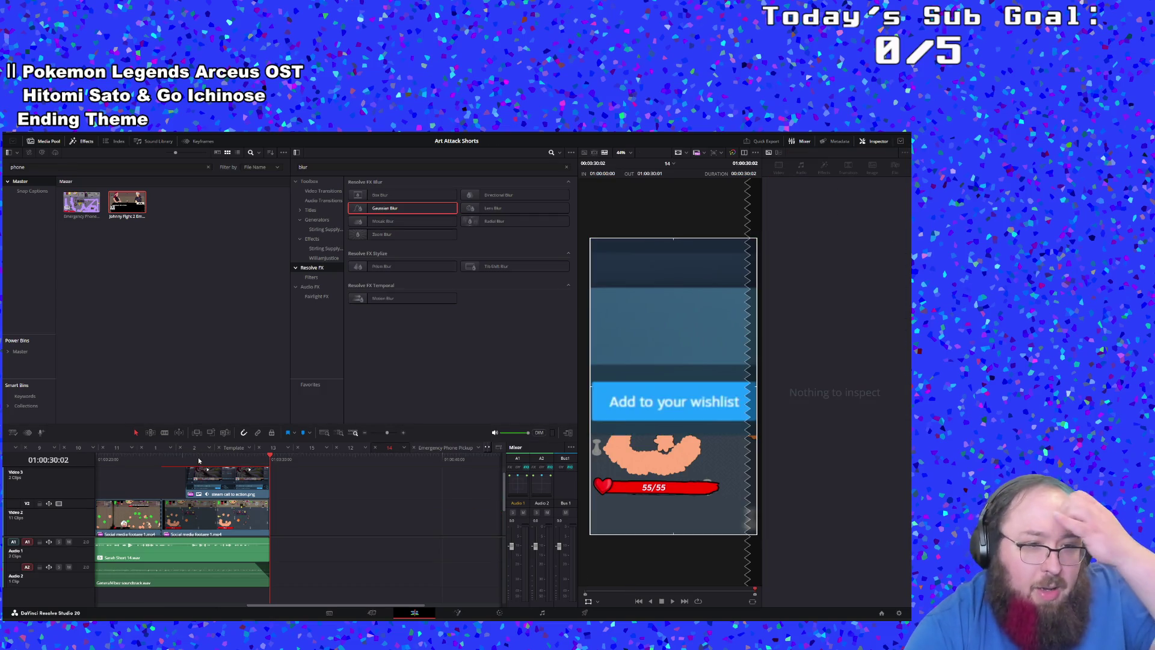
key(Home)
key(space)
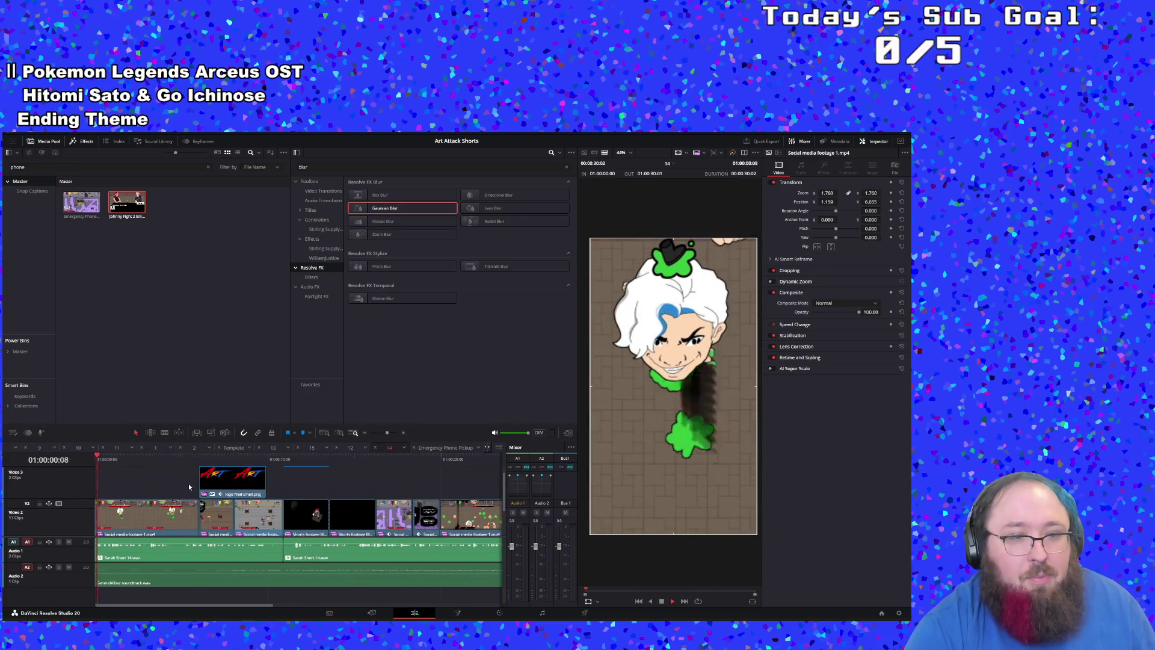
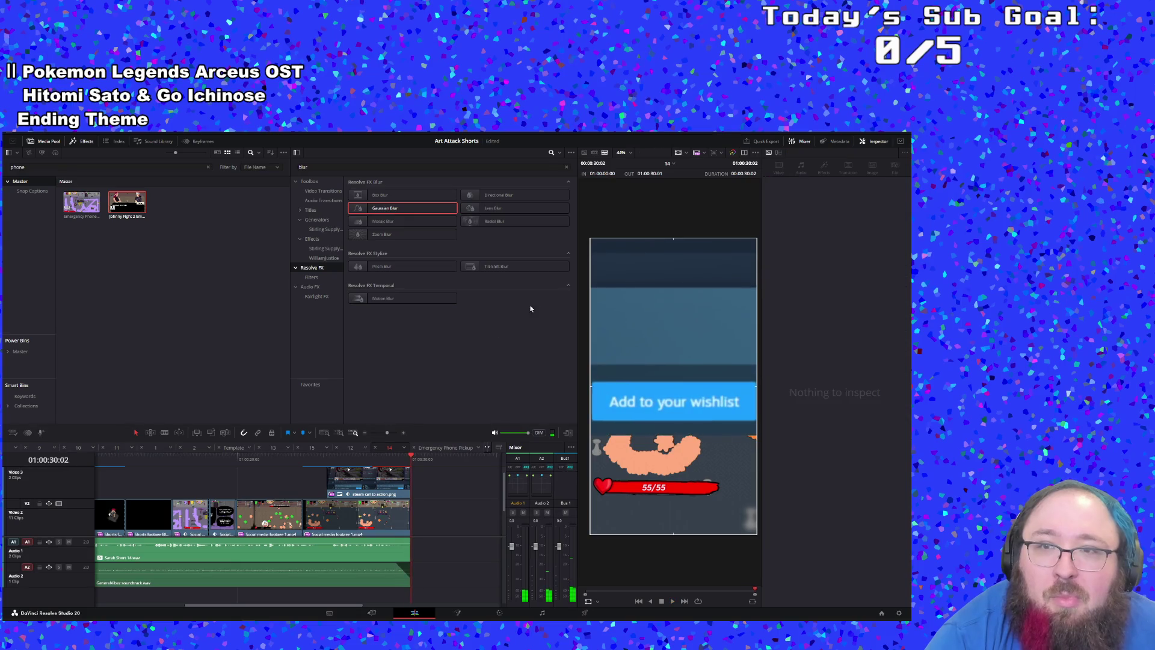
Step: Play the short from the start and fine-tune the cut between the two Video 2 footage clips
click(703, 154)
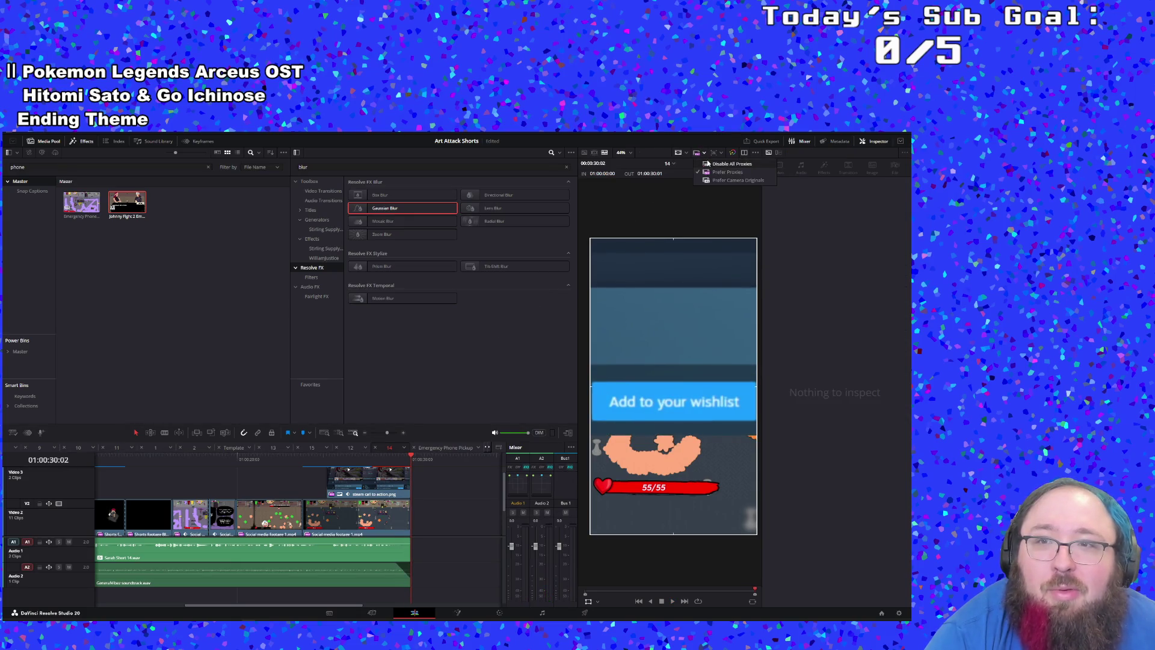
drag(411, 459, 99, 460)
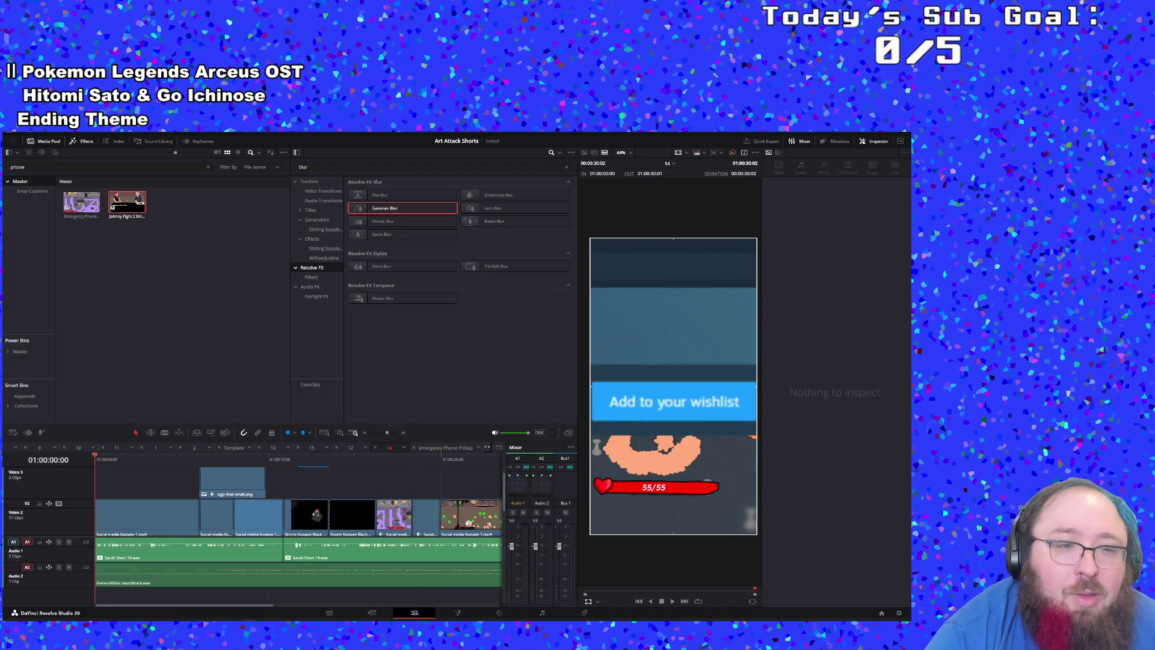
key(space)
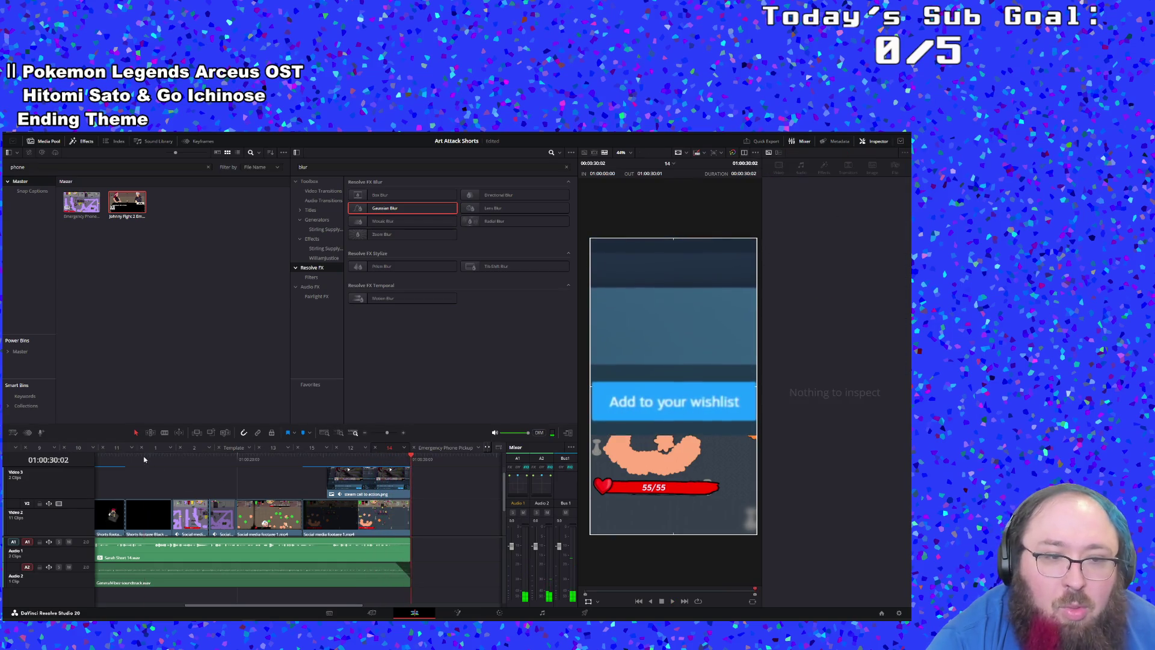
click(108, 460)
click(139, 511)
drag(124, 517, 140, 518)
key(space)
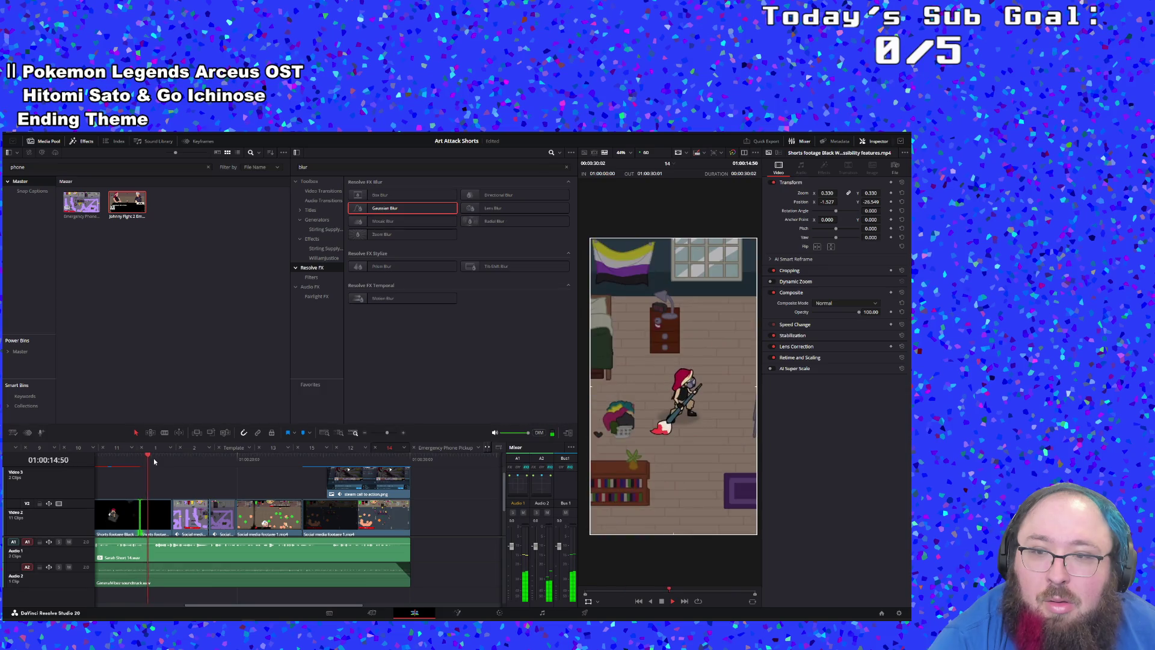
drag(137, 519, 123, 524)
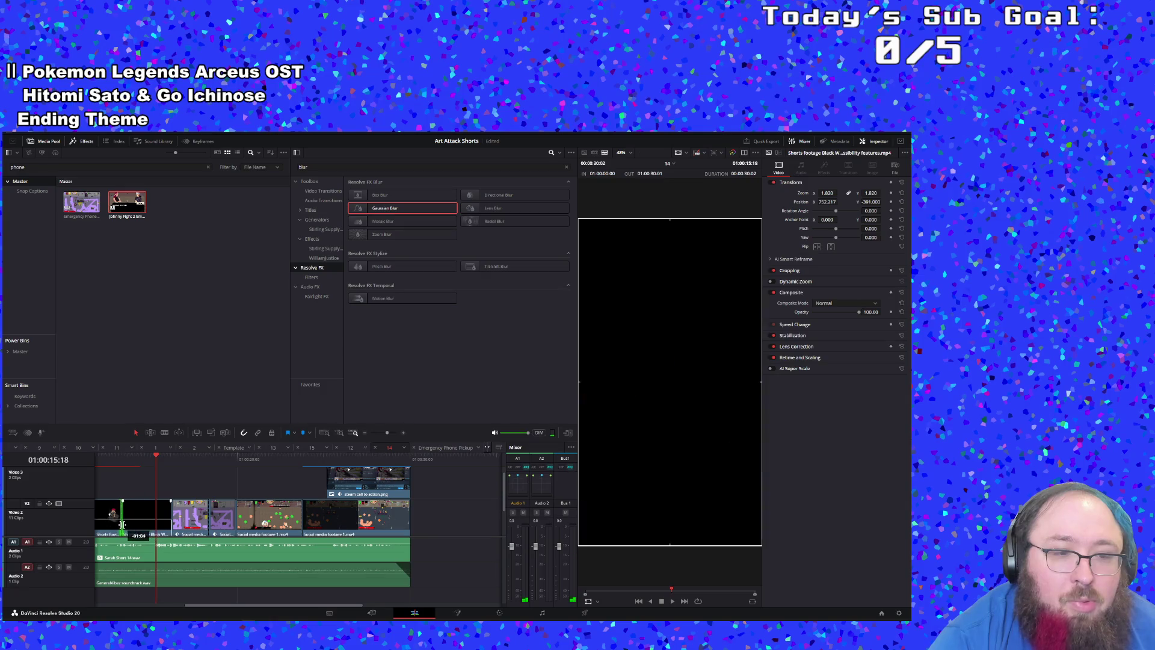
click(108, 461)
key(space)
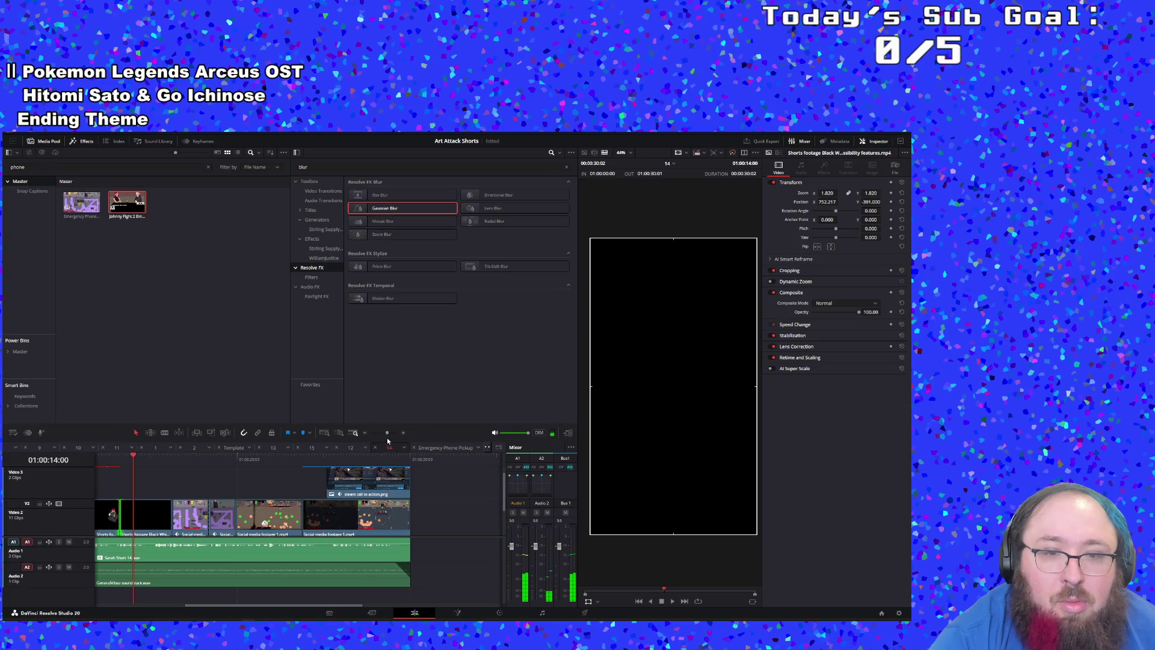
Step: Move the next Video 2 footage clip up onto Video 3 and extend its start earlier
mouse_move(387, 434)
mouse_down()
mouse_move(373, 433)
mouse_move(388, 432)
mouse_up()
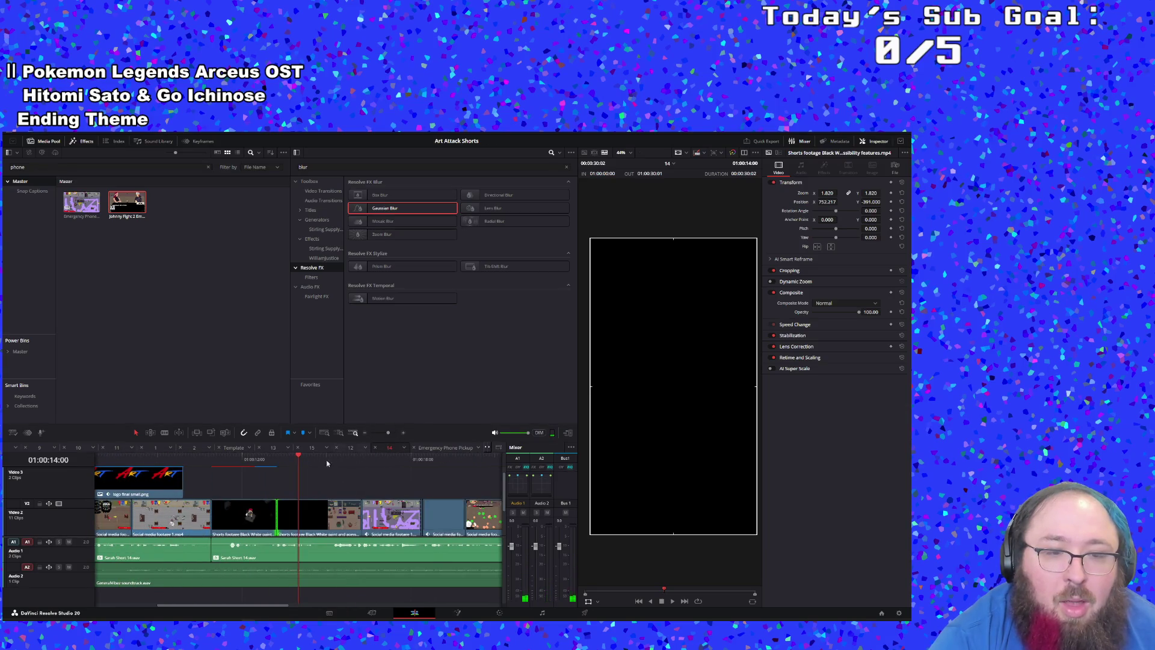
click(246, 525)
click(313, 525)
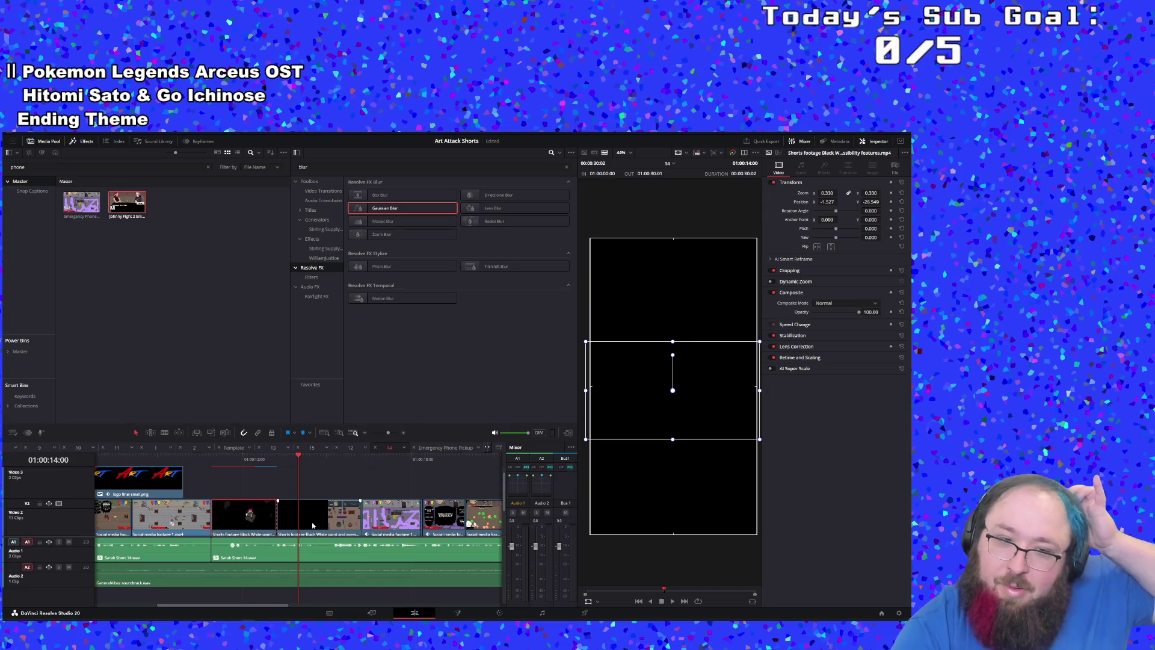
drag(313, 525, 316, 492)
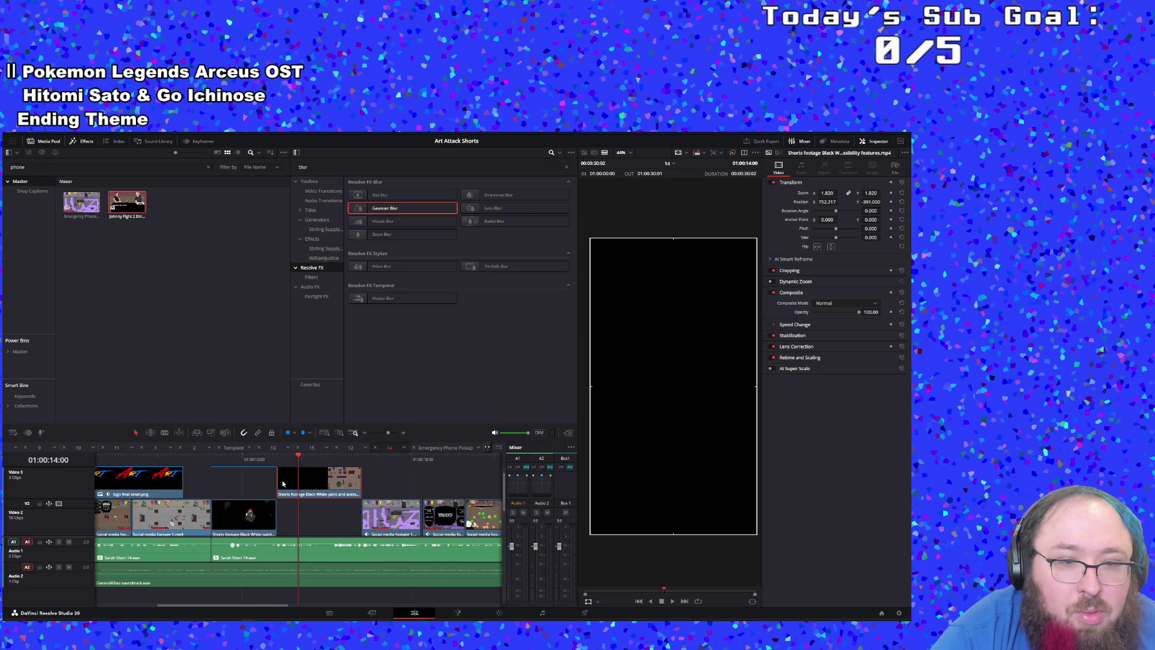
drag(279, 479, 268, 481)
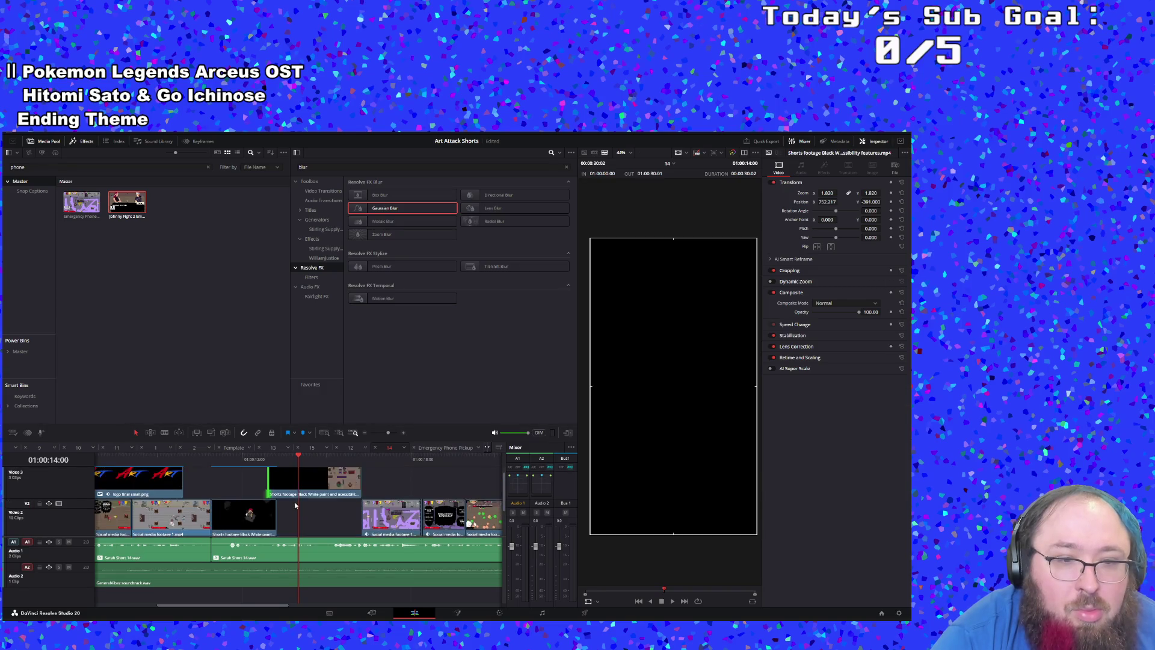
click(238, 467)
key(space)
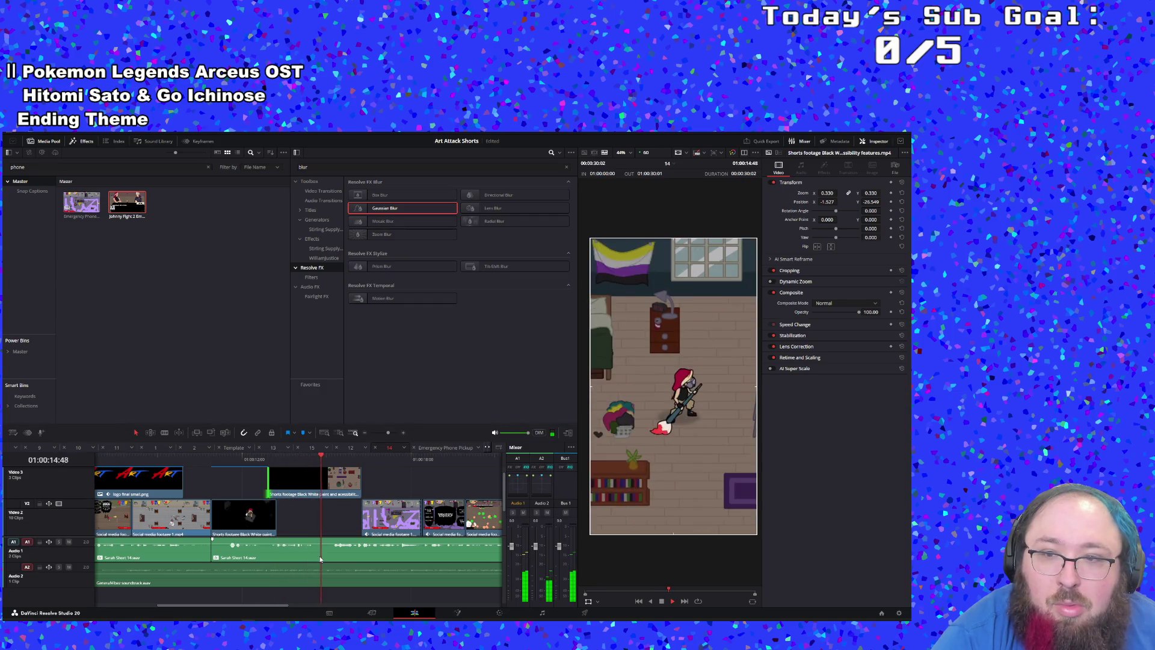
Step: Move the black-and-white clip into the Video 2 gap and bring the black phone-footage clip down to Video 2
drag(310, 497, 265, 489)
click(247, 525)
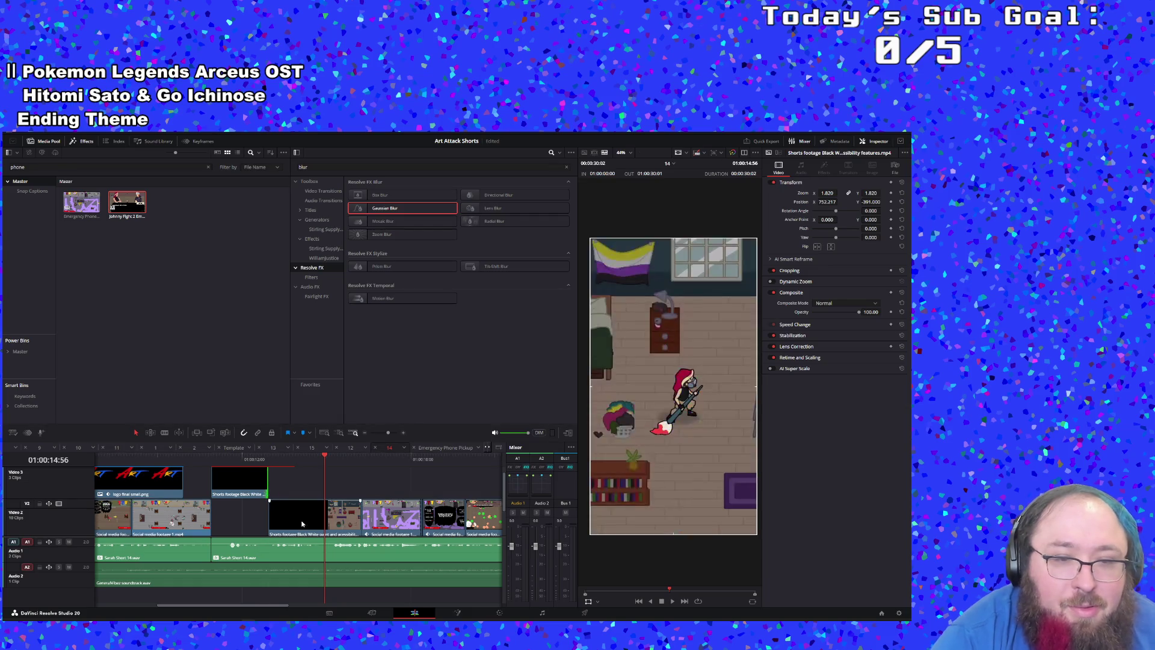
click(205, 460)
key(space)
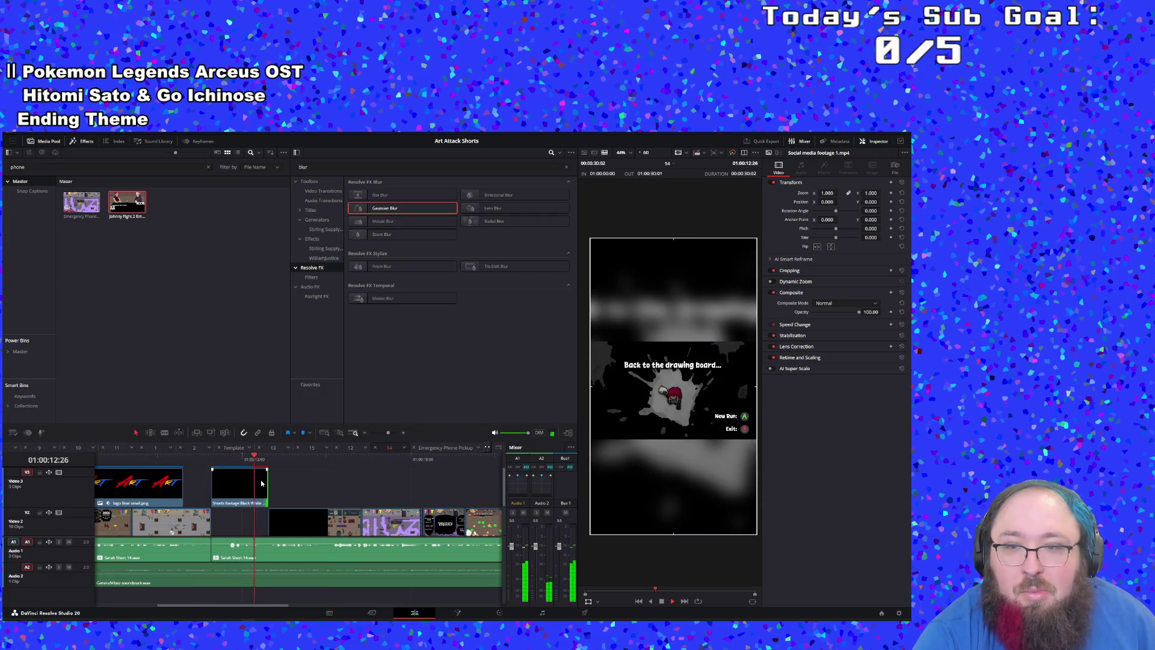
drag(261, 480, 247, 515)
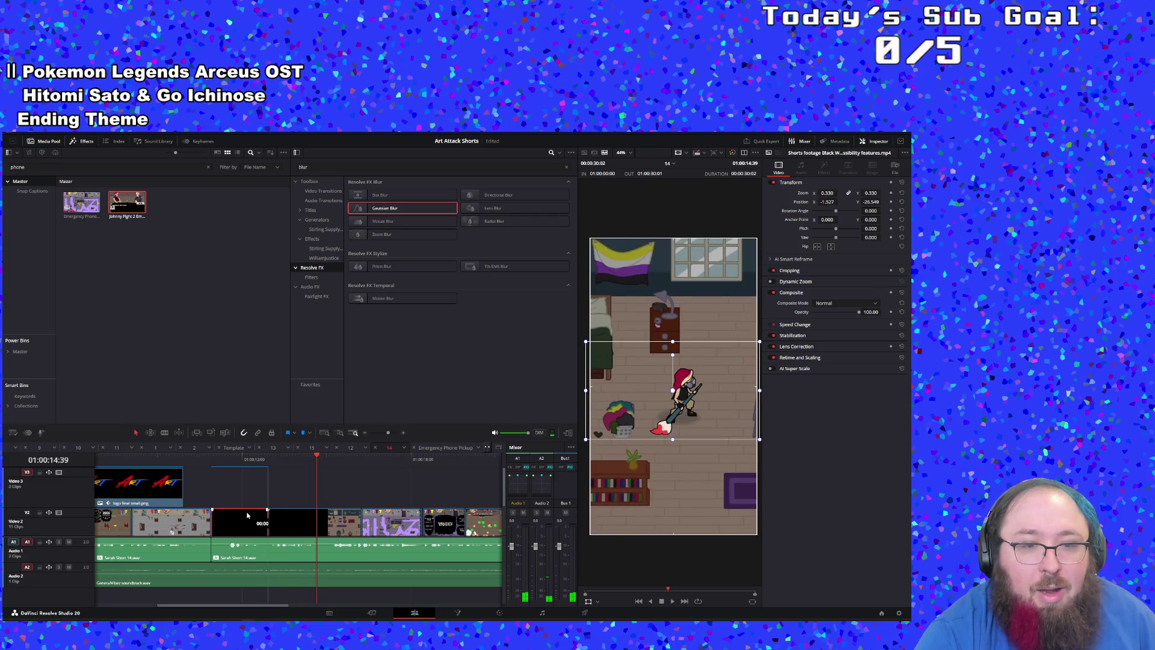
scroll(263, 502, down, 2)
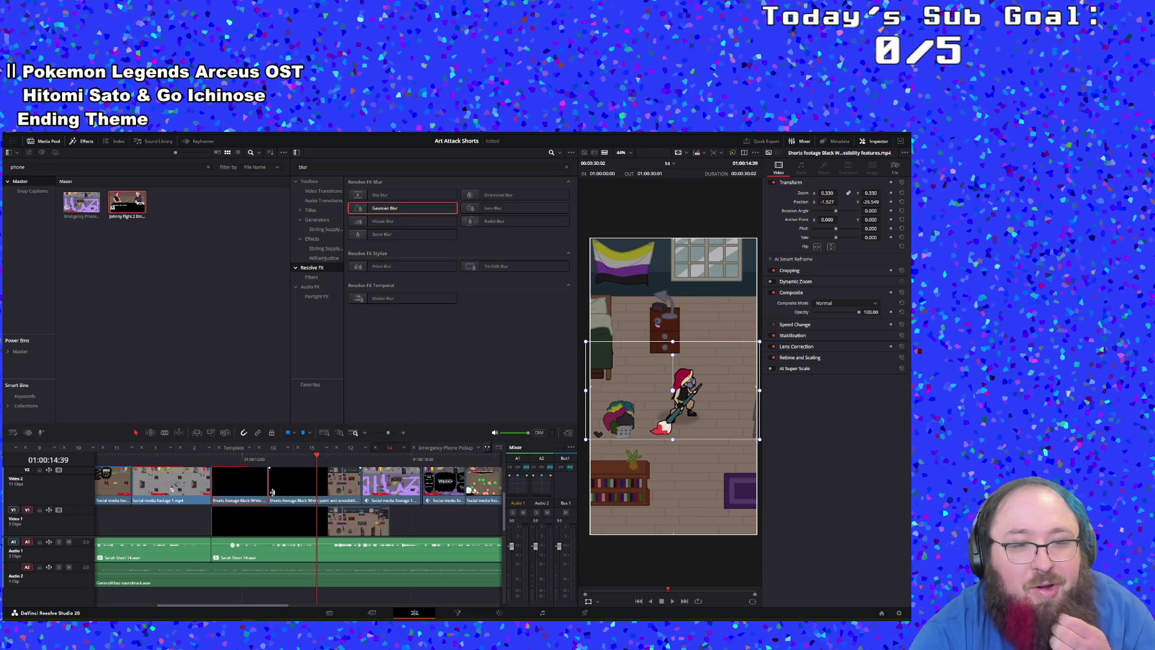
key(Up)
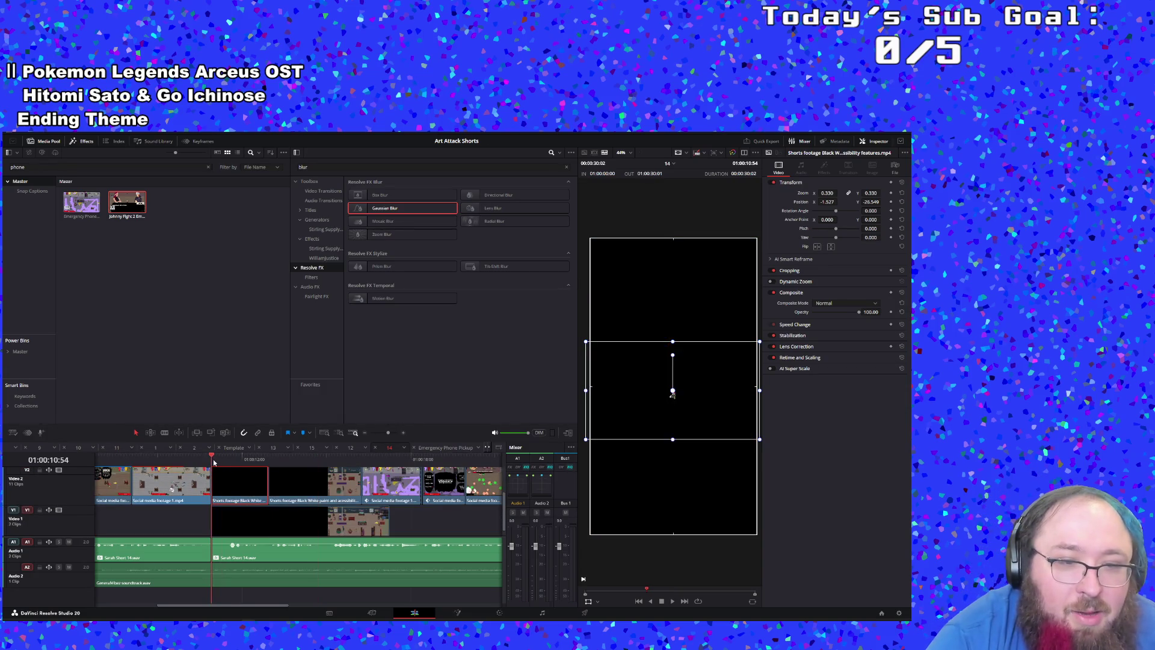
scroll(260, 476, up, 2)
Step: Blade-cut the black-and-white footage clip at 01:00:12:08, where 'Back to the drawing board' begins
click(246, 459)
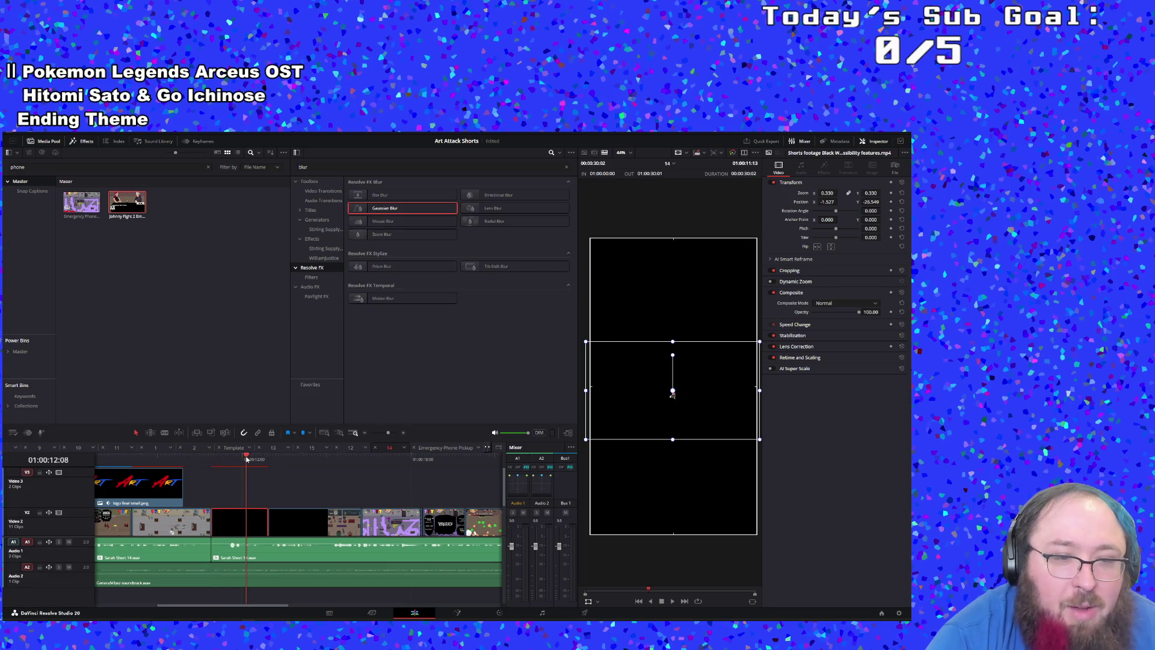
scroll(261, 486, down, 2)
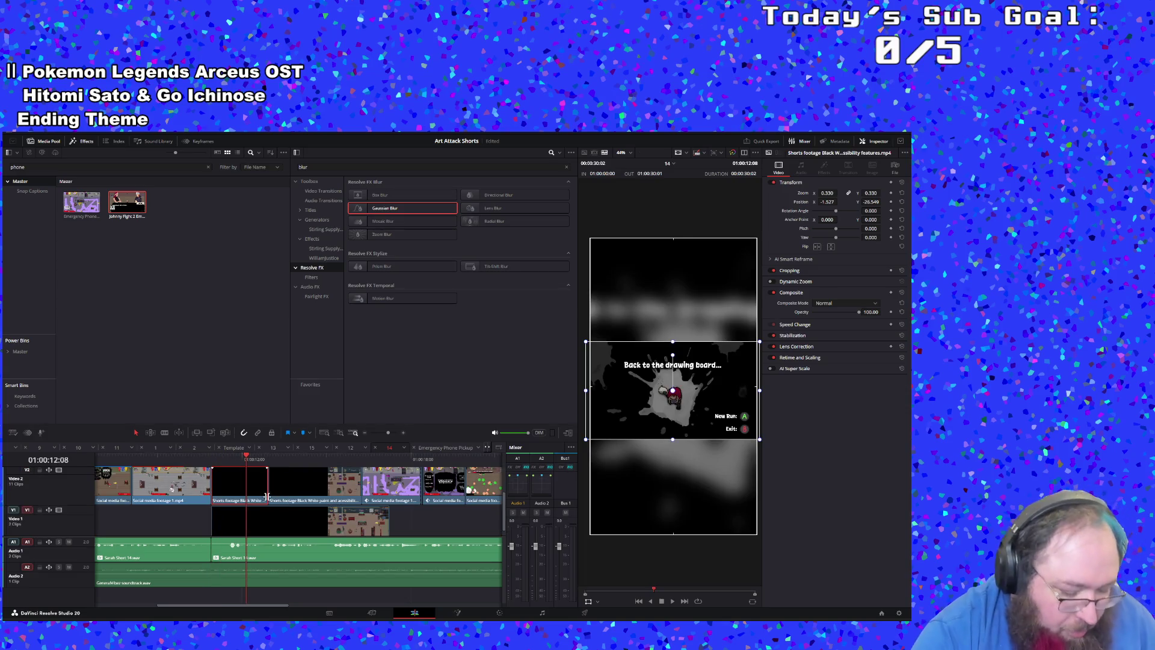
key(b)
click(246, 484)
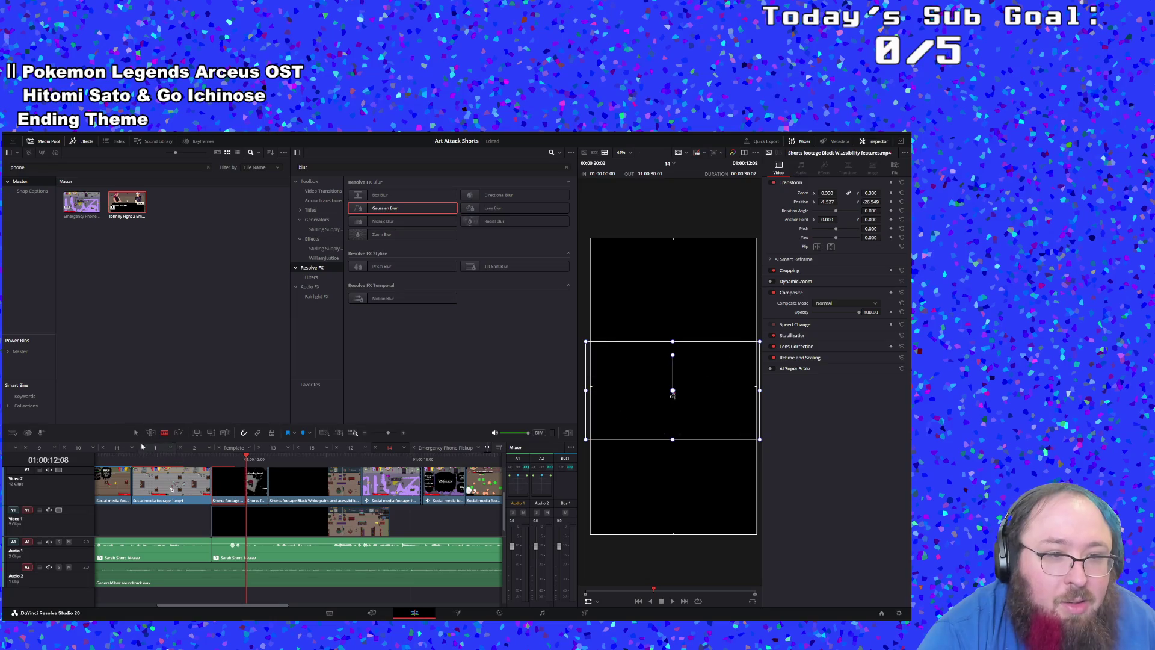
right_click(260, 488)
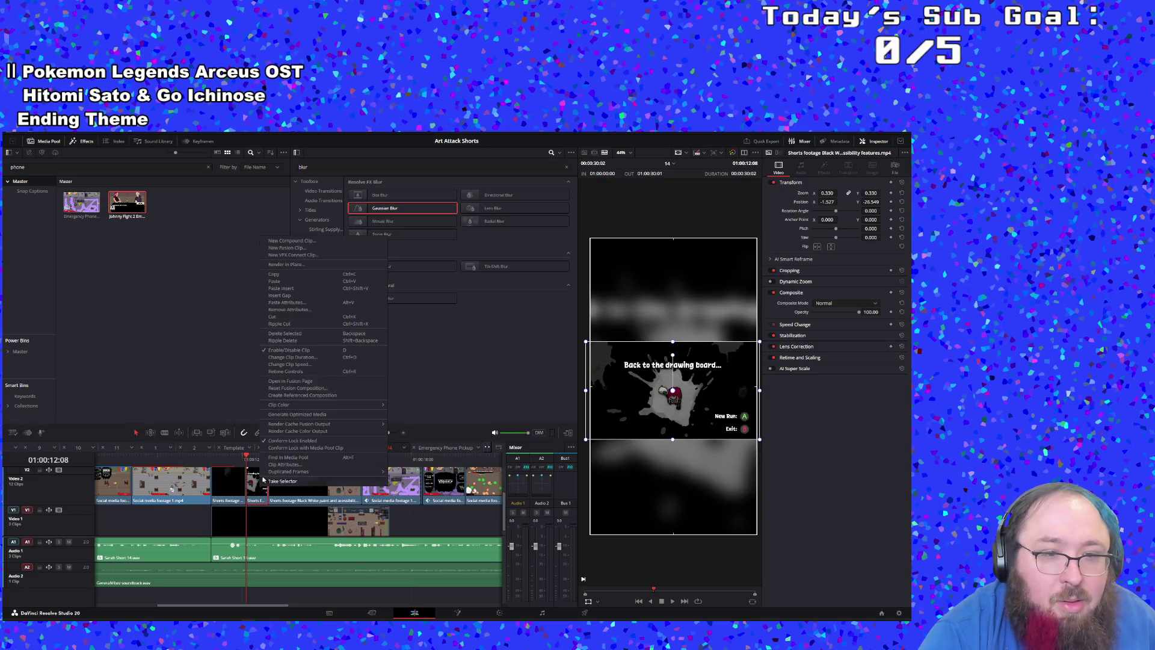
Step: Move the cut-off footage piece up to Video 3 and check the other clip's zoom
click(296, 345)
scroll(278, 479, up, 2)
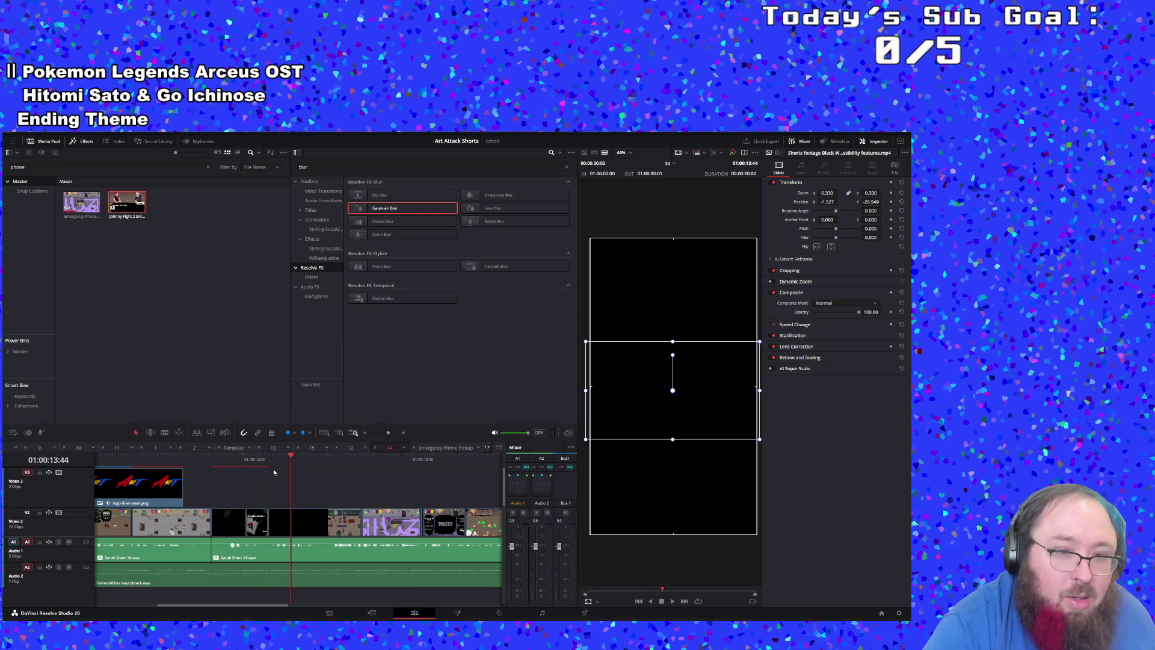
scroll(258, 513, down, 2)
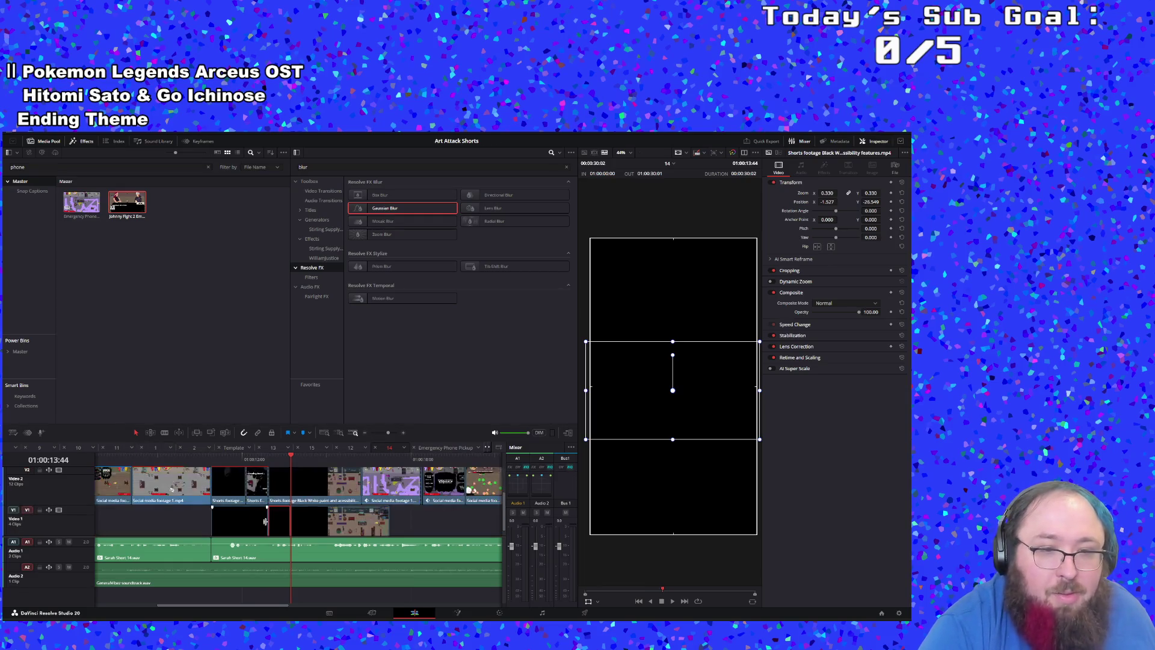
mouse_move(269, 481)
mouse_down()
mouse_move(279, 512)
mouse_move(280, 466)
mouse_move(283, 539)
mouse_move(281, 473)
mouse_up()
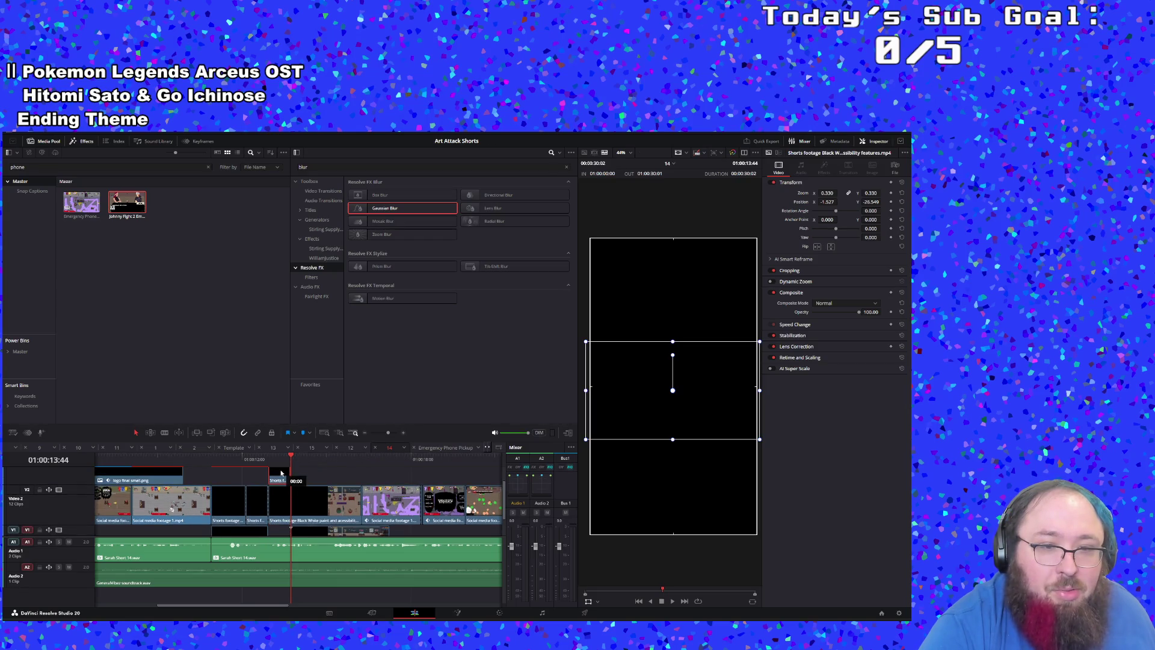
scroll(272, 477, down, 2)
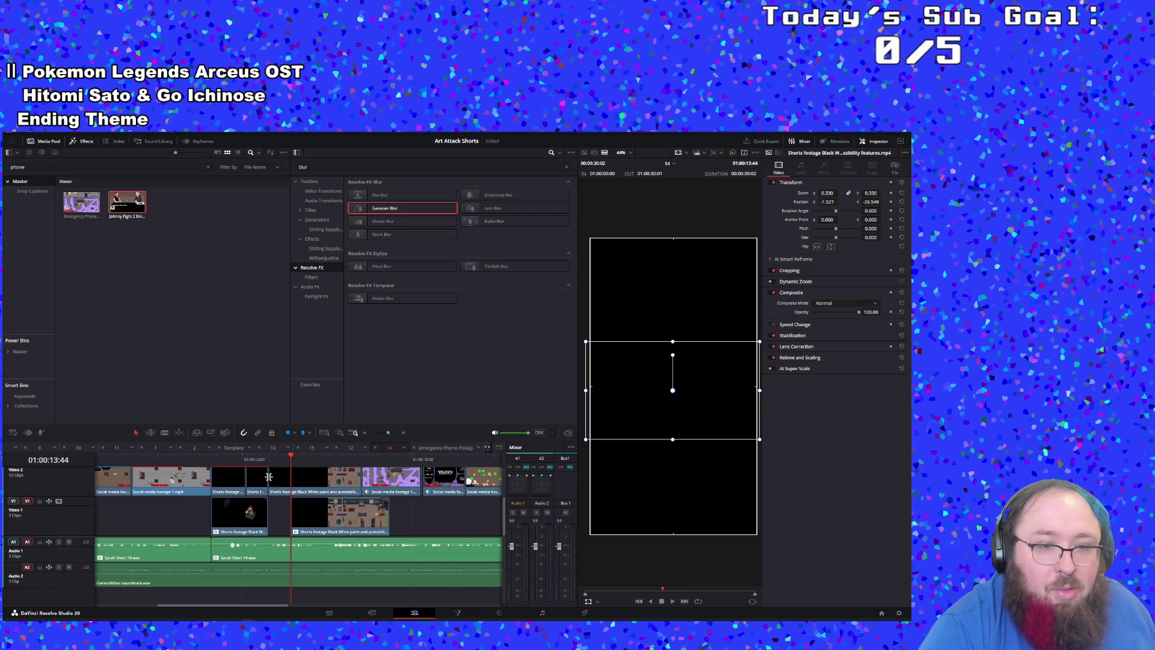
click(265, 512)
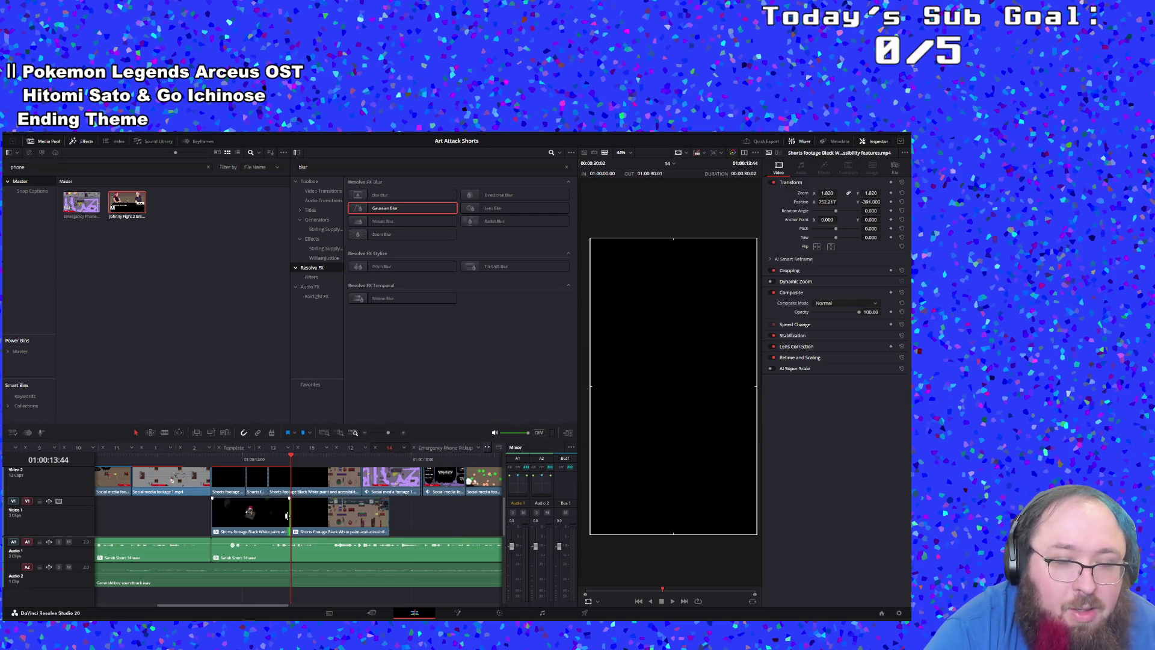
scroll(280, 510, up, 2)
Step: Extend the Video 3 clip's start earlier, replaying from about 01:00:11 to check it
click(240, 463)
key(space)
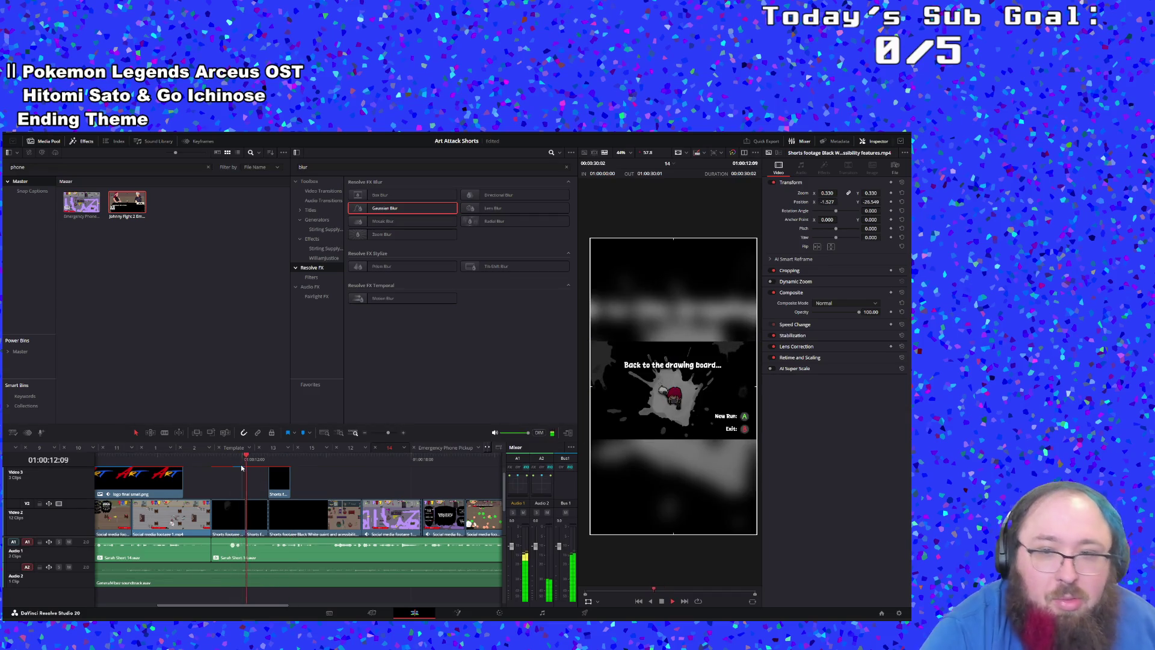
key(space)
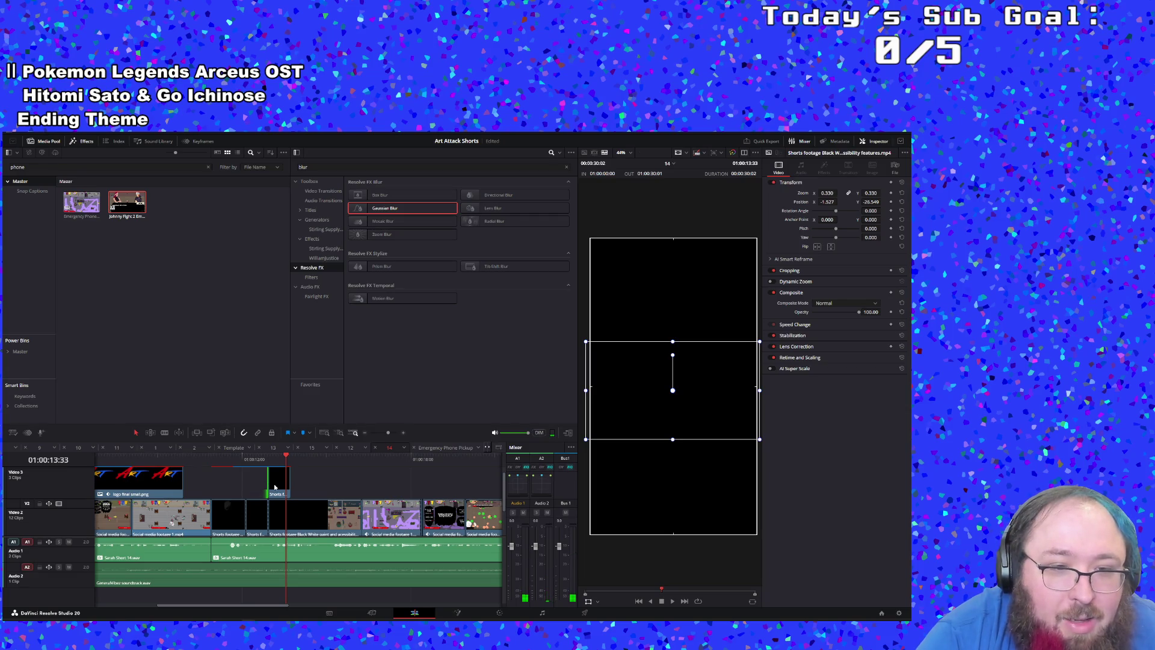
drag(269, 485, 246, 486)
click(228, 462)
key(space)
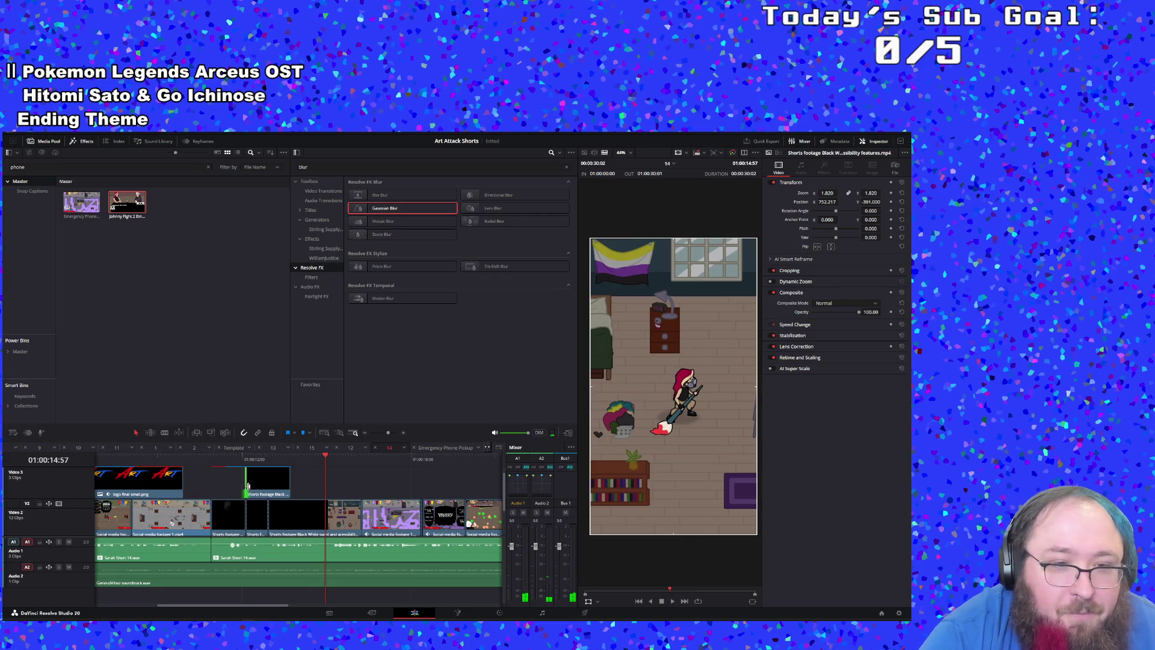
mouse_move(245, 483)
mouse_down()
mouse_move(212, 482)
mouse_move(261, 488)
mouse_up()
Step: Slide the Video 3 Shorts footage clip about 31 frames earlier, reviewing the drawing-board section
click(233, 461)
key(space)
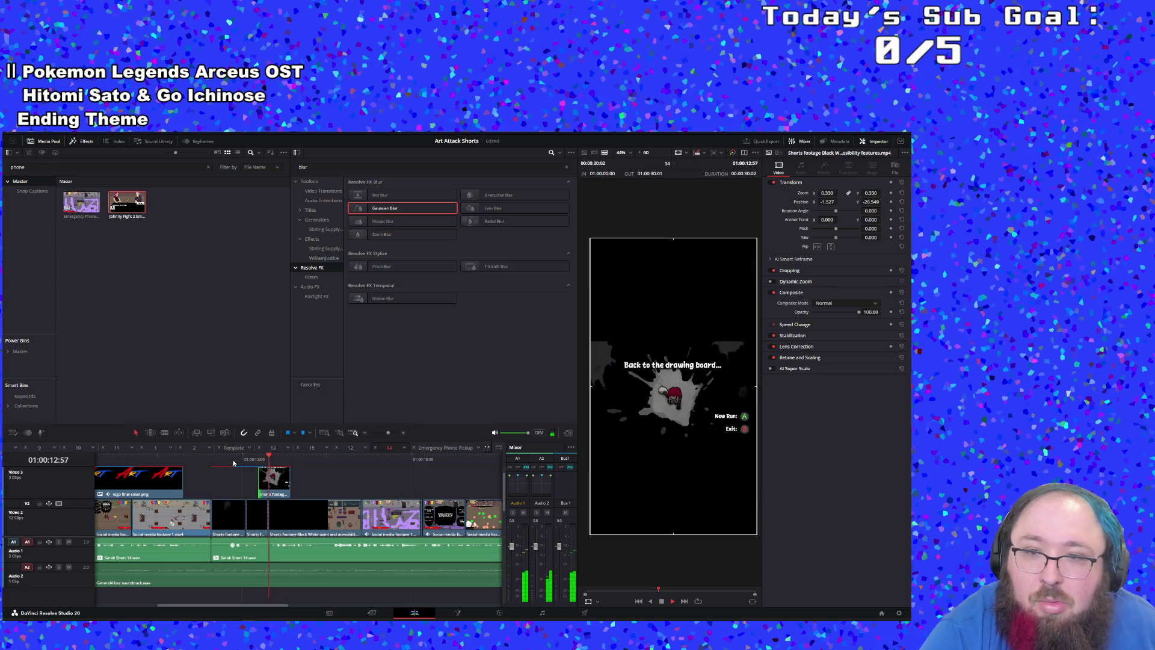
key(space)
drag(284, 480, 268, 478)
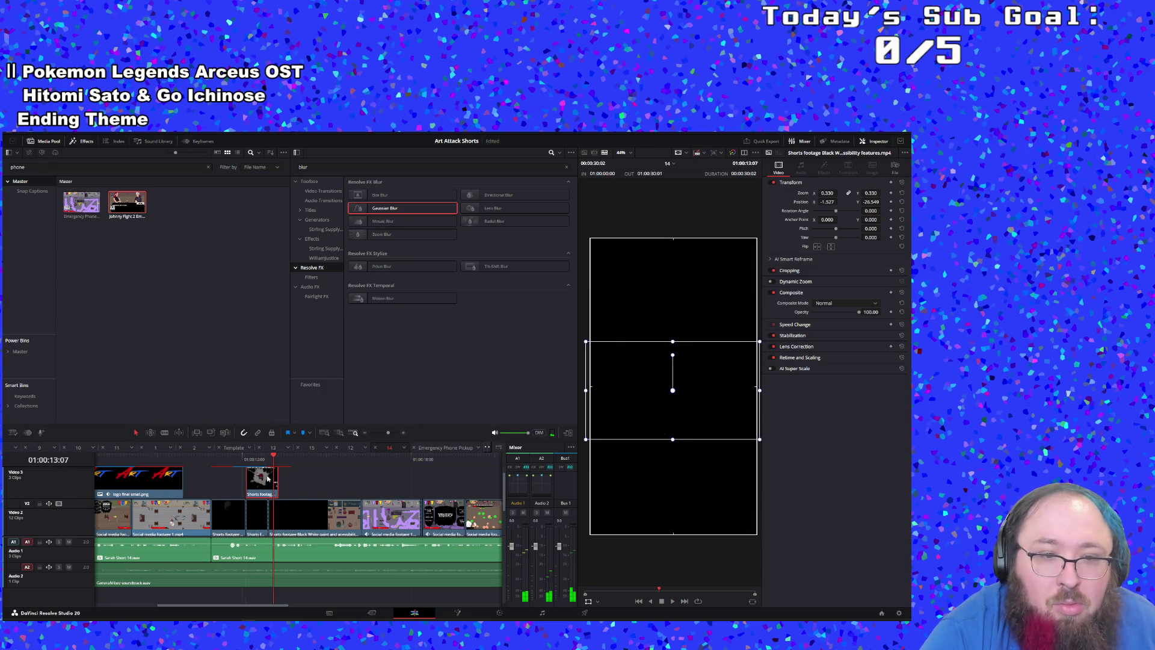
click(222, 461)
key(space)
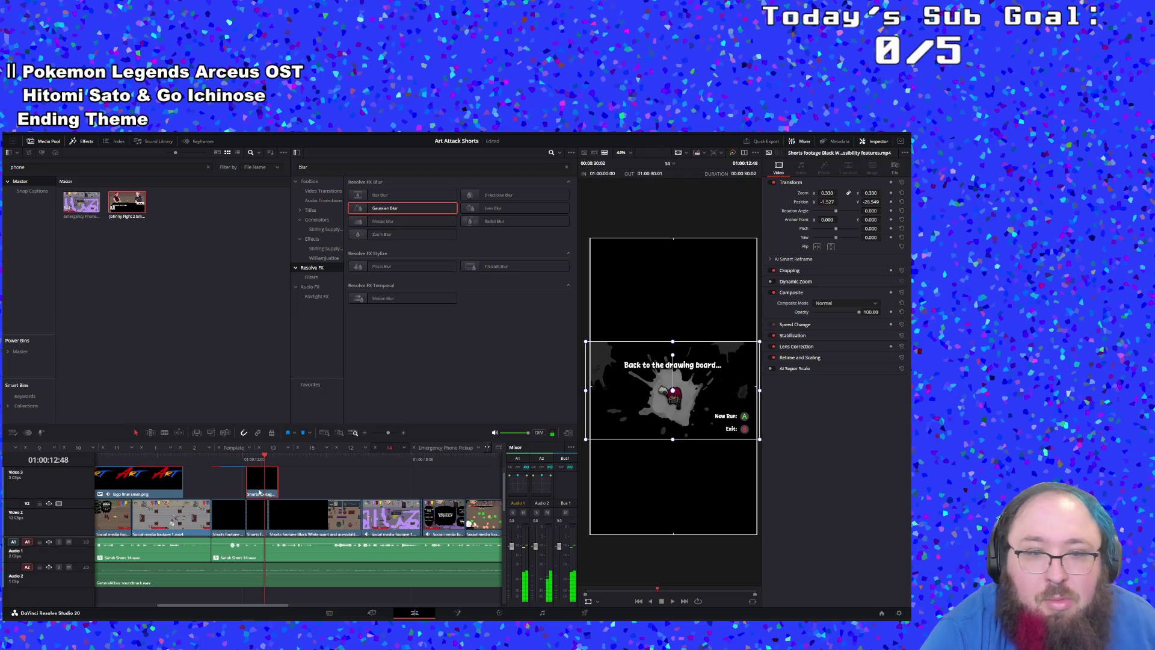
click(207, 460)
key(space)
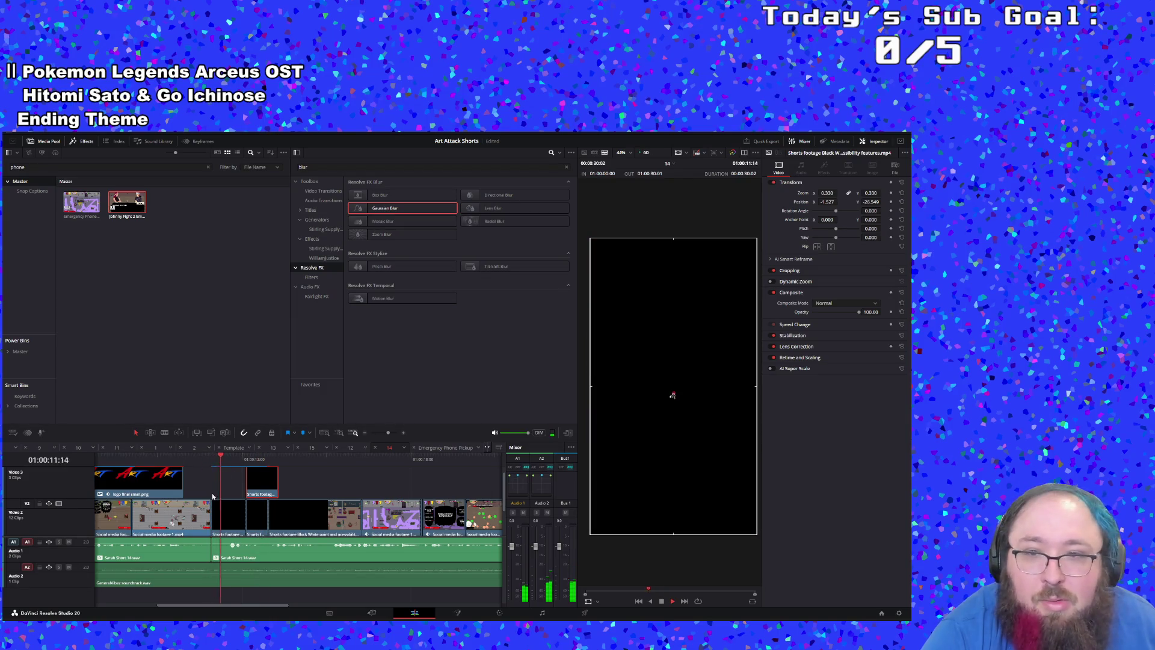
key(space)
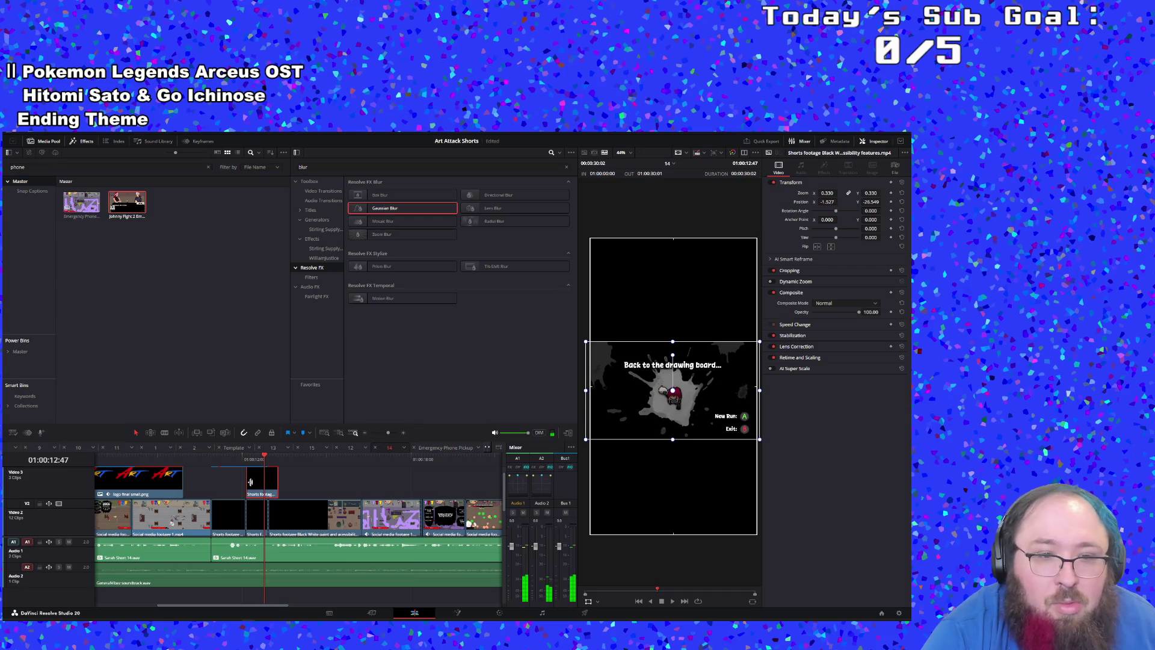
drag(257, 492, 249, 491)
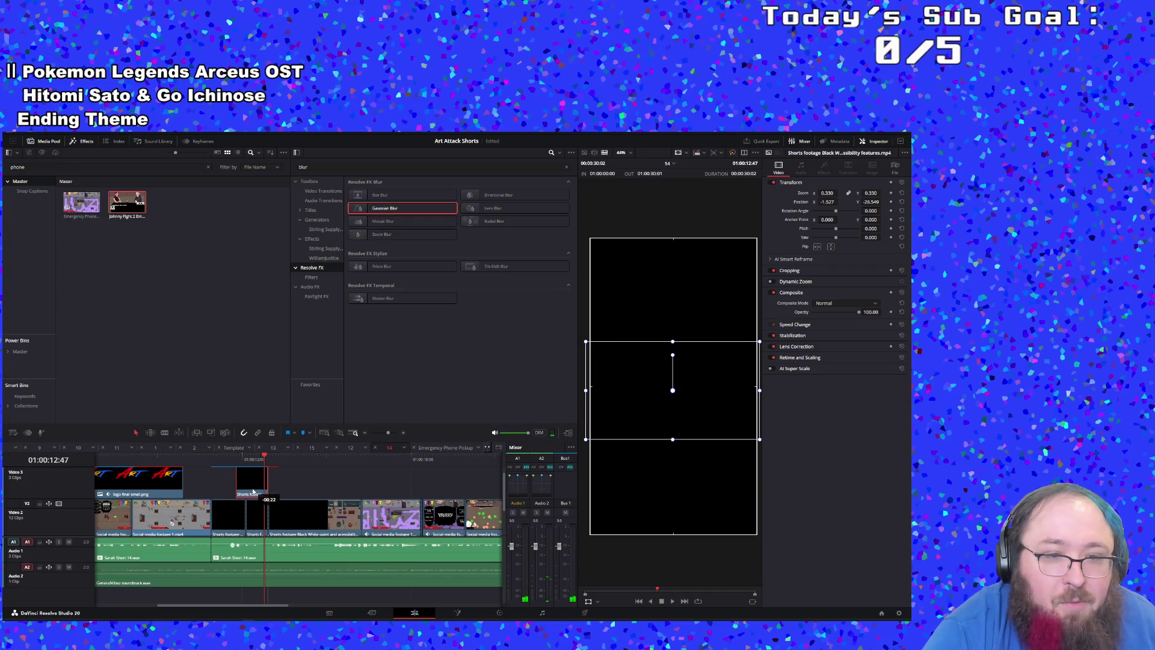
Step: Lengthen the Video 3 Shorts clip, extending its end later and its start earlier
key(space)
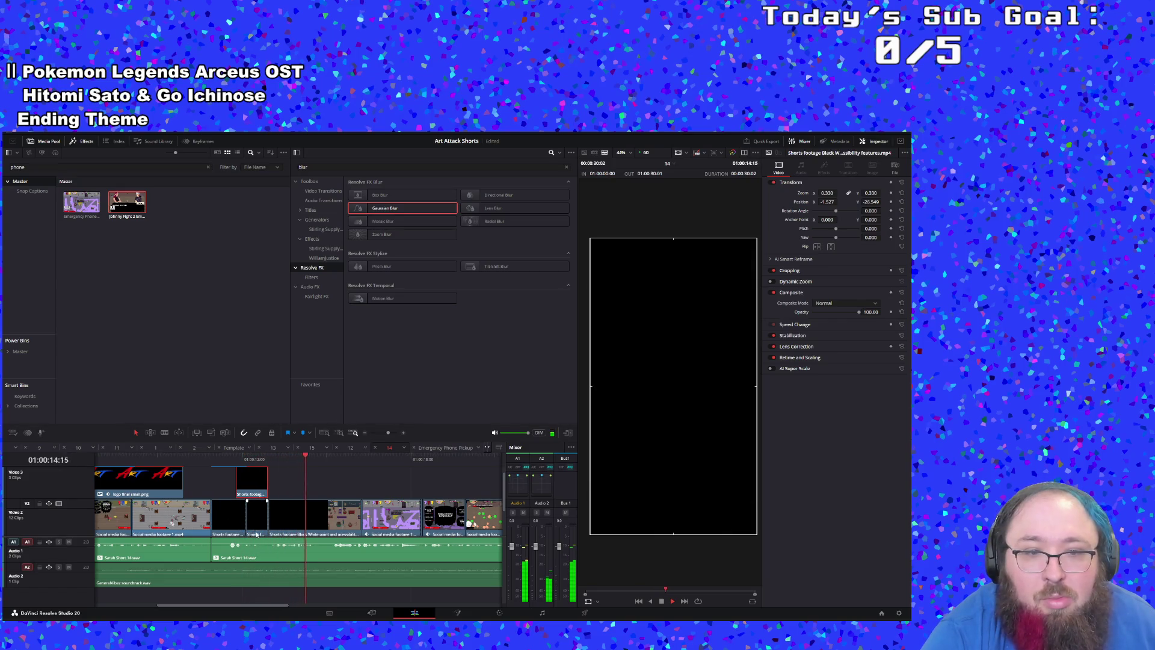
drag(268, 491, 298, 490)
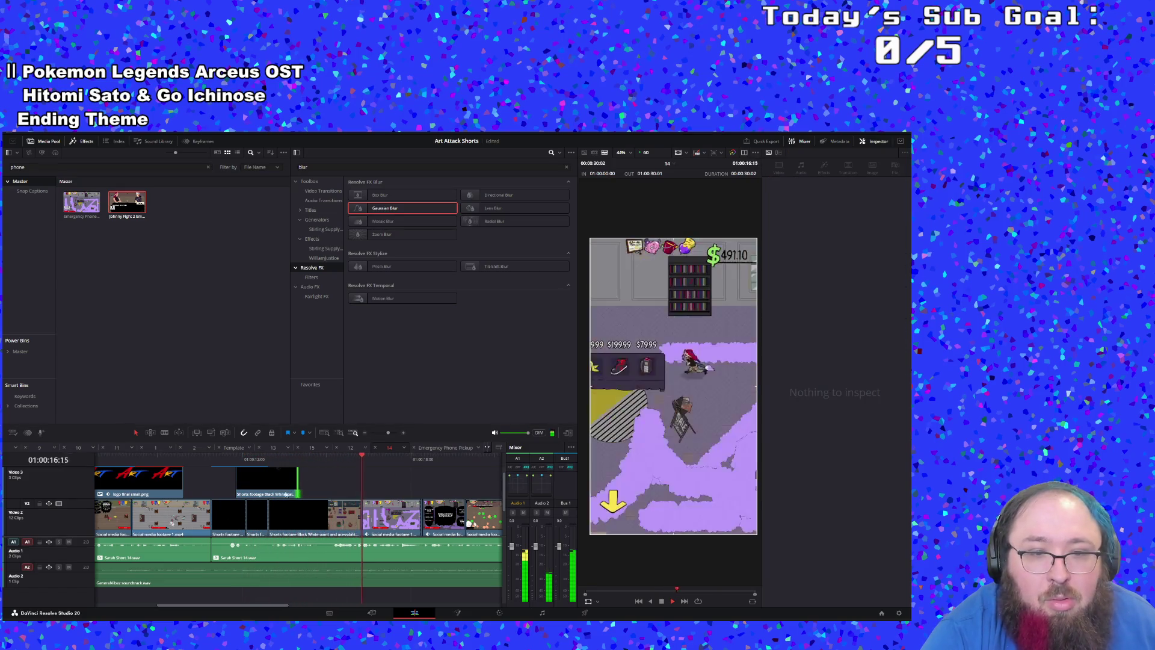
click(261, 462)
click(253, 491)
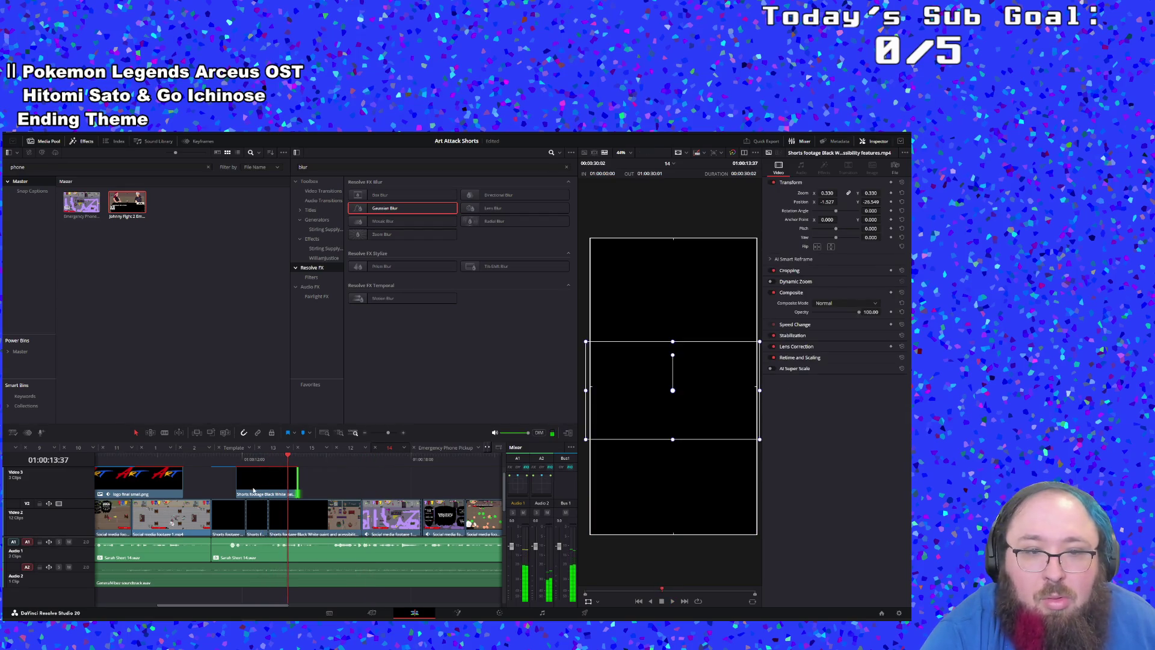
drag(239, 480, 215, 475)
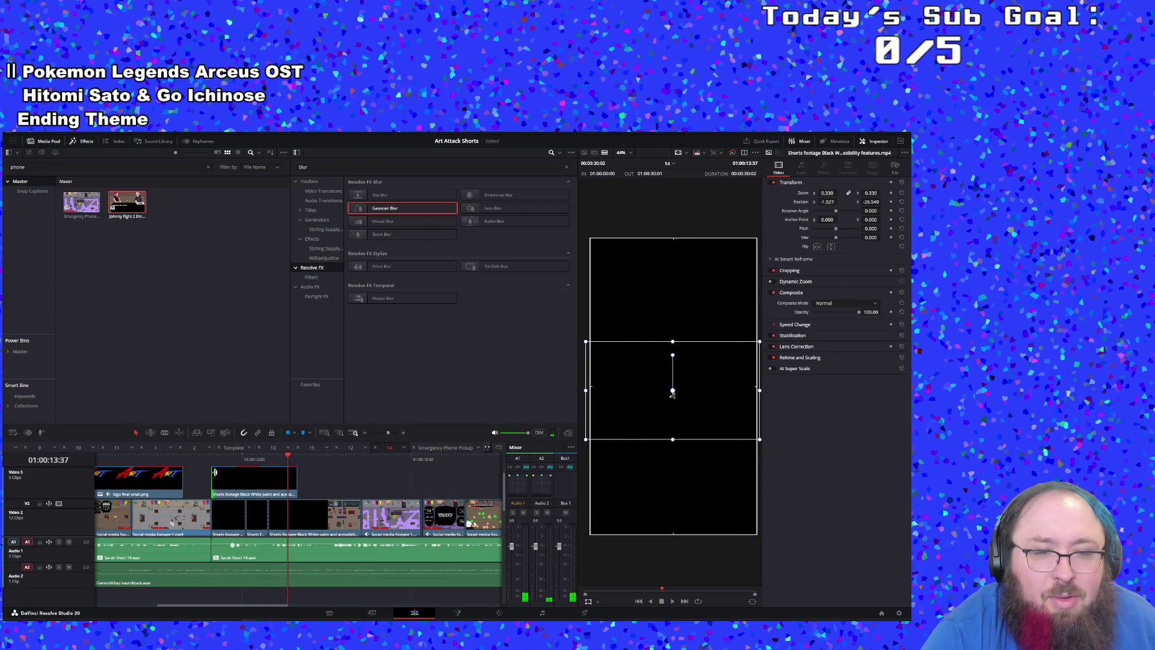
Step: Play the lengthened clip and trim its end back shorter
key(space)
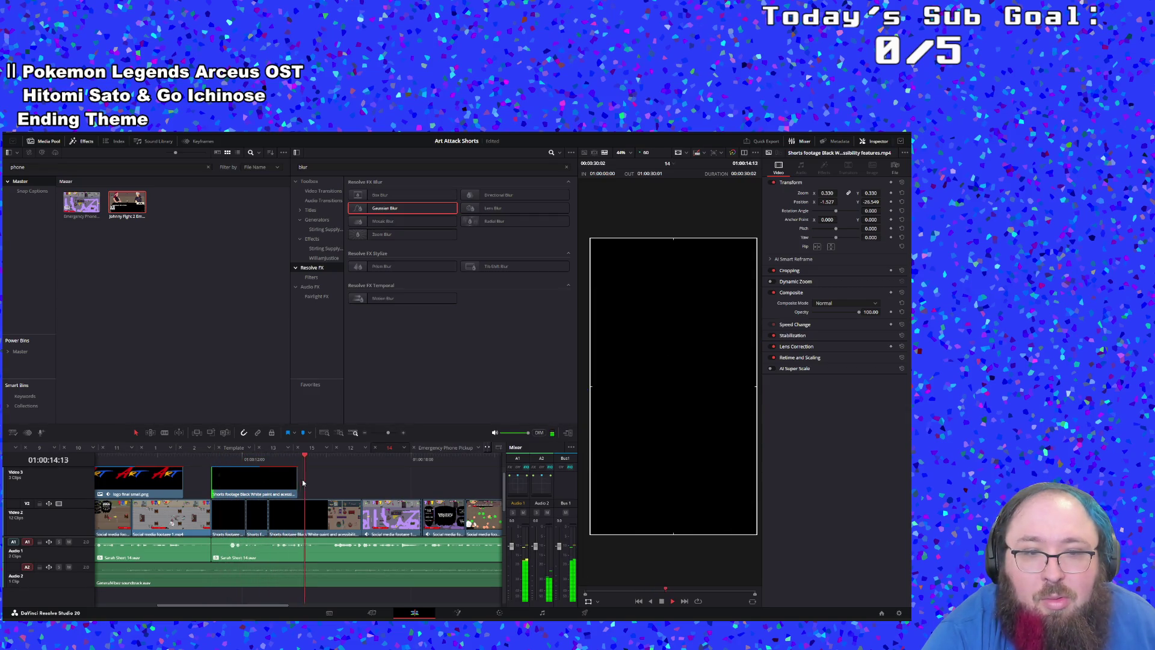
drag(298, 481, 268, 484)
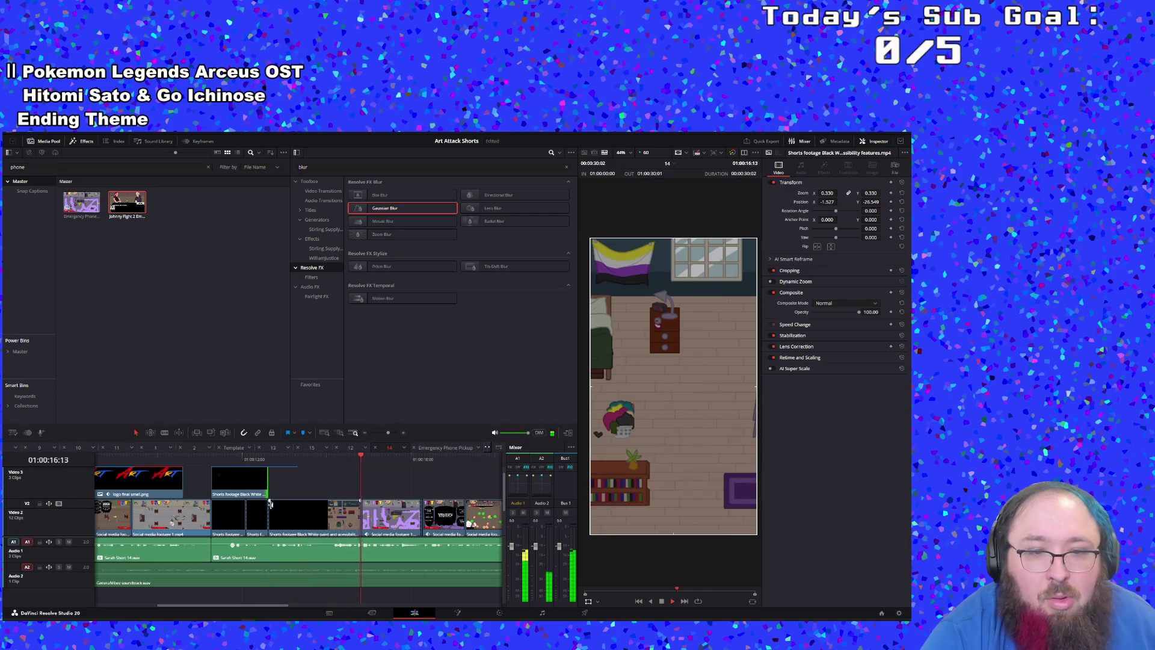
key(space)
click(249, 486)
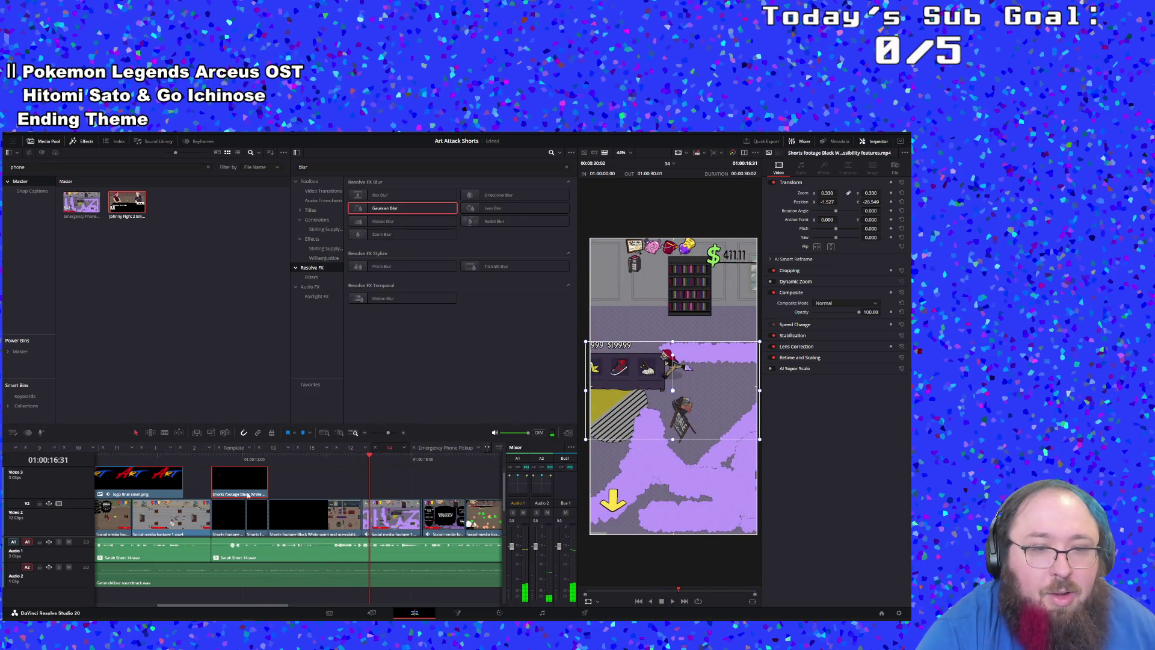
right_click(235, 476)
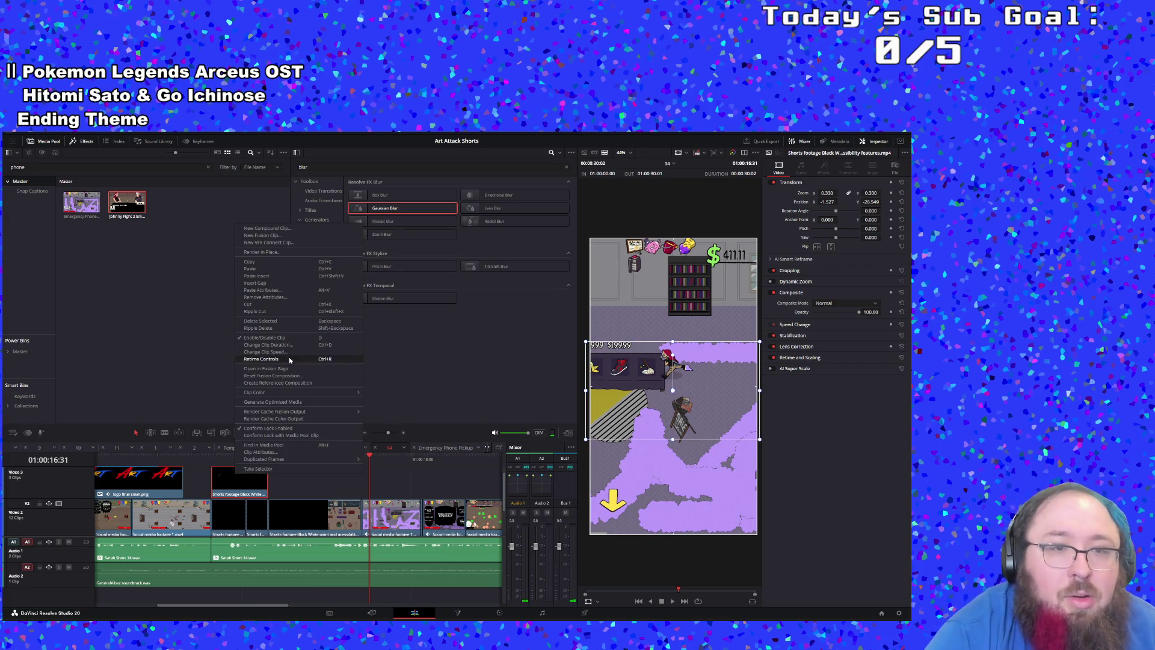
Step: Change the Video 3 Shorts clip's speed and extend the retimed clip's end
click(276, 352)
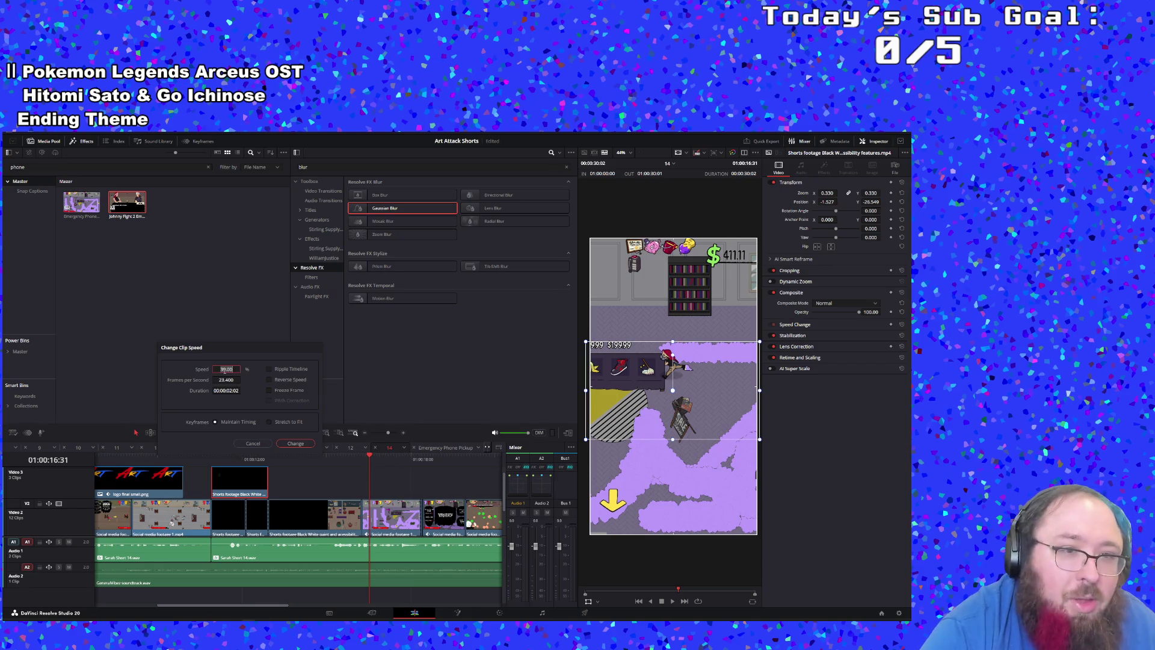
key(Return)
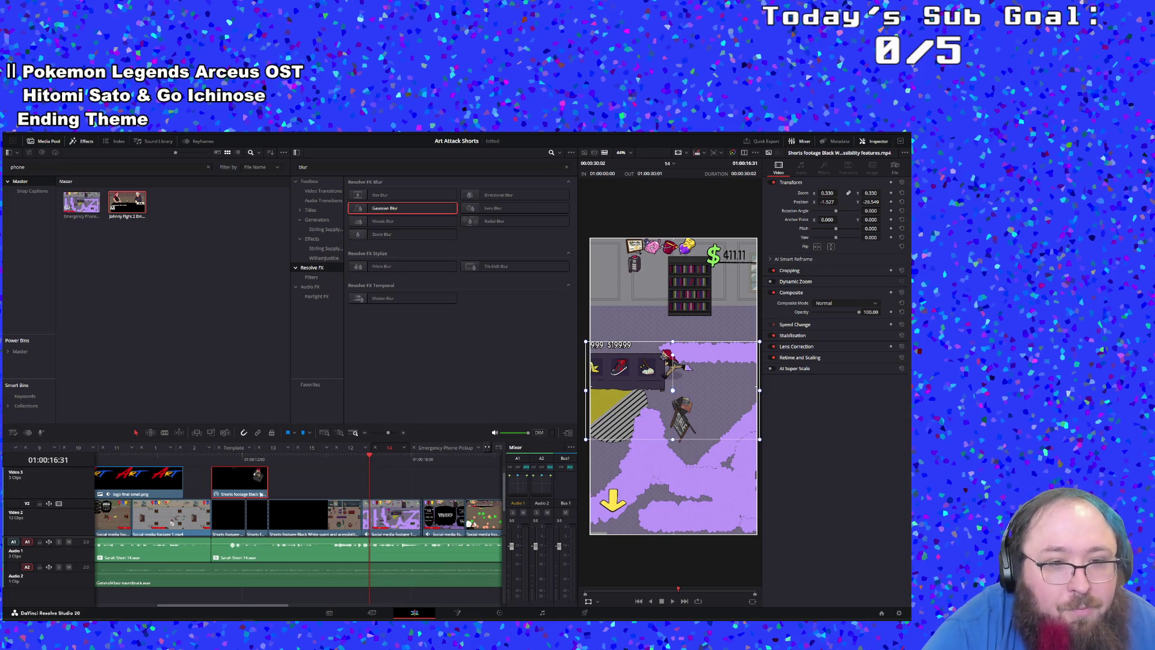
drag(265, 480, 291, 479)
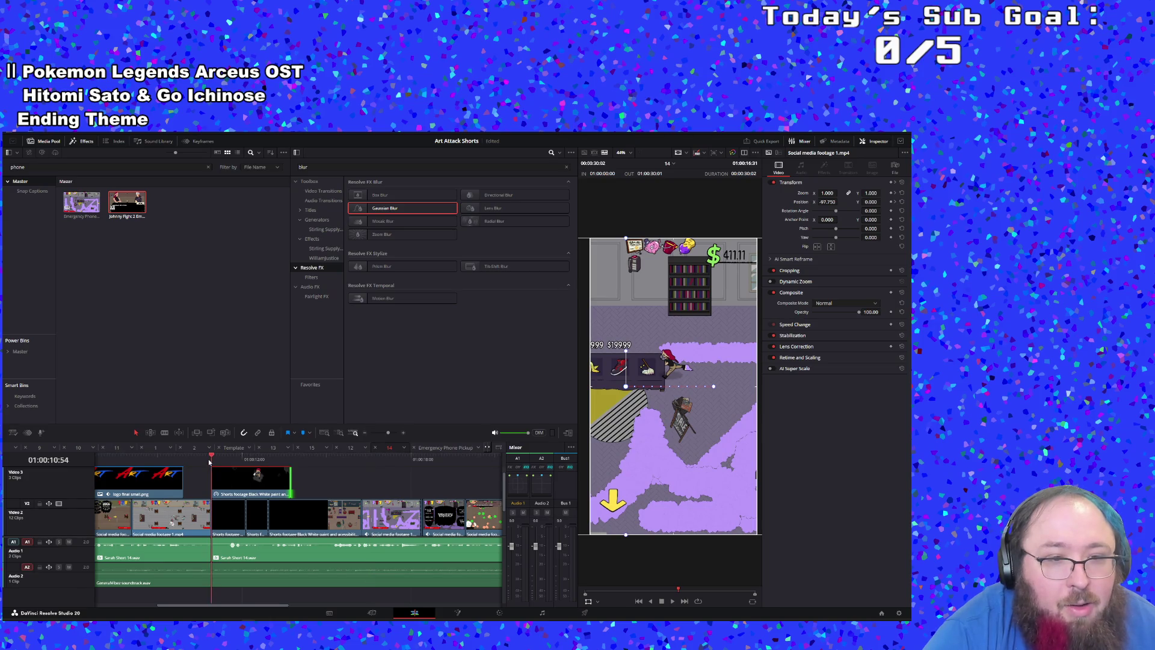
key(space)
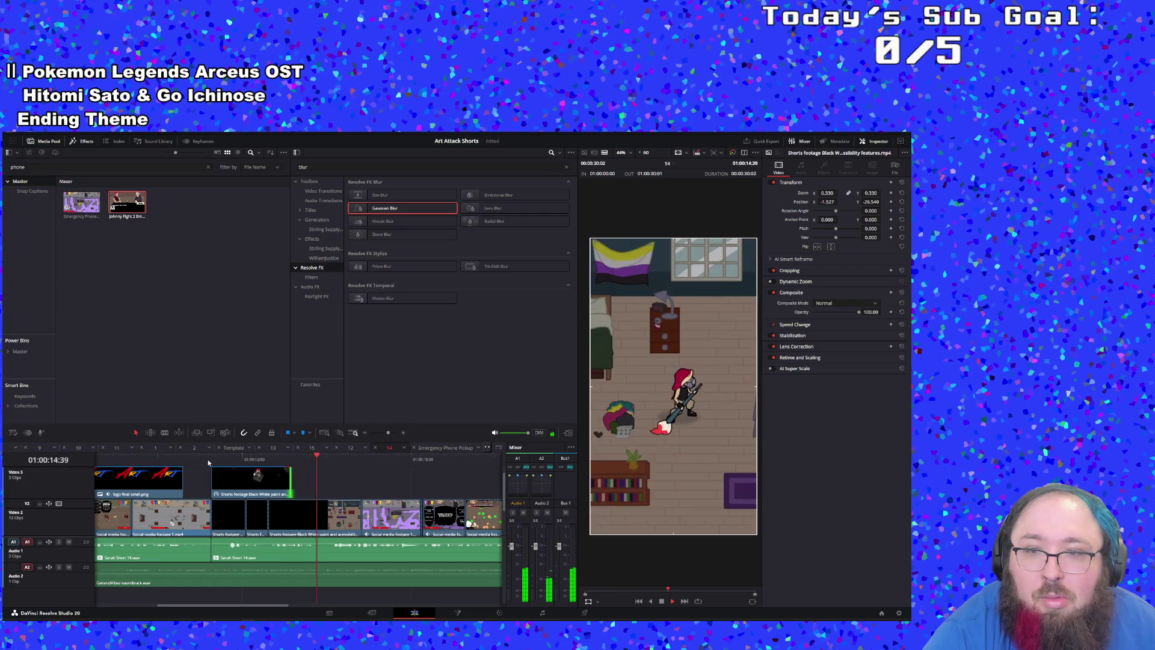
Step: Set the clip's duration to 4 seconds and play it back
right_click(289, 484)
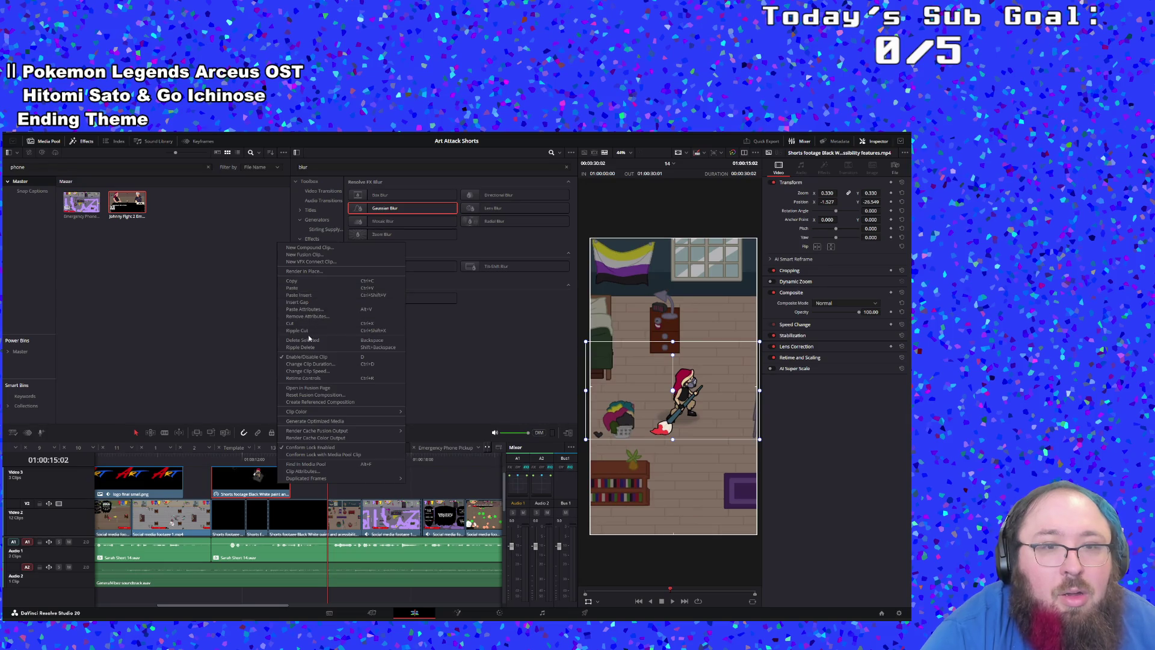
click(311, 364)
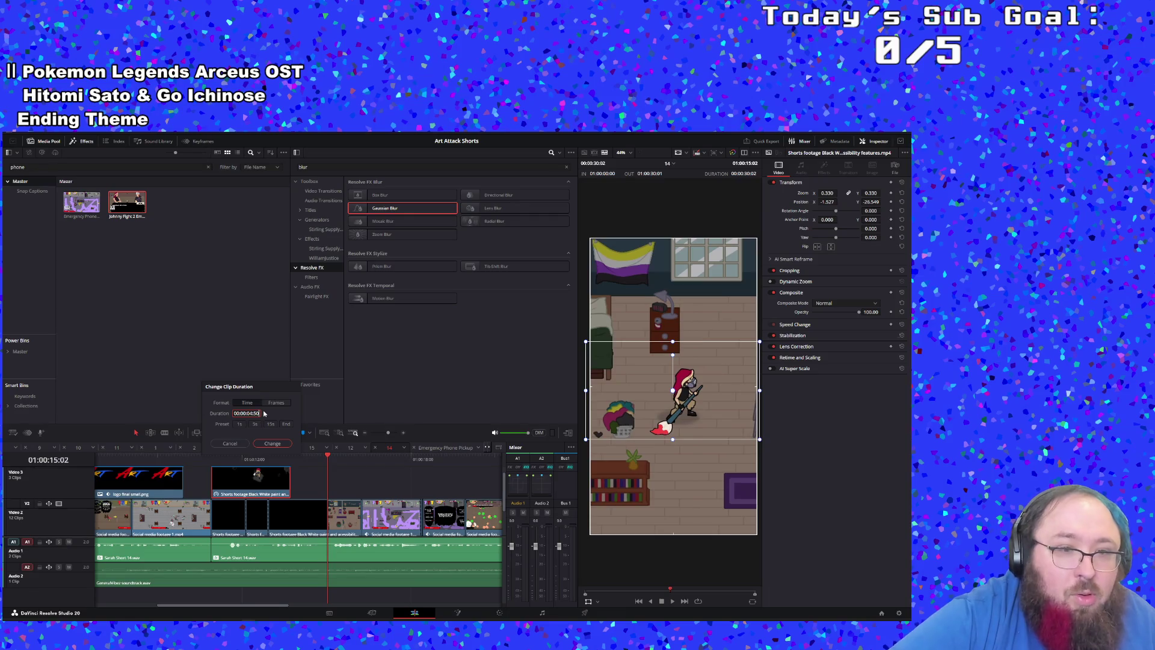
key(Return)
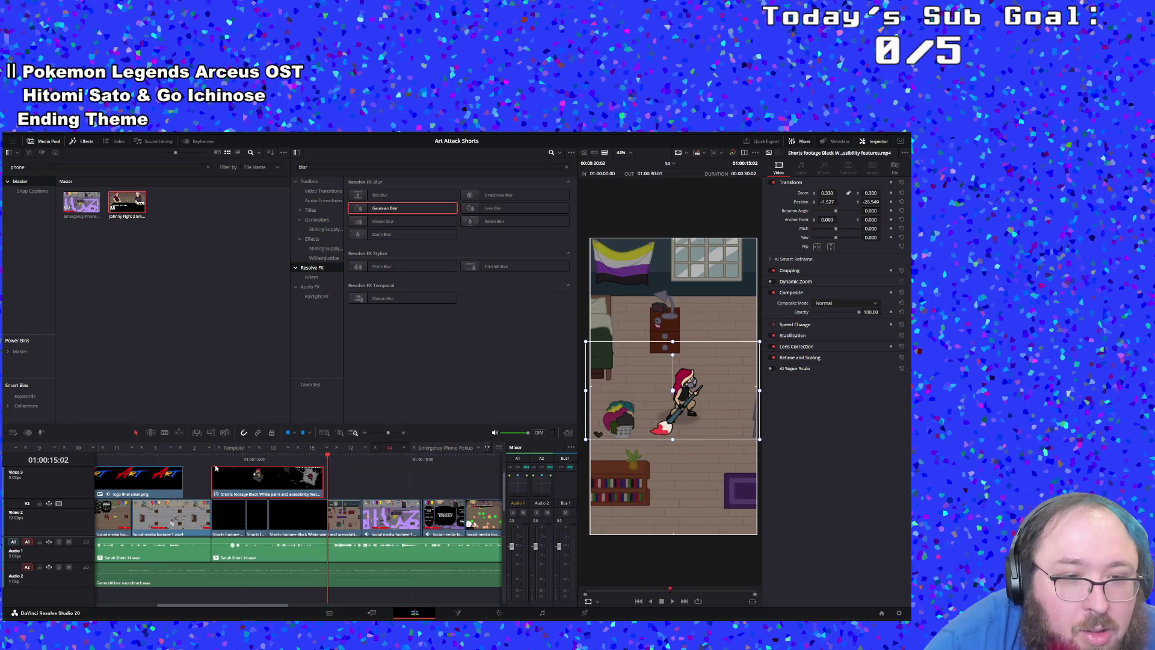
key(space)
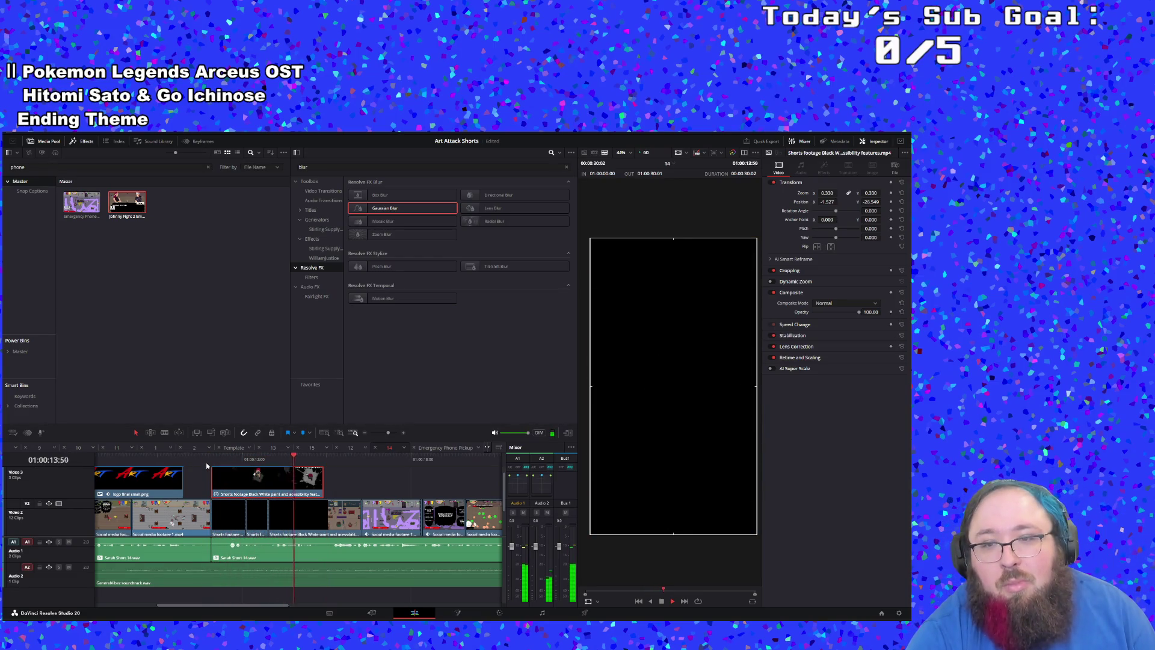
Step: Shorten the end of the Video 3 Shorts clip slightly and copy the clip
click(236, 470)
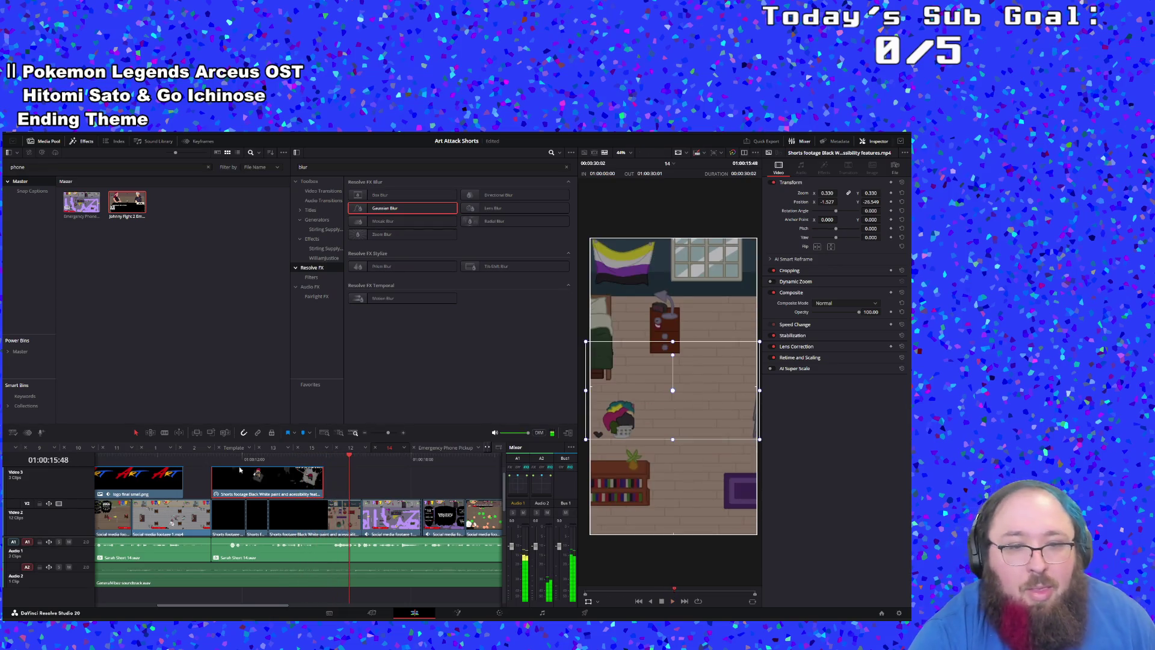
scroll(338, 498, up, 1)
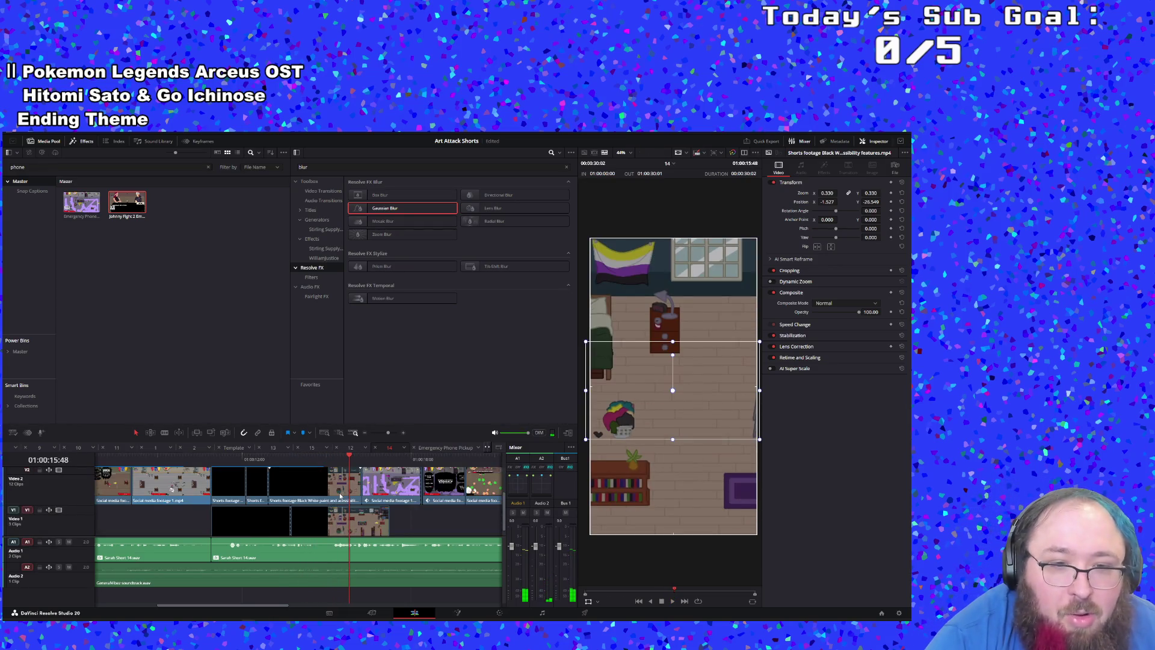
drag(319, 499, 503, 499)
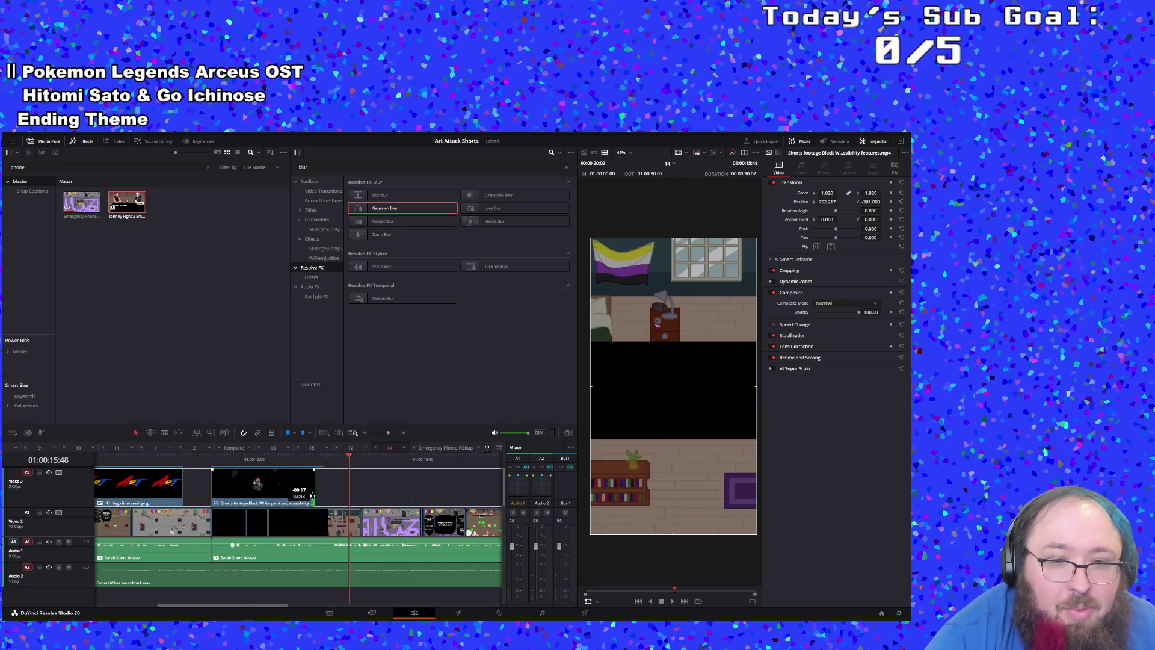
scroll(325, 508, down, 1)
scroll(325, 508, up, 1)
scroll(313, 502, down, 1)
scroll(301, 496, up, 1)
right_click(278, 489)
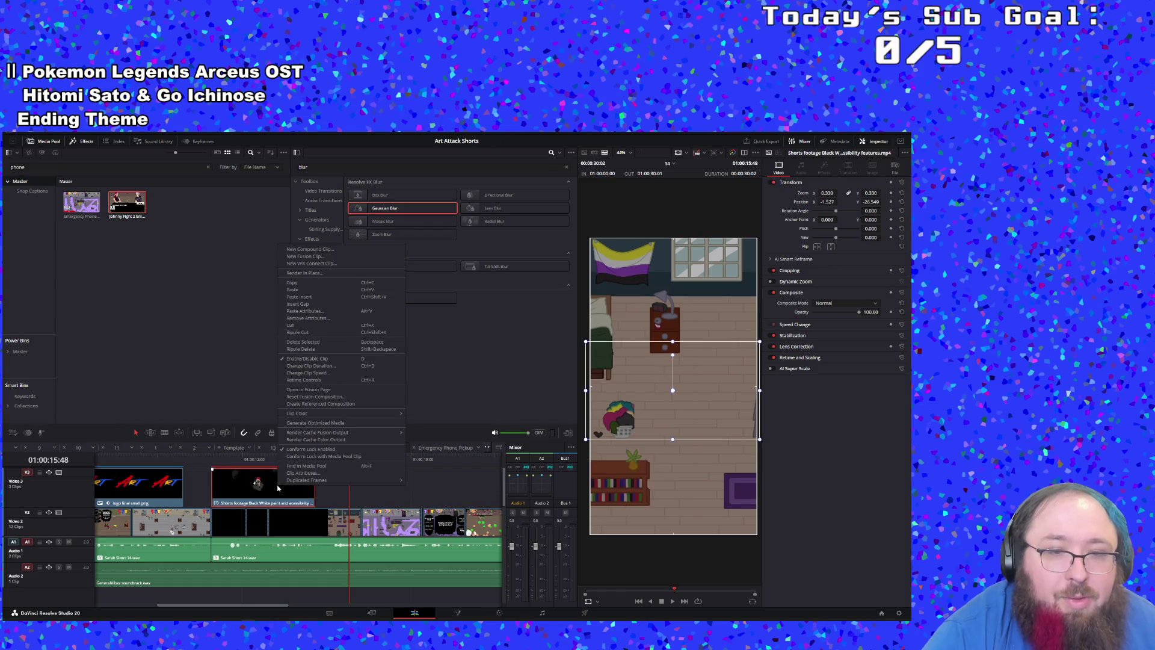
click(325, 288)
Step: Try moving the Shorts clip onto Video 2 at 01:00:14:37, then undo the move
scroll(248, 533, down, 1)
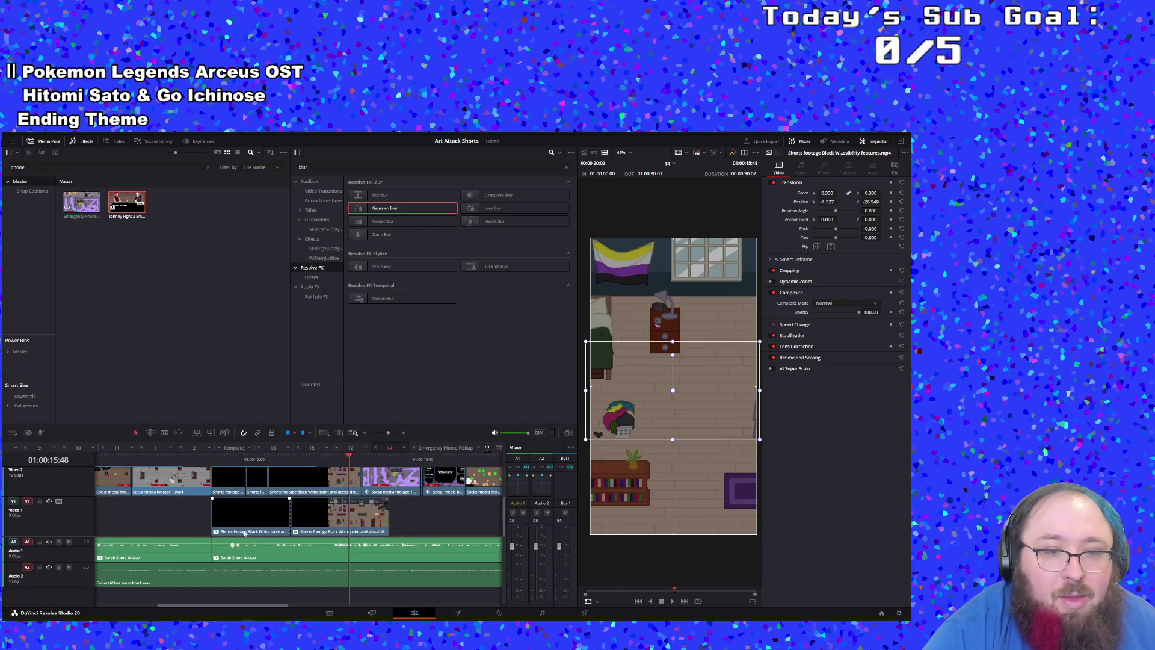
click(206, 514)
click(315, 460)
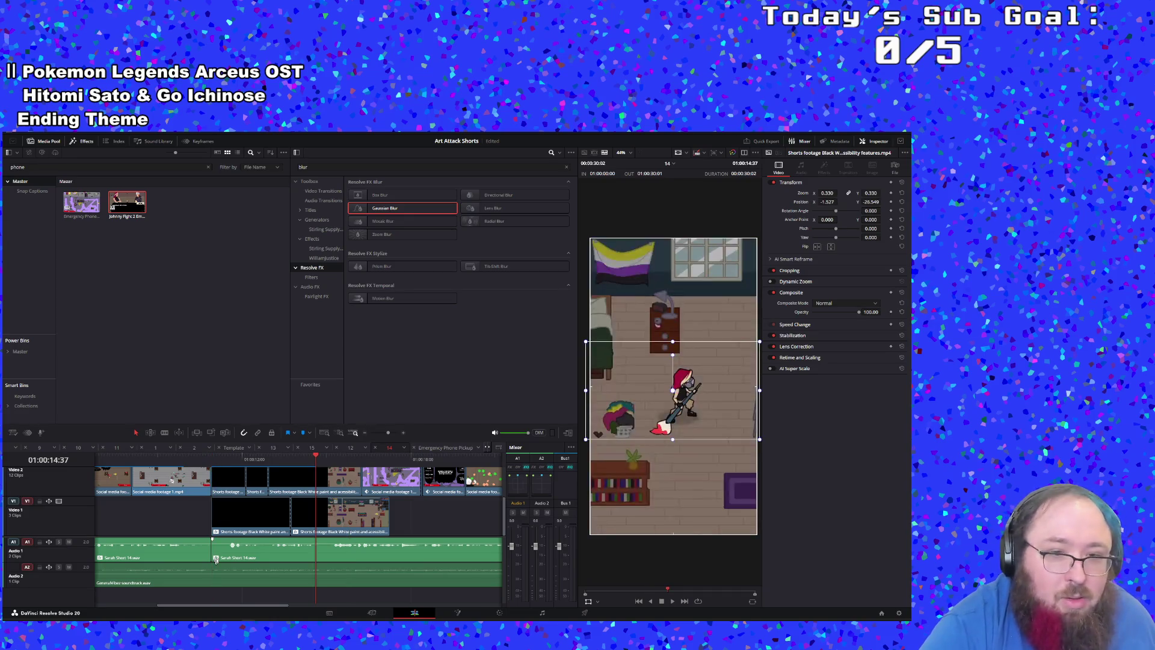
scroll(315, 474, up, 3)
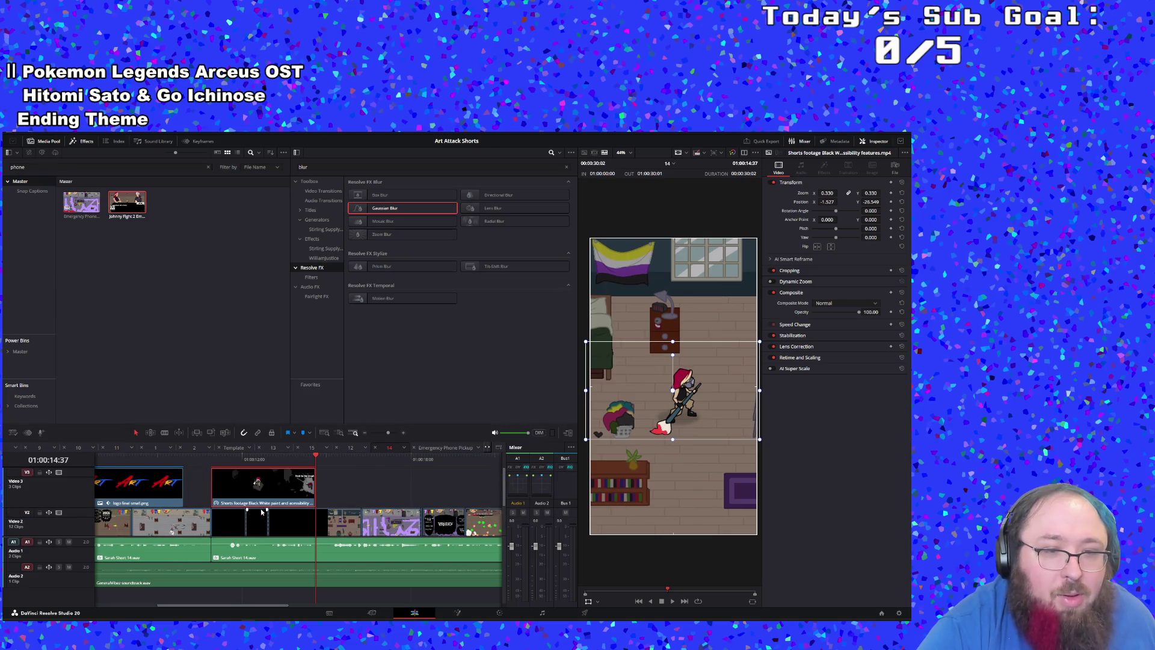
drag(259, 520, 239, 512)
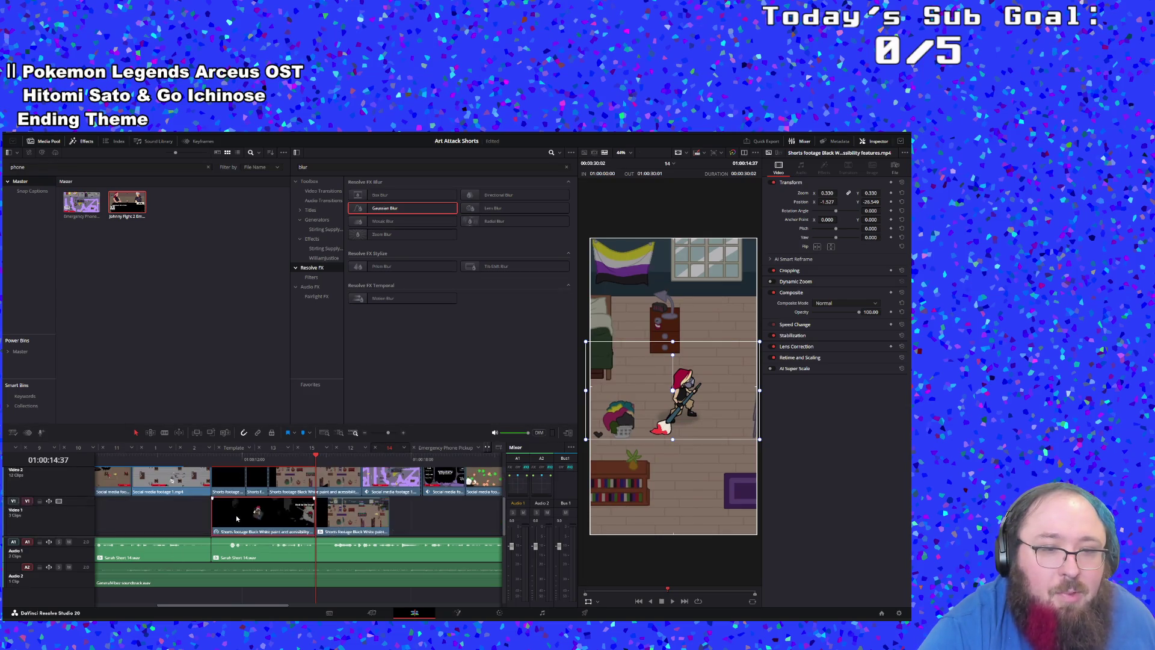
click(212, 460)
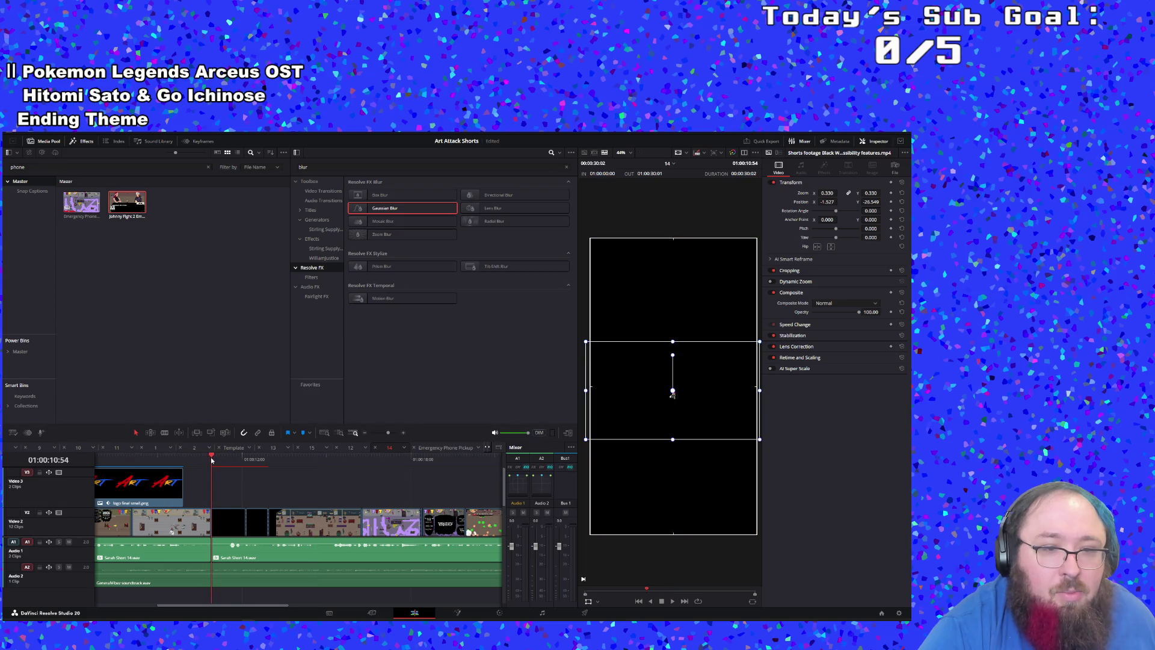
key(ctrl+z)
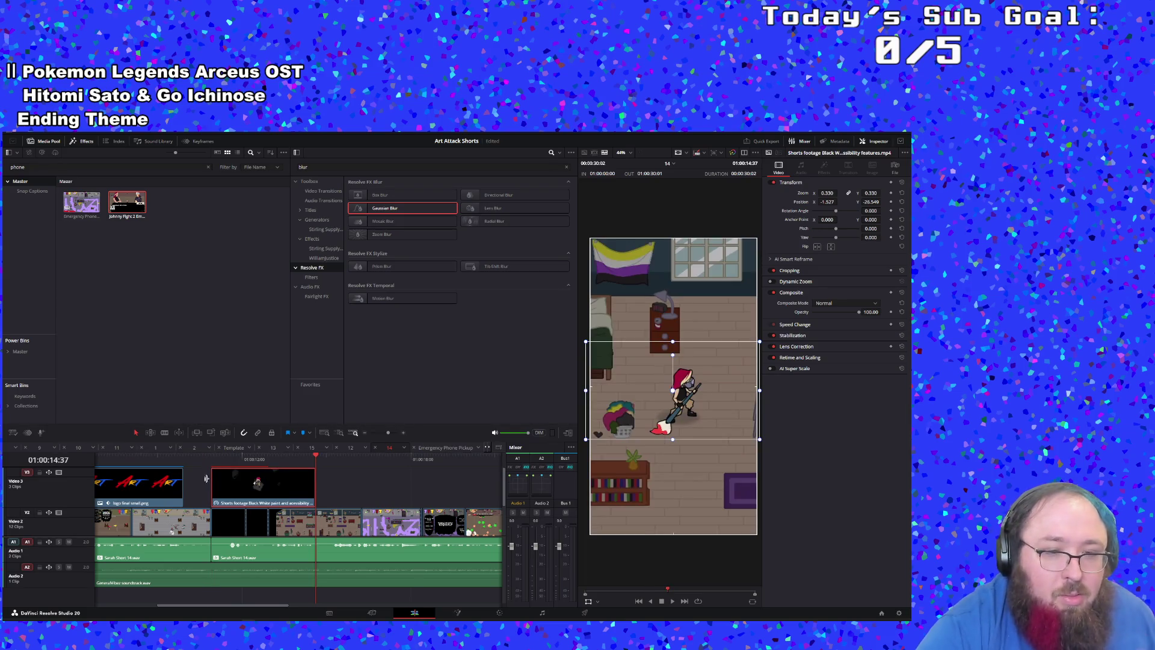
Step: Set the Video 1 clip's zoom to 1.820, adjust the cut, and apply Gaussian Blur
scroll(231, 486, down, 2)
click(378, 515)
click(312, 511)
mouse_move(312, 511)
mouse_down()
mouse_move(328, 511)
mouse_move(317, 512)
mouse_up()
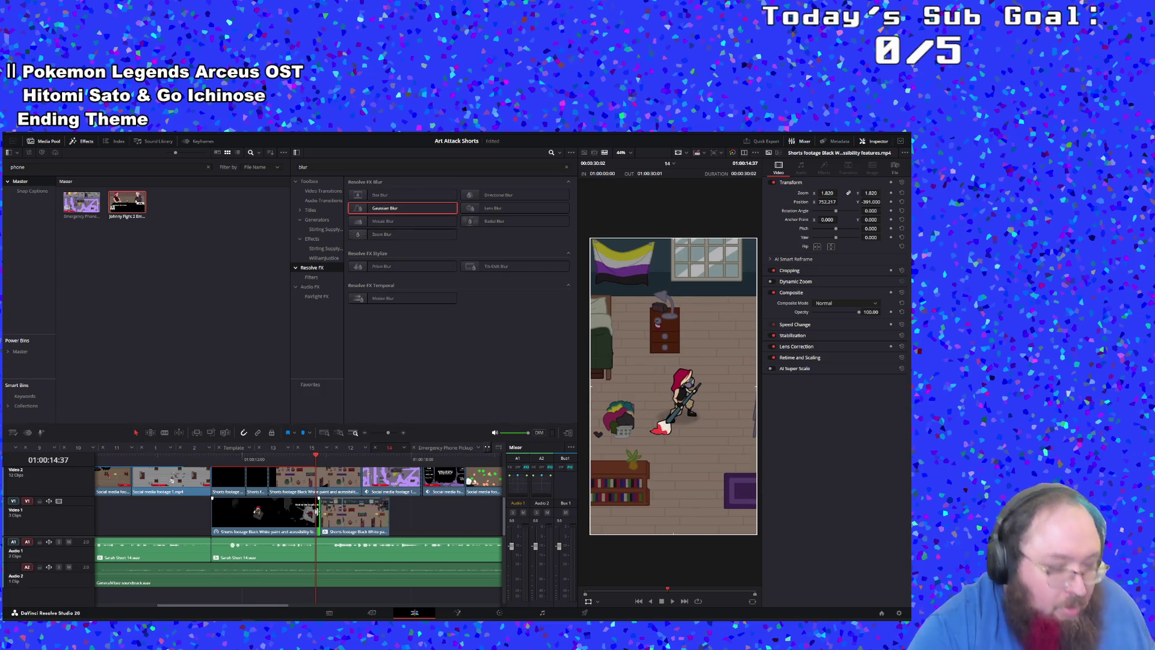
key(comma)
key(comma)
key(comma)
click(288, 520)
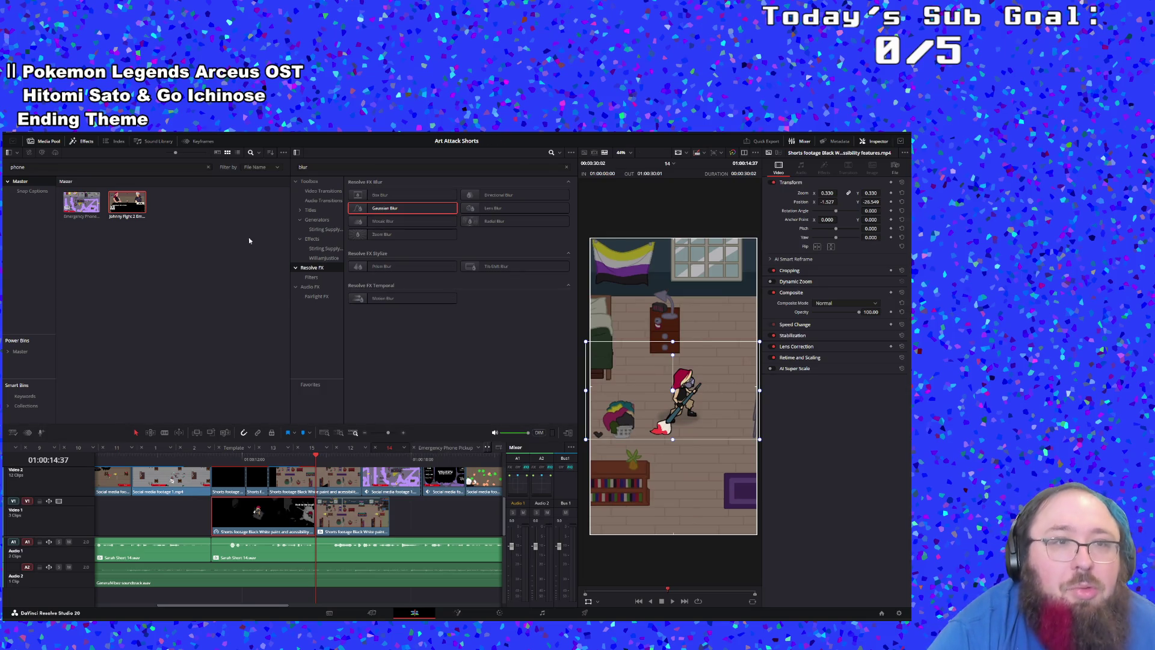
drag(385, 208, 259, 516)
Step: Play back the blurred section of the short to review it
click(202, 456)
key(space)
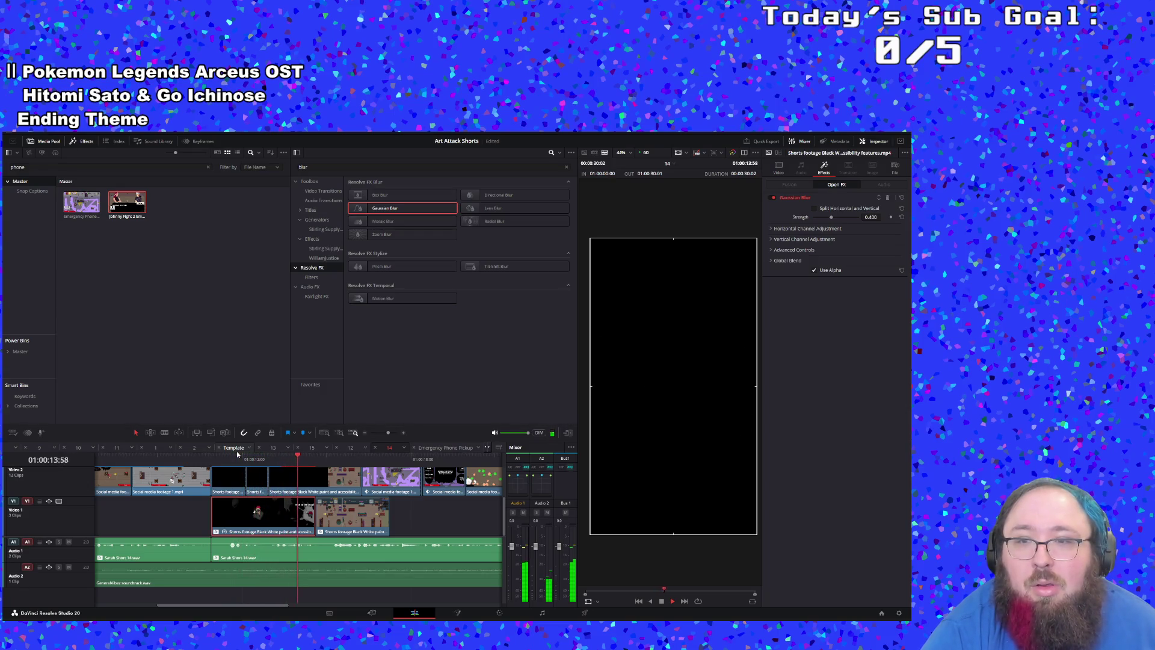
click(205, 458)
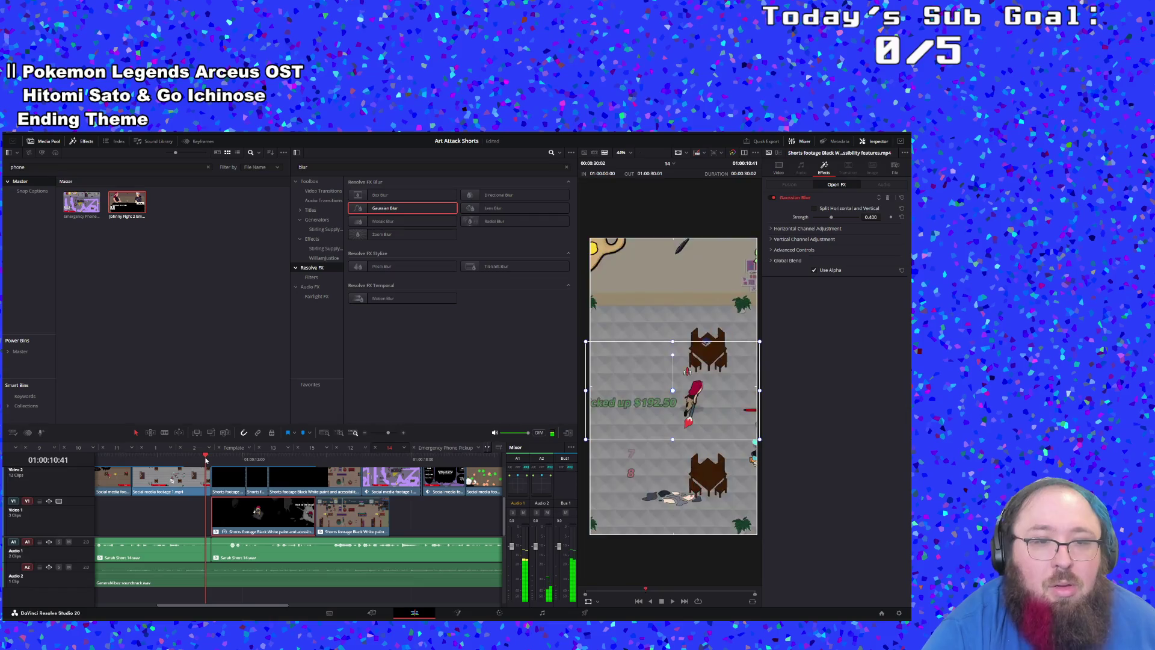
key(space)
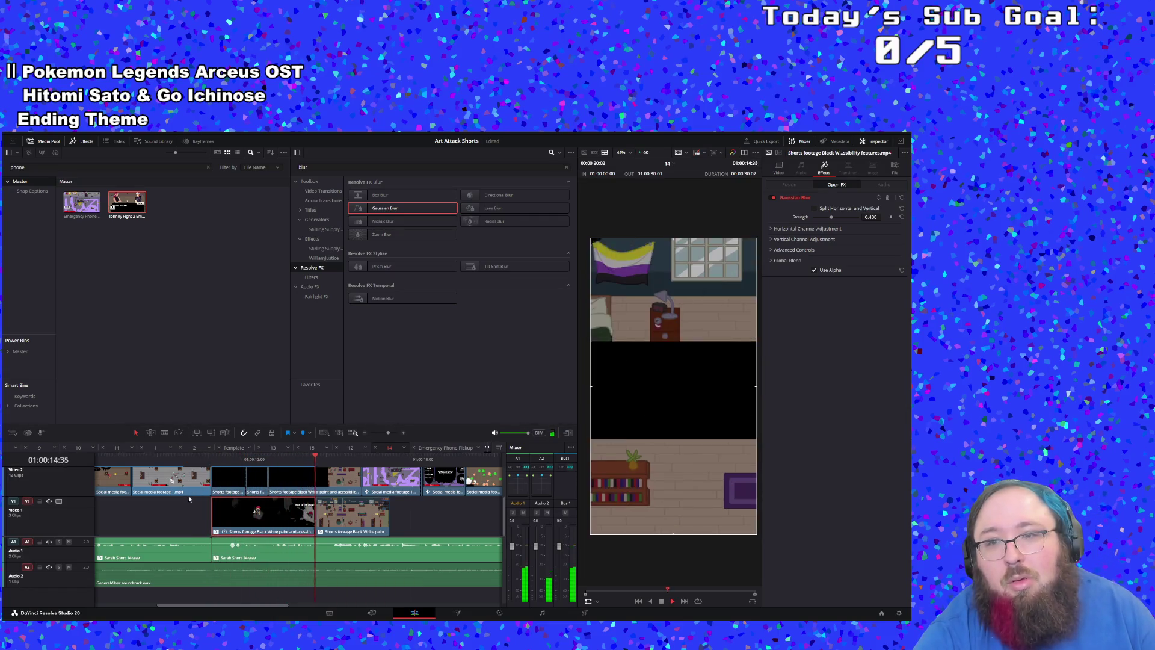
Step: Shorten the Video 3 Shorts clip's end, then extend it back by 20 frames
scroll(251, 514, up, 2)
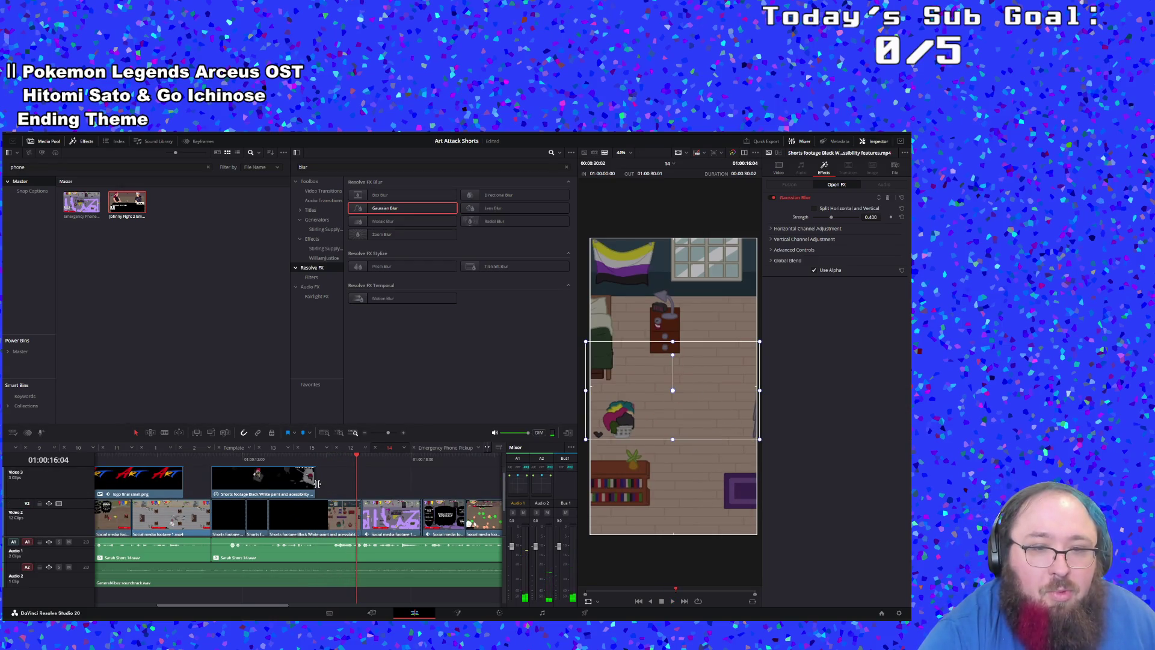
mouse_move(312, 485)
mouse_down()
mouse_move(279, 484)
mouse_move(295, 485)
mouse_up()
click(218, 456)
key(space)
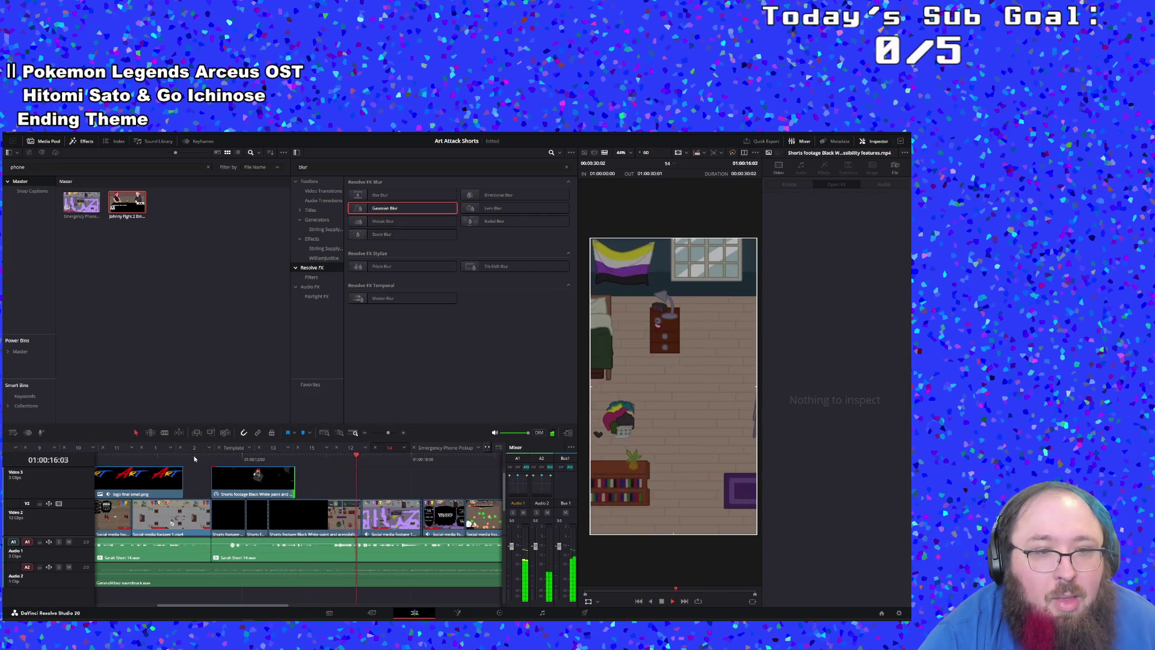
click(196, 459)
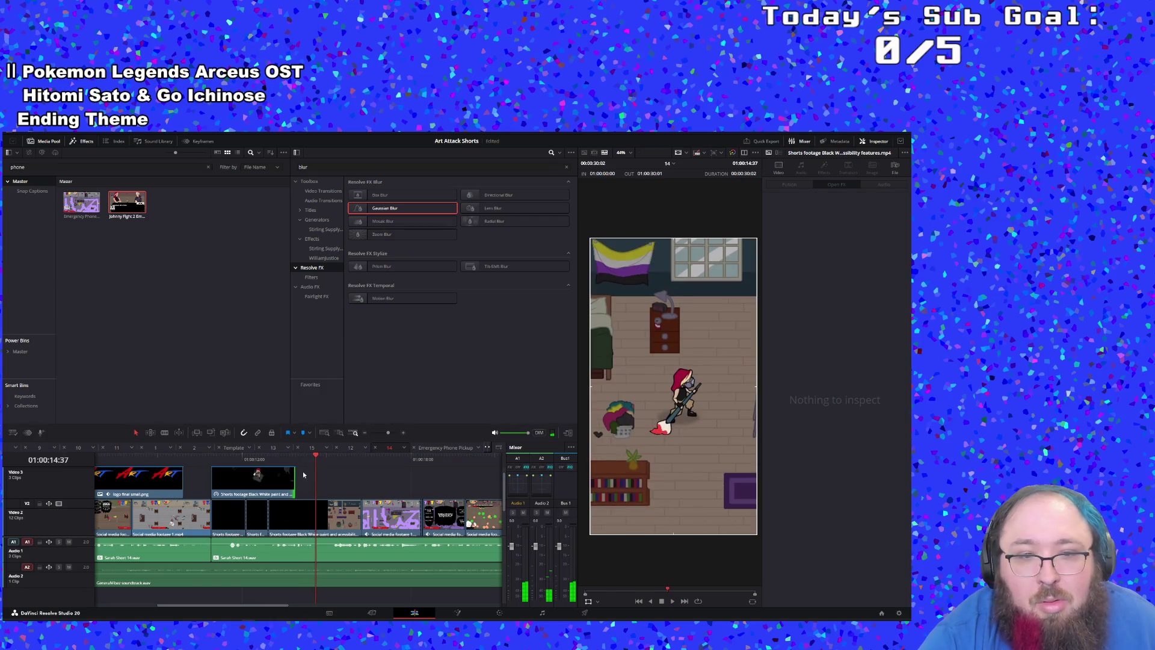
drag(297, 475, 308, 474)
click(276, 462)
key(space)
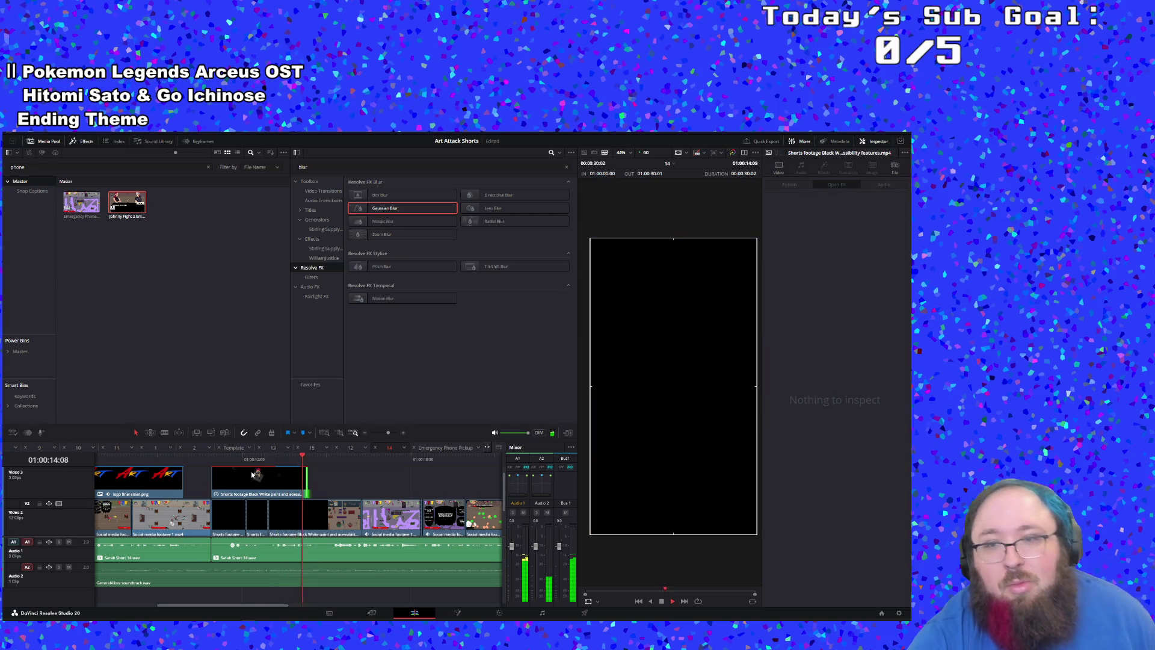
click(211, 462)
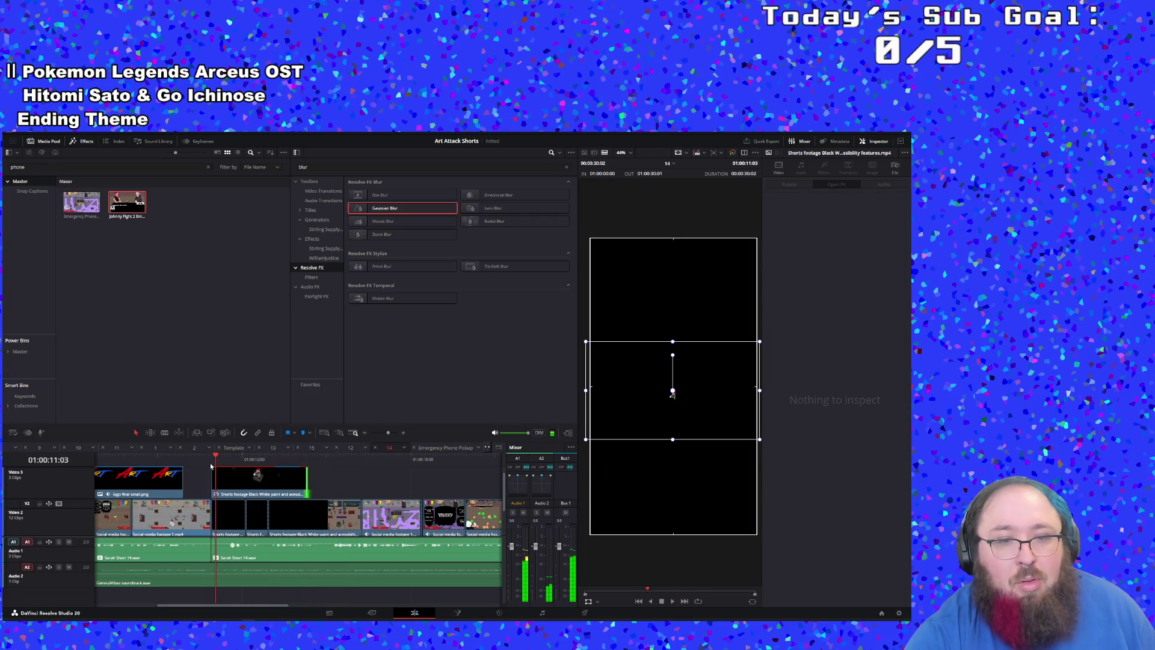
key(space)
click(197, 461)
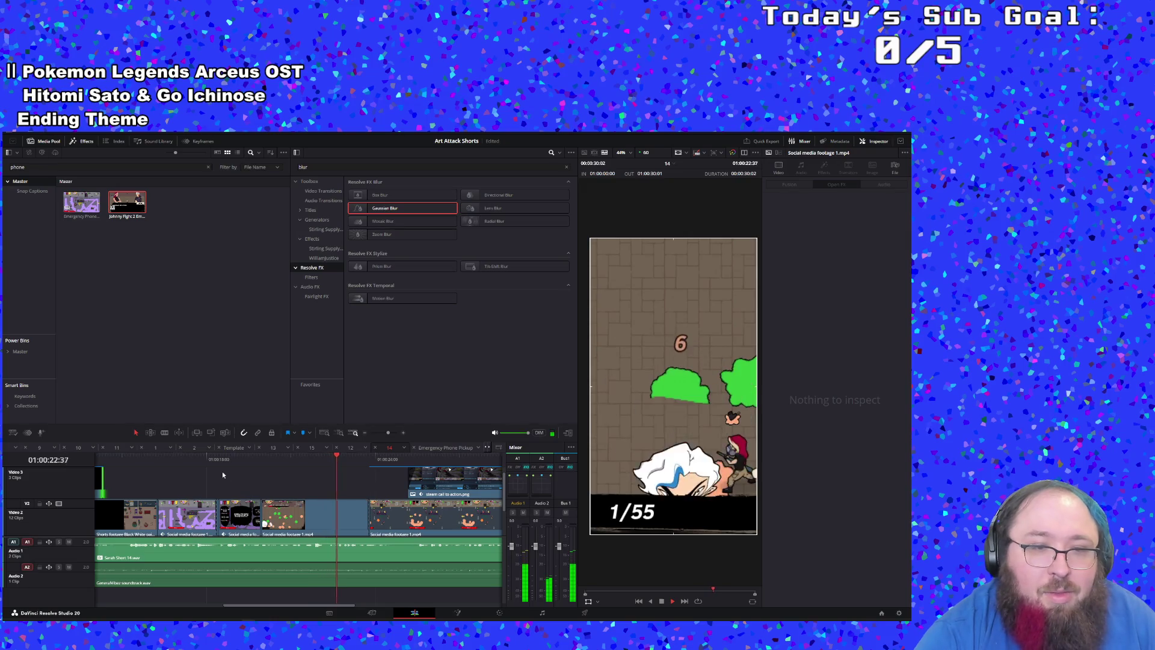
Step: Extend the Video 2 social media clip's edge by 25 frames and then further
drag(249, 521, 274, 521)
key(space)
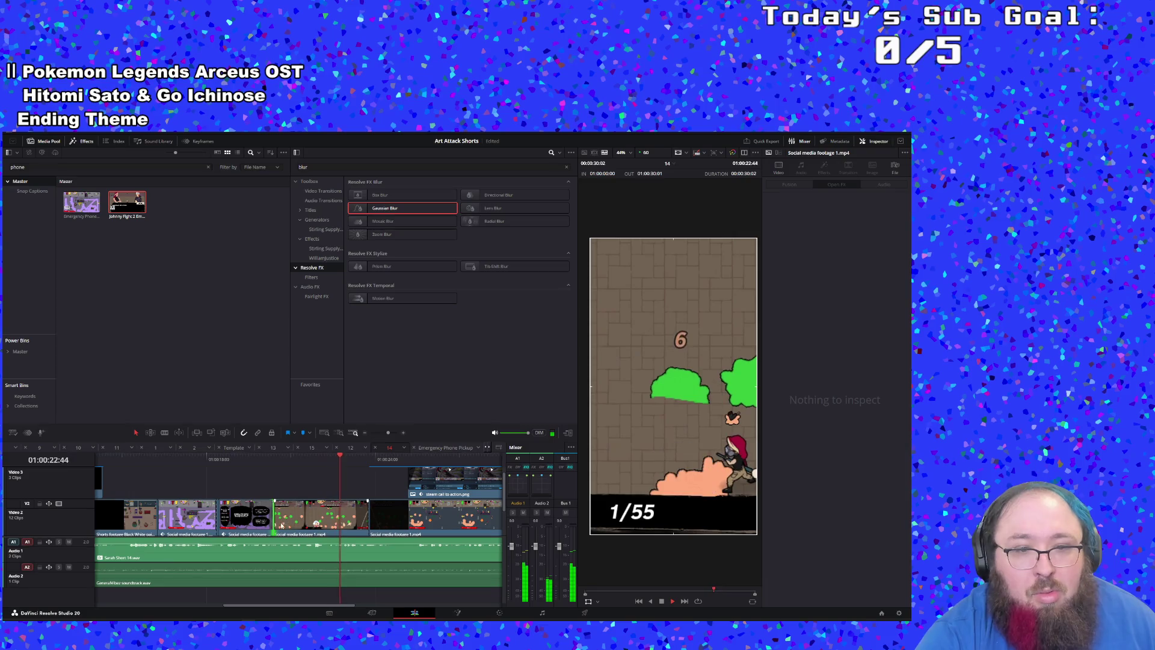
drag(274, 521, 295, 522)
click(223, 455)
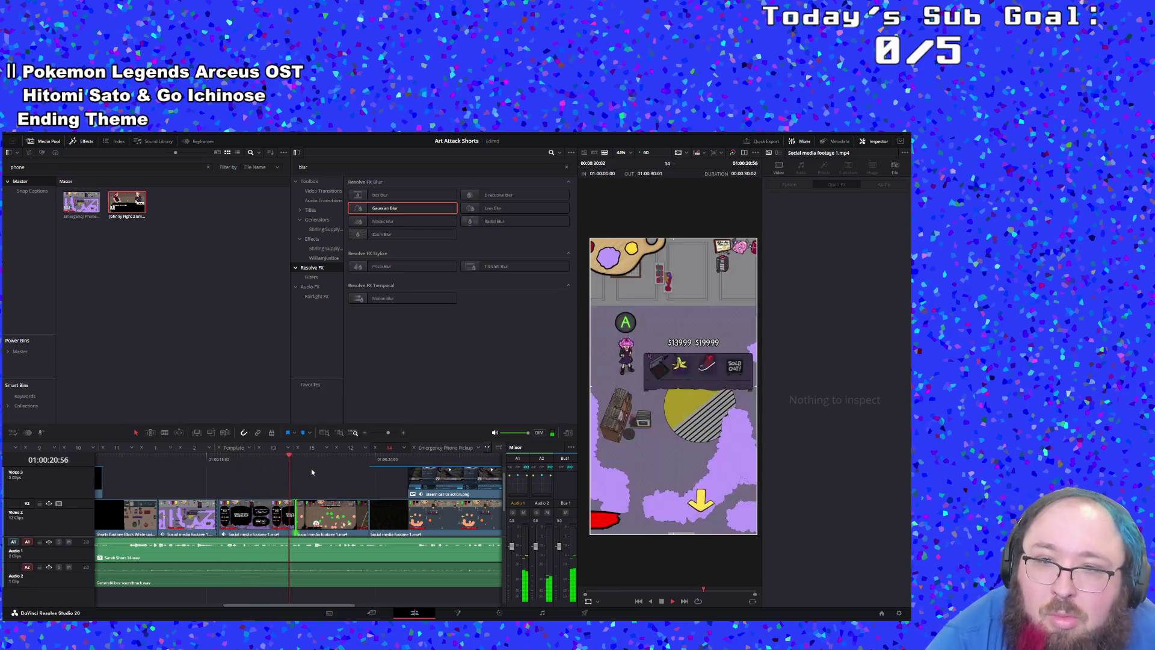
click(257, 518)
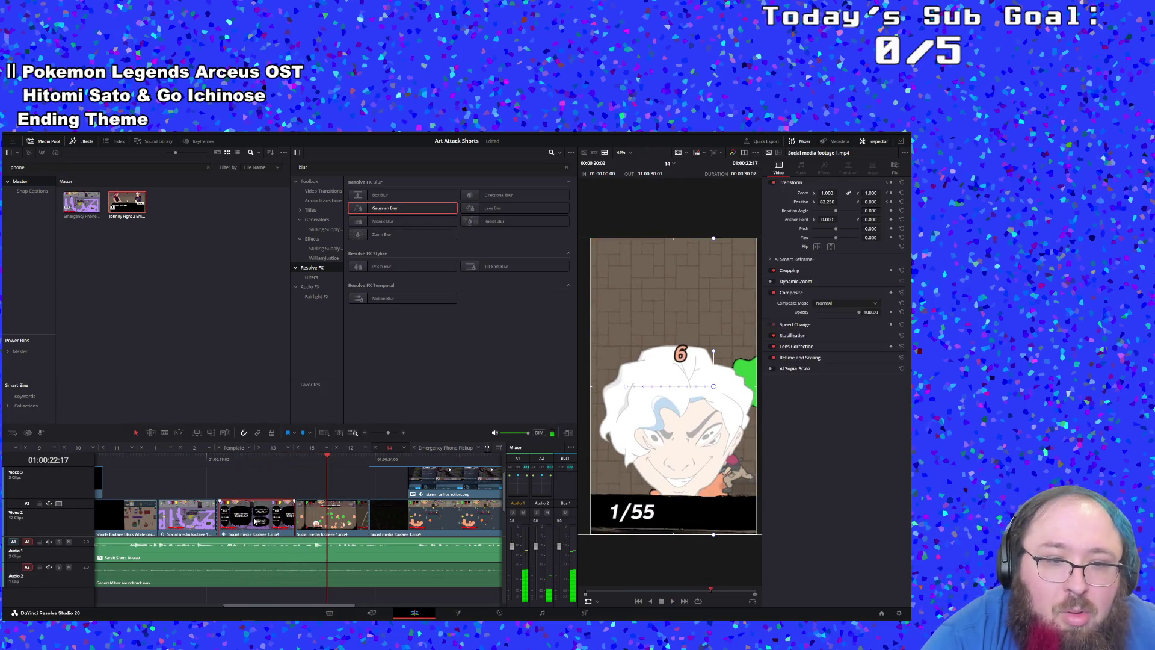
Step: Lengthen the Social media footage 1 clip's duration, review it, then undo the change
right_click(256, 519)
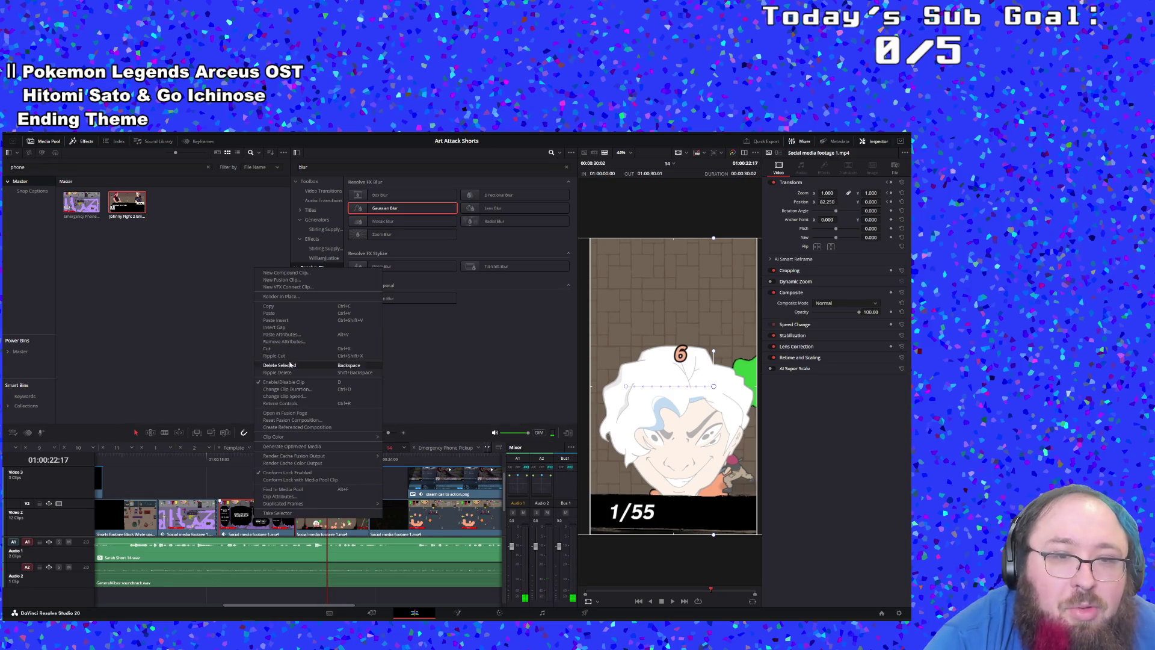
click(287, 390)
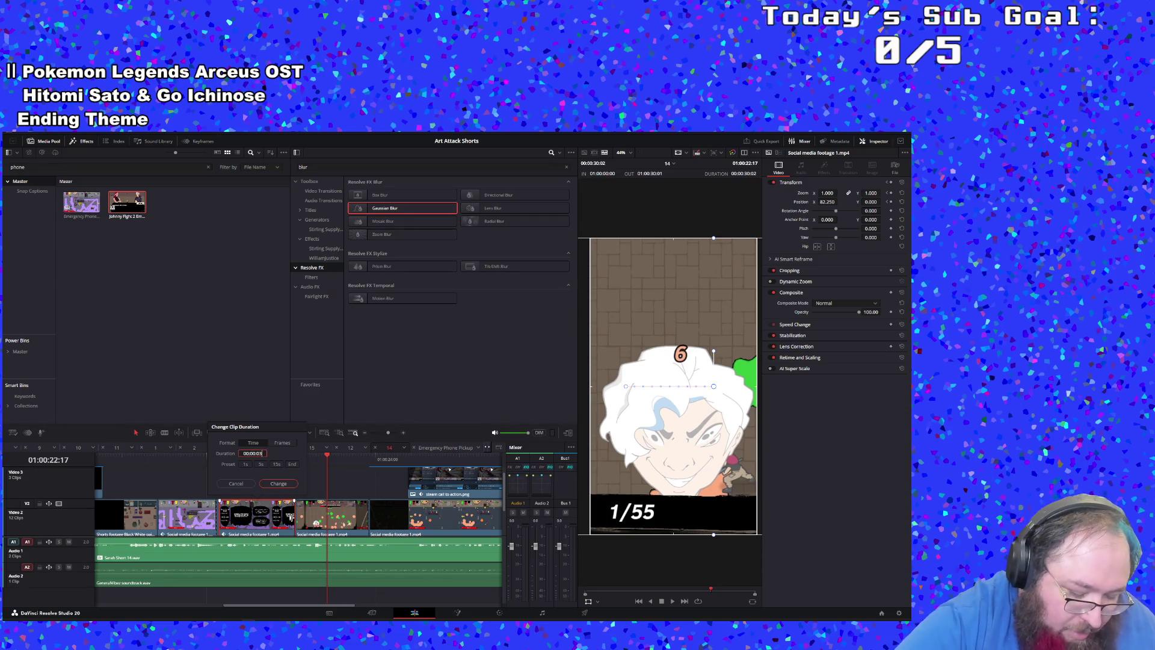
key(Return)
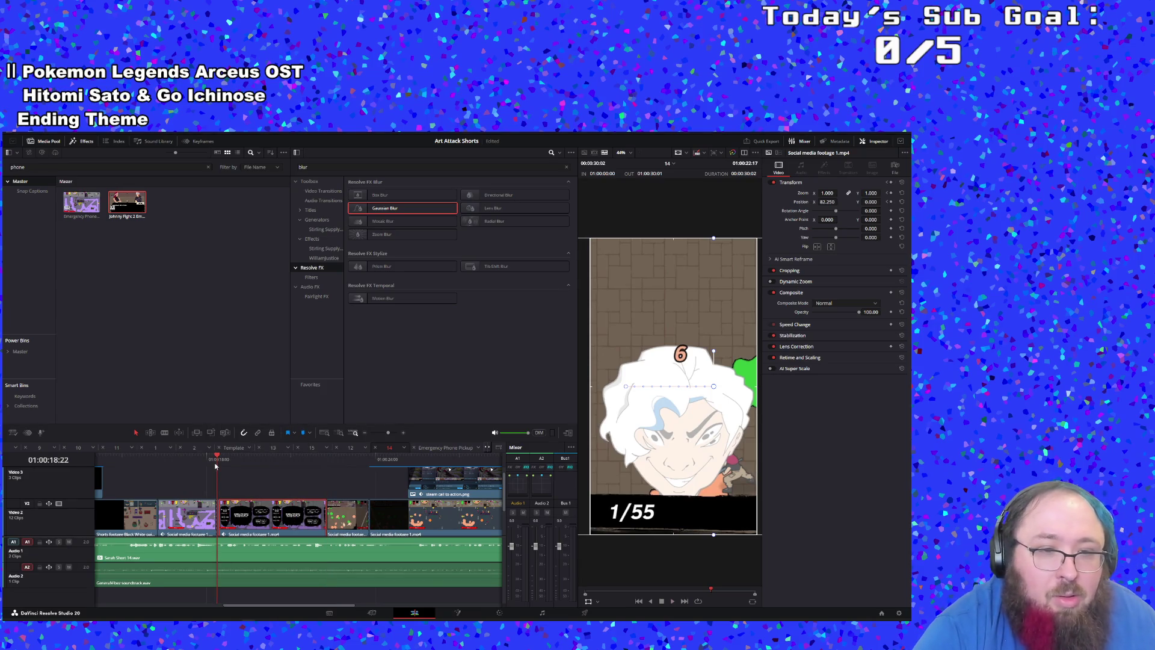
key(space)
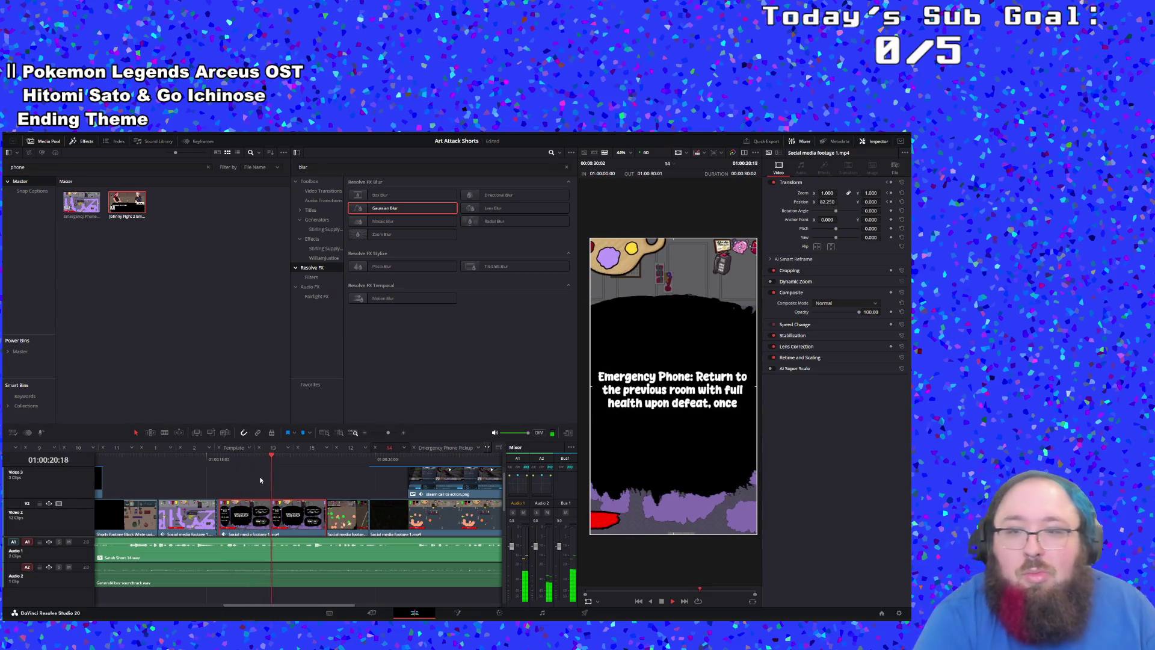
key(space)
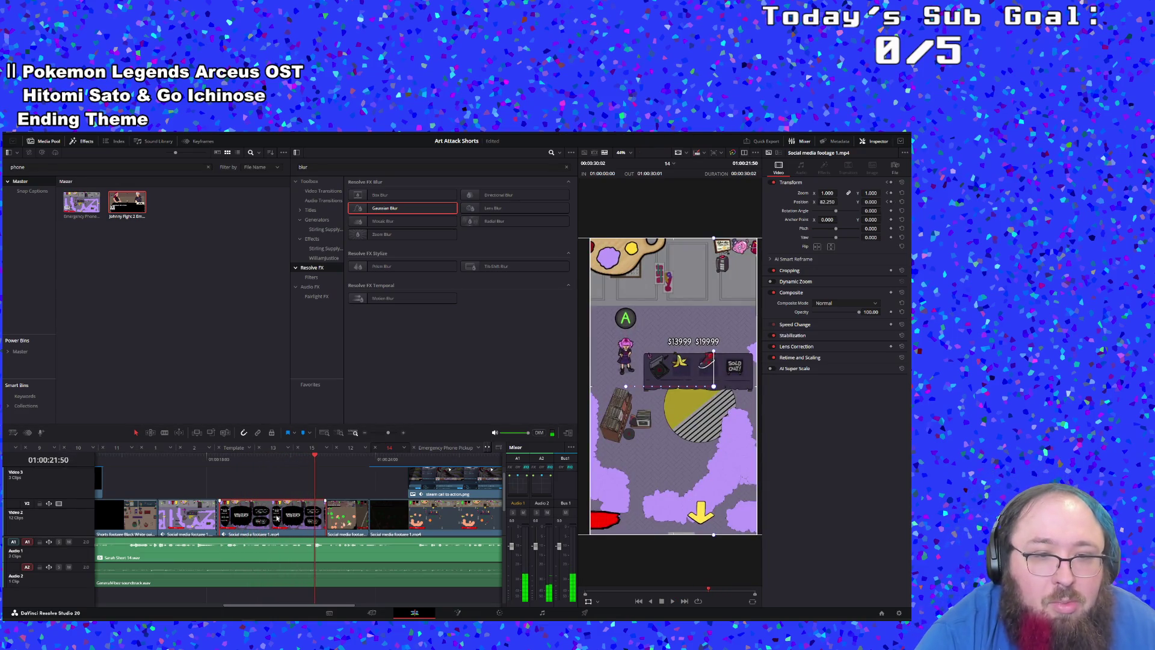
key(ctrl+z)
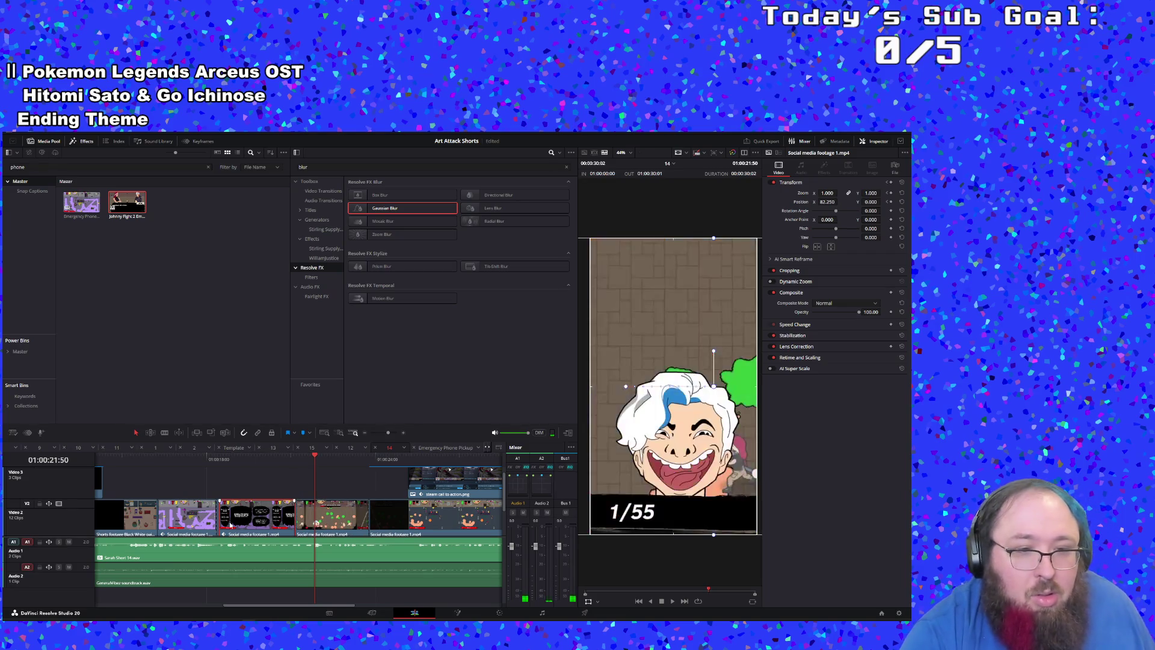
Step: Slow the Social media footage 1 clip to 60% speed and play it back
right_click(257, 519)
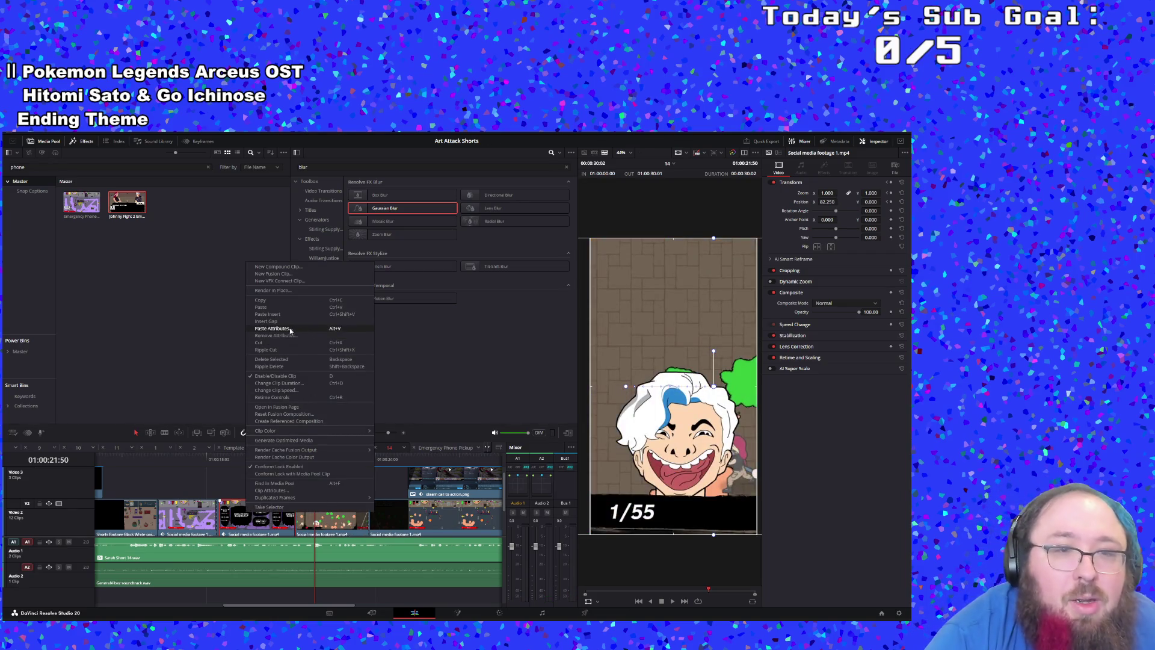
click(276, 391)
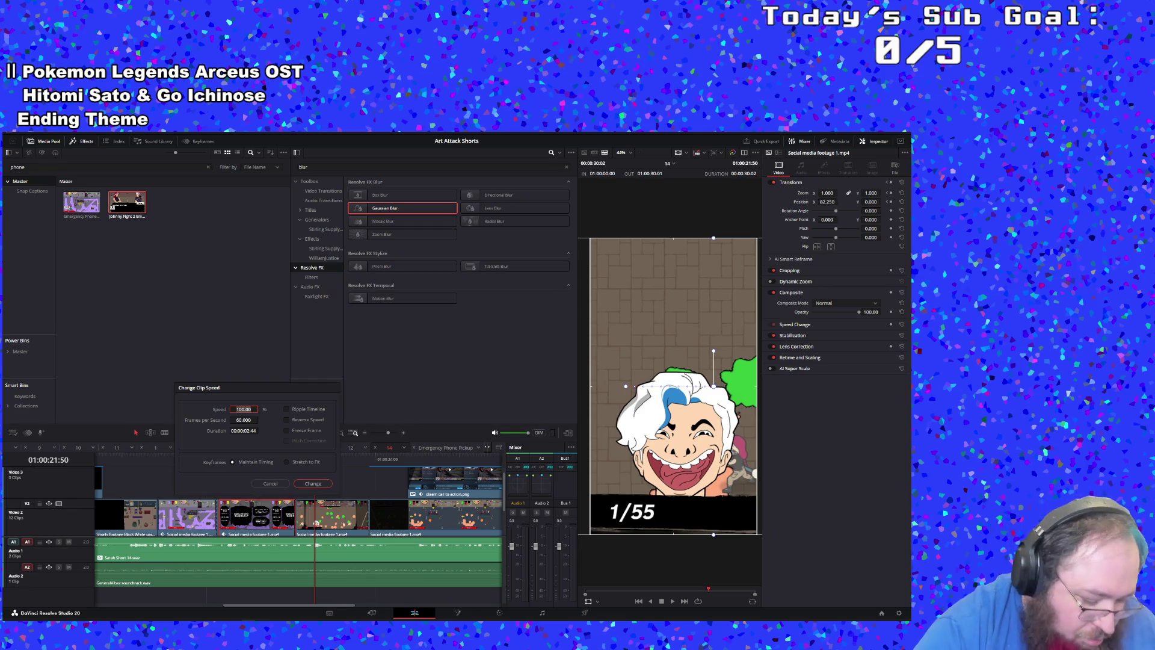
mouse_move(248, 616)
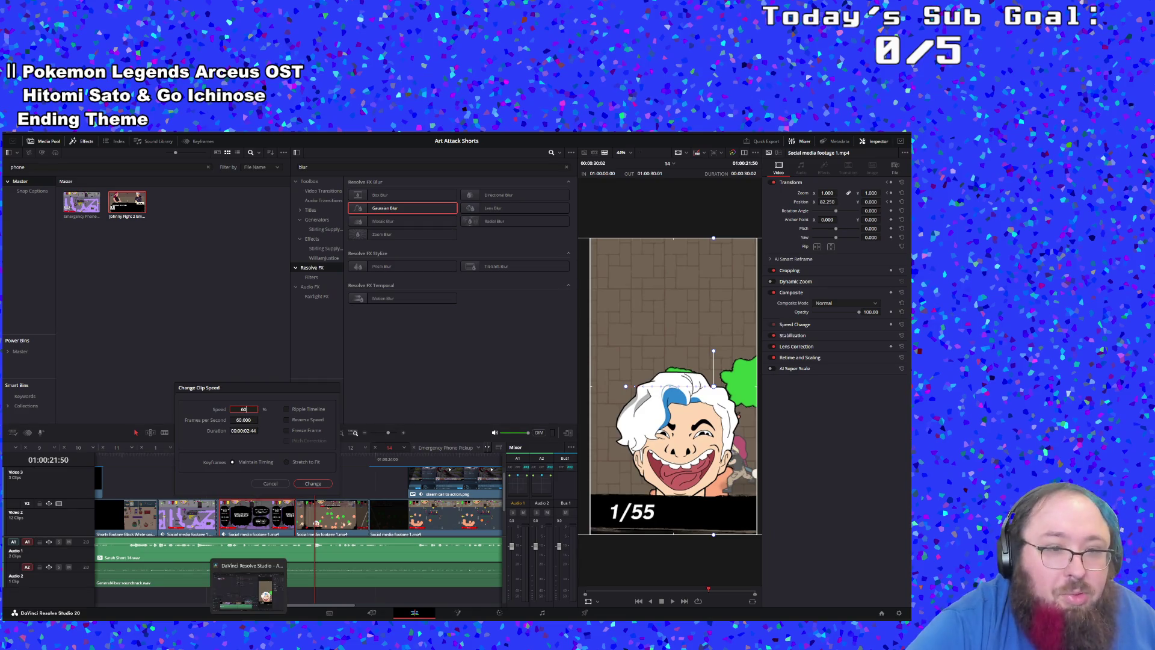
key(Return)
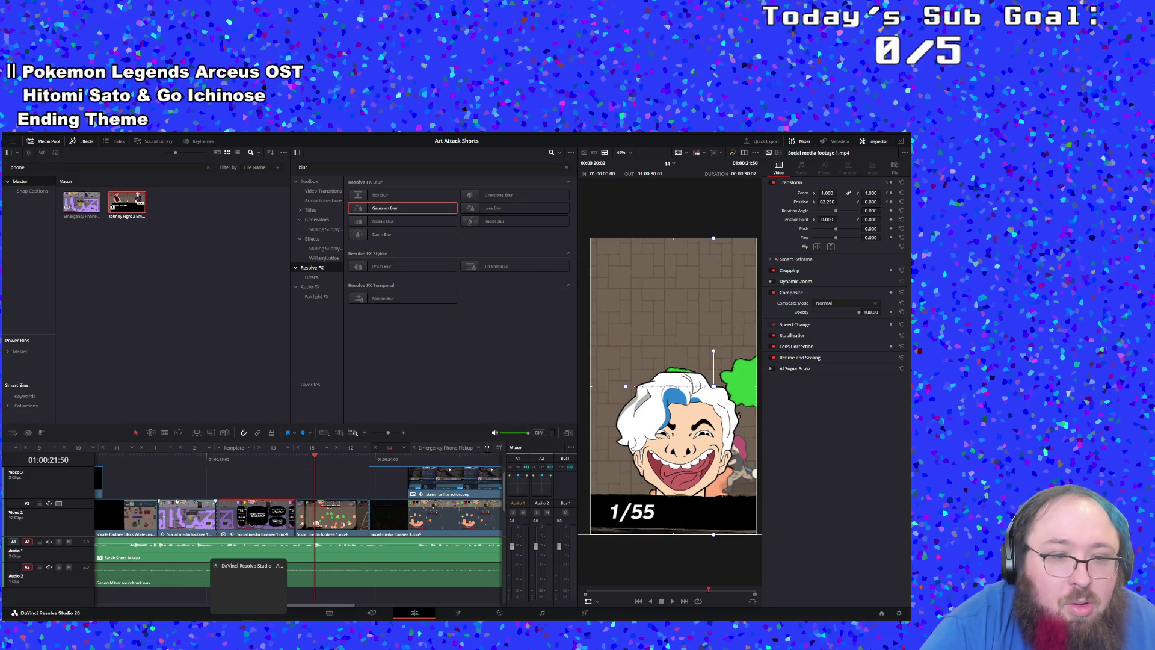
click(217, 464)
key(space)
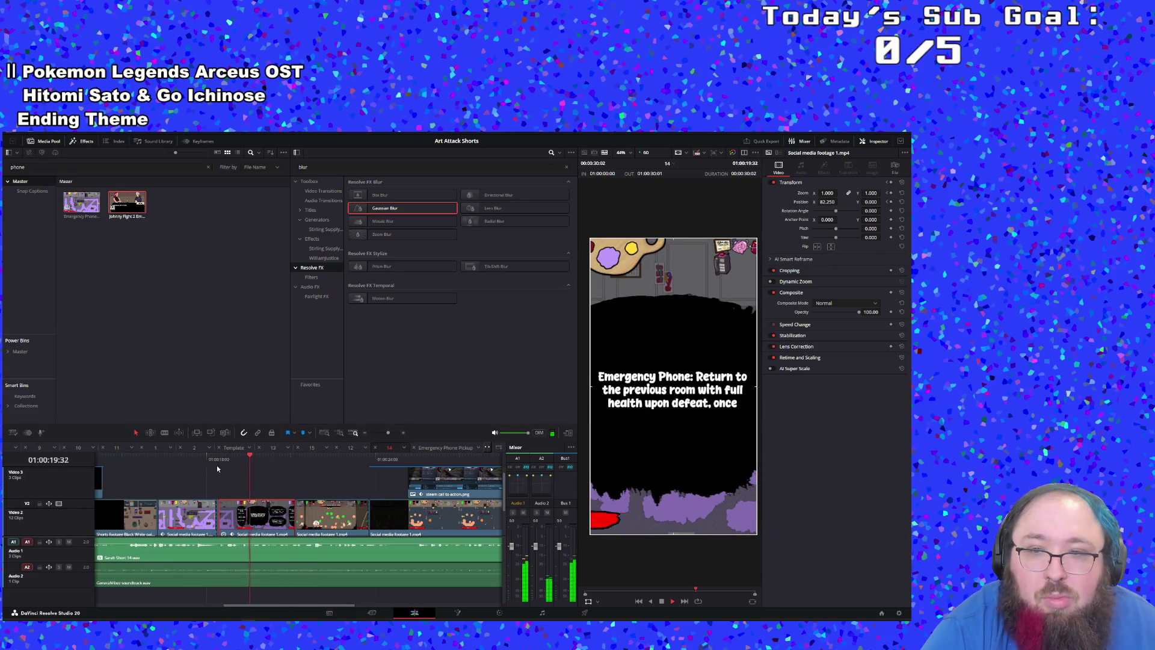
Step: Compare timelines 2 and 14, replaying the cut and selecting the Social media footage 1 and Video 2 clips
click(195, 448)
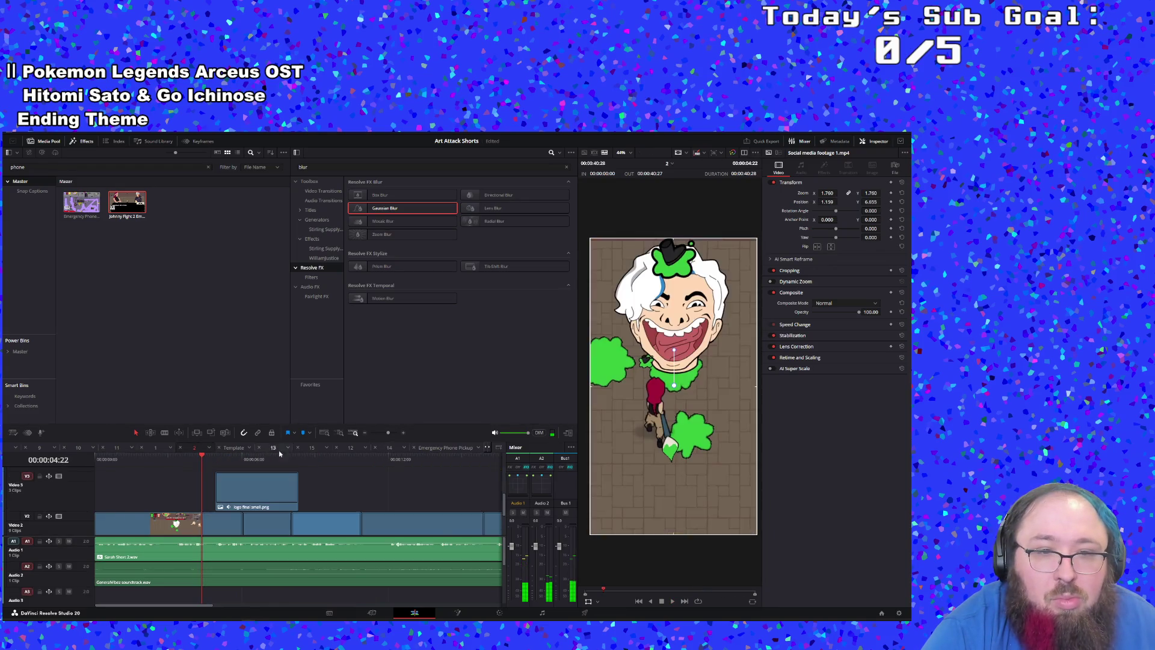
click(387, 447)
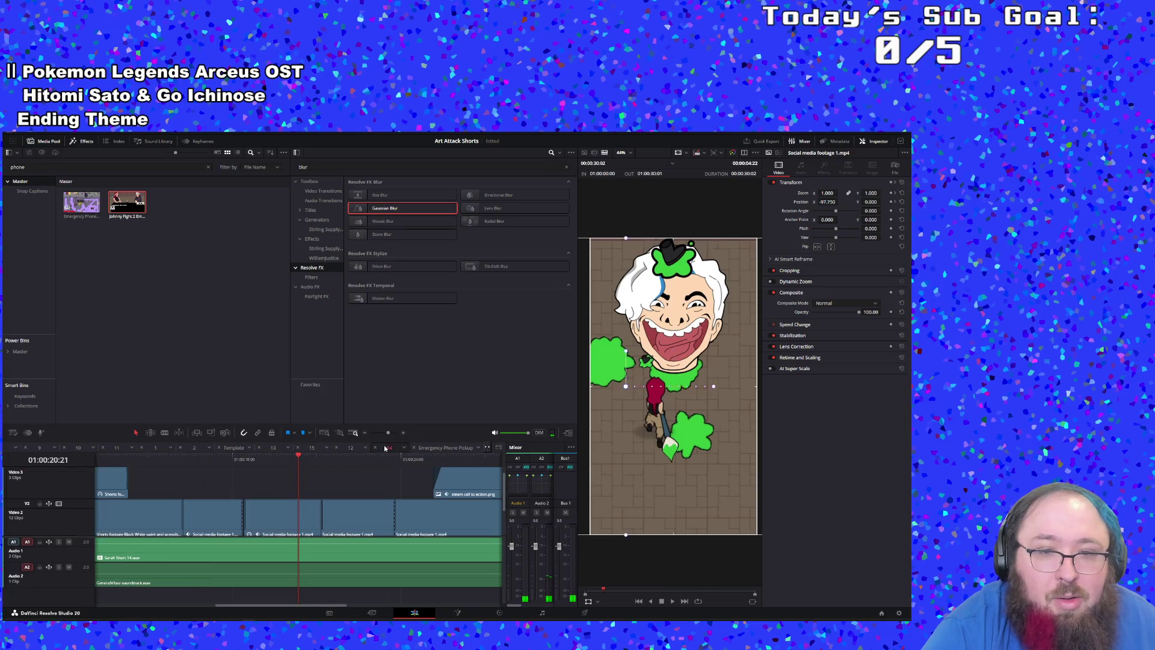
click(232, 457)
key(space)
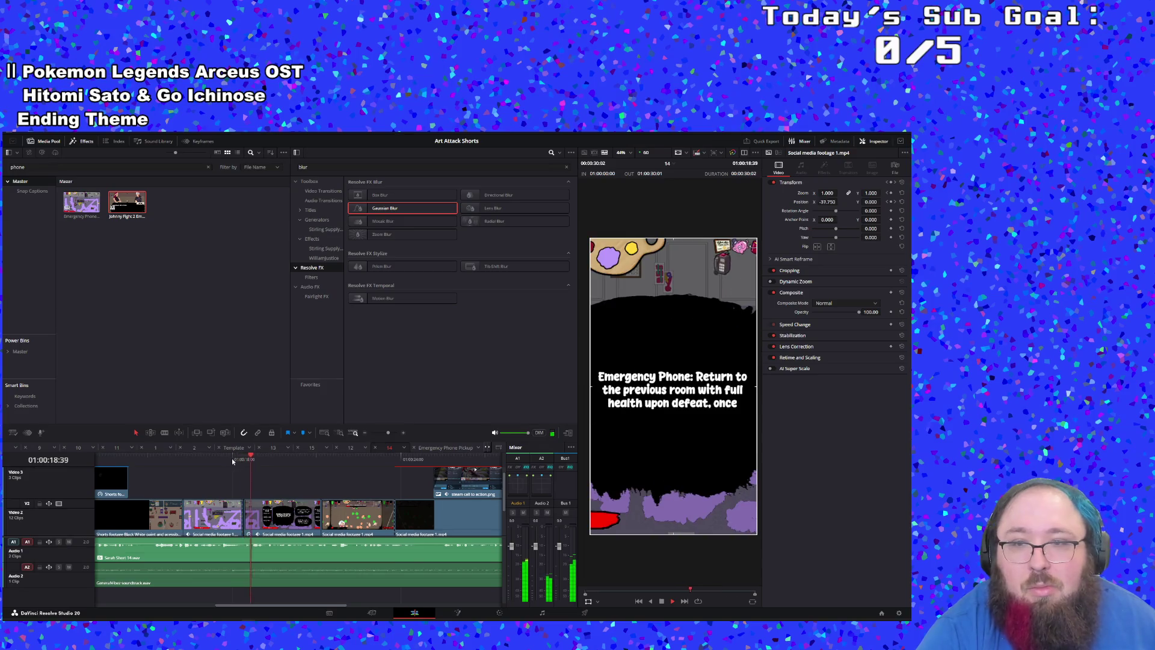
click(177, 458)
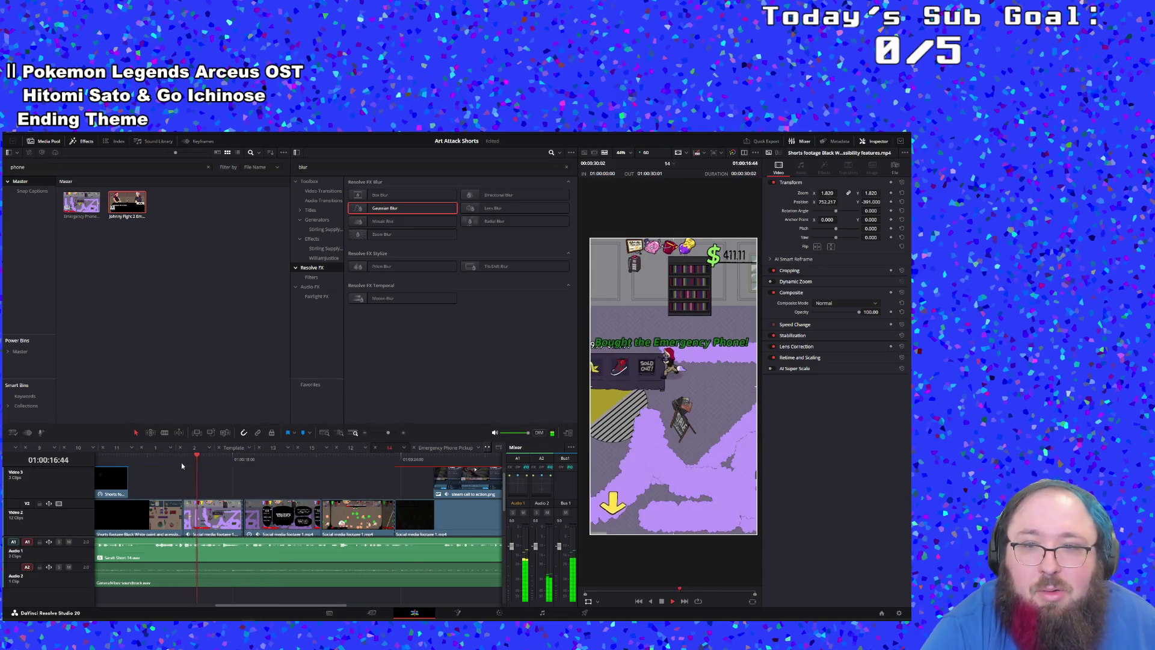
click(250, 514)
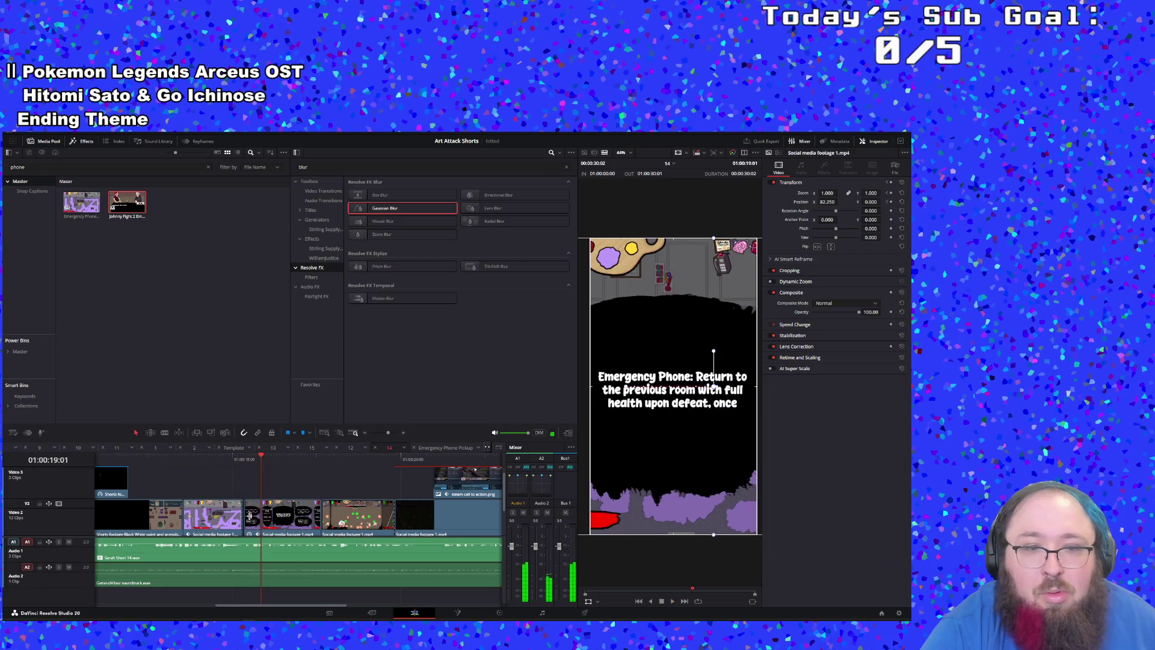
click(219, 521)
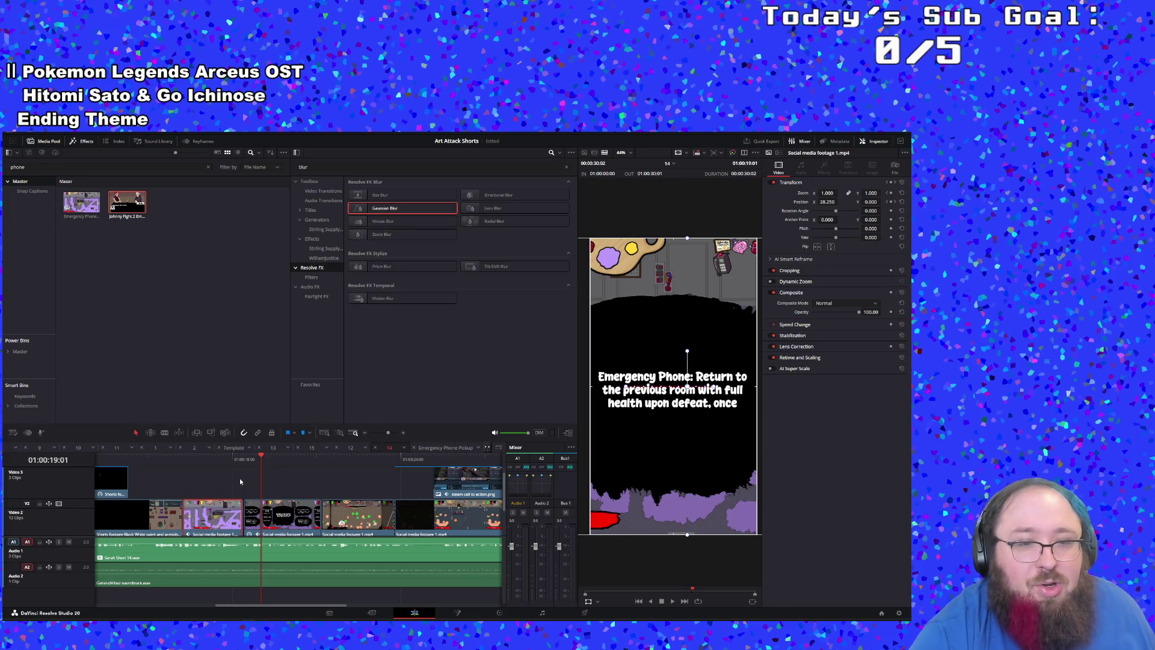
Step: Check the combat clip on Video 1 in timeline 2, then return to timeline 14
click(195, 447)
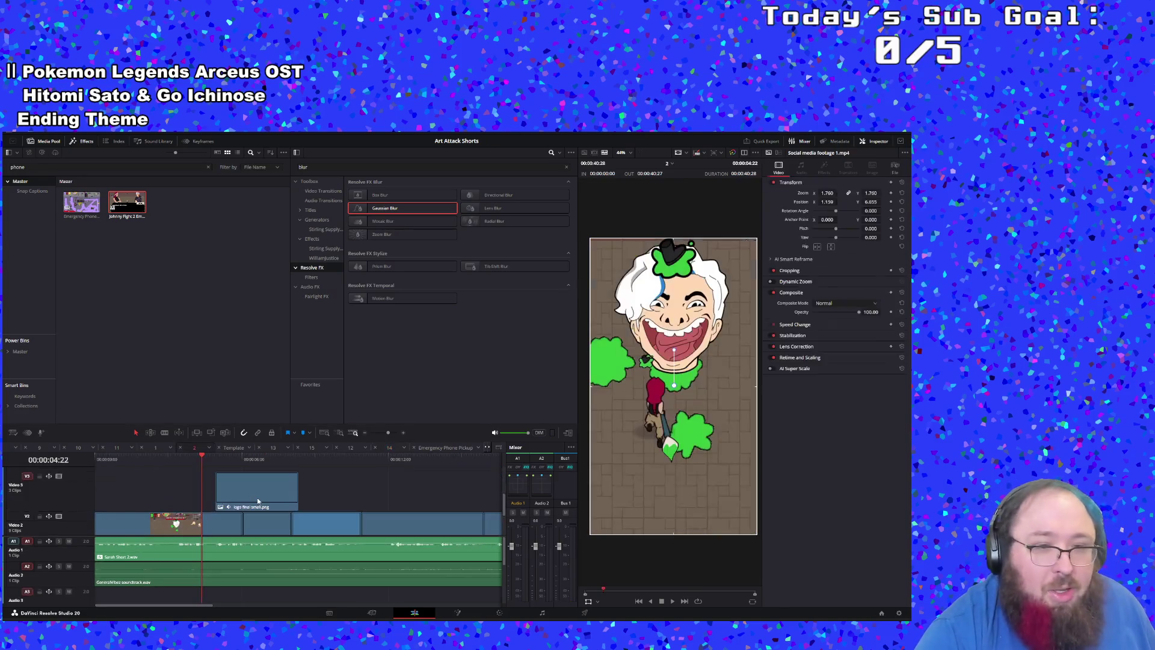
scroll(257, 496, down, 2)
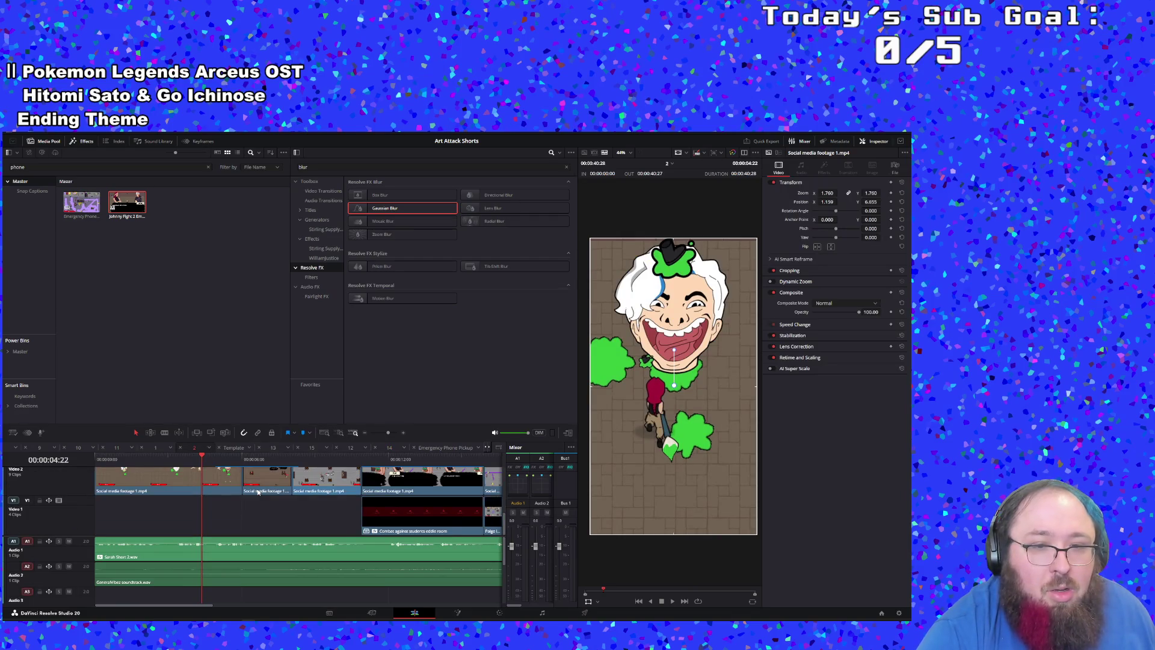
click(402, 533)
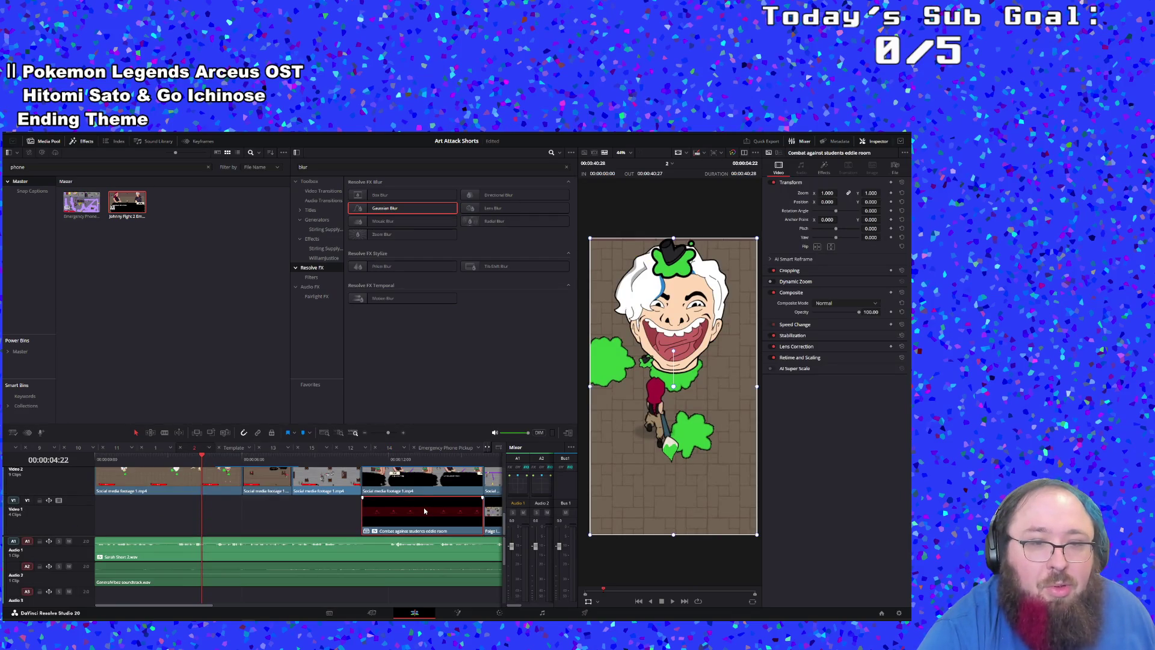
click(388, 448)
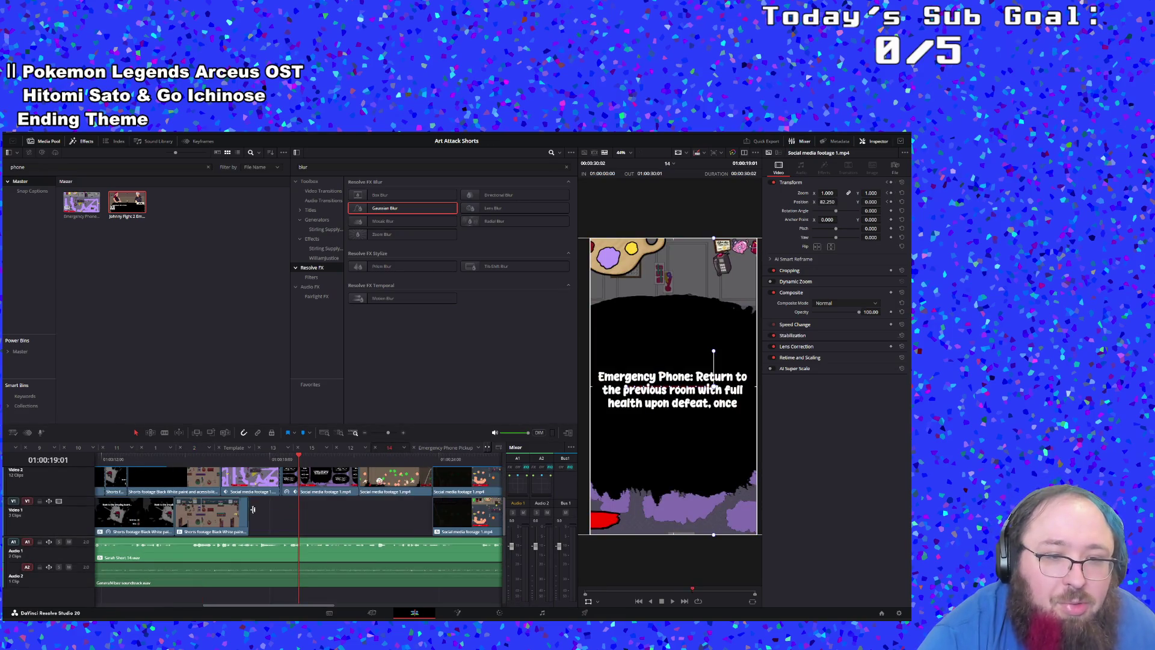
scroll(261, 503, up, 2)
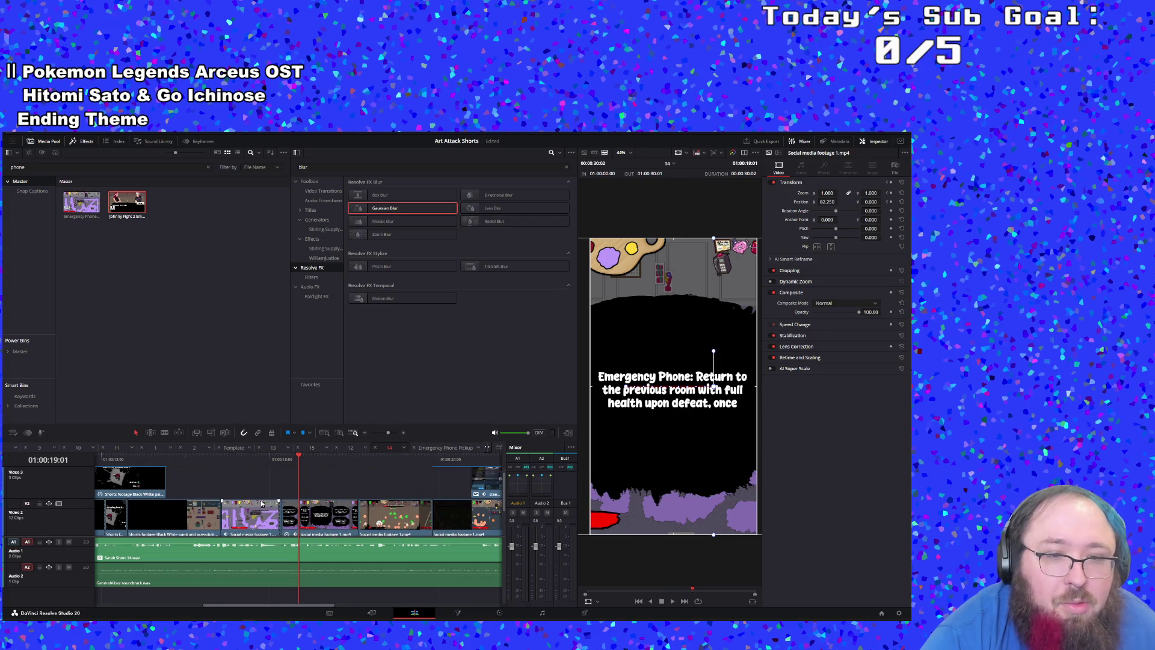
Step: Play from 01:00:17:55 through the shop frame to the Emergency Phone caption
click(245, 461)
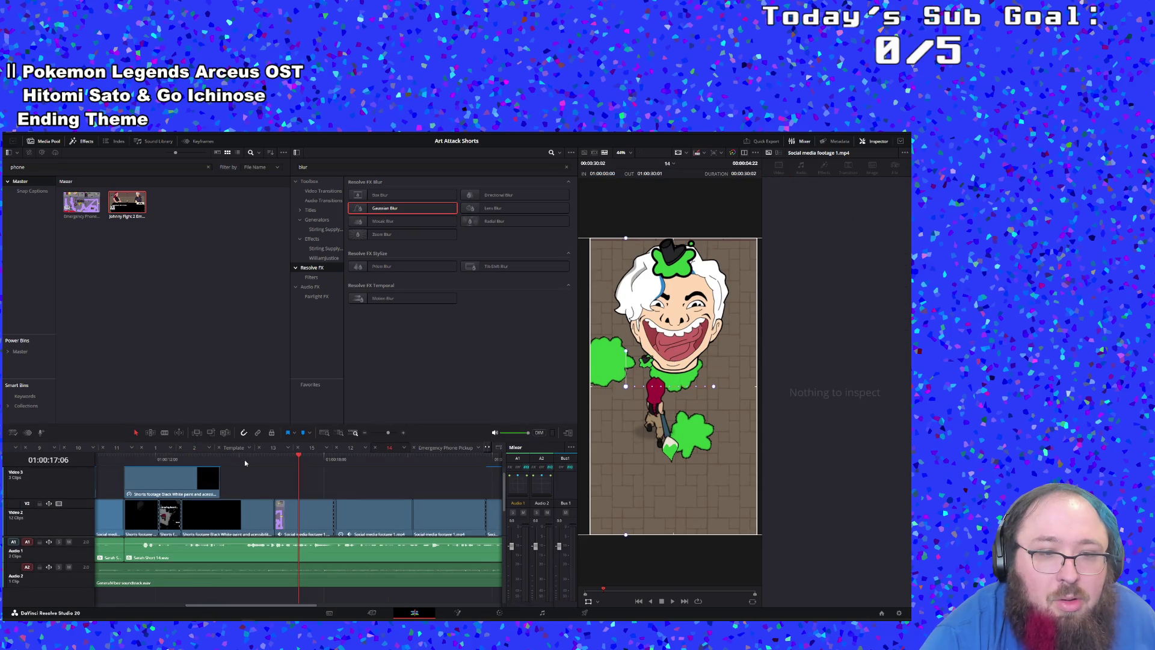
click(322, 465)
key(space)
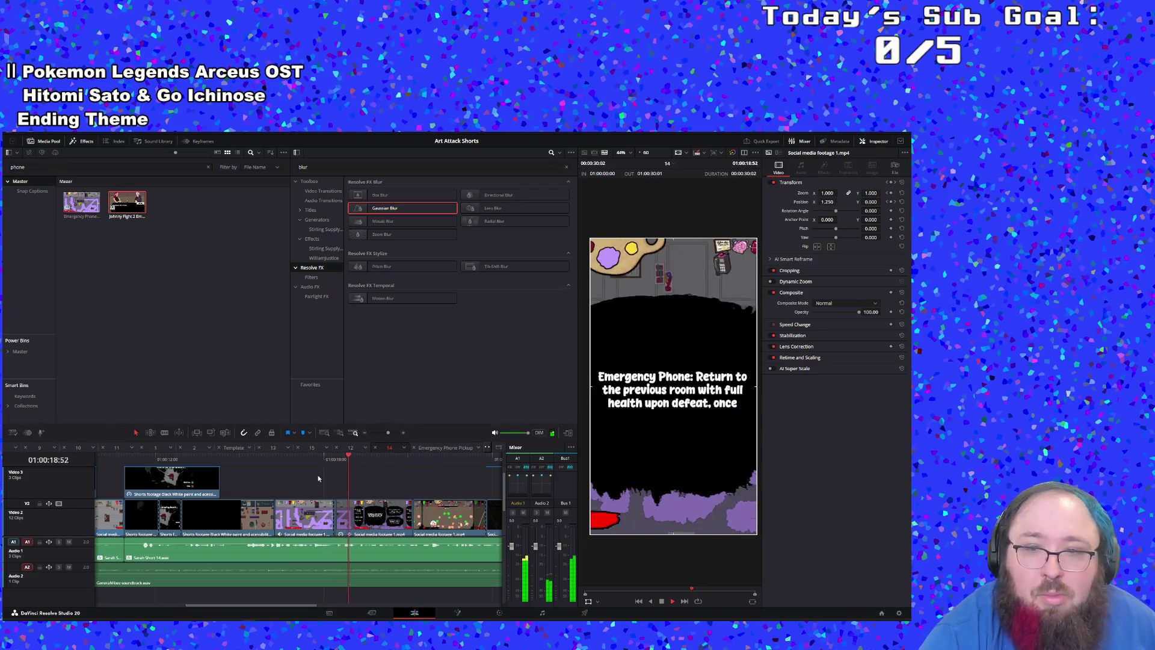
click(306, 467)
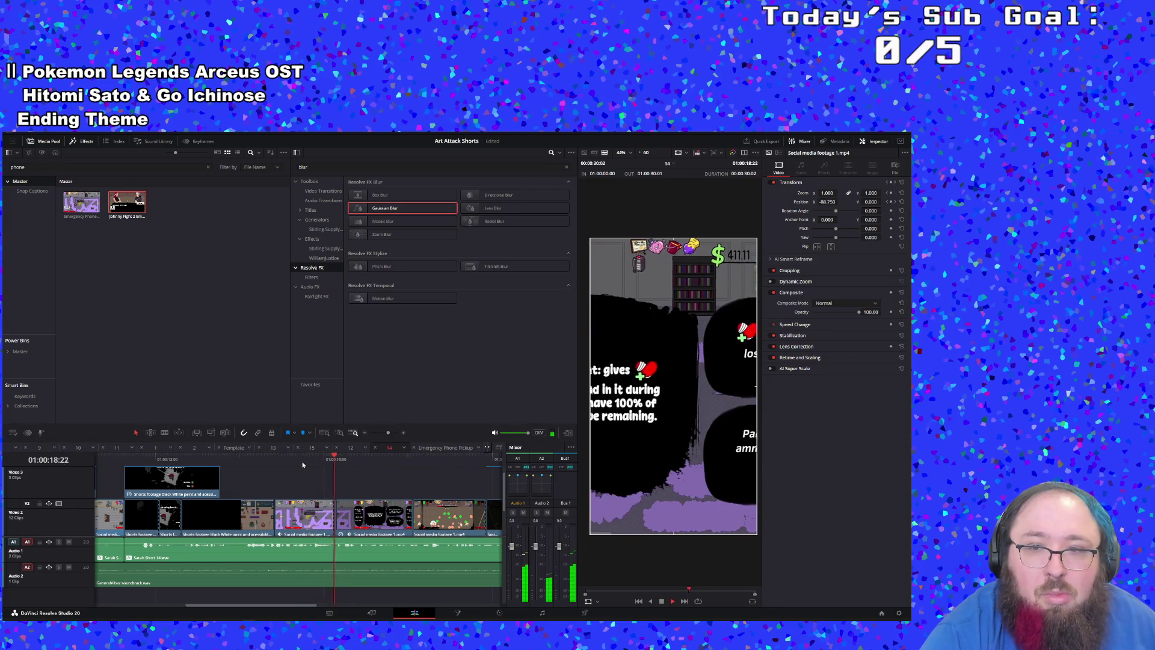
key(ctrl+z)
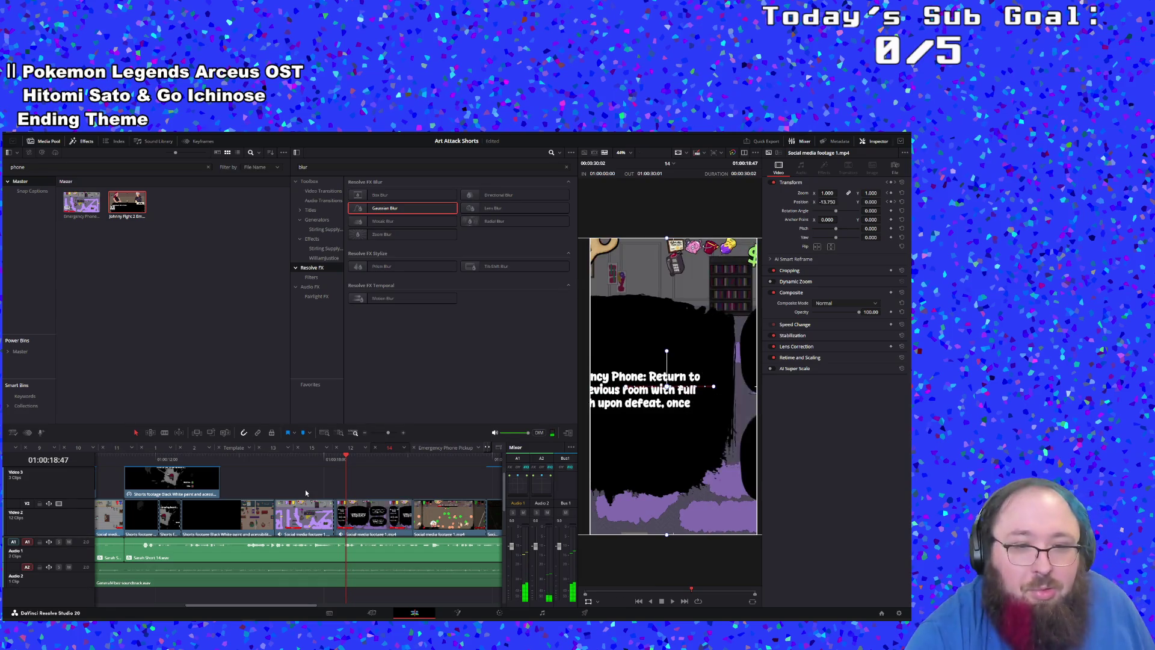
click(322, 461)
key(space)
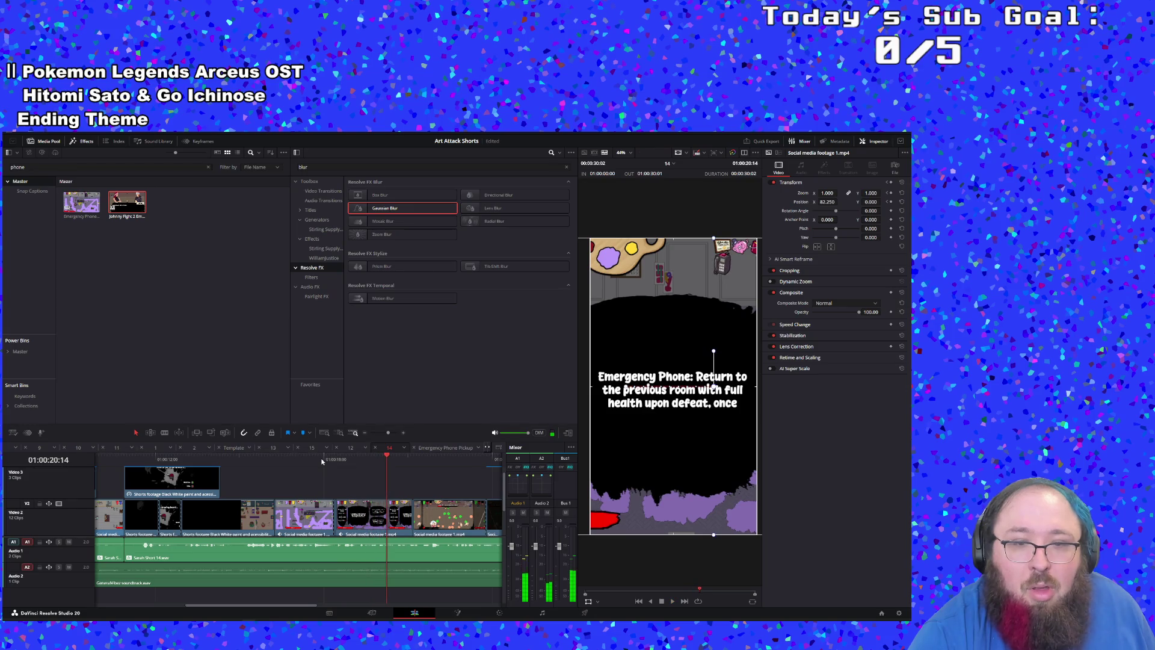
Step: Park the playhead at about 01:00:18
scroll(359, 495, down, 2)
scroll(359, 495, up, 2)
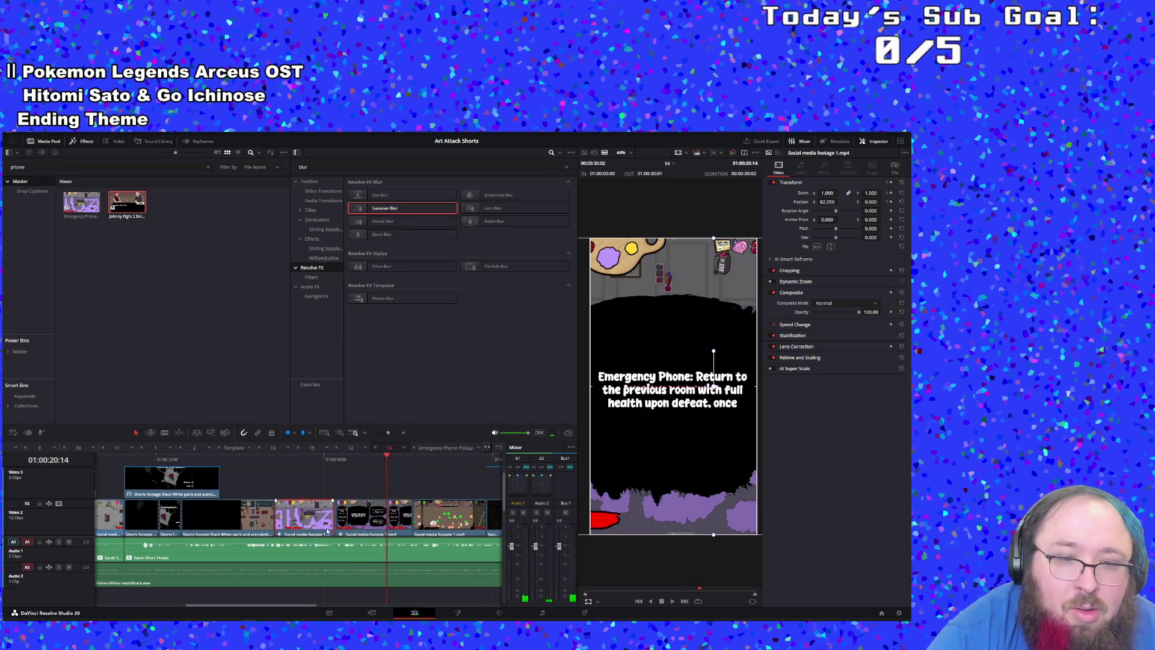
scroll(356, 499, down, 2)
scroll(356, 505, up, 2)
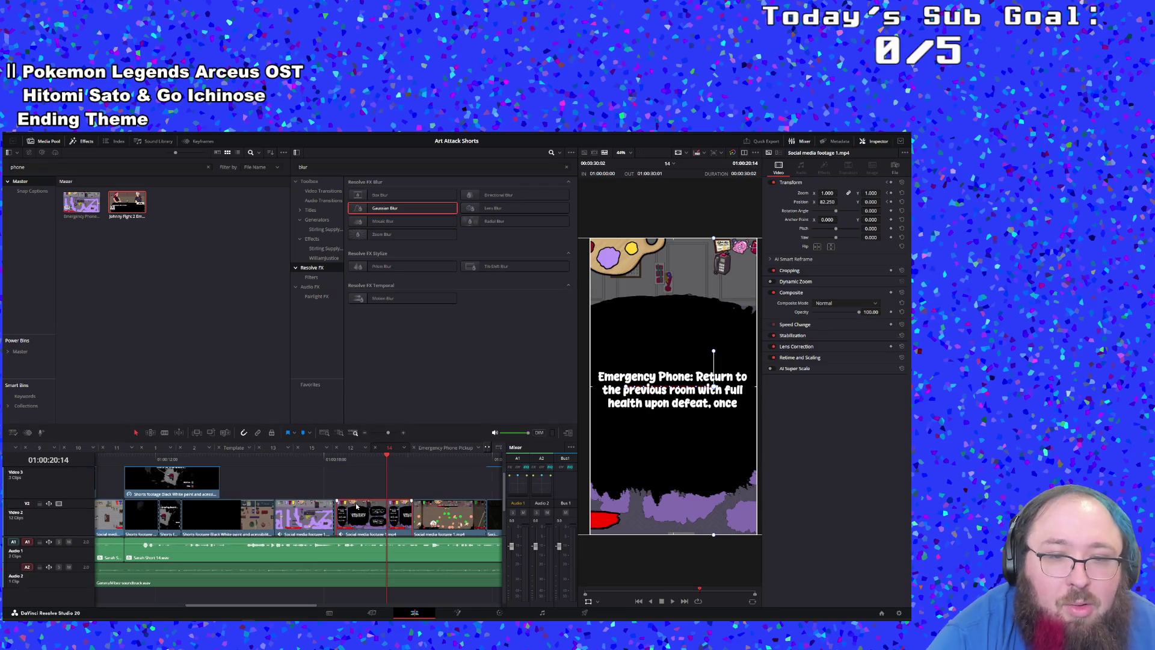
click(336, 461)
drag(388, 432, 401, 435)
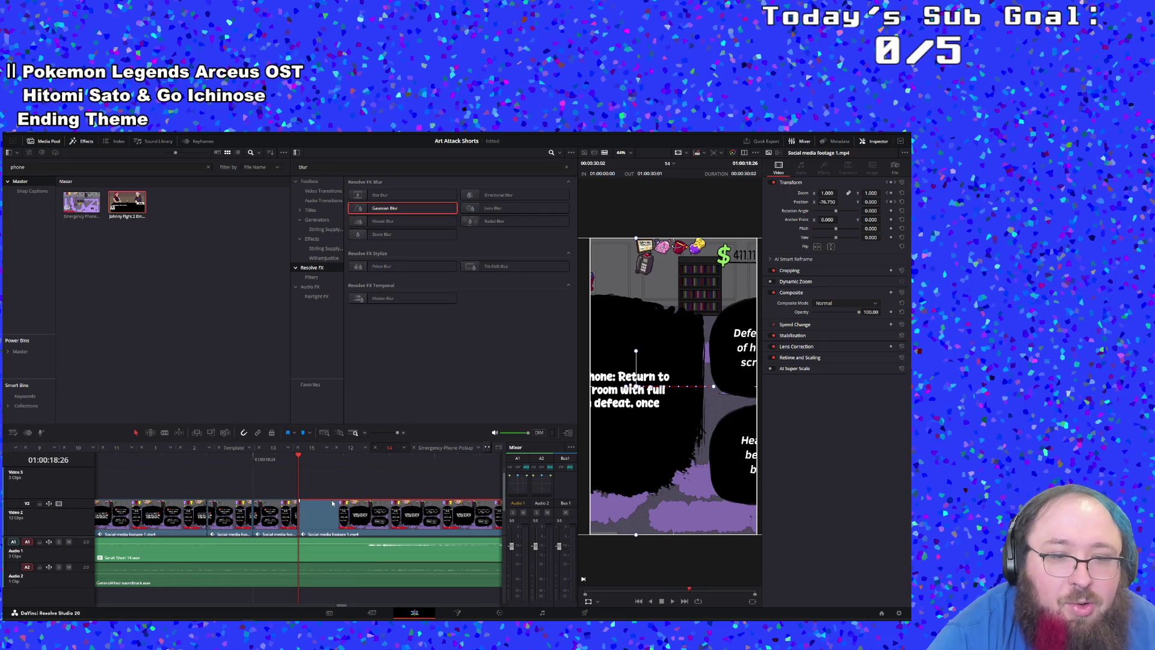
scroll(319, 499, down, 2)
scroll(302, 499, up, 2)
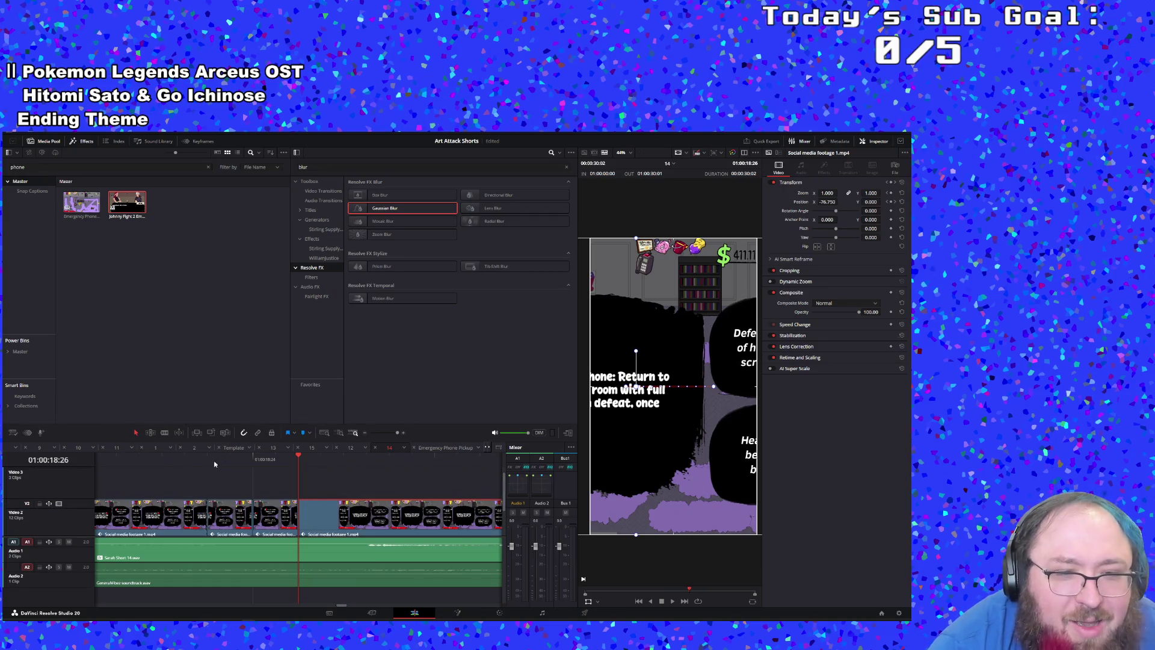
key(space)
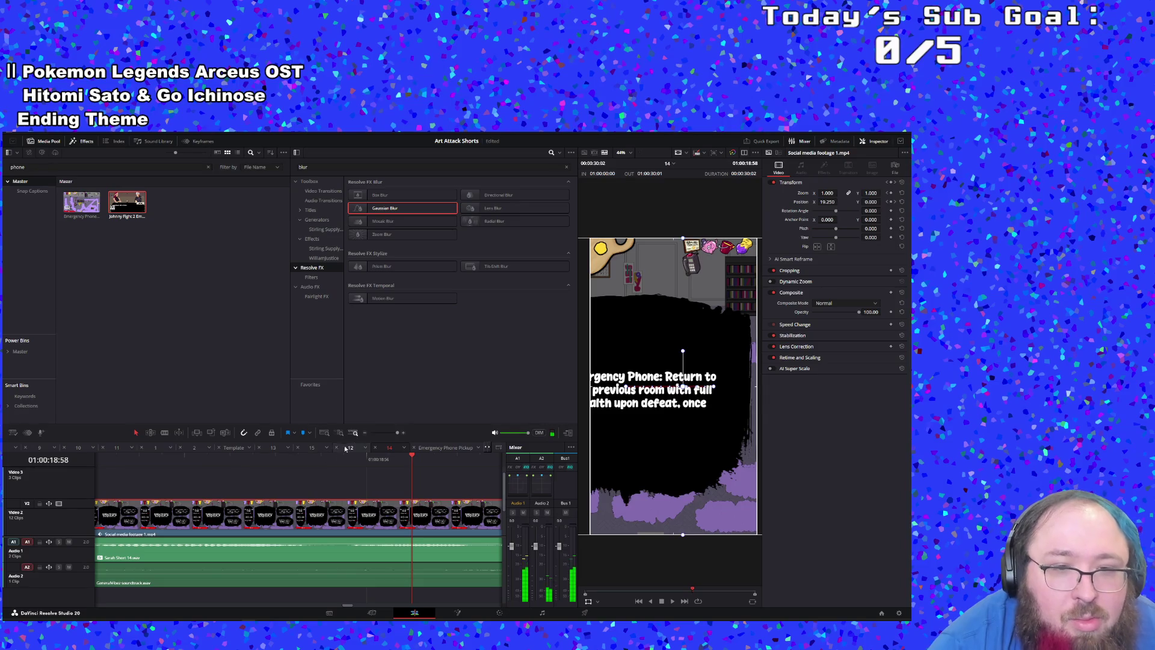
drag(398, 434, 397, 435)
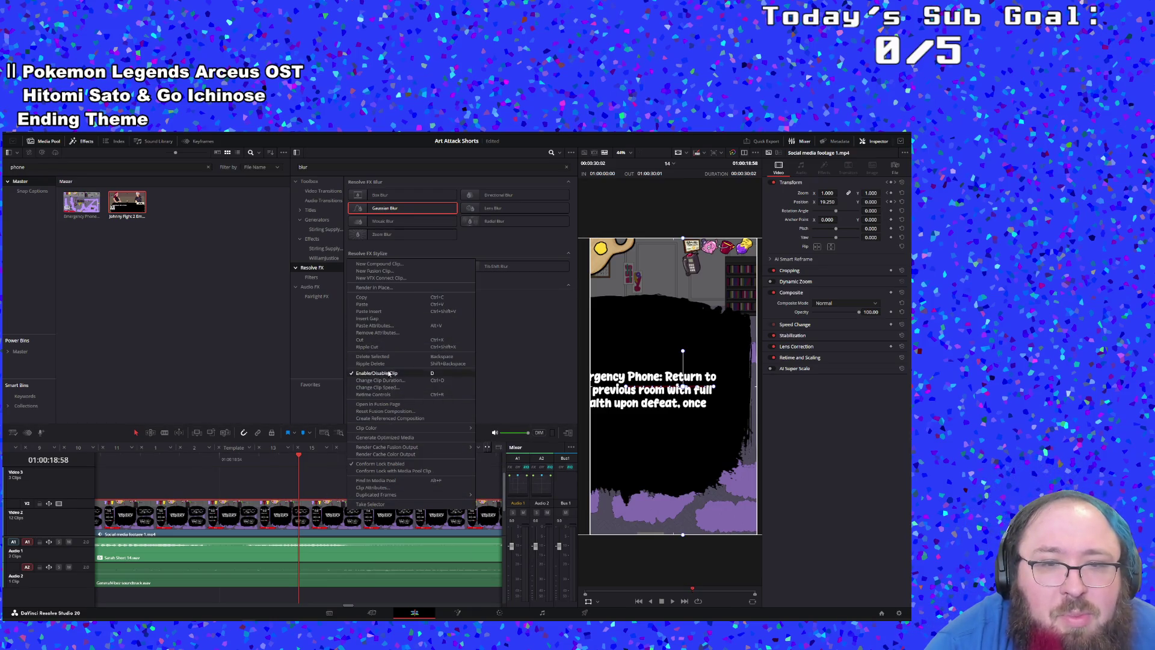
click(241, 493)
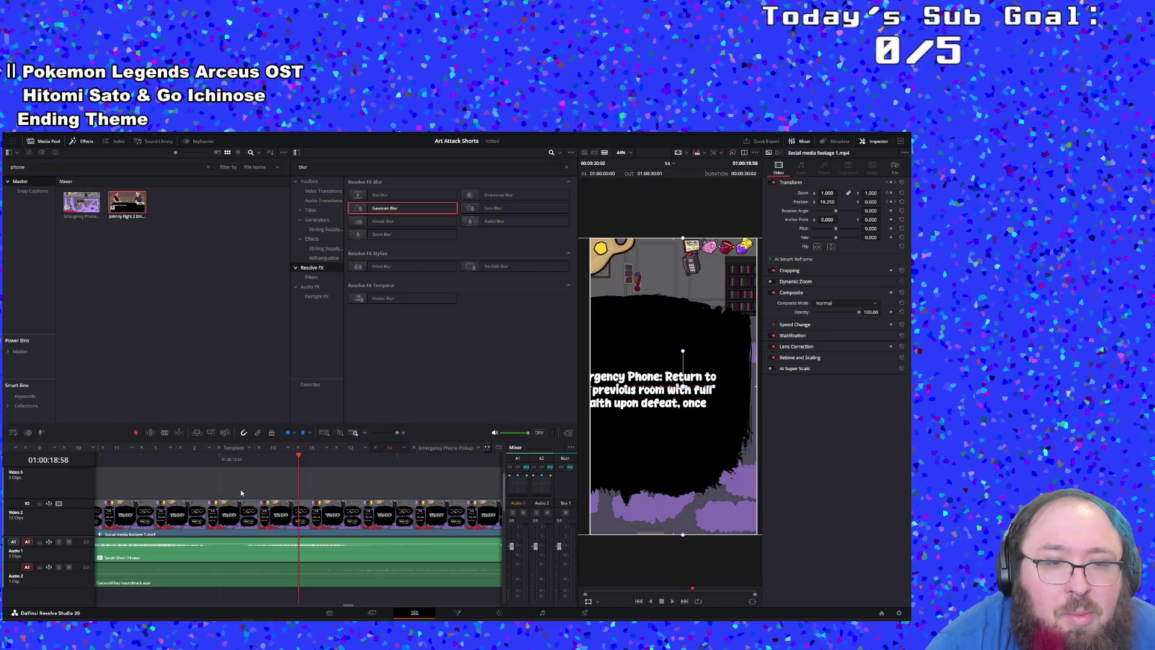
drag(382, 434, 396, 434)
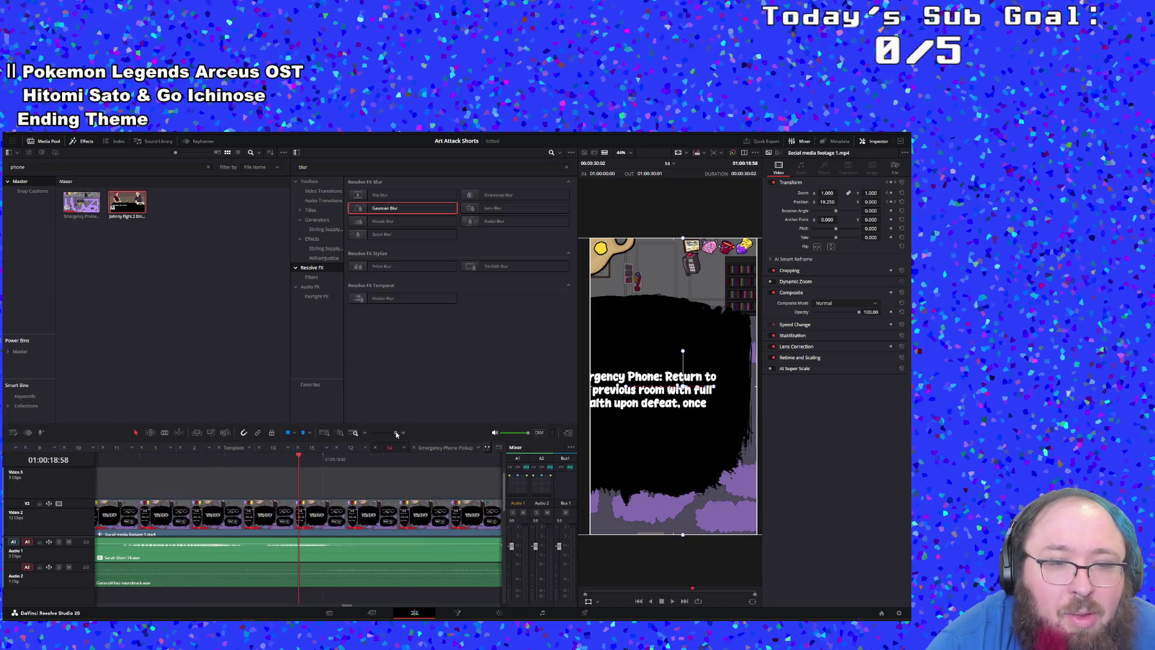
mouse_move(352, 606)
mouse_down()
mouse_move(311, 601)
mouse_move(347, 597)
mouse_move(331, 498)
mouse_up()
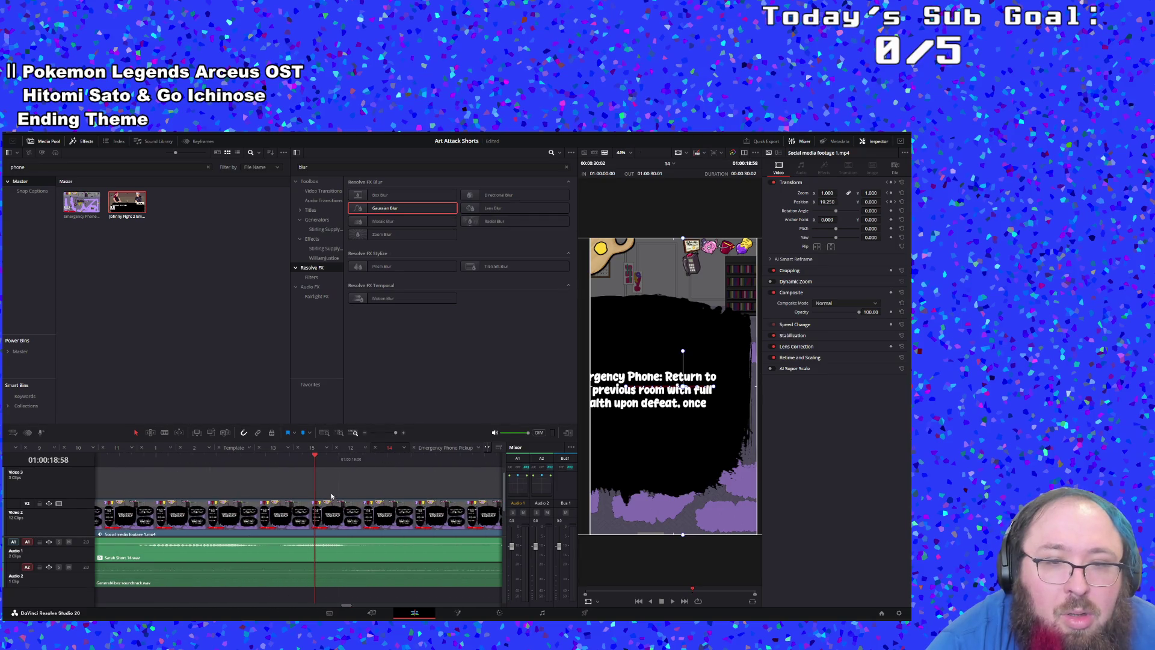
click(389, 432)
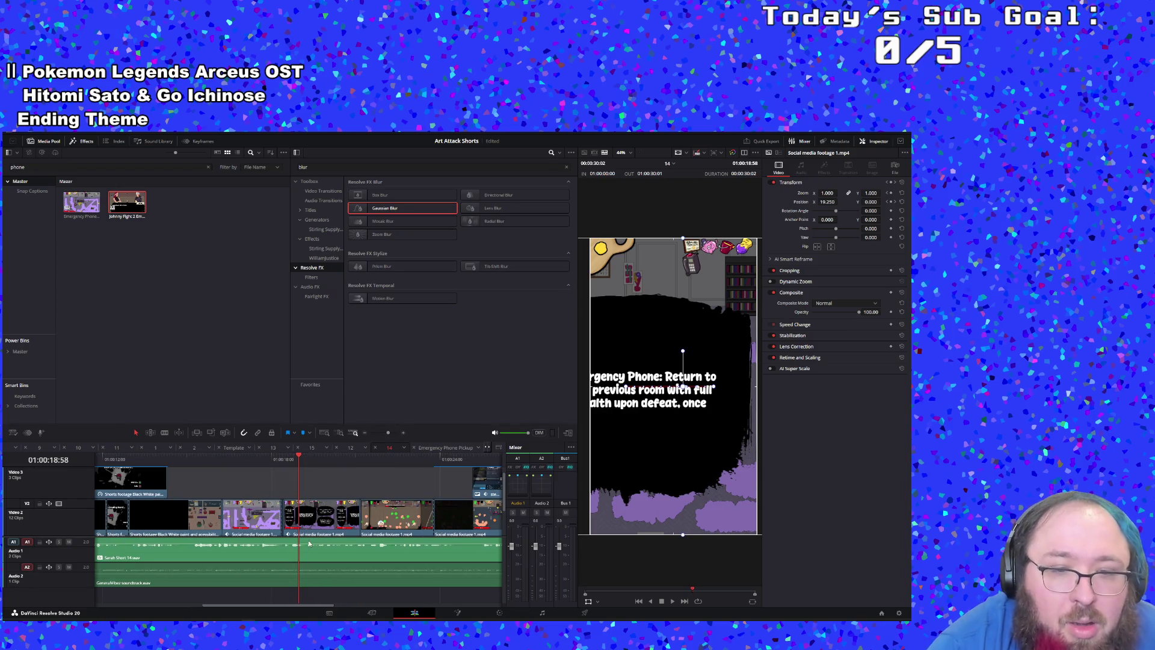
Step: Play the section from 01:00:18:05 and again from 01:00:14:51, selecting Social media footage 1
scroll(289, 507, down, 3)
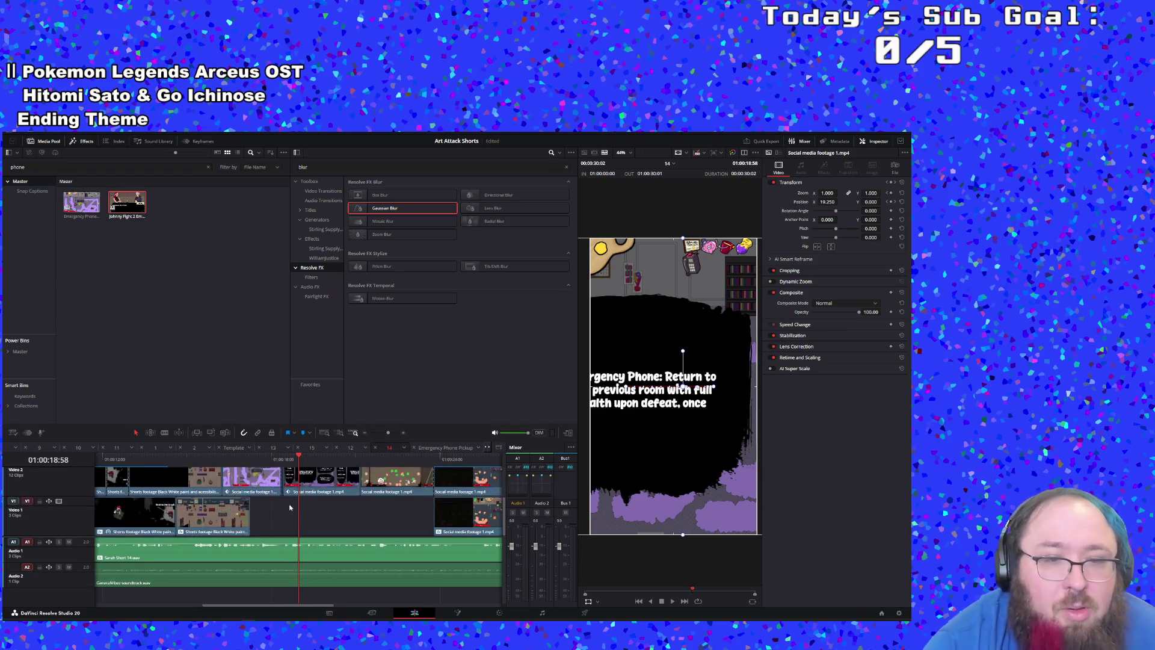
scroll(290, 507, up, 3)
key(space)
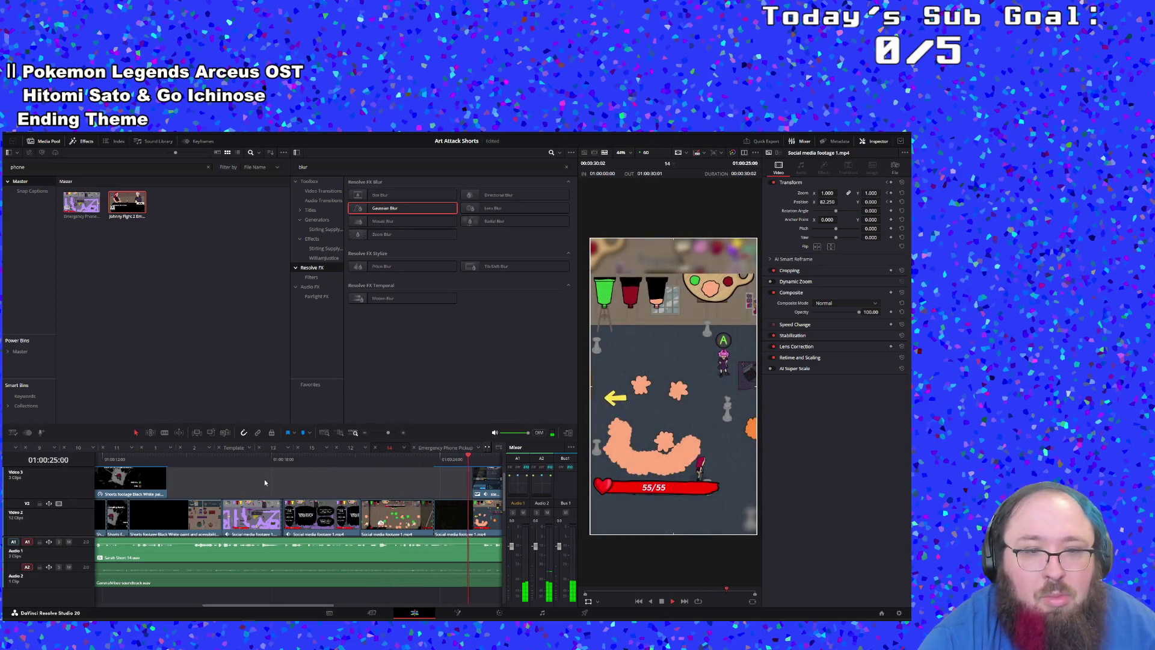
click(184, 461)
key(space)
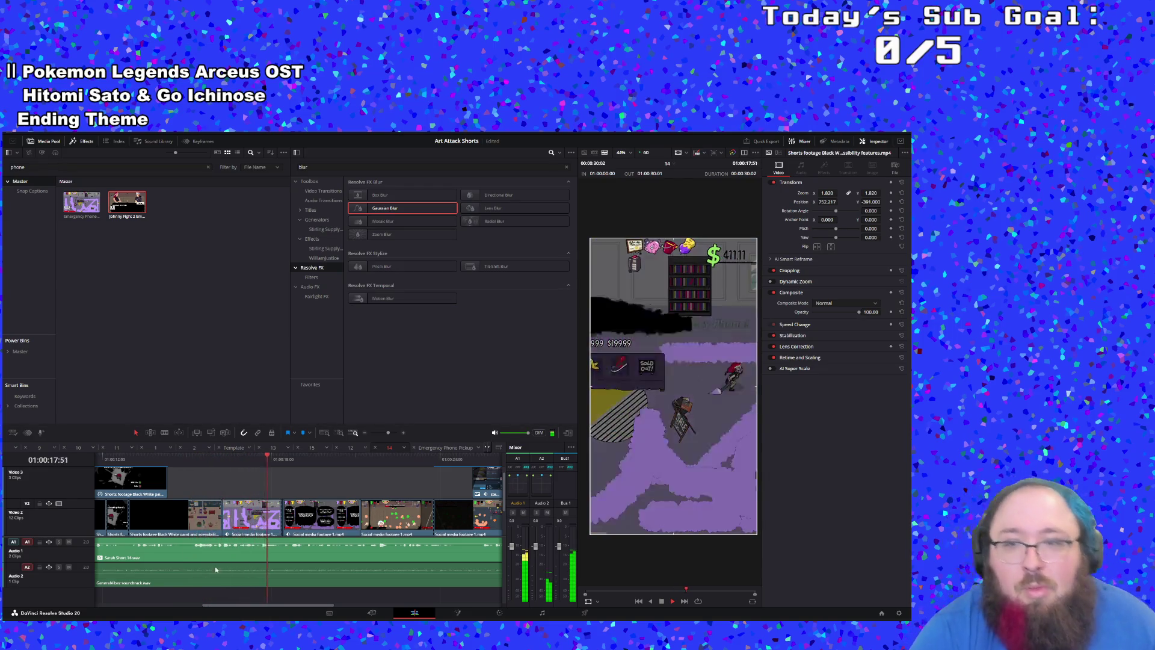
click(312, 501)
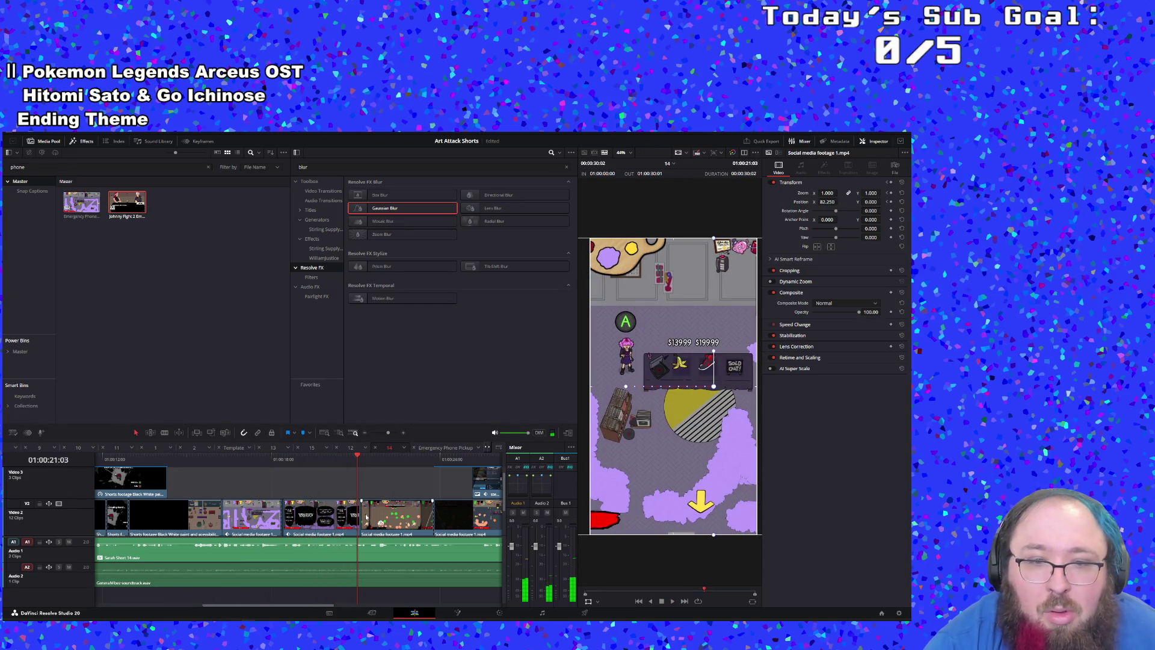
key(space)
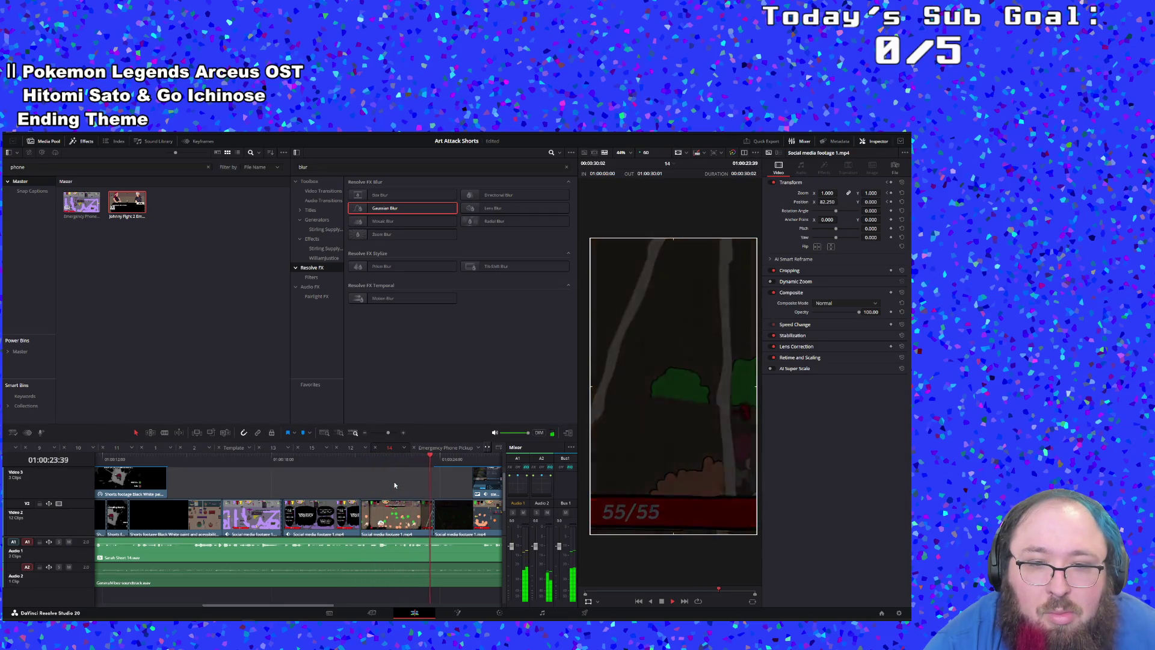
Step: Stop at 01:00:19:33 on the Emergency Phone caption and blade the Video 2 clip there
click(315, 463)
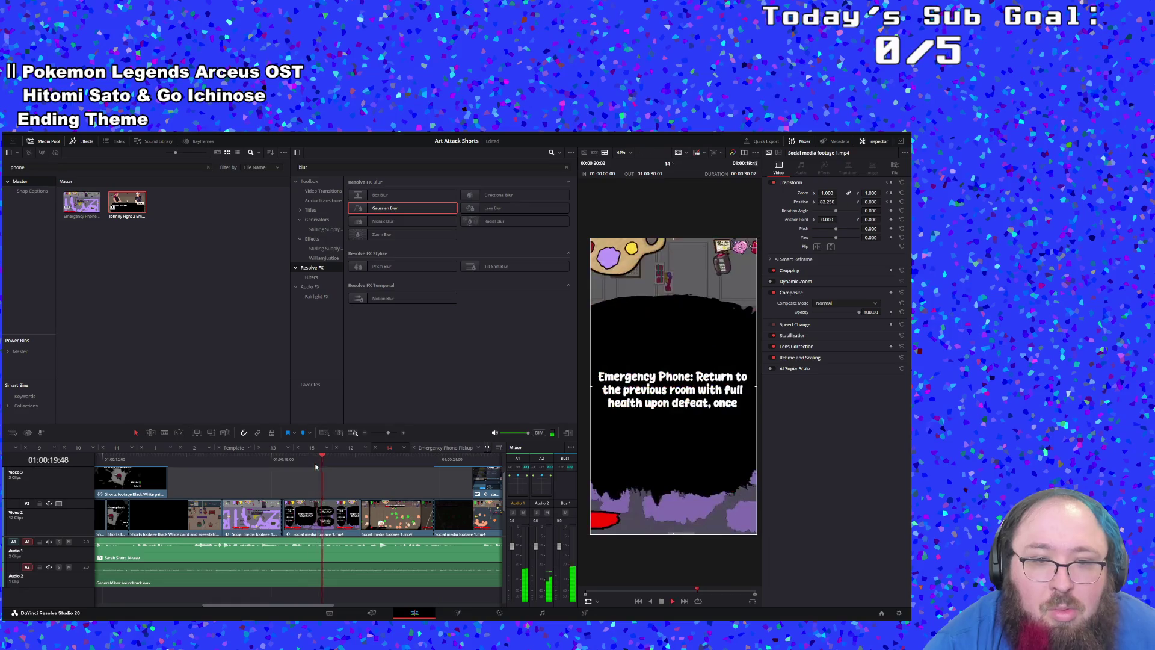
click(315, 467)
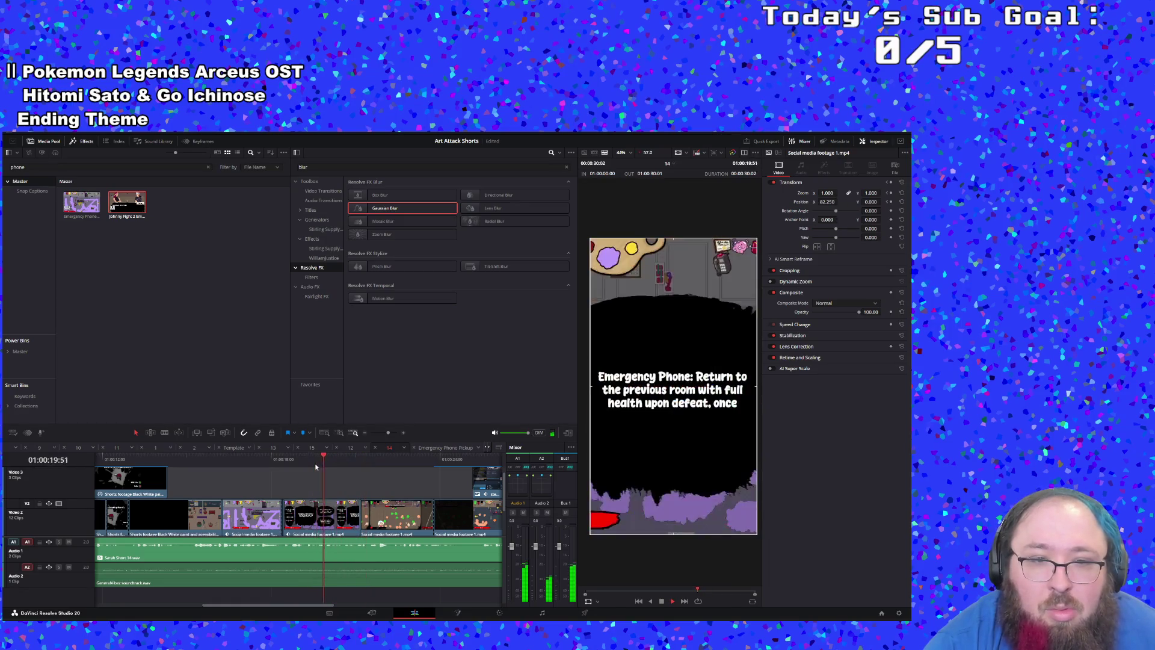
click(315, 467)
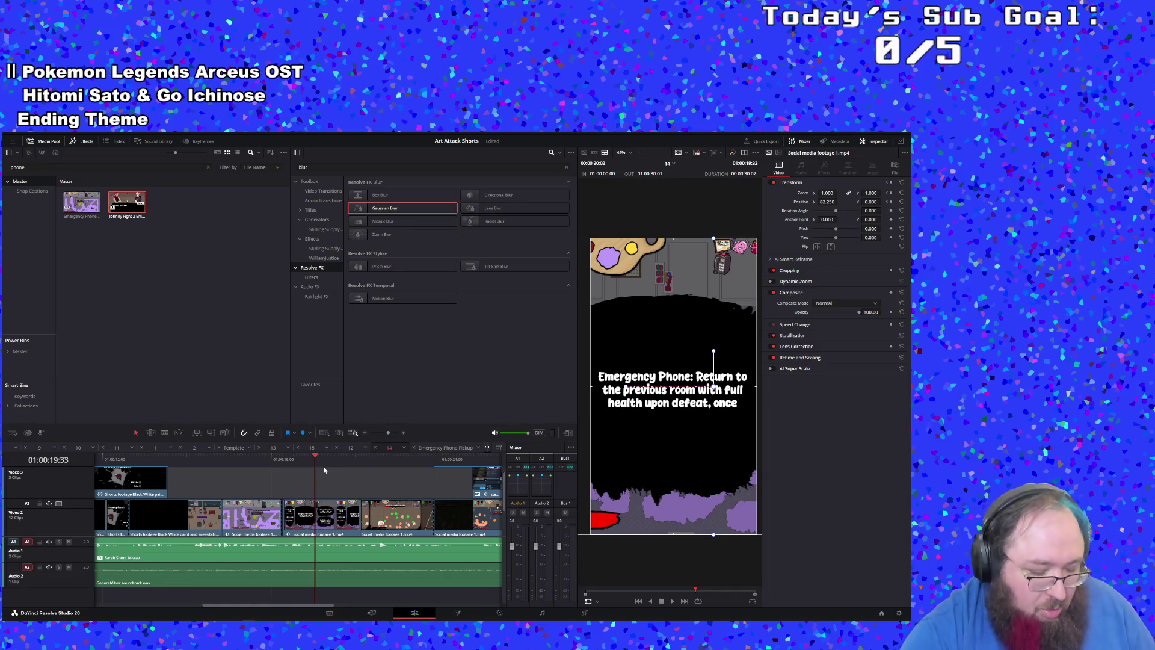
click(315, 520)
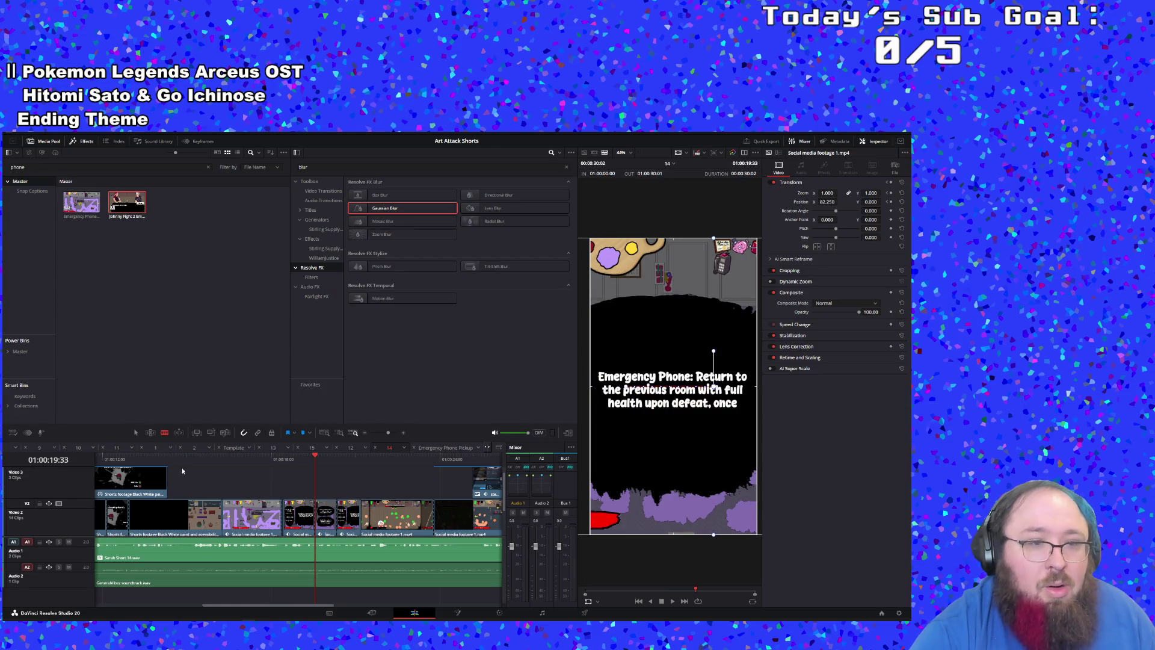
Step: Copy the cut Video 2 clip
right_click(330, 521)
click(347, 308)
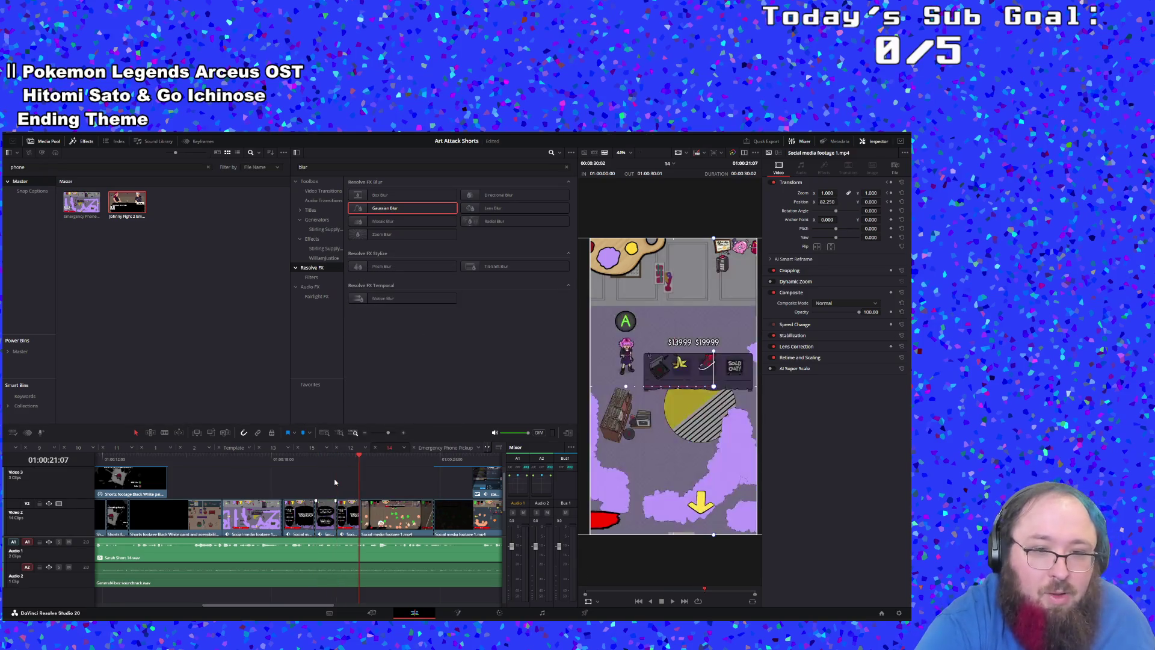
scroll(334, 492, down, 2)
drag(342, 503, 341, 480)
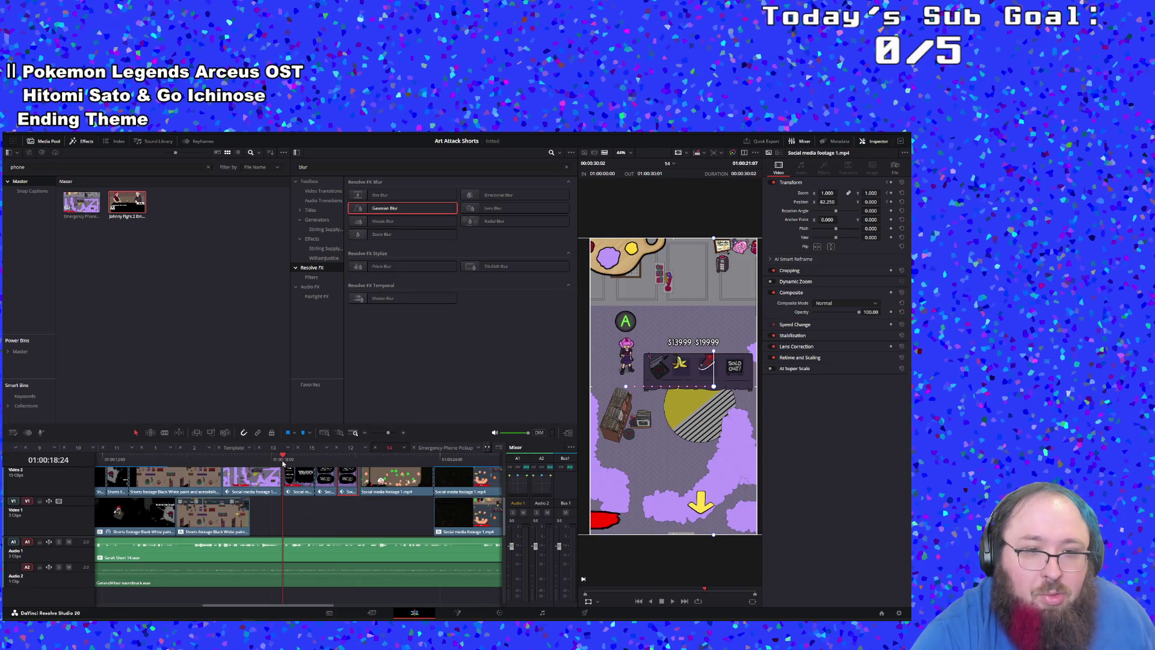
key(space)
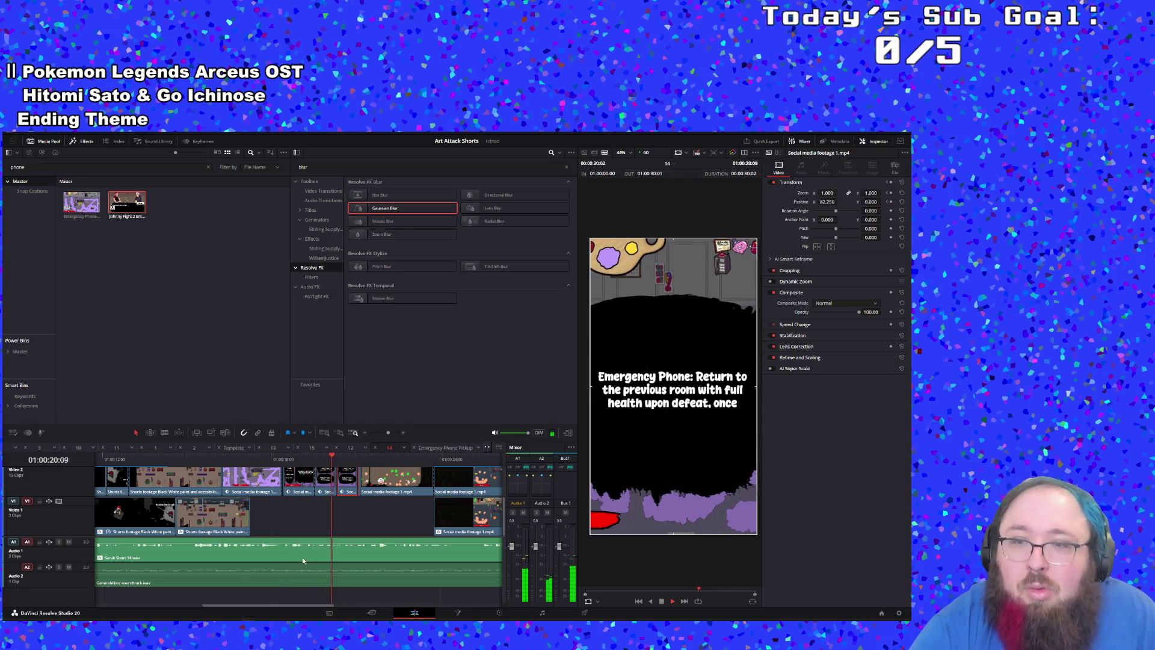
scroll(365, 528, up, 2)
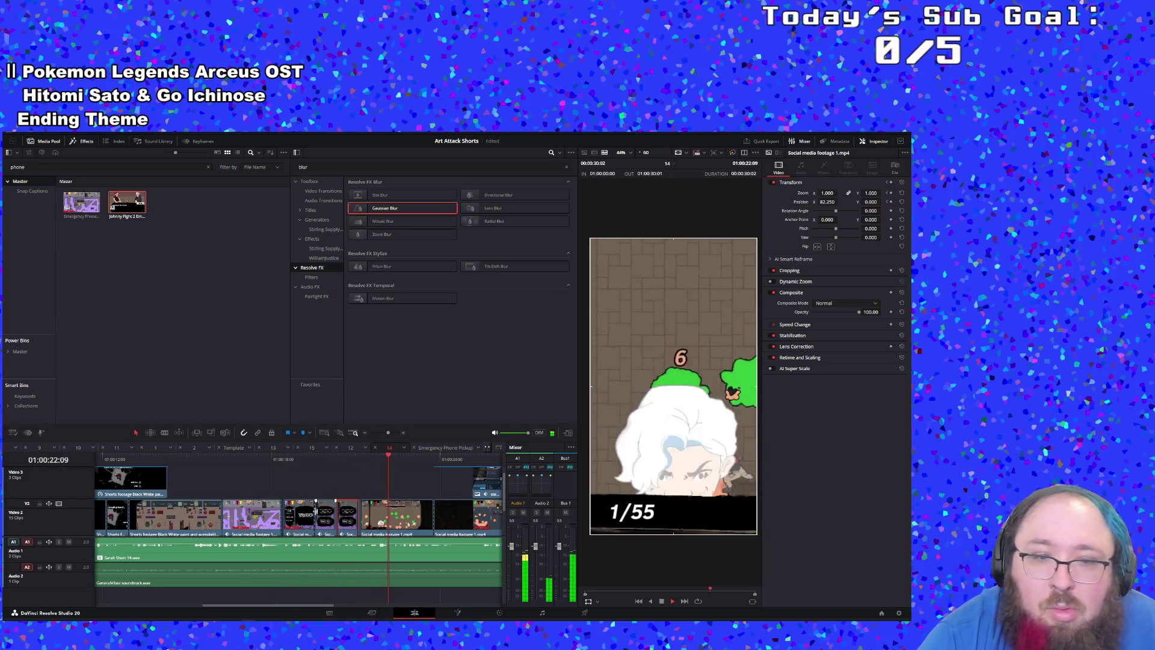
click(295, 460)
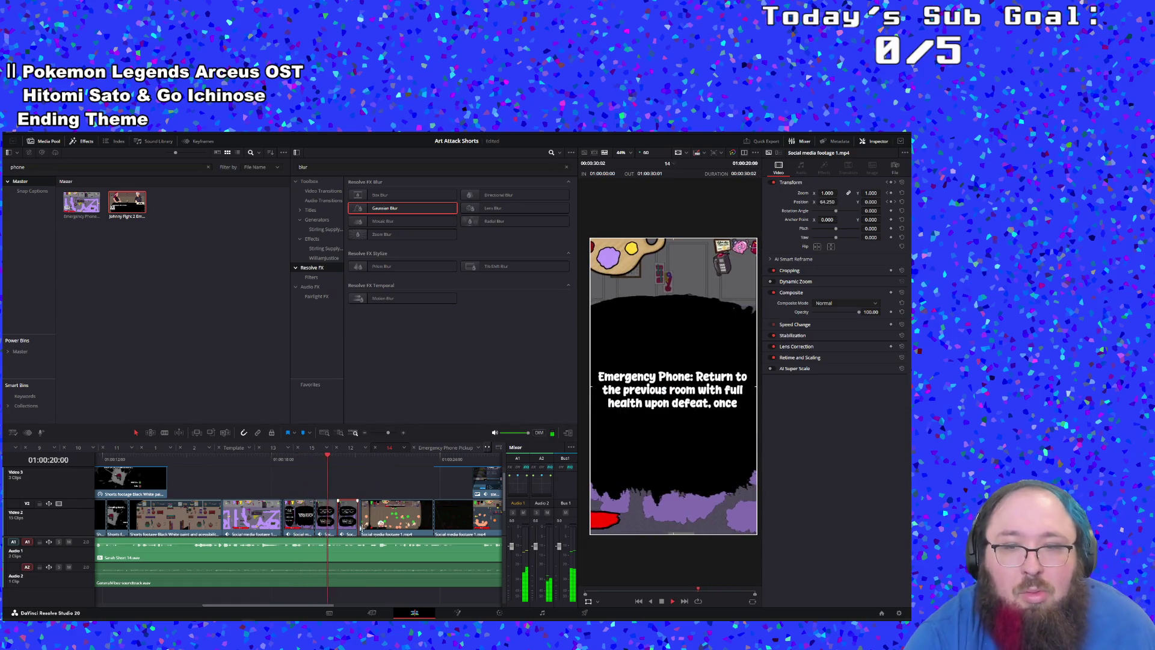
key(space)
drag(388, 433, 387, 434)
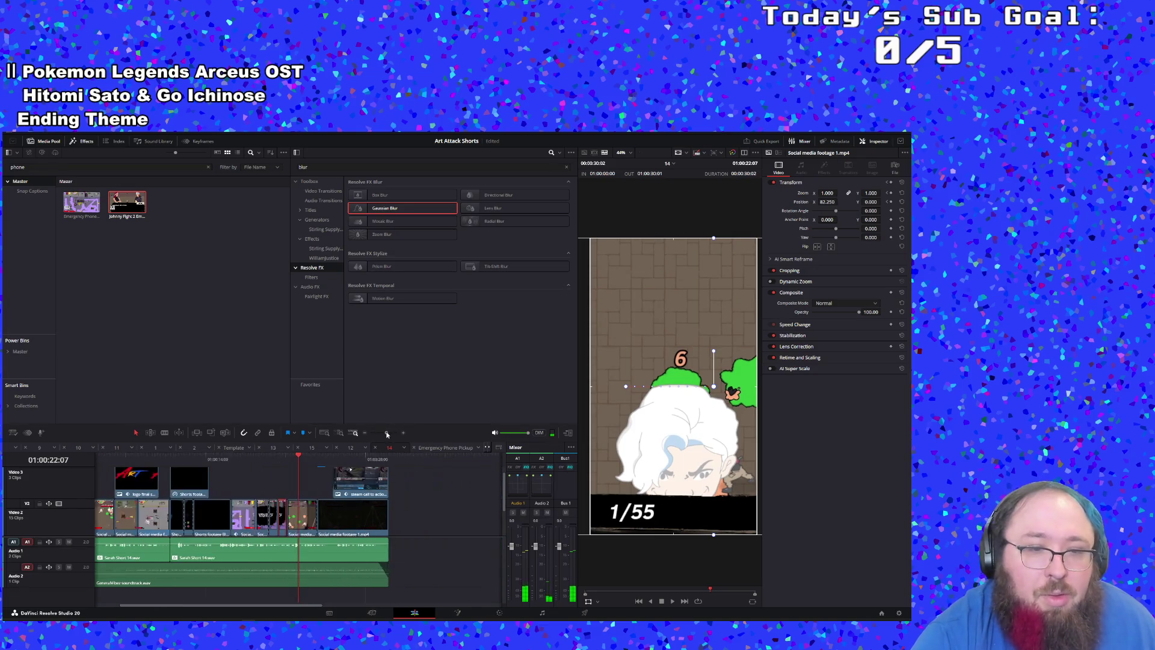
click(281, 457)
click(391, 432)
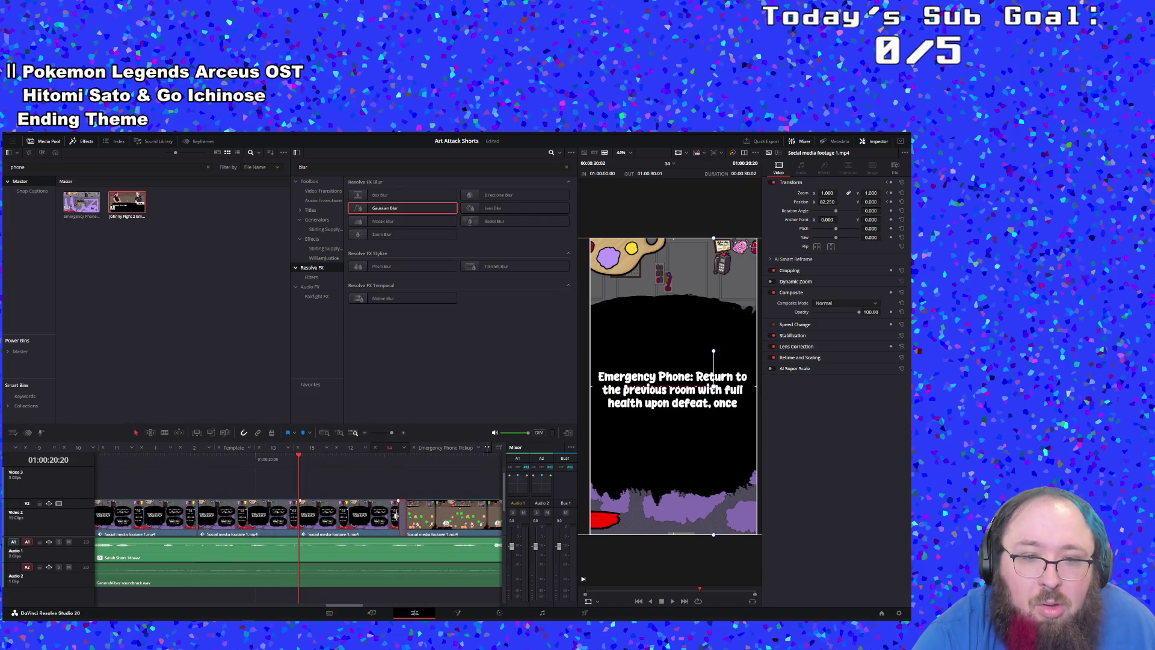
click(397, 514)
click(210, 485)
click(107, 457)
key(space)
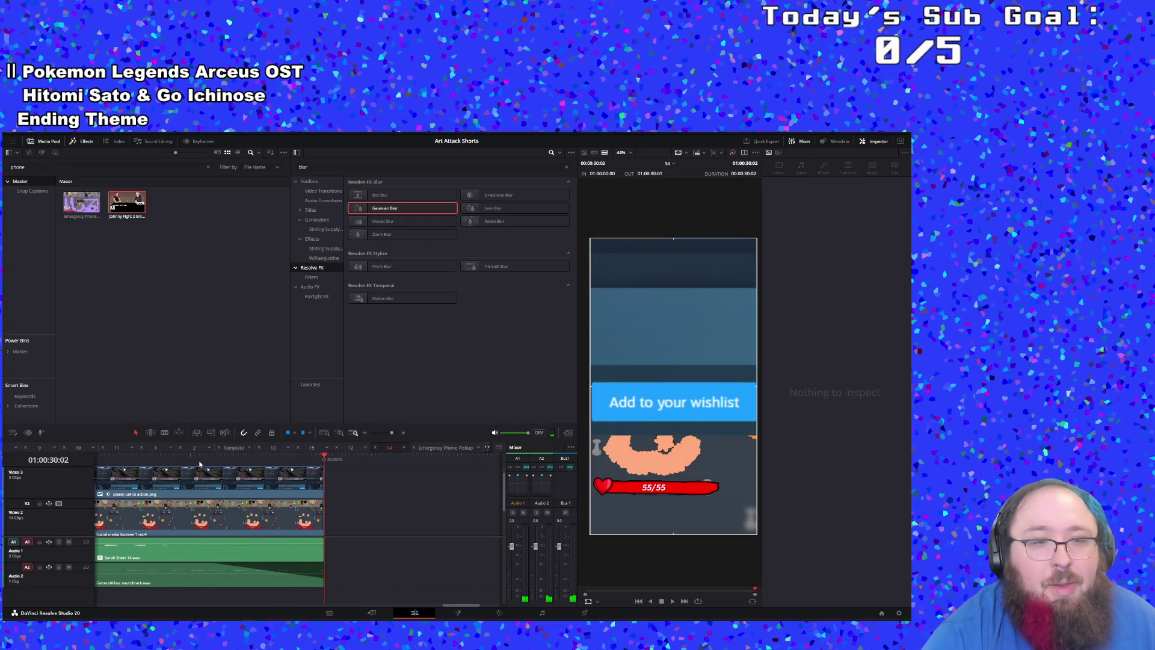
key(Home)
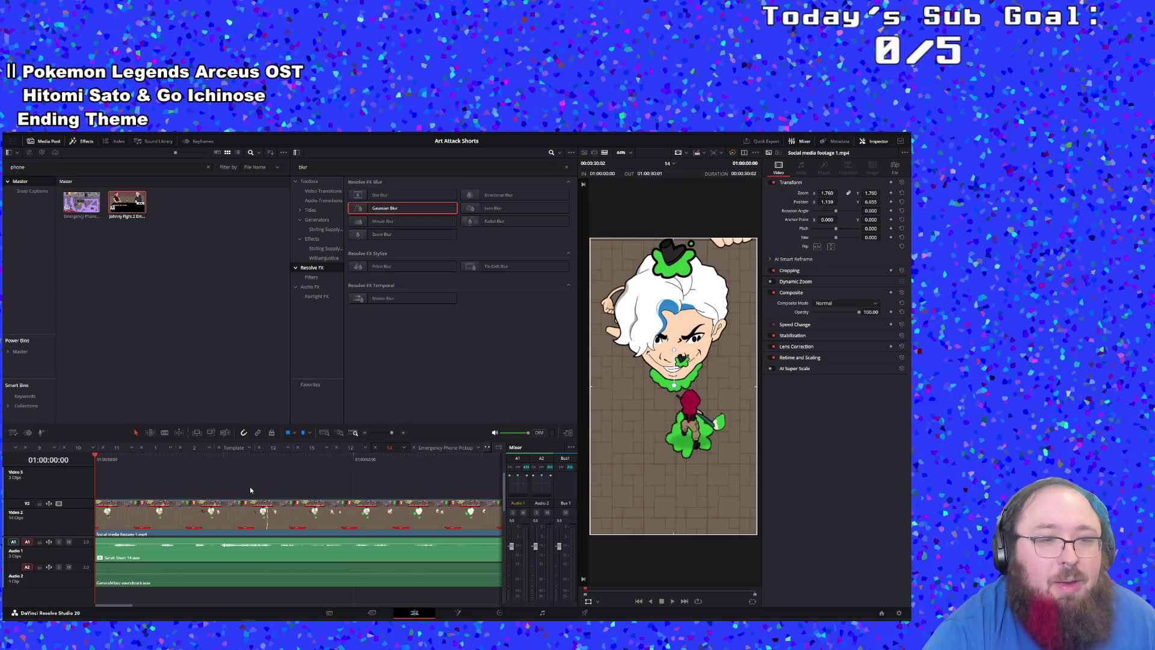
key(space)
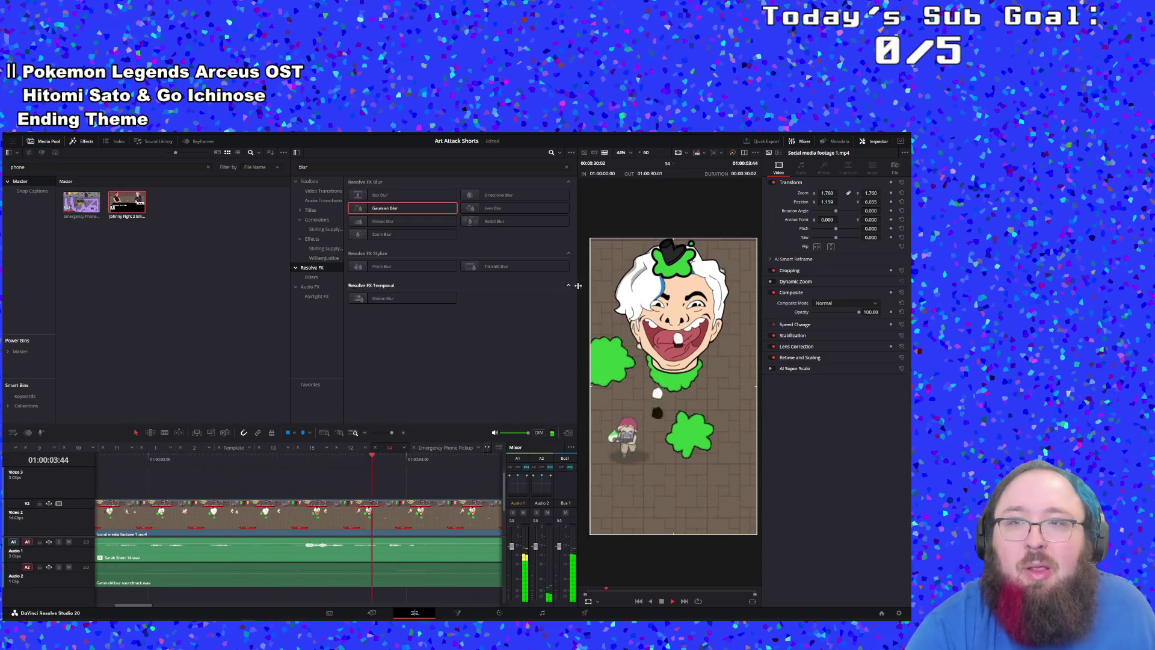
click(699, 153)
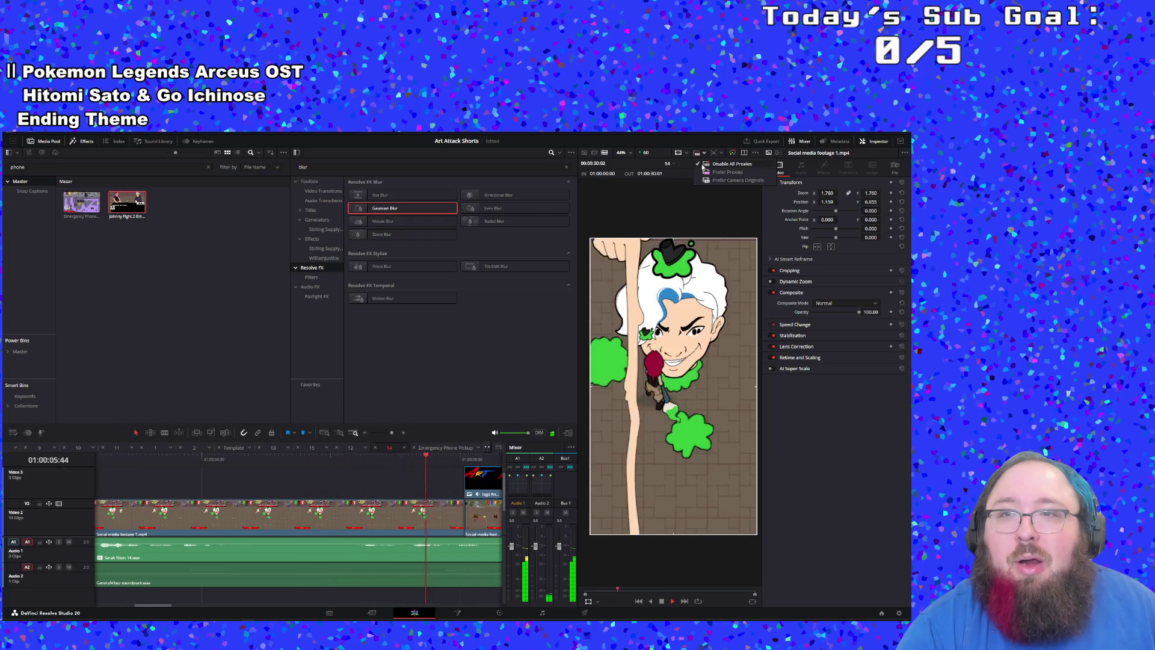
click(708, 172)
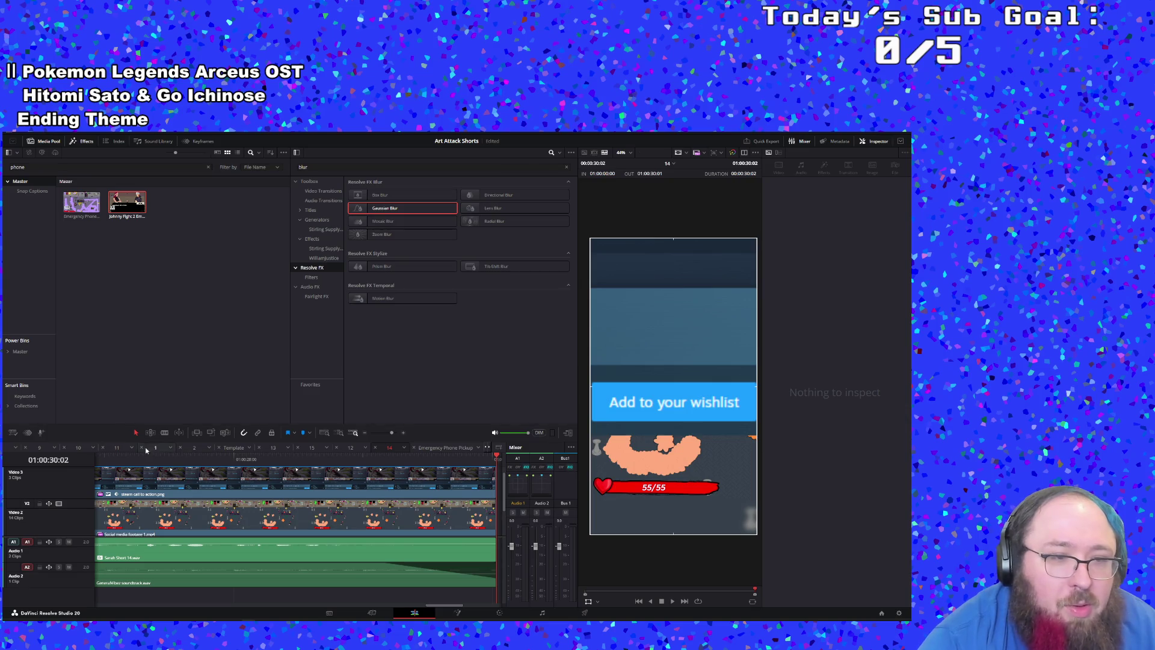
click(120, 448)
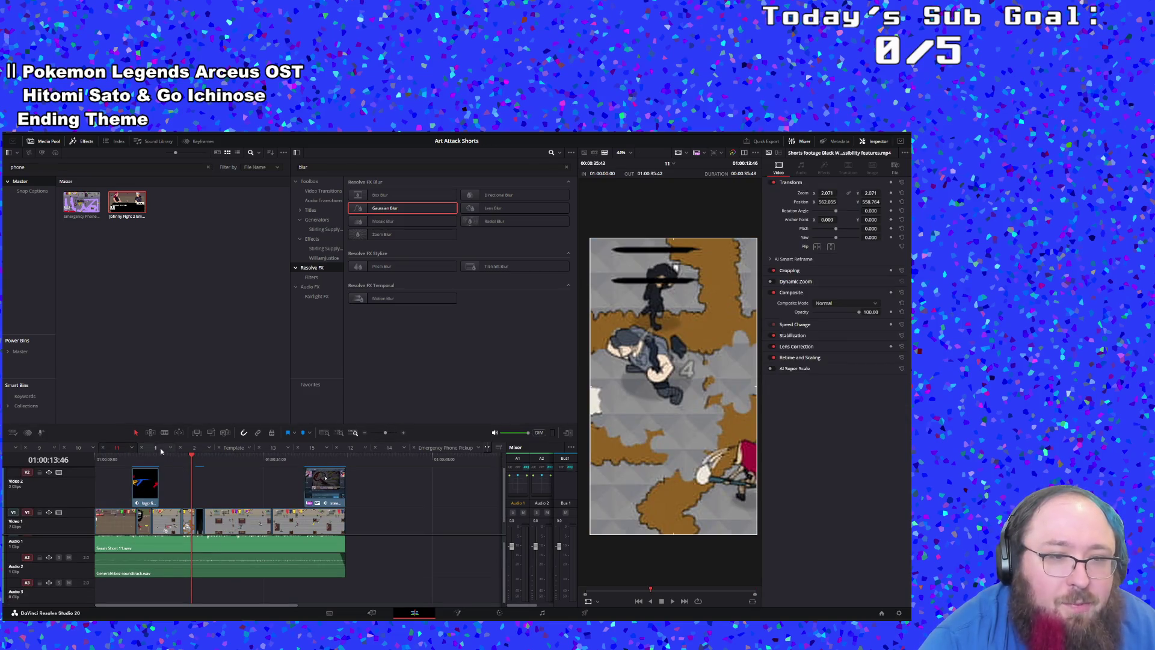
Step: Look through timelines 1 and 2, checking the offline combat clip's options without applying any
click(156, 447)
click(192, 450)
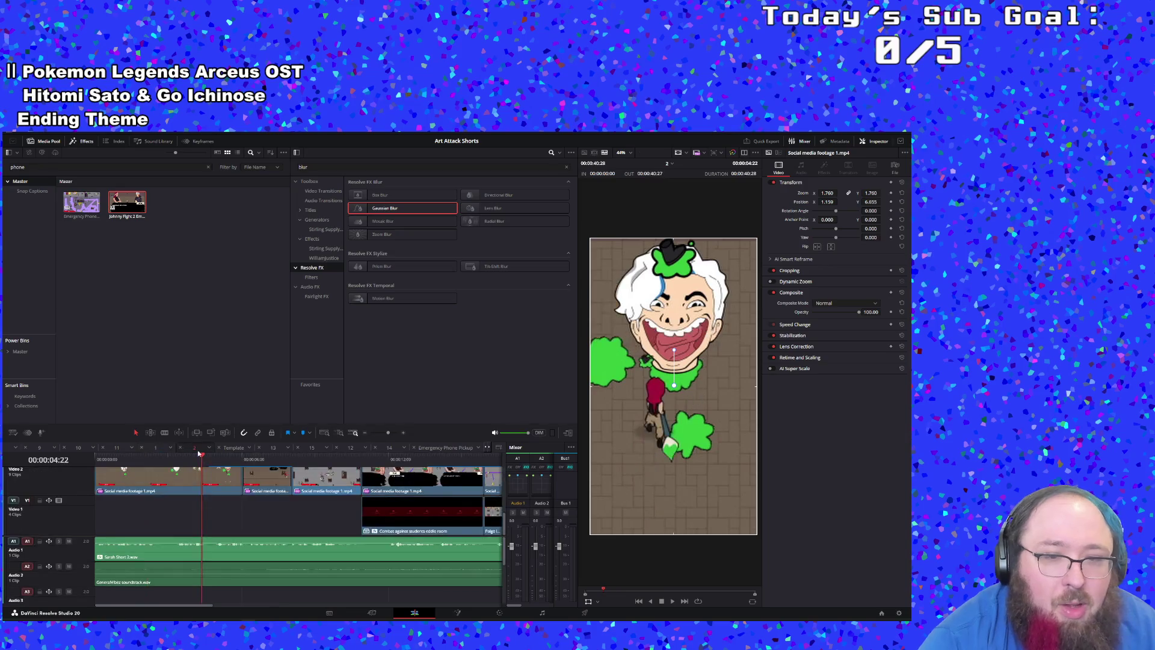
right_click(388, 518)
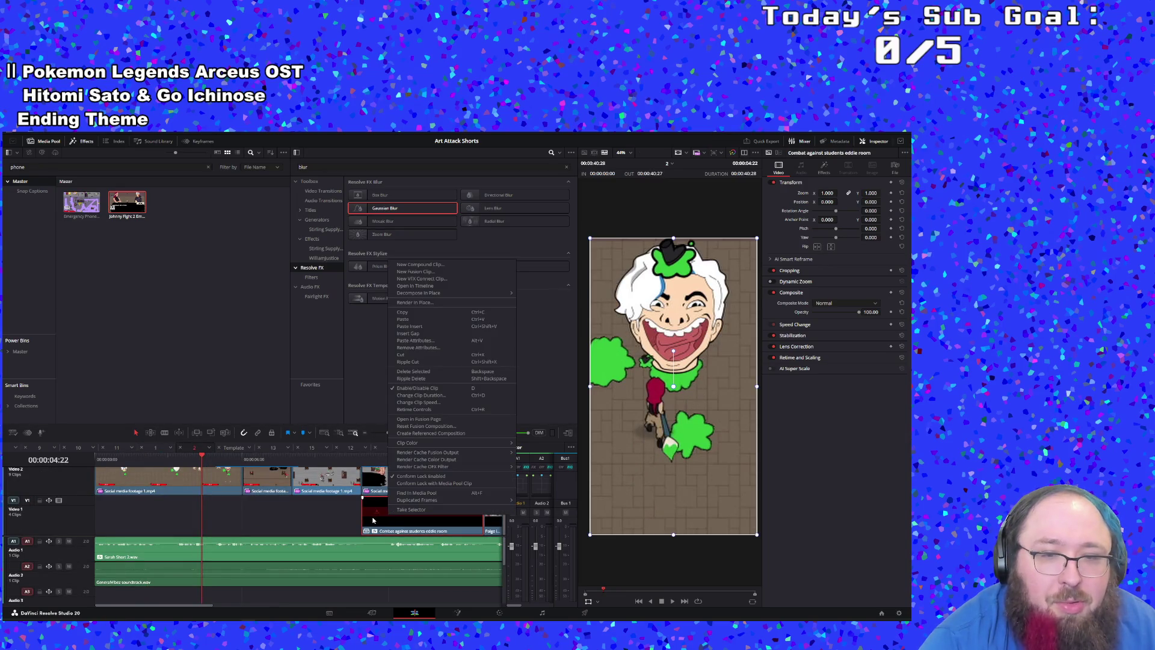
click(373, 520)
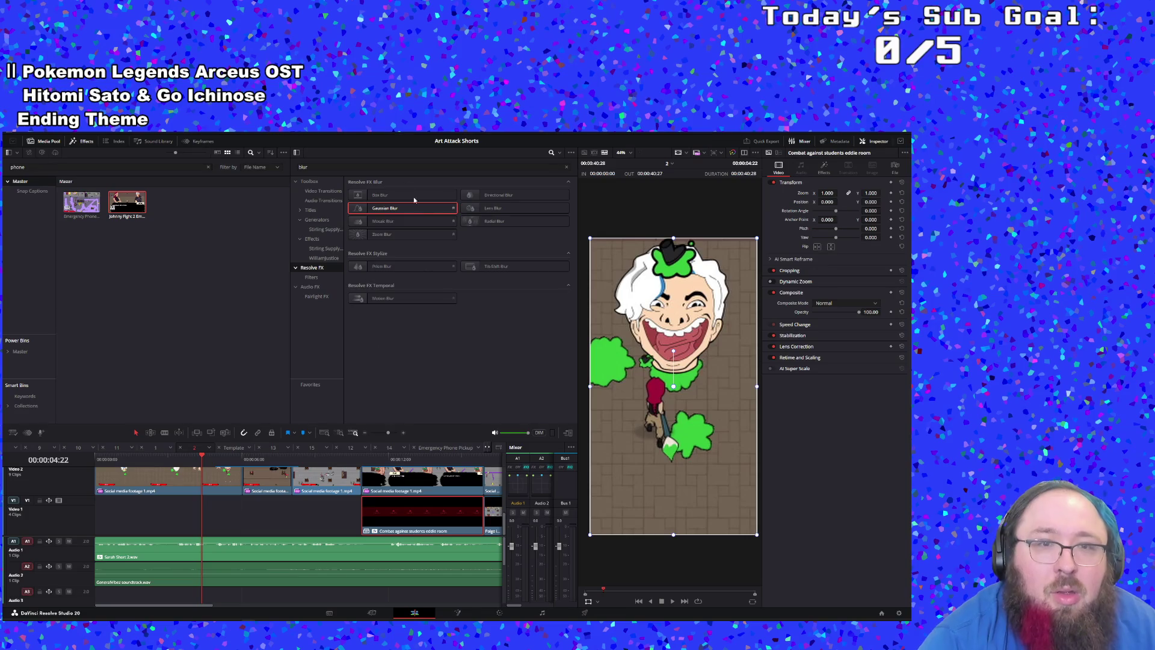
Step: Search the Media Pool for 'comba' and open the Combat against students eddie room timeline
click(68, 168)
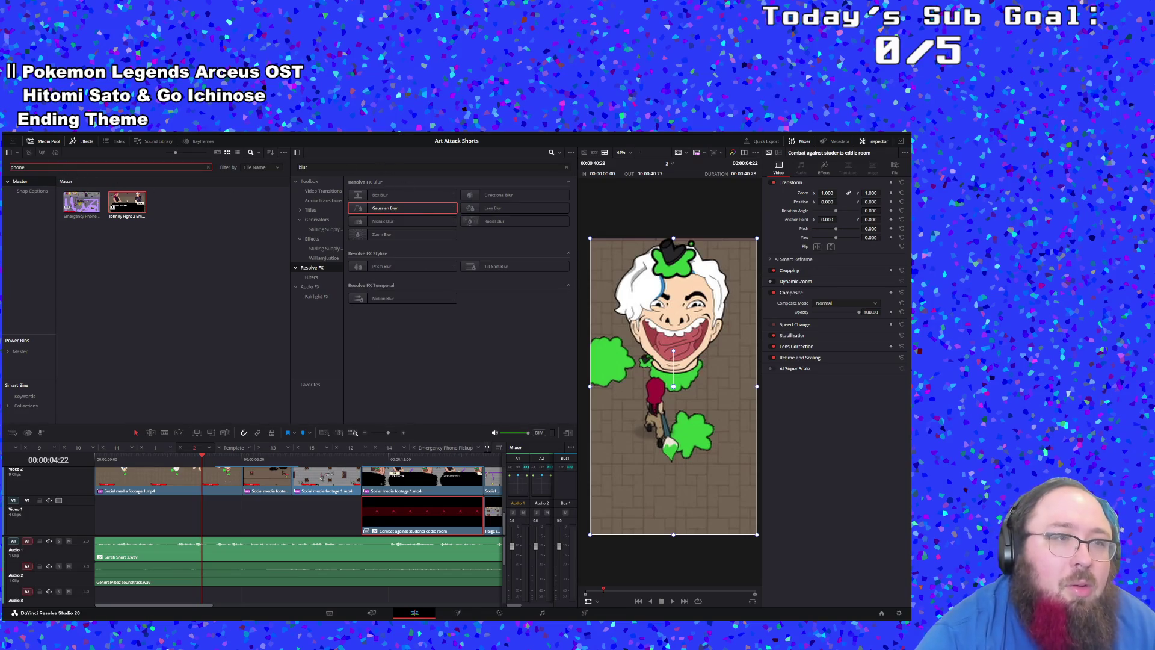
key(BackSpace)
key(BackSpace)
key(BackSpace)
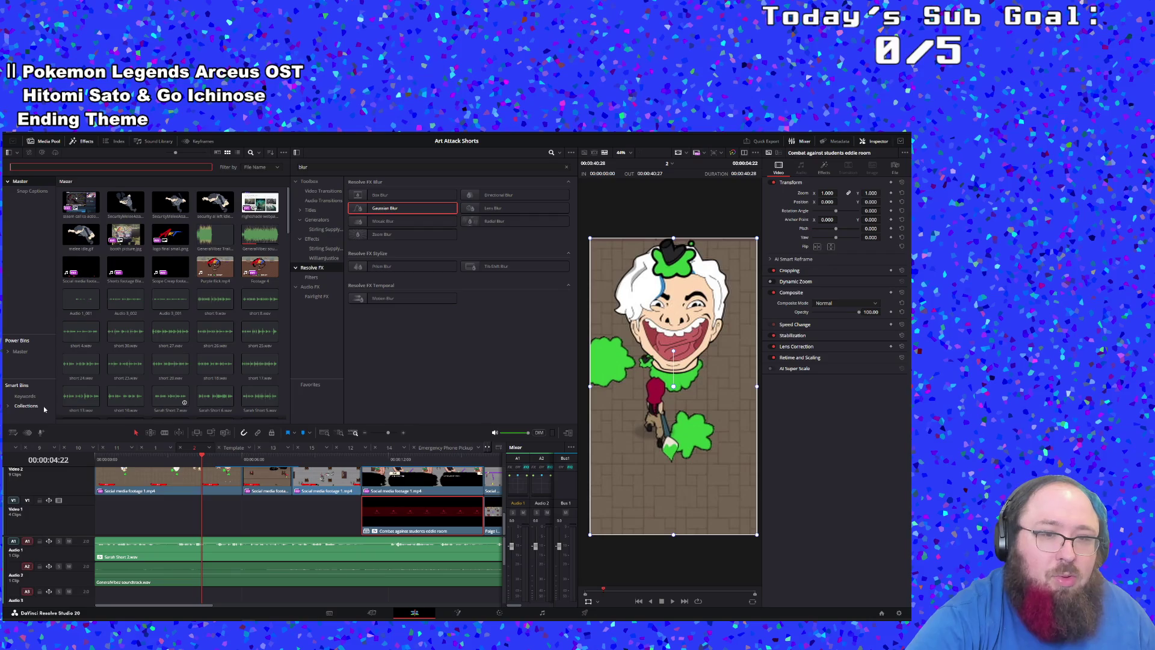
text(comba)
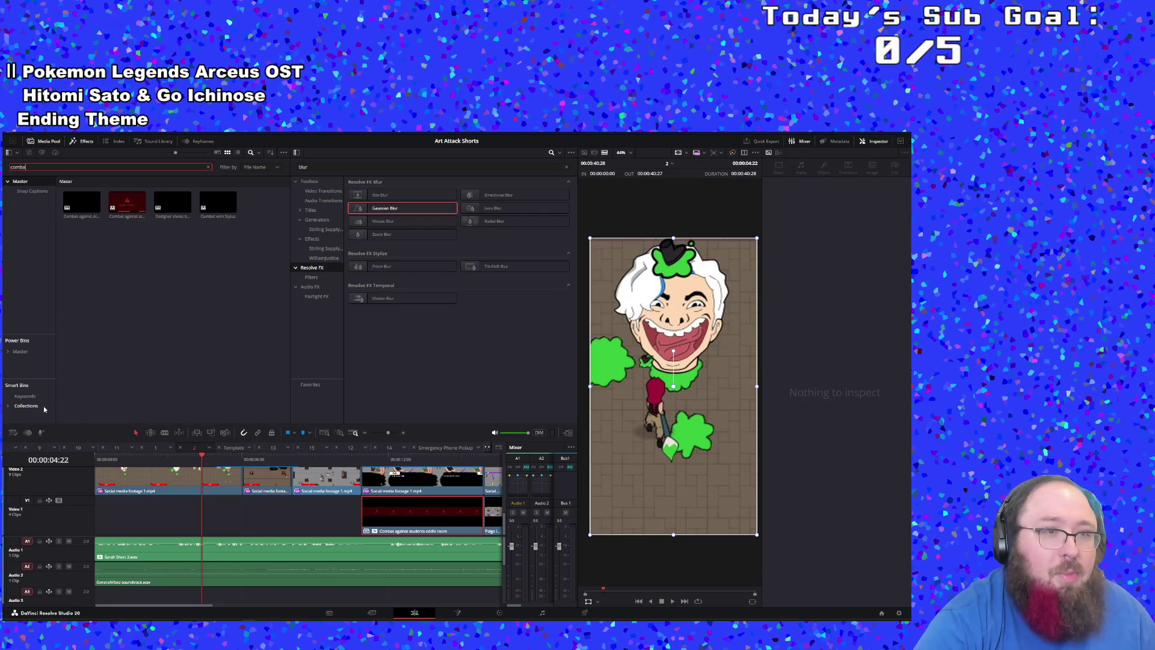
double_click(125, 215)
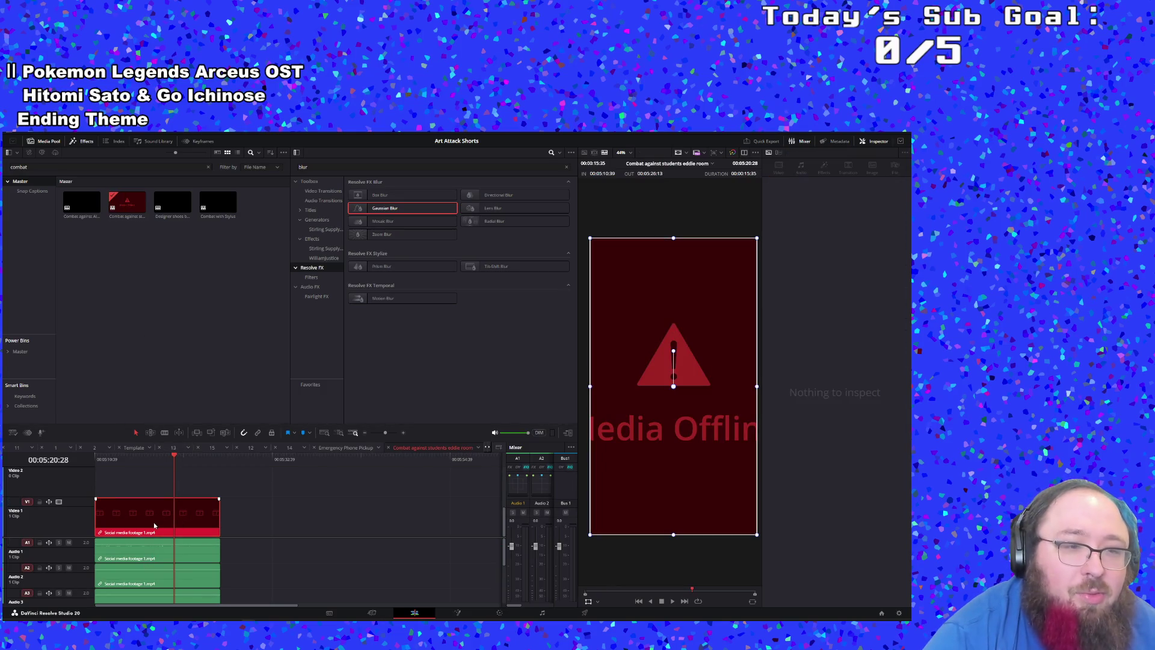
Step: Browse the offline clip's and combat timeline's options menus without choosing anything
right_click(154, 525)
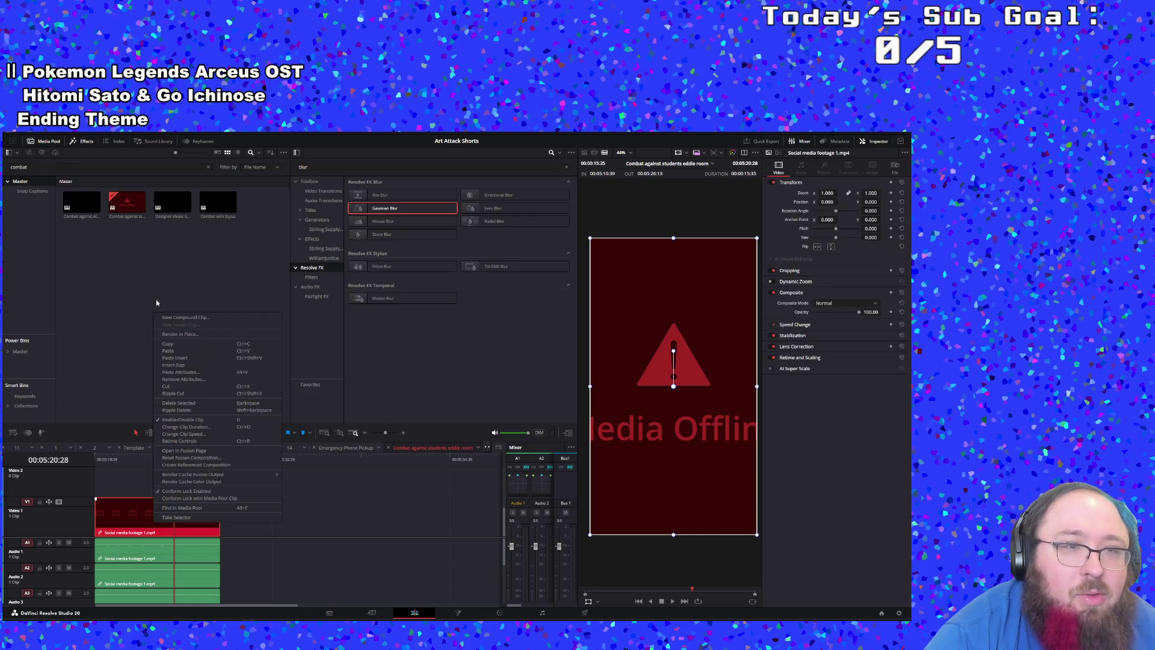
click(116, 209)
right_click(116, 208)
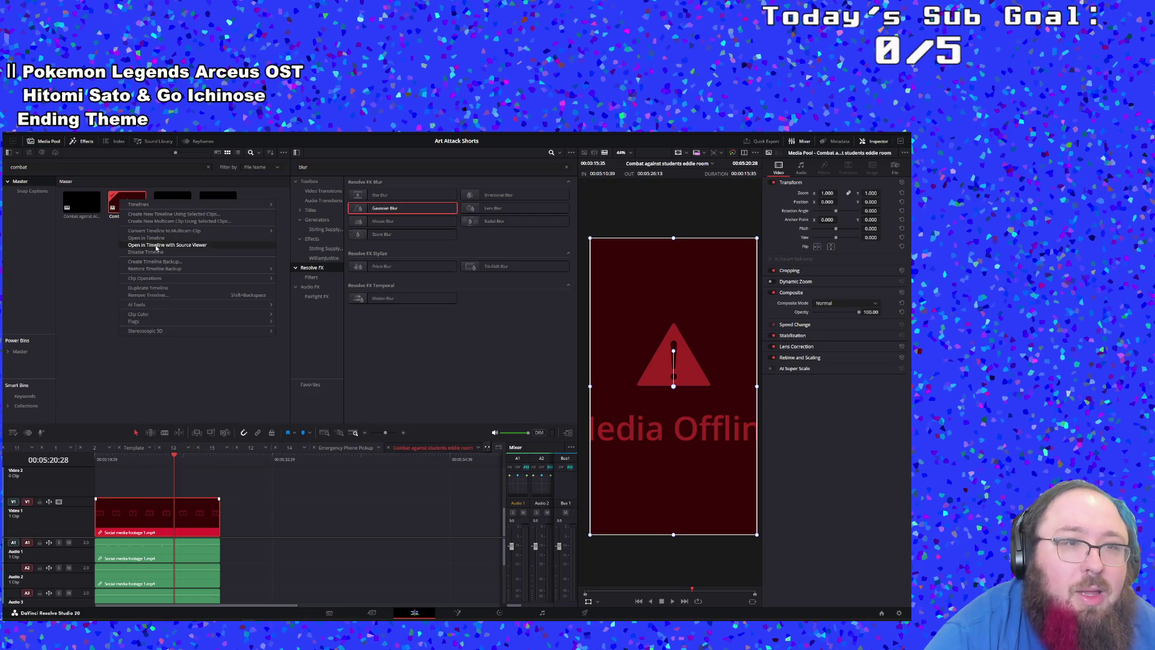
mouse_move(159, 279)
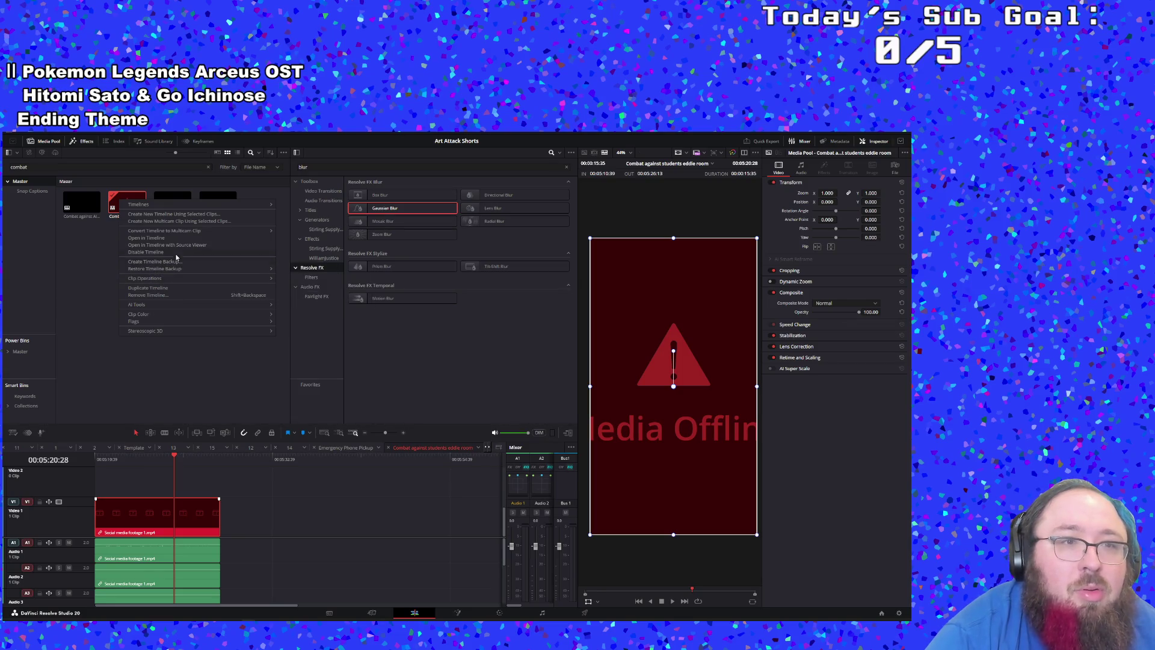
mouse_move(183, 207)
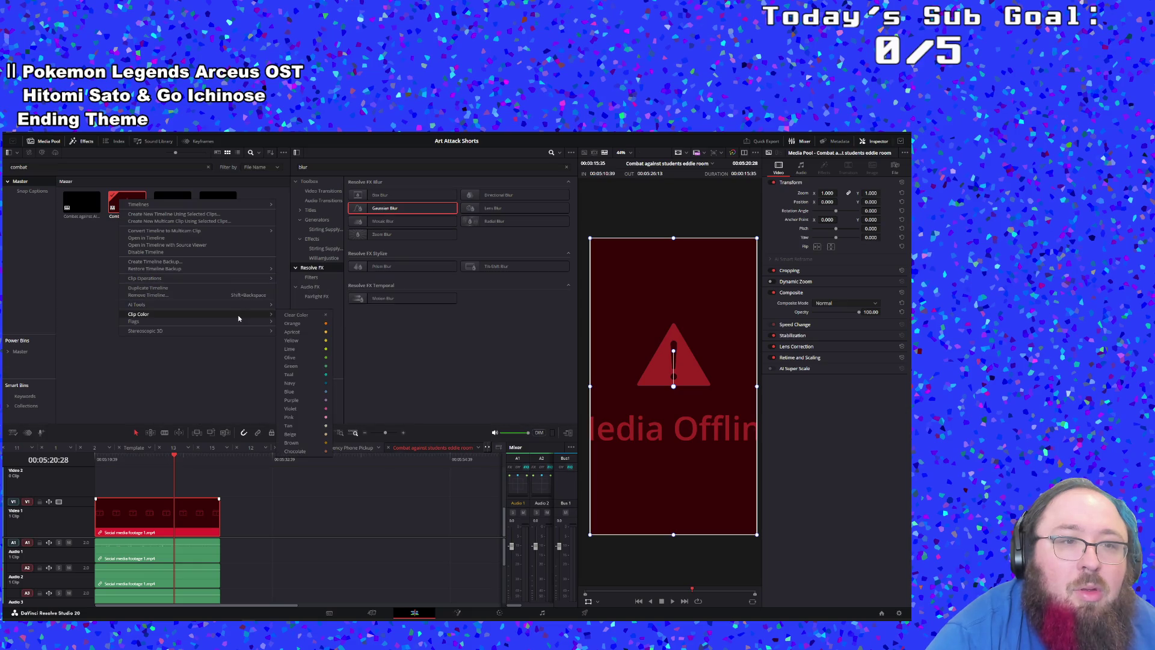
click(207, 240)
Step: Play the offline combat timeline from the start, then choose Timelines > Reconform From Bins
drag(140, 460, 79, 459)
key(space)
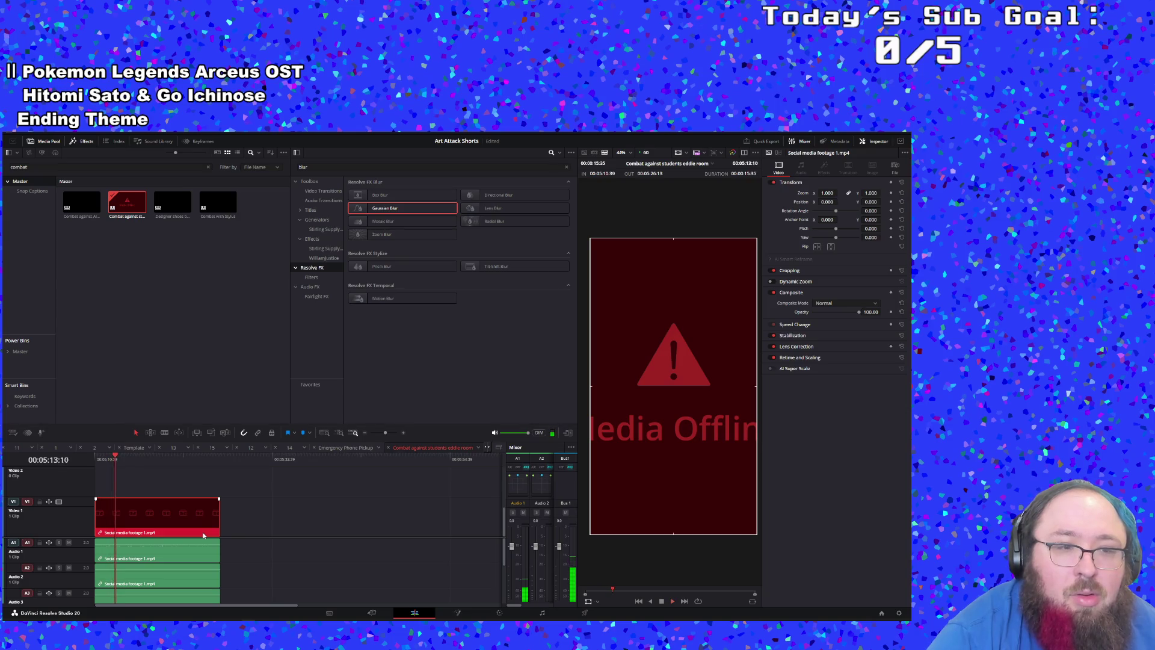
scroll(250, 554, down, 3)
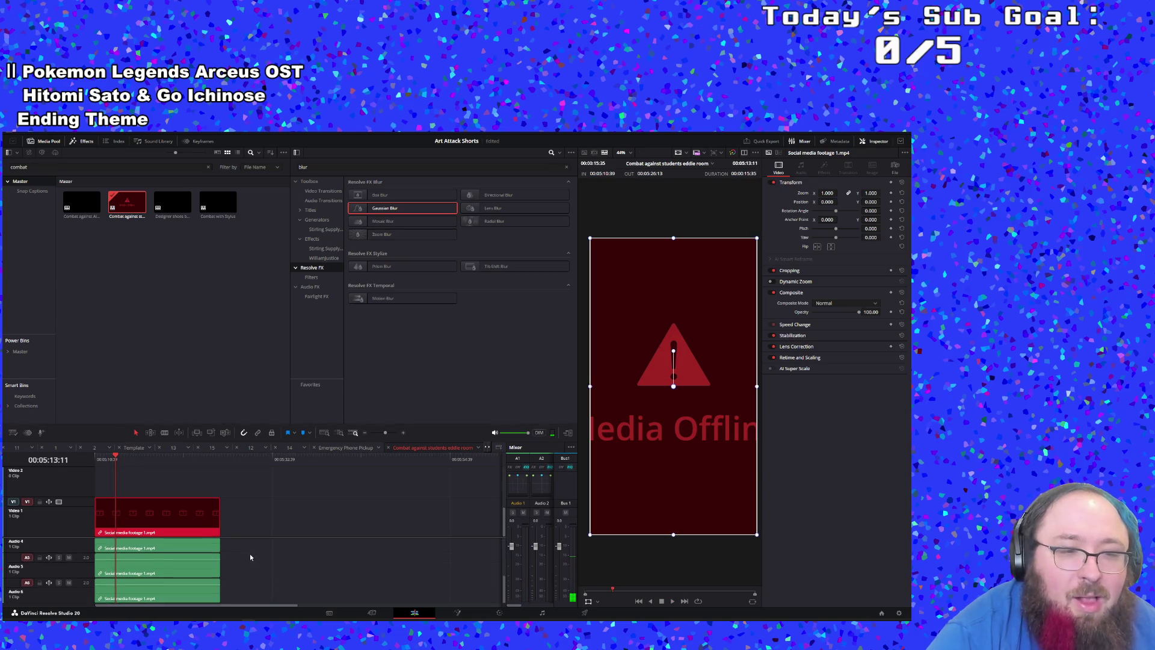
click(223, 296)
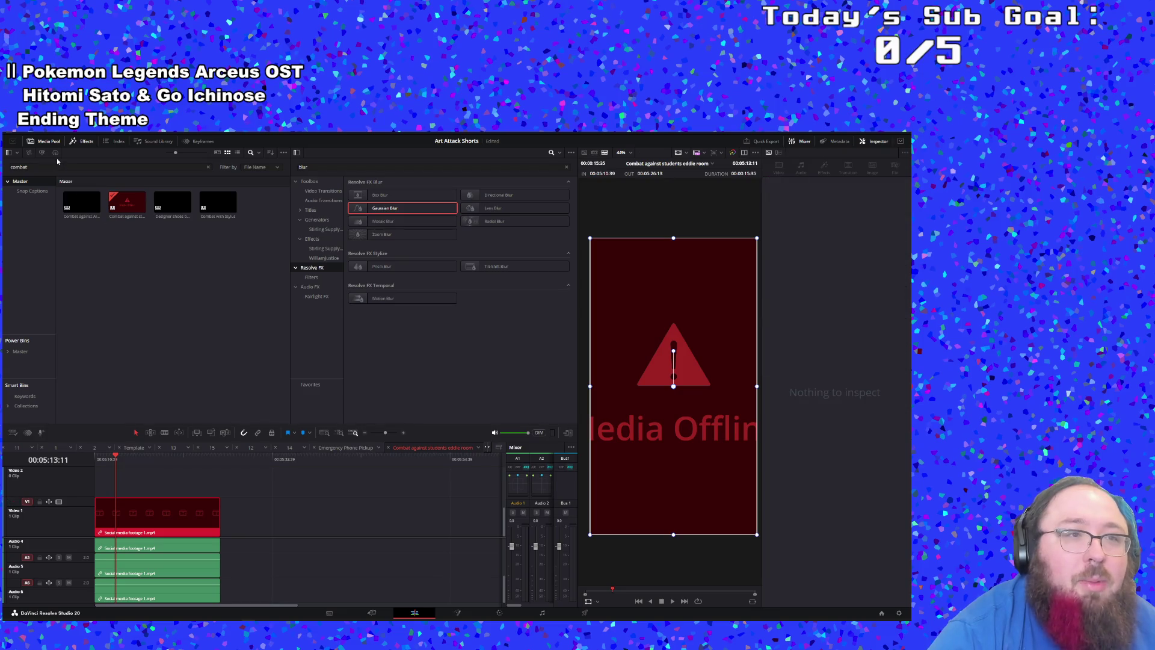
click(43, 168)
click(126, 202)
right_click(128, 205)
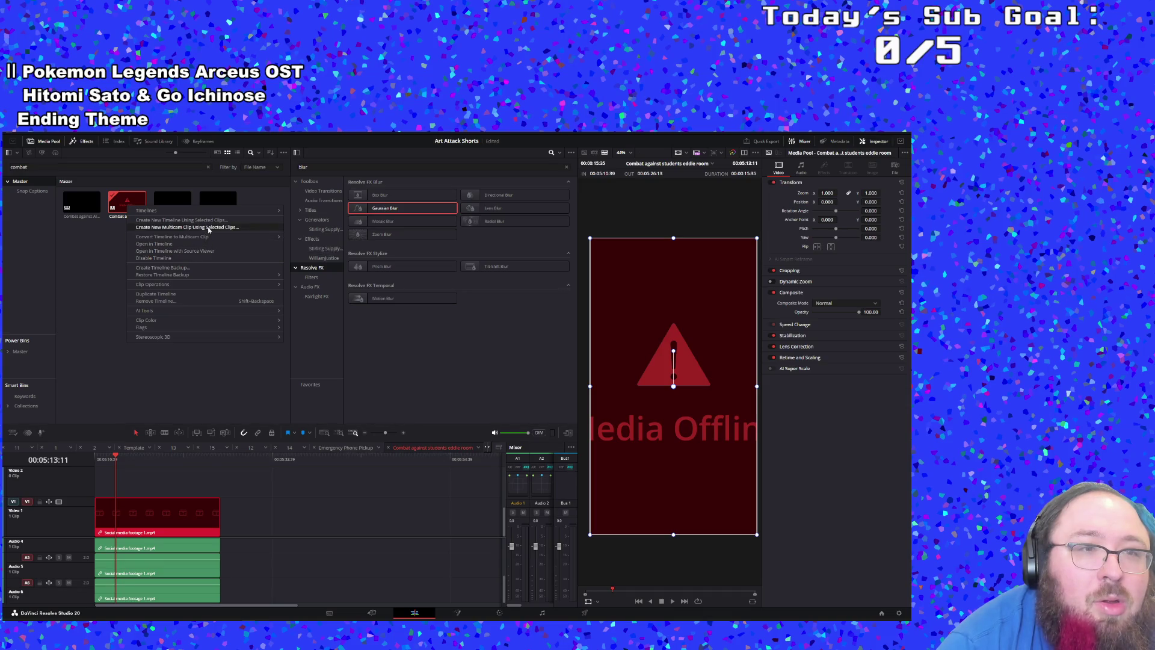
mouse_move(219, 211)
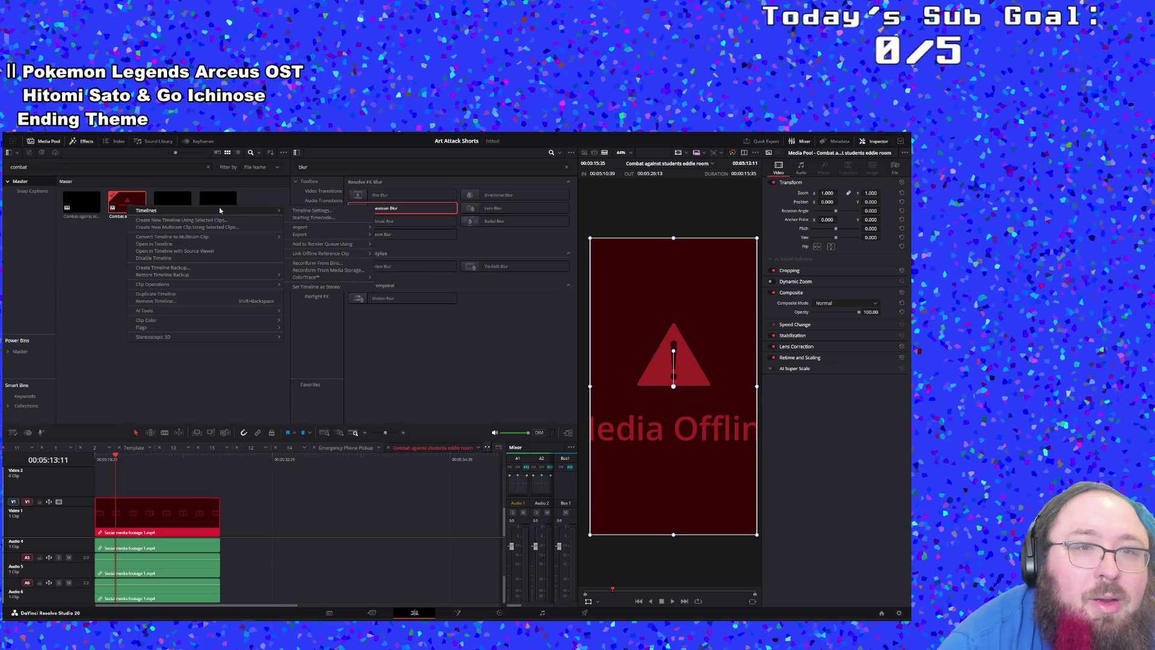
mouse_move(313, 237)
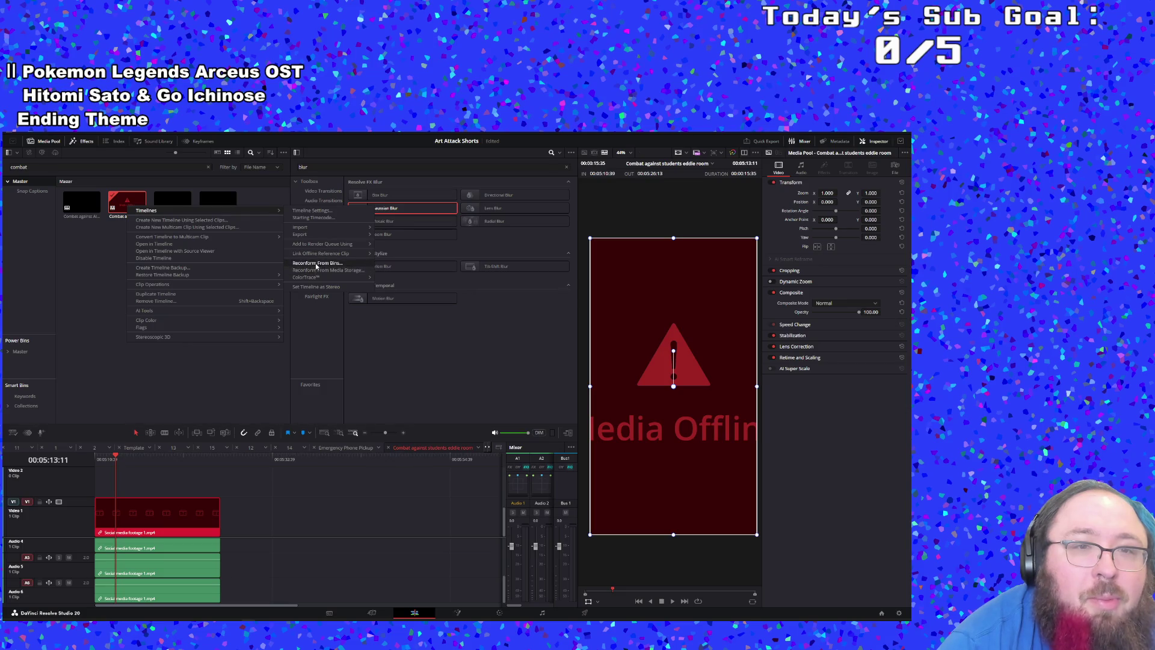
click(316, 263)
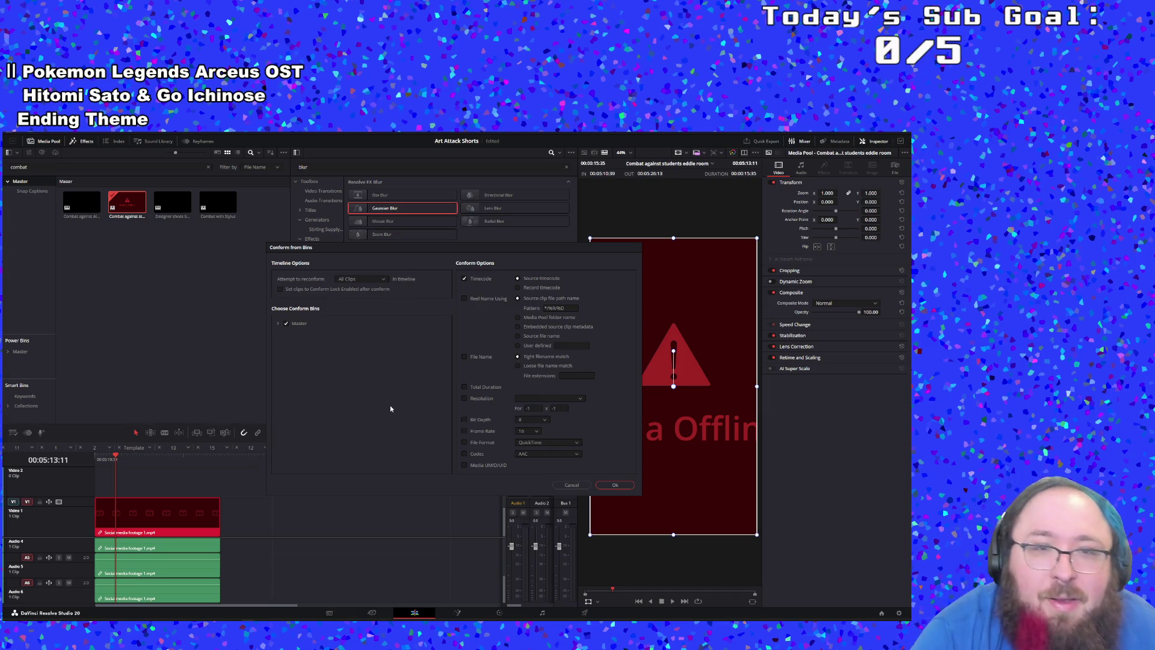
Step: Reconform only the Selected Clips from the bins, then play the timeline to check the footage
click(361, 279)
click(361, 298)
click(616, 485)
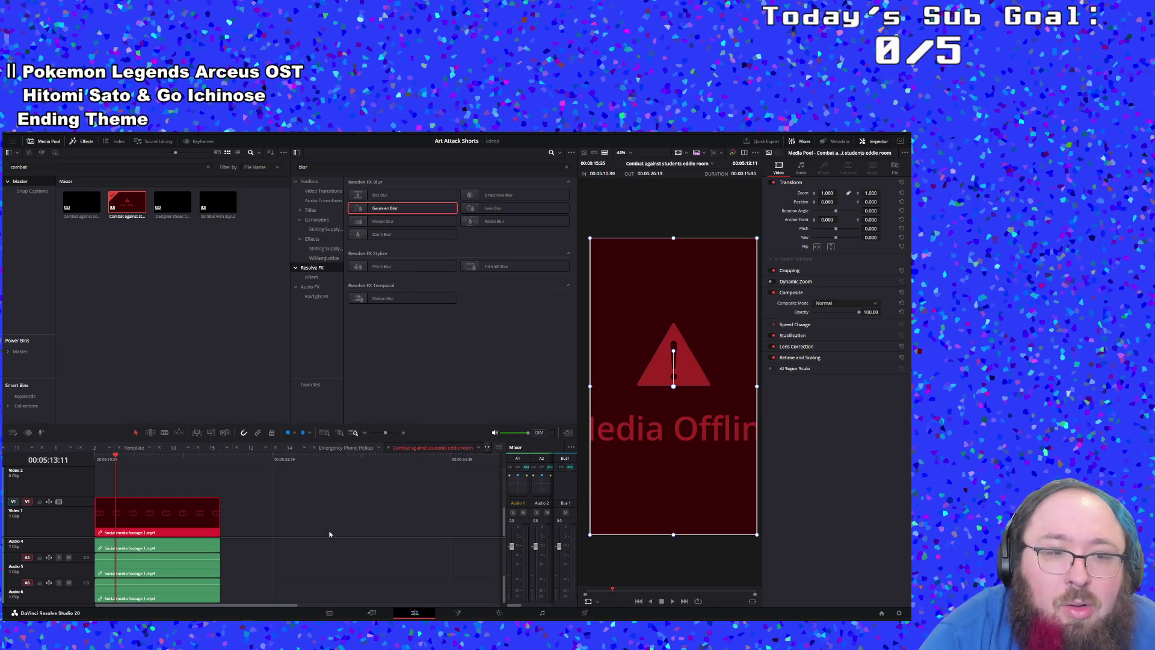
drag(110, 460, 96, 460)
click(132, 515)
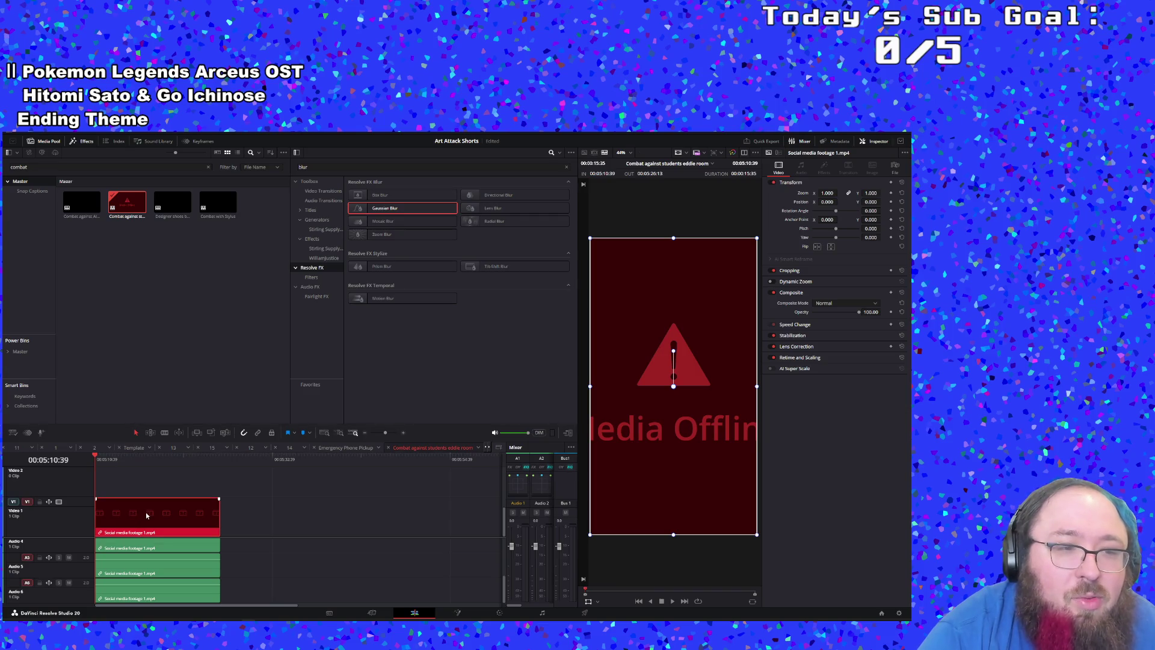
key(space)
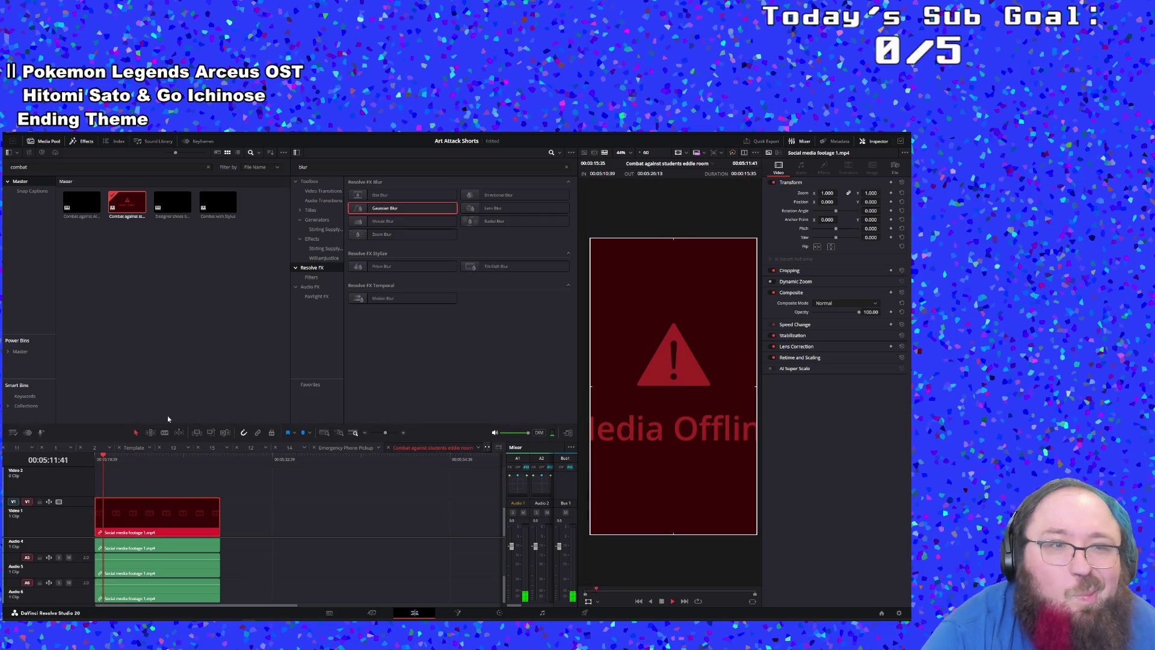
key(space)
Step: Select the combat timeline in the media pool and play it again
click(144, 217)
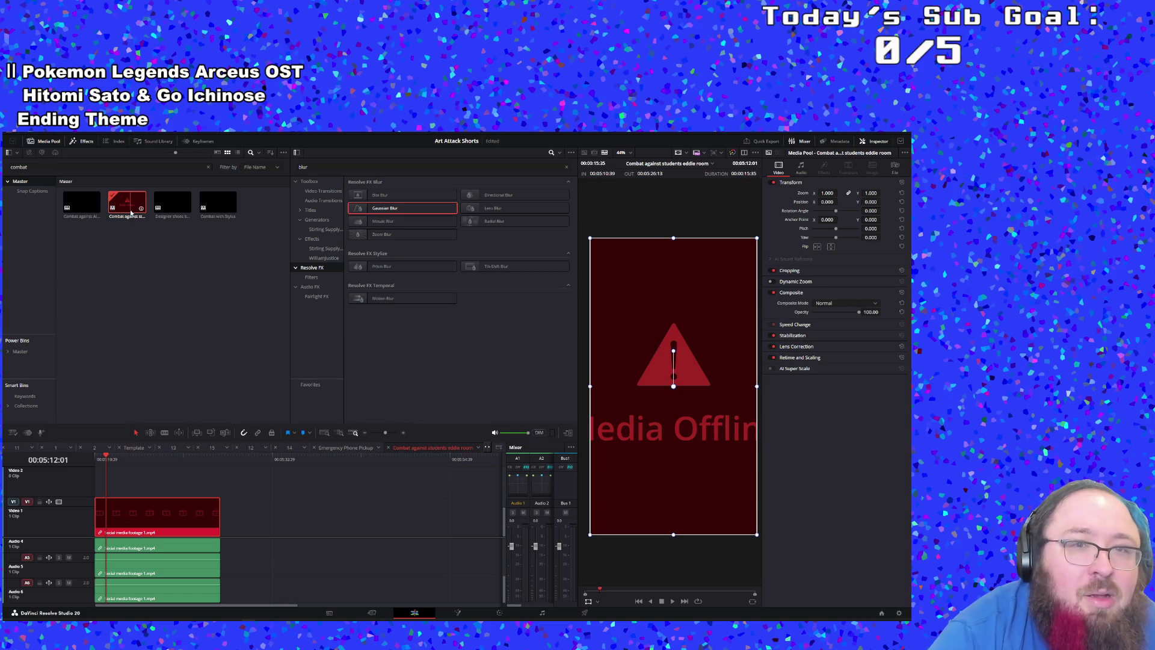
right_click(131, 213)
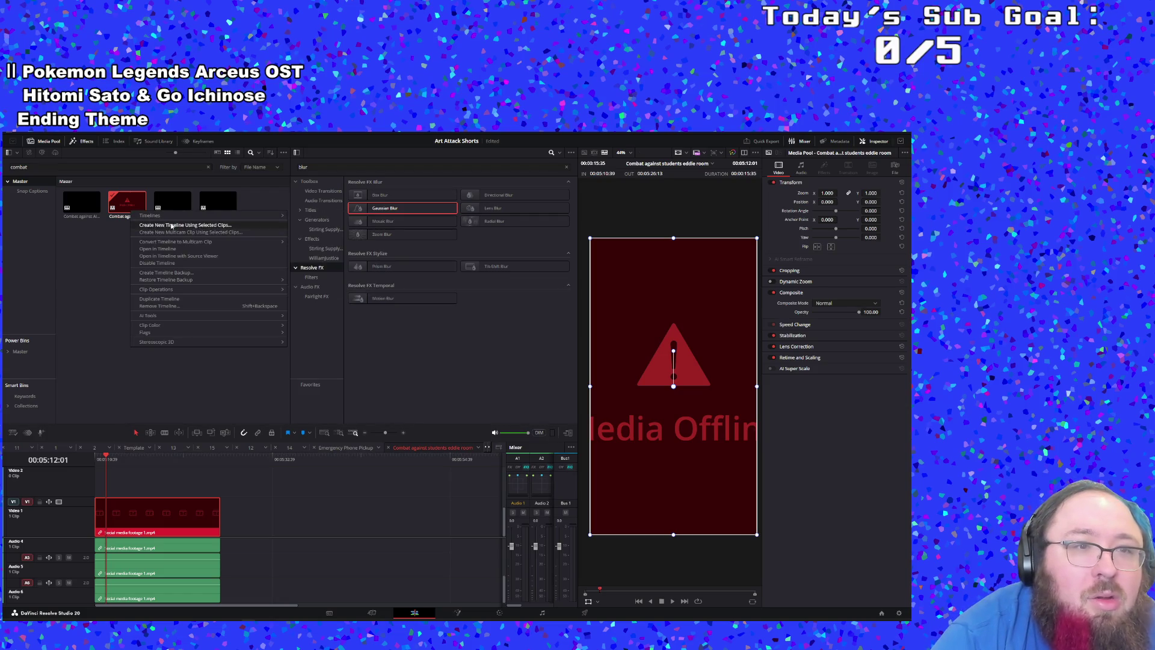
click(170, 256)
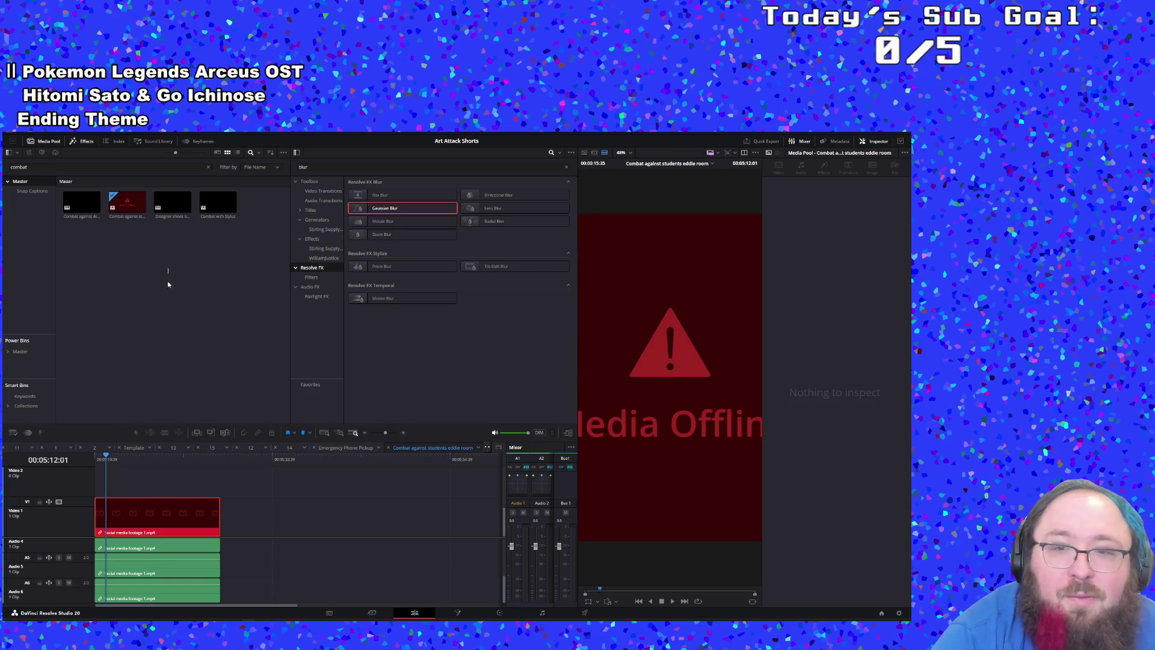
click(672, 601)
click(662, 601)
Step: Open the timeline's Edit Subclip settings and close them without changes
right_click(133, 215)
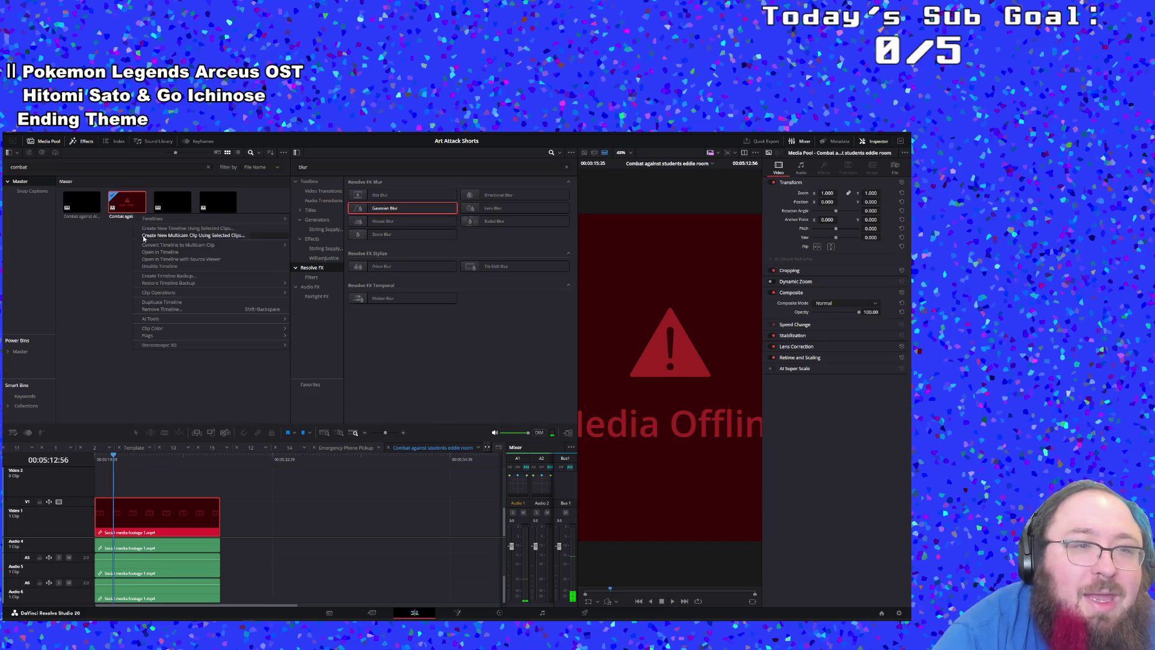
mouse_move(175, 293)
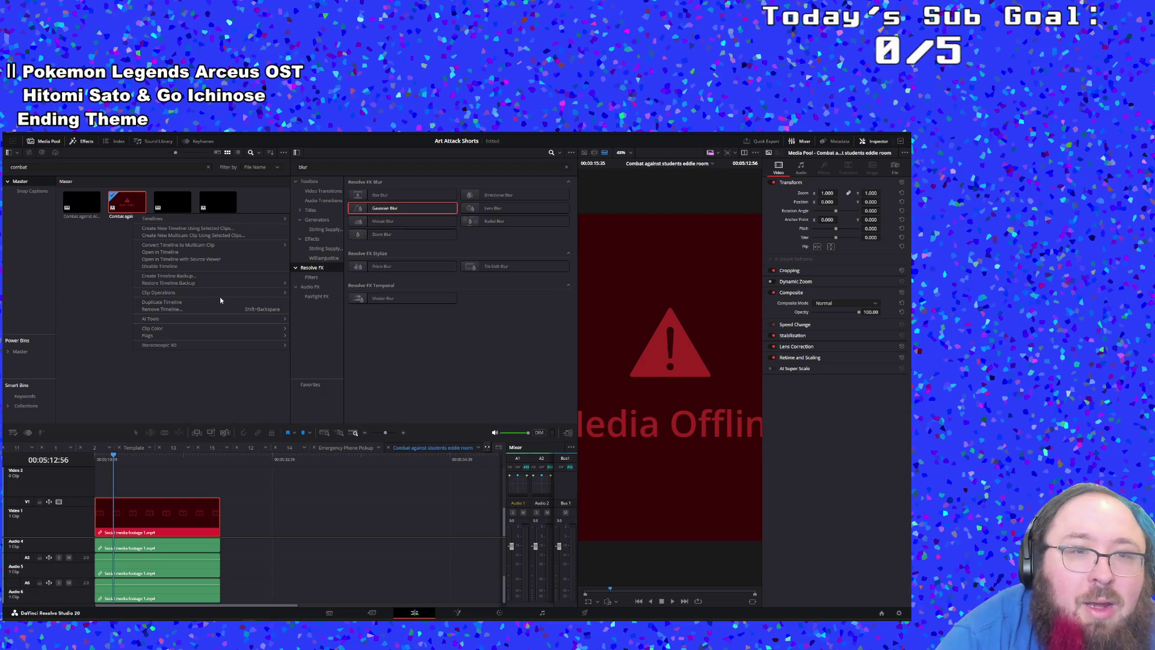
click(305, 300)
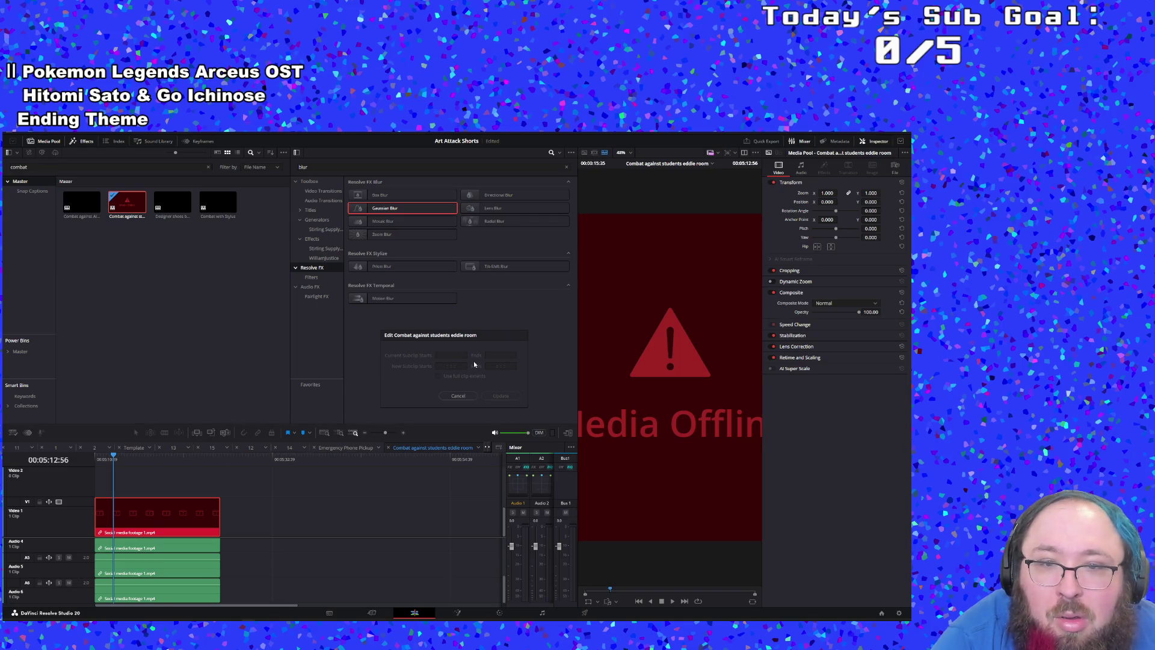
click(459, 396)
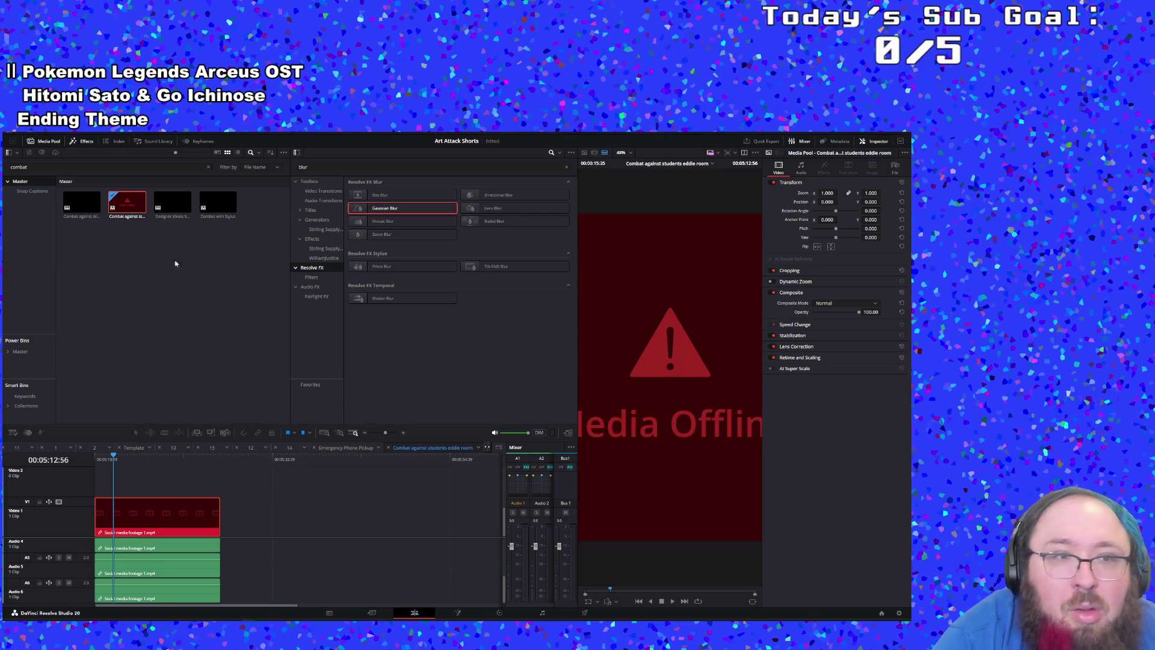
Step: Bring up the Timelines > Restore Timeline Backup list for the combat timeline
right_click(133, 210)
mouse_move(188, 314)
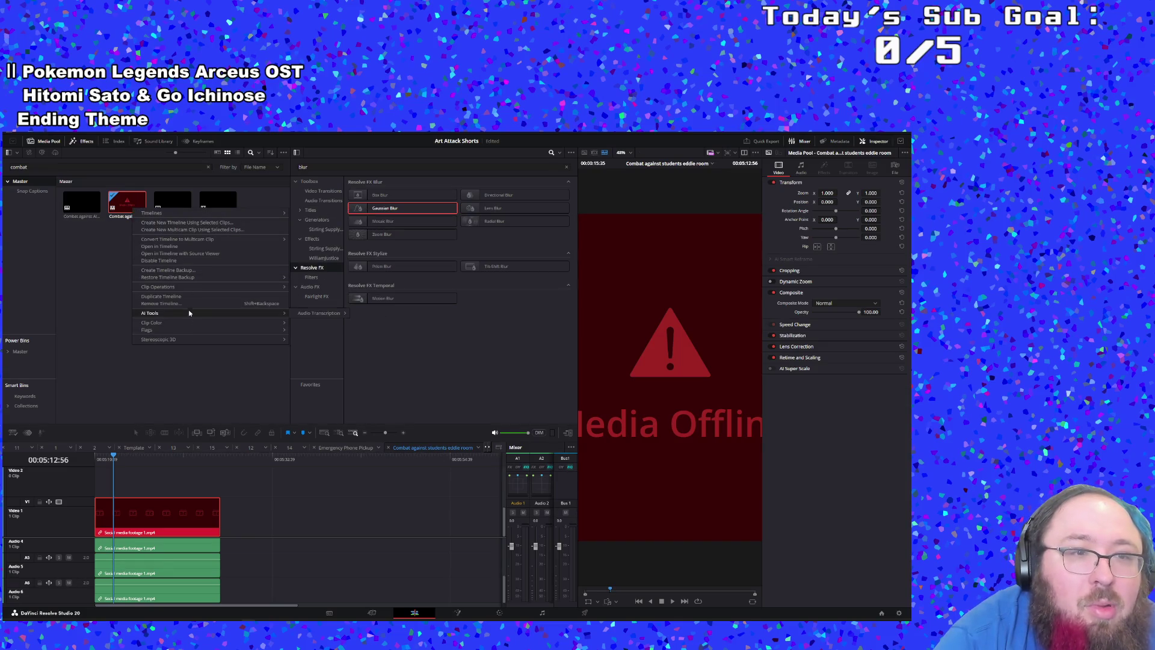
mouse_move(190, 292)
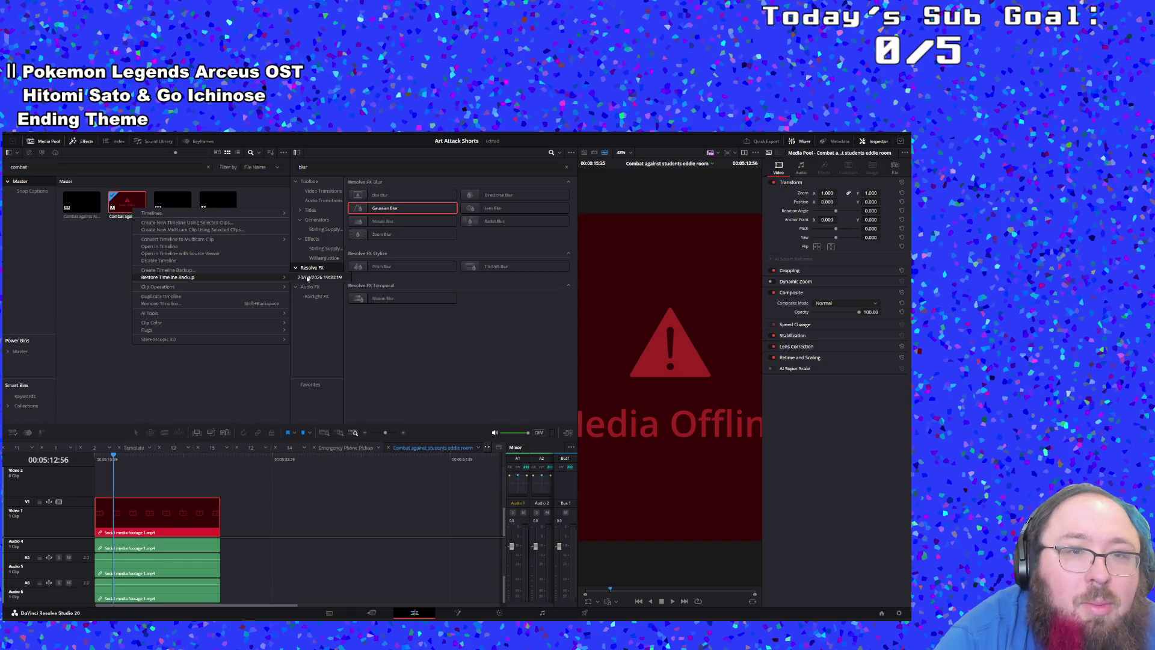
Step: Restore the timeline backup, compare it with the original combat timeline, then close the backup tab
click(308, 278)
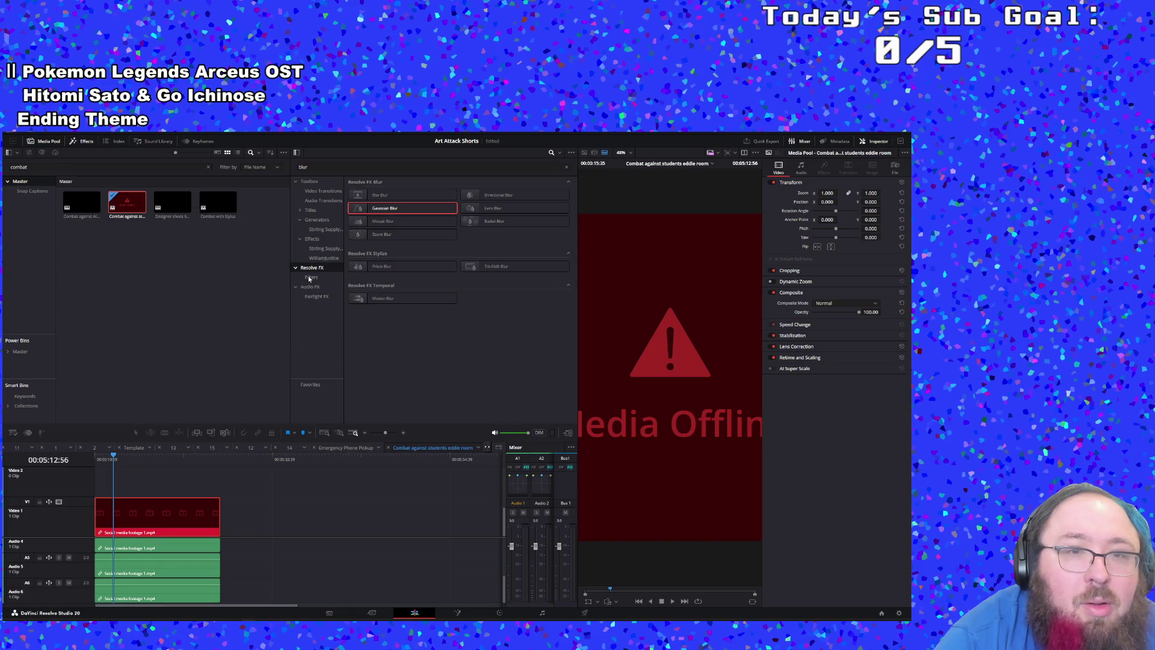
click(214, 315)
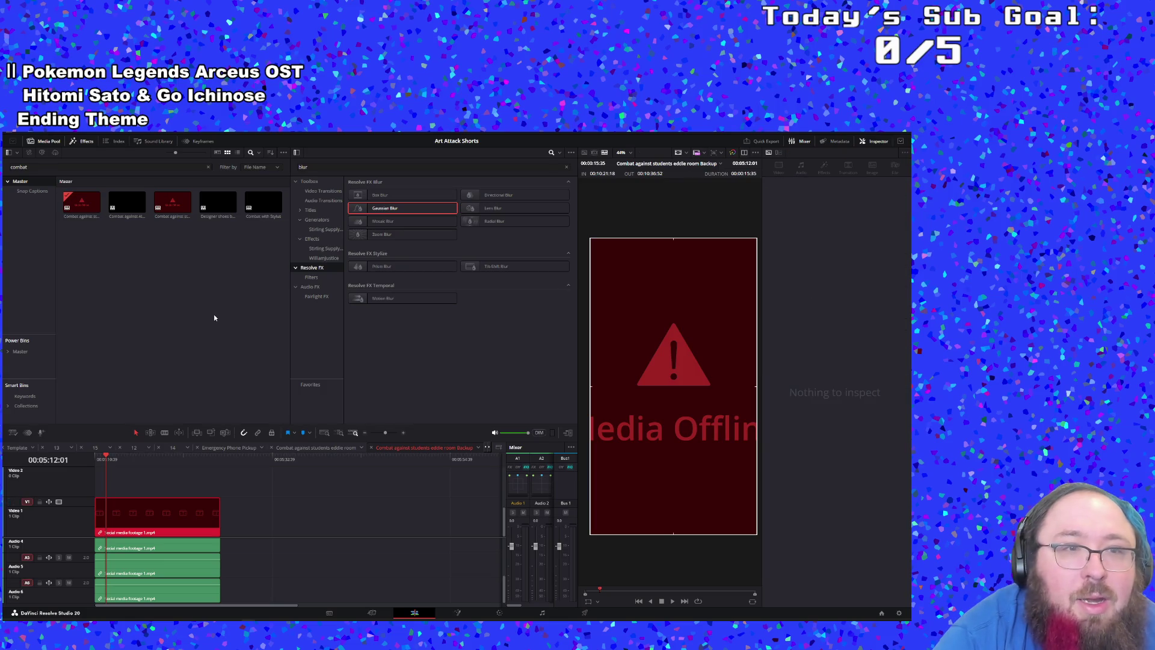
click(87, 221)
double_click(172, 204)
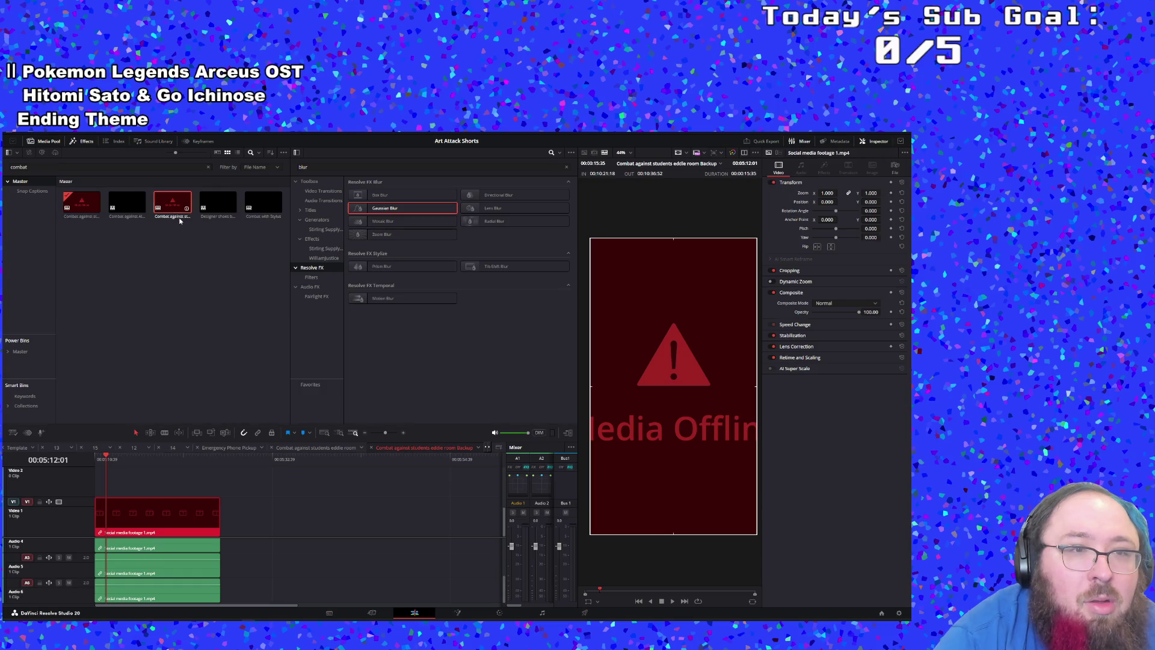
double_click(95, 215)
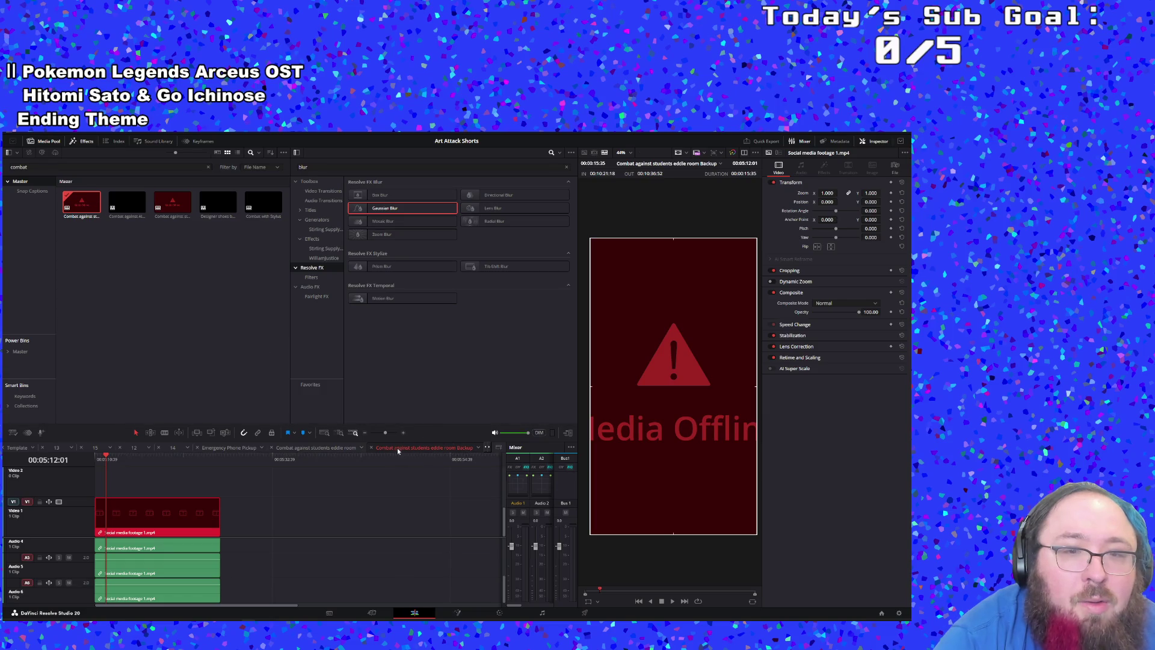
click(371, 447)
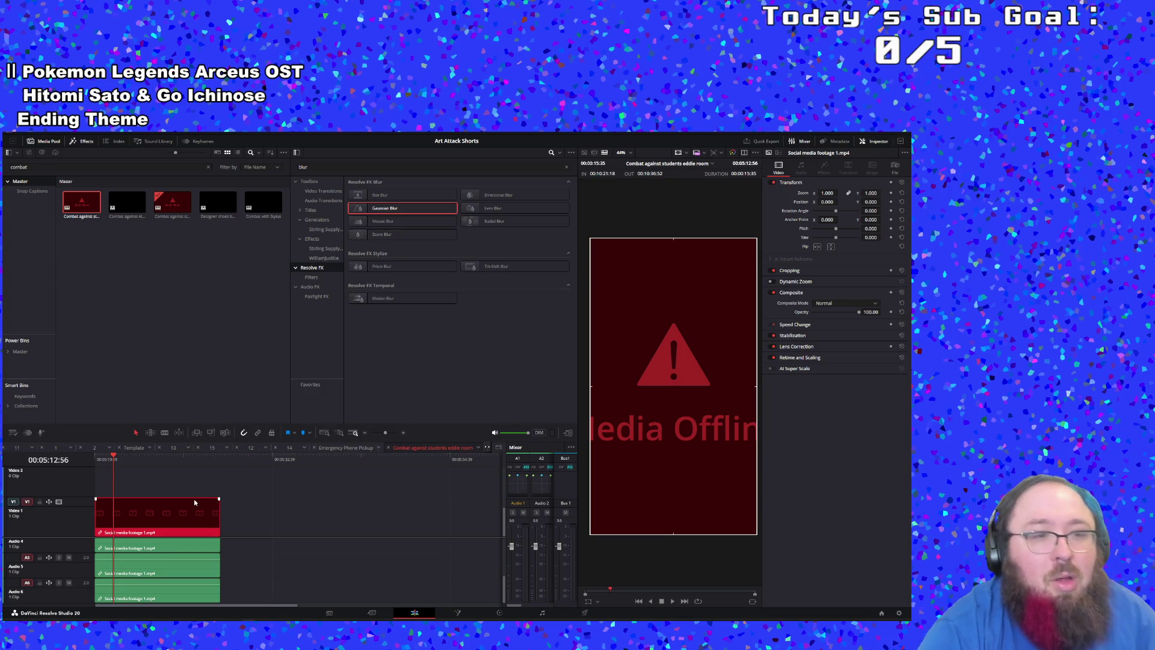
Step: Clear the 'combat' term from the media pool search
click(171, 409)
click(46, 167)
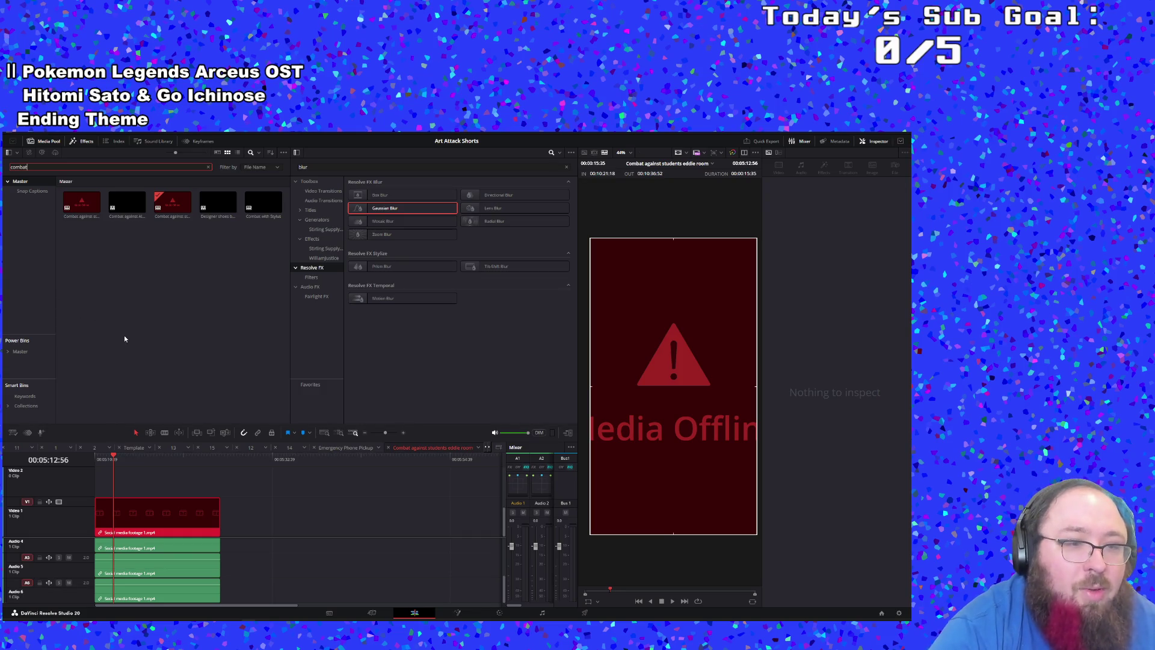
key(BackSpace)
key(BackSpace)
key(BackSpace)
Step: Filter the Media Pool on 'socia' and check the full name of Social media footage 1.mp4
text(s)
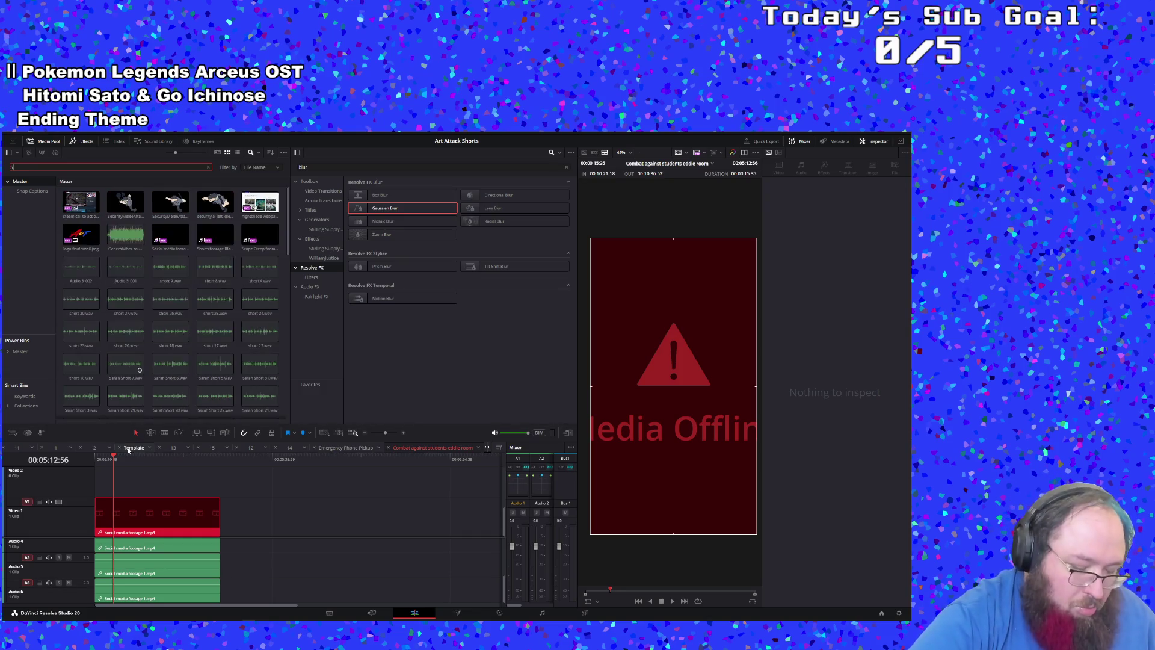
text(ocial)
click(95, 214)
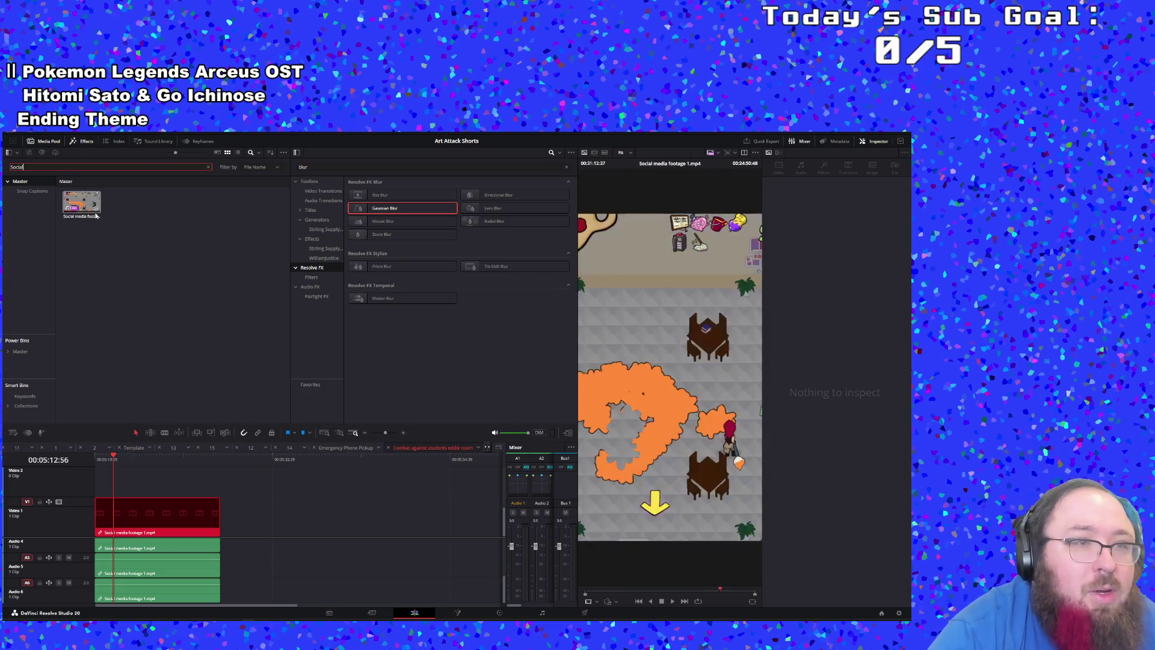
click(89, 218)
click(84, 216)
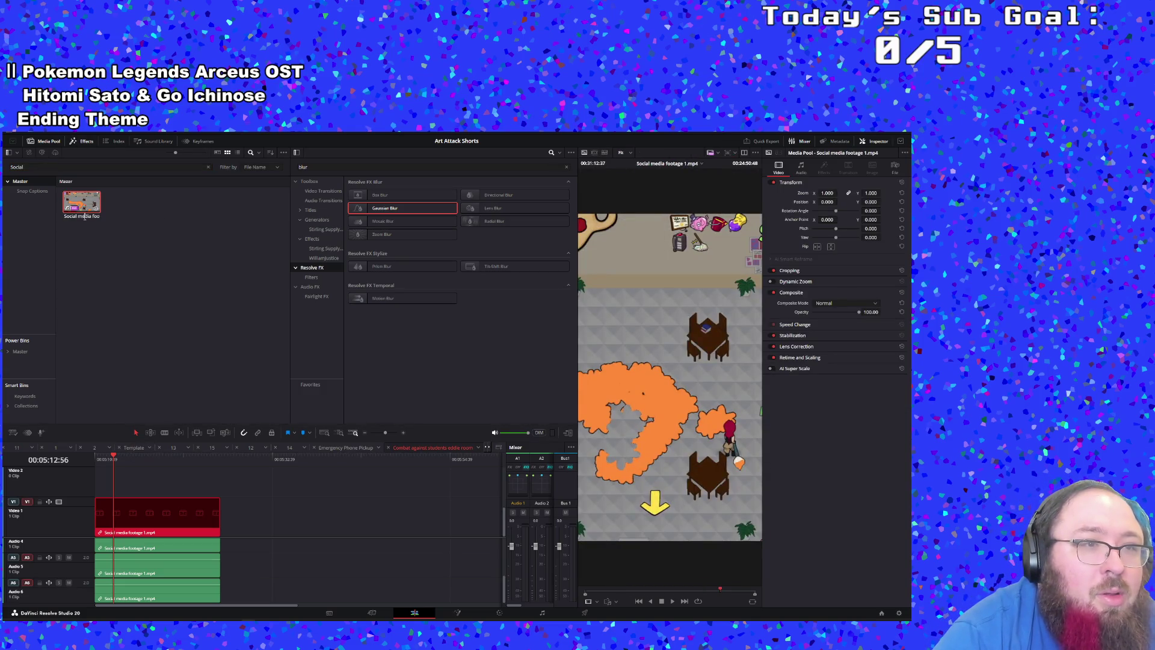
drag(85, 218, 135, 220)
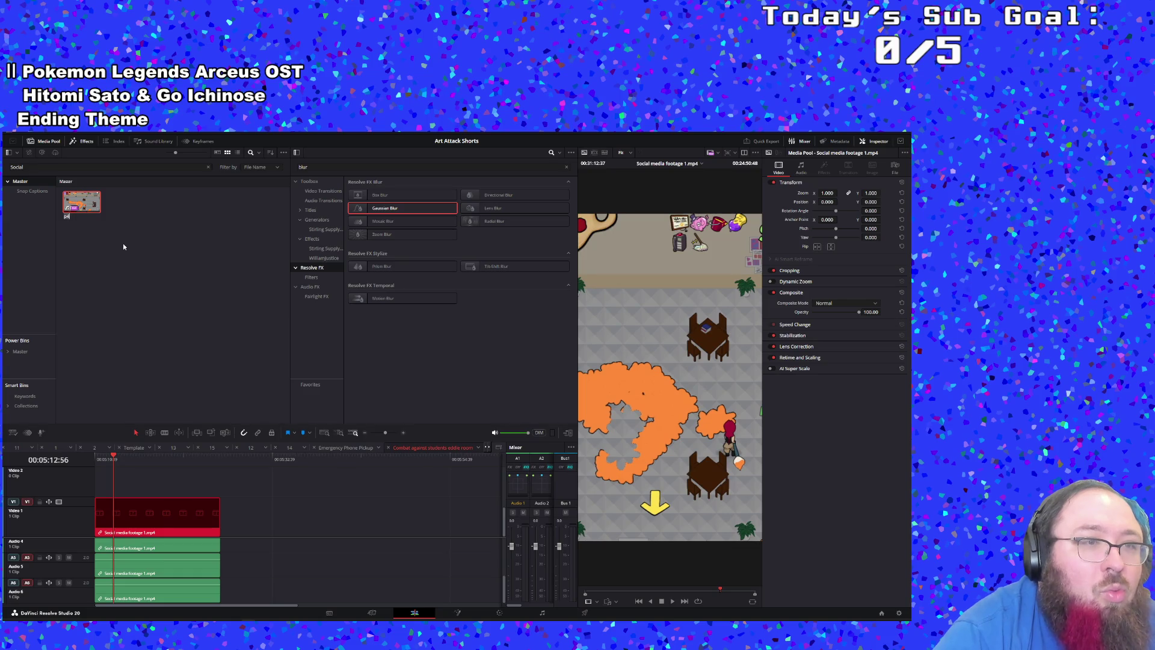
key(Left)
key(Left)
key(Left)
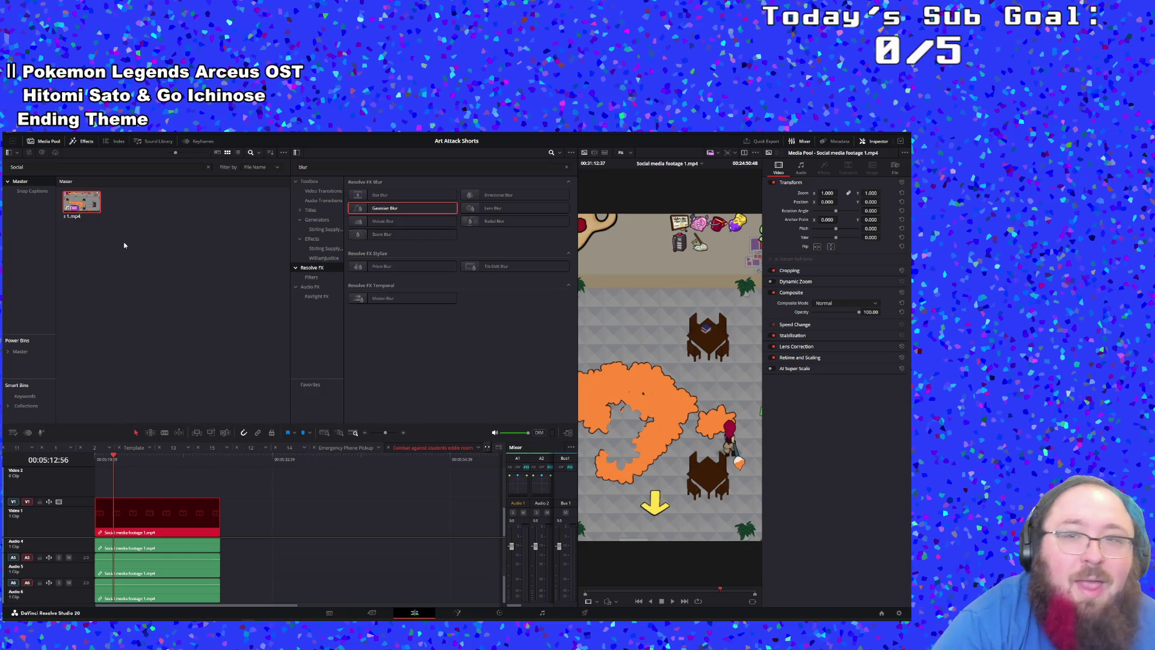
click(125, 245)
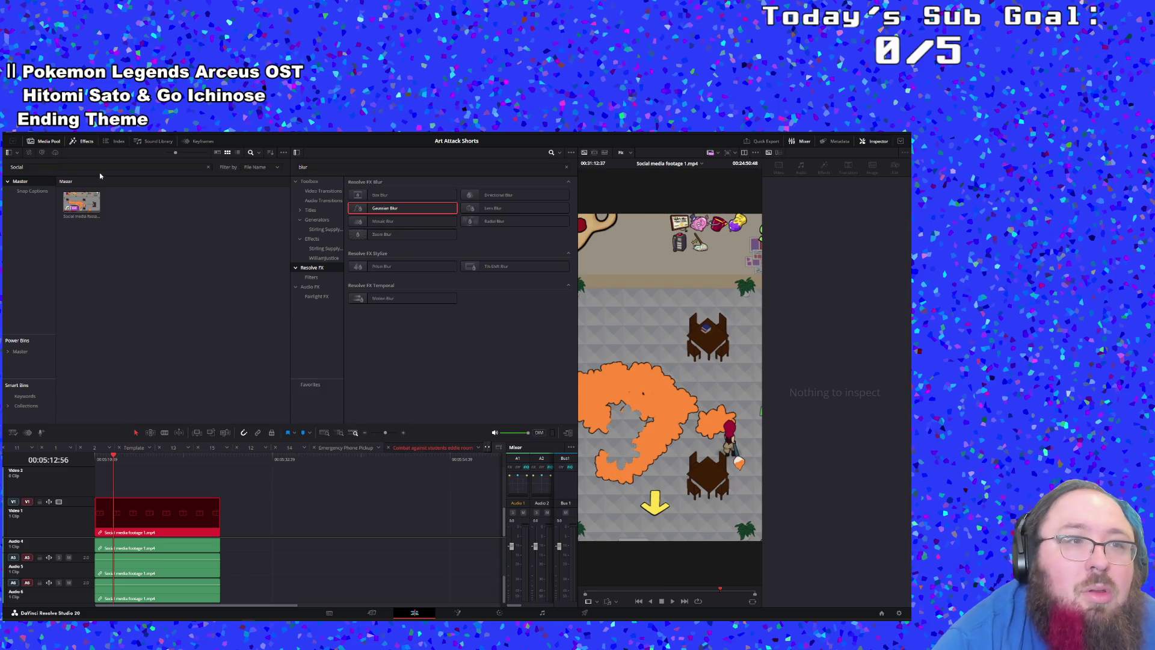
Step: Cancel a Fusion composition reset, then find the offline Video 1 clip's source in the Media Pool
click(164, 521)
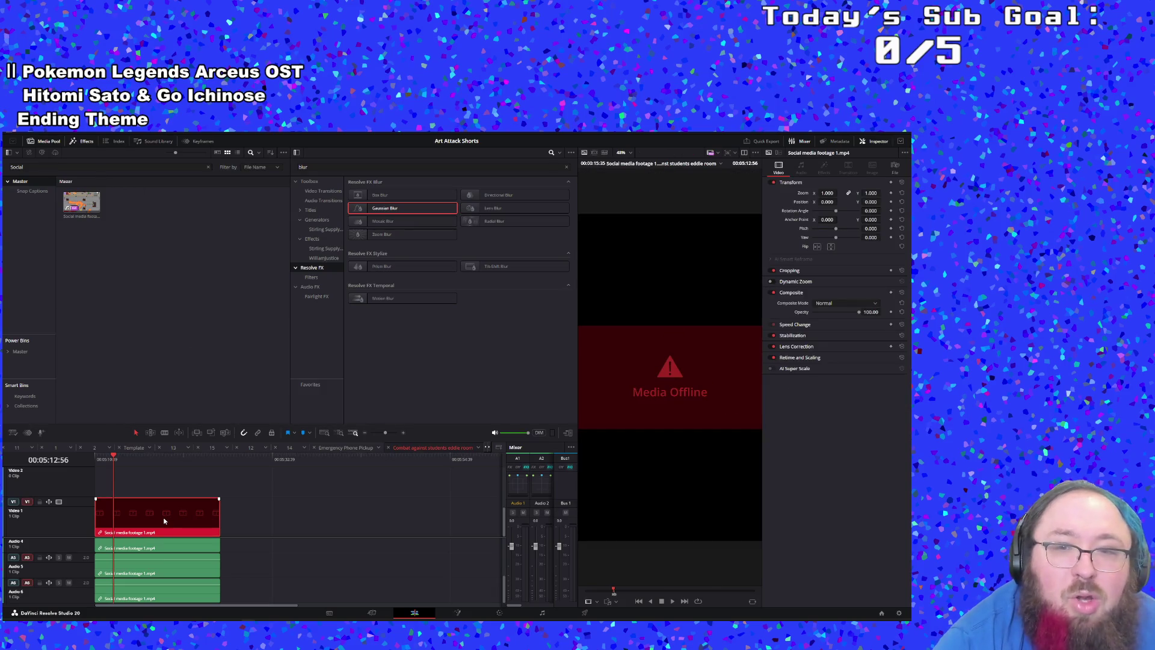
right_click(164, 521)
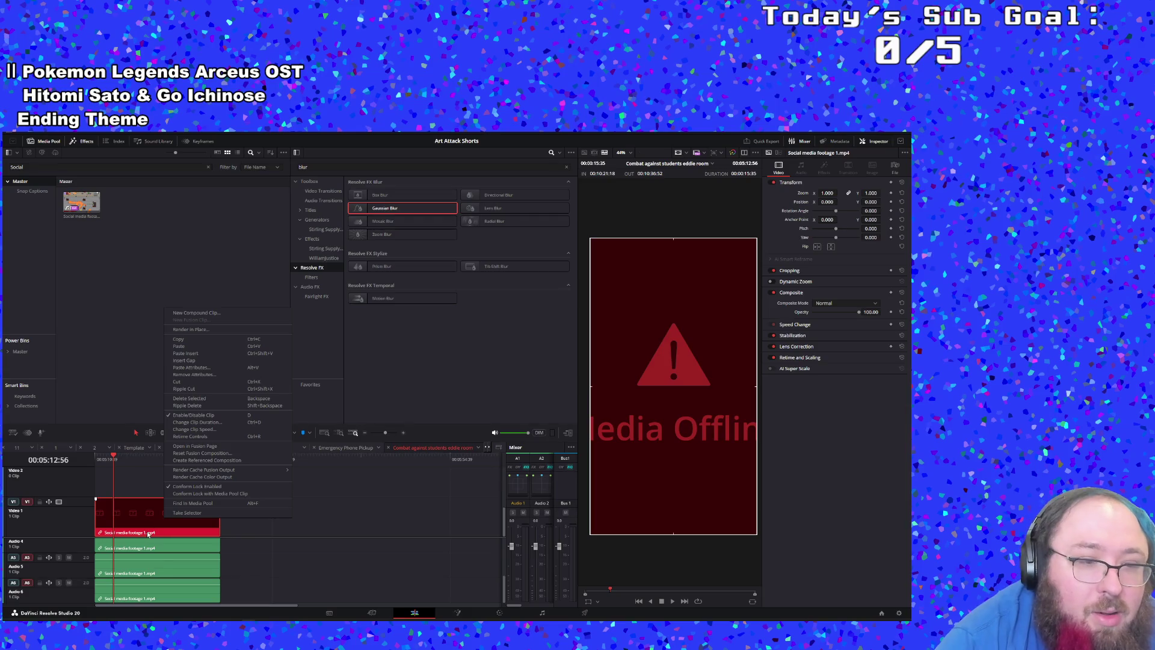
click(212, 455)
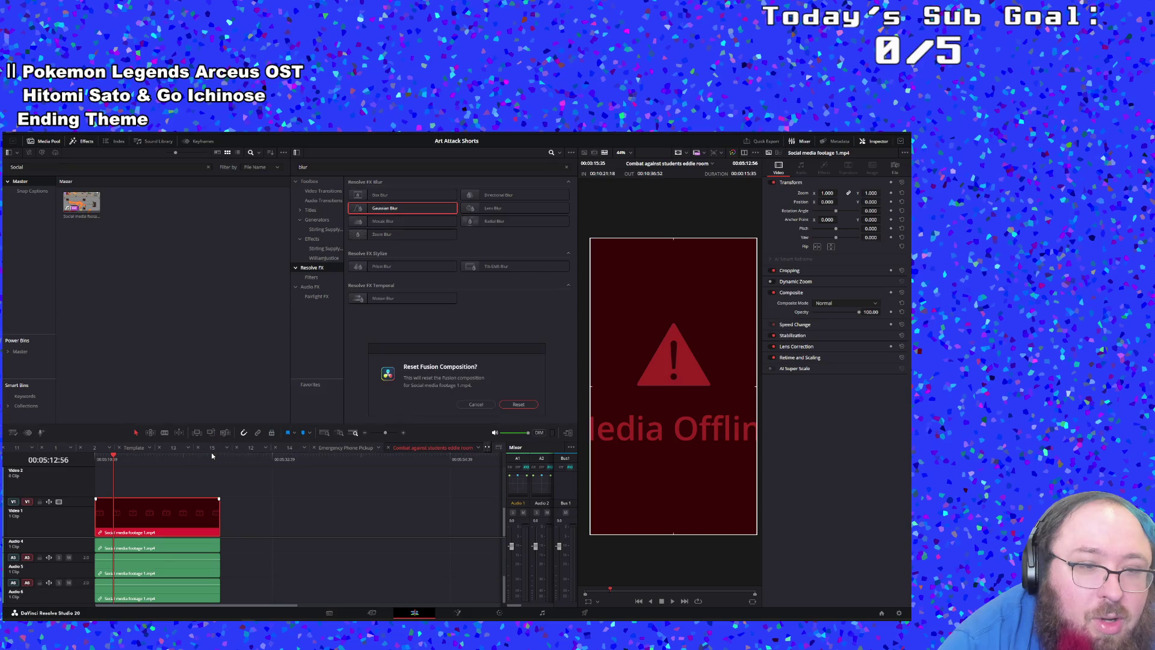
click(472, 405)
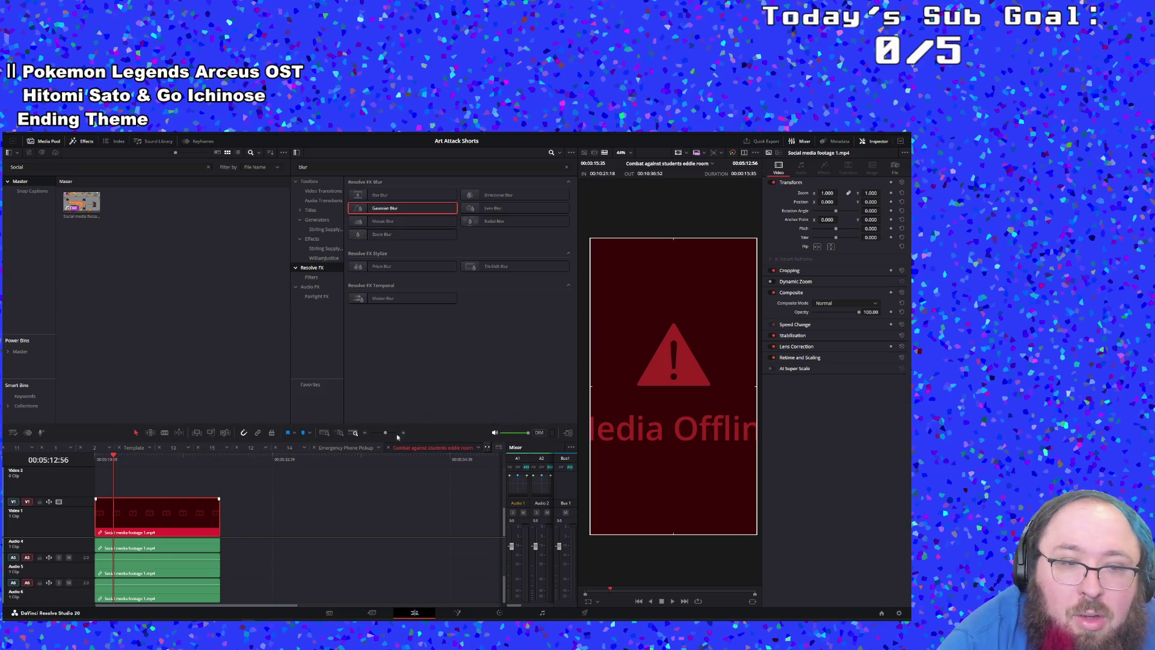
right_click(199, 518)
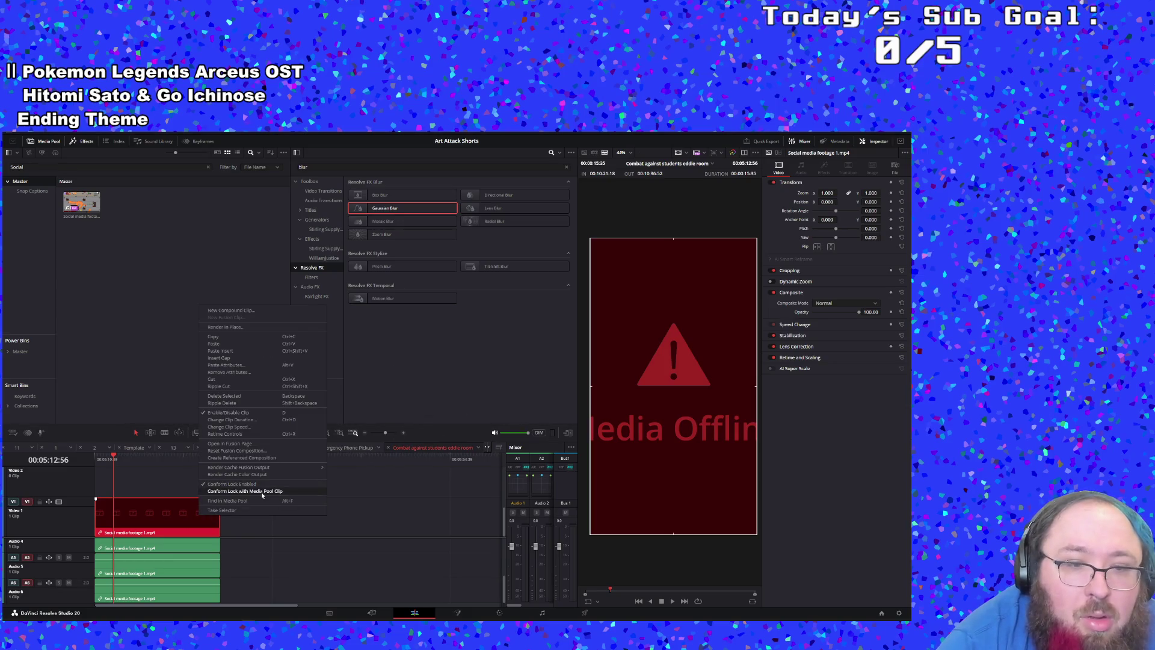
click(255, 502)
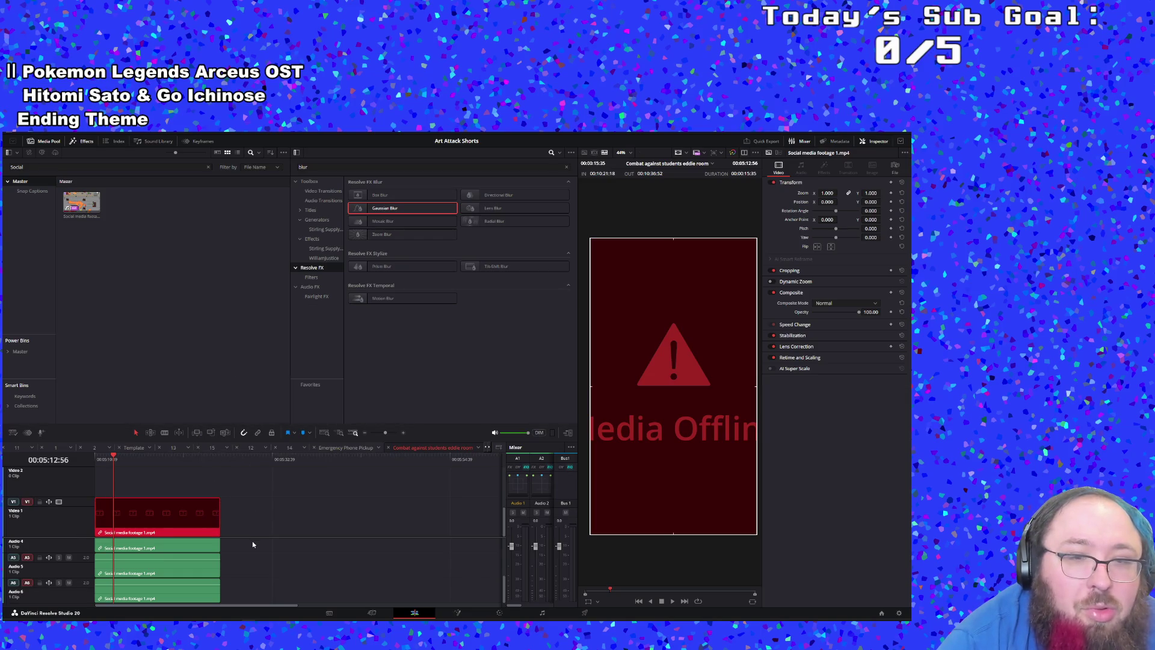
Step: Start relinking Social media footage 1.mp4 to a folder and browse to Art Attack on Gaming (G:)
right_click(84, 199)
mouse_move(130, 240)
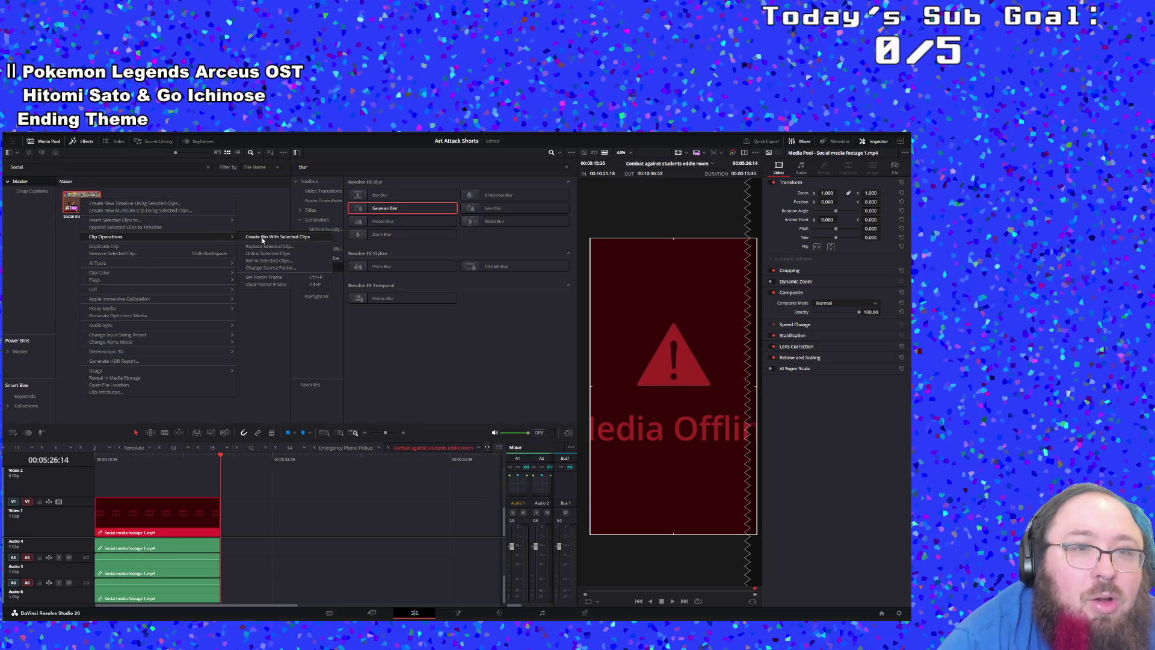
click(266, 261)
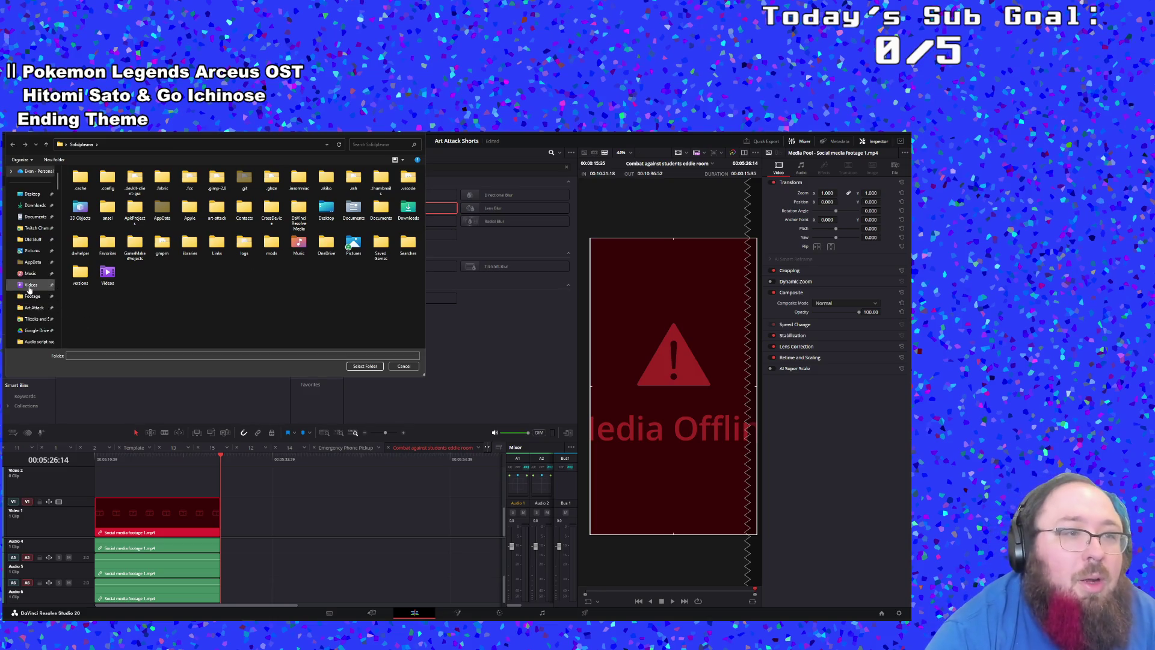
scroll(29, 275, down, 10)
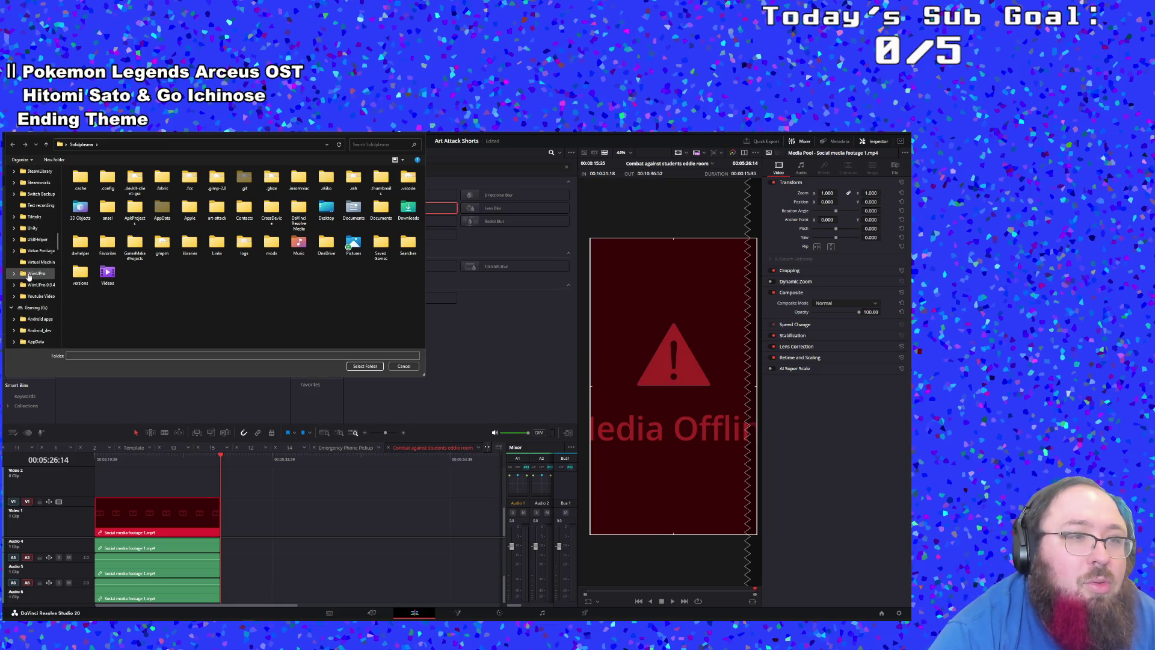
scroll(33, 281, down, 10)
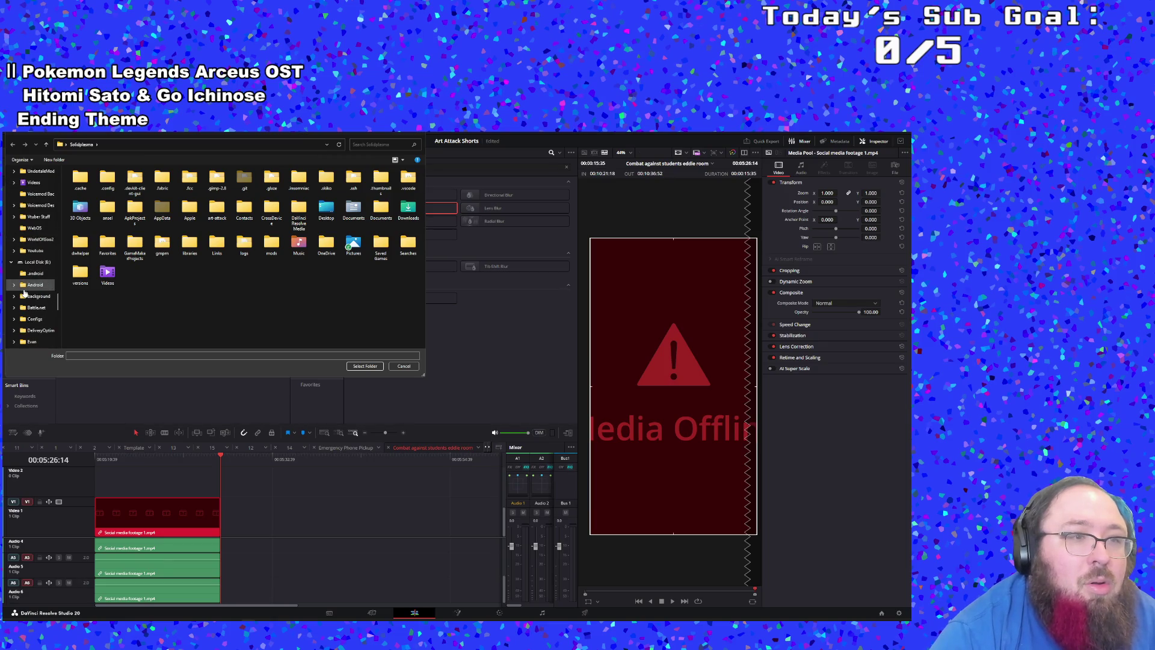
scroll(54, 325, up, 3)
drag(58, 314, 59, 174)
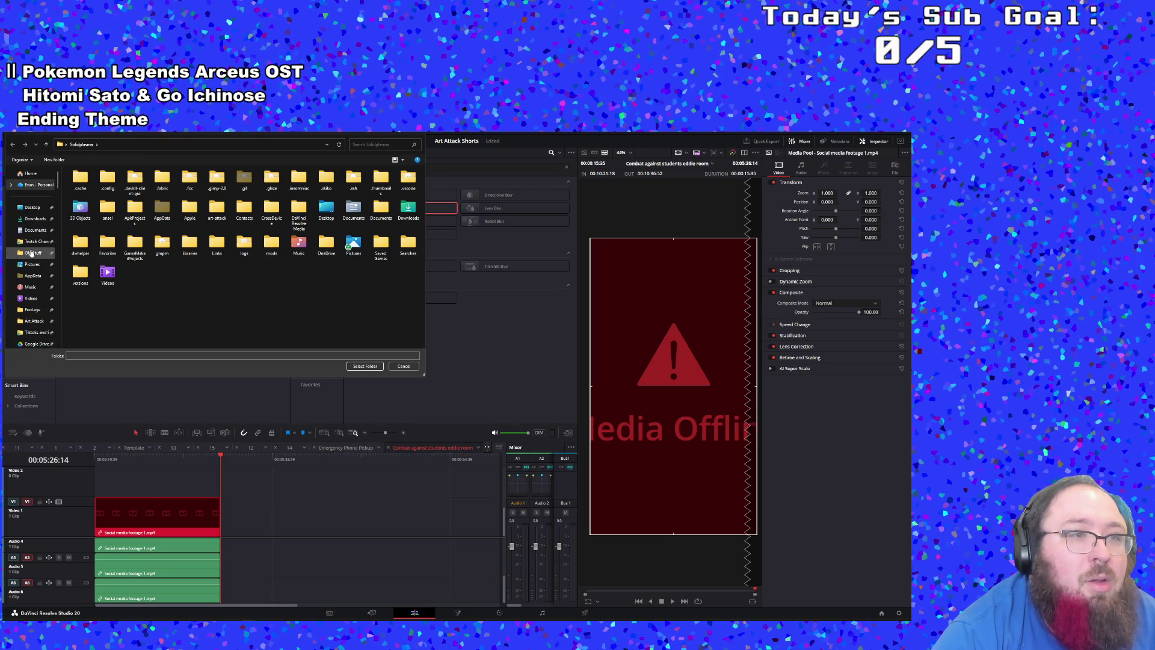
scroll(43, 222, down, 3)
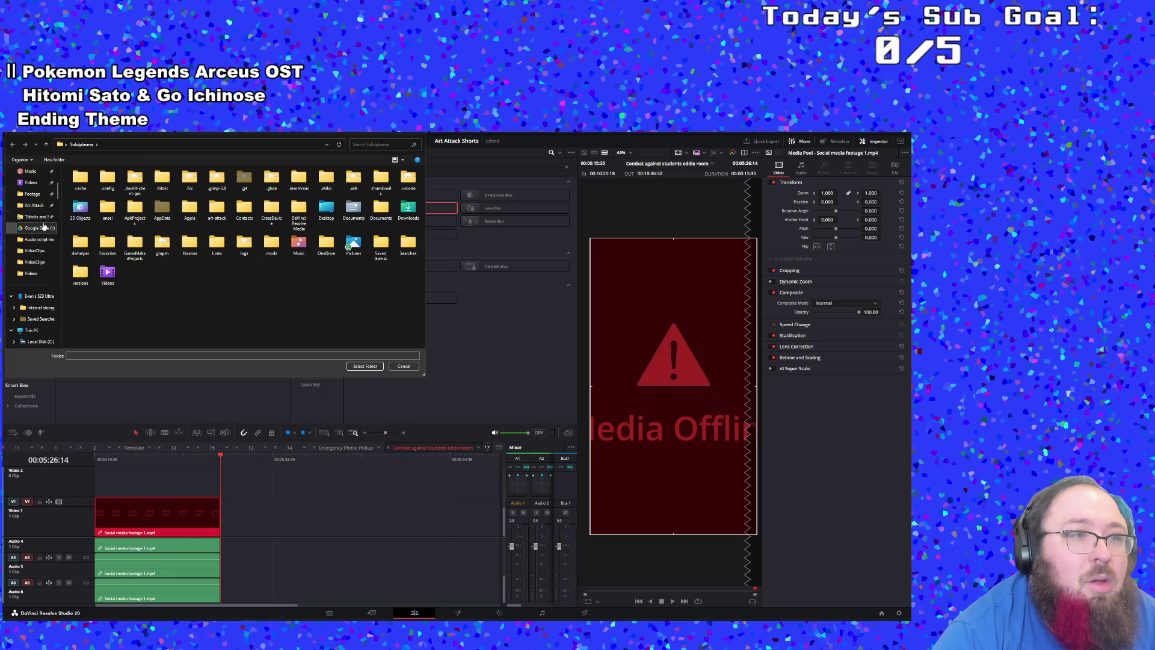
click(36, 206)
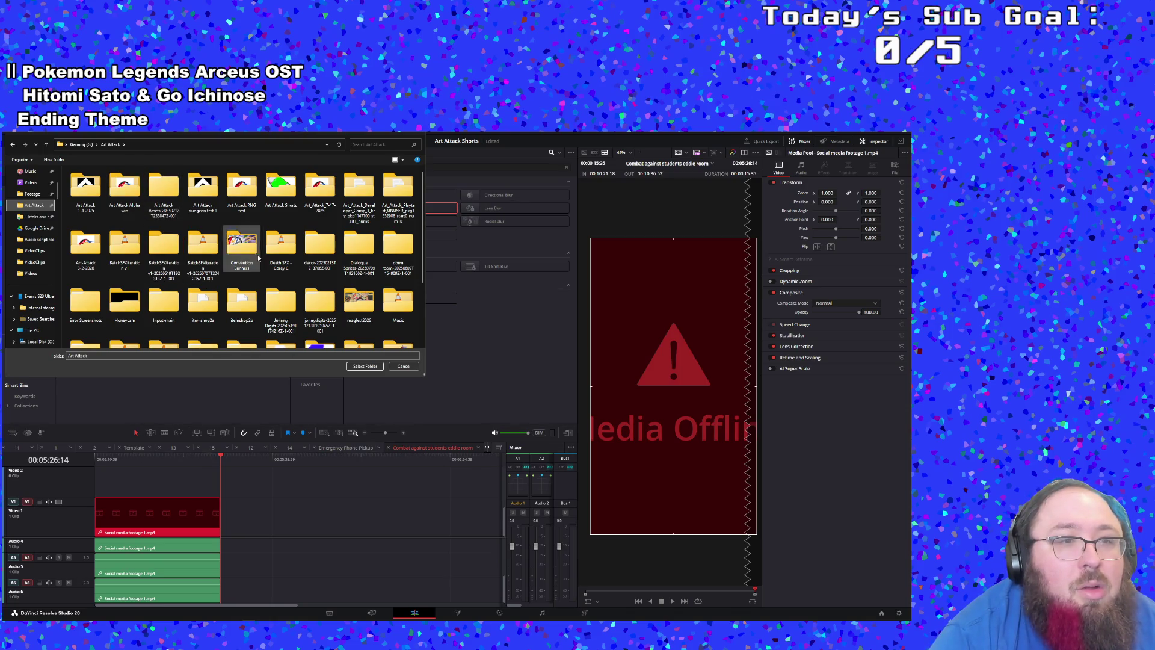
Step: Search the Art Attack folder for '.mp4' files, then clear the search
scroll(369, 211, down, 2)
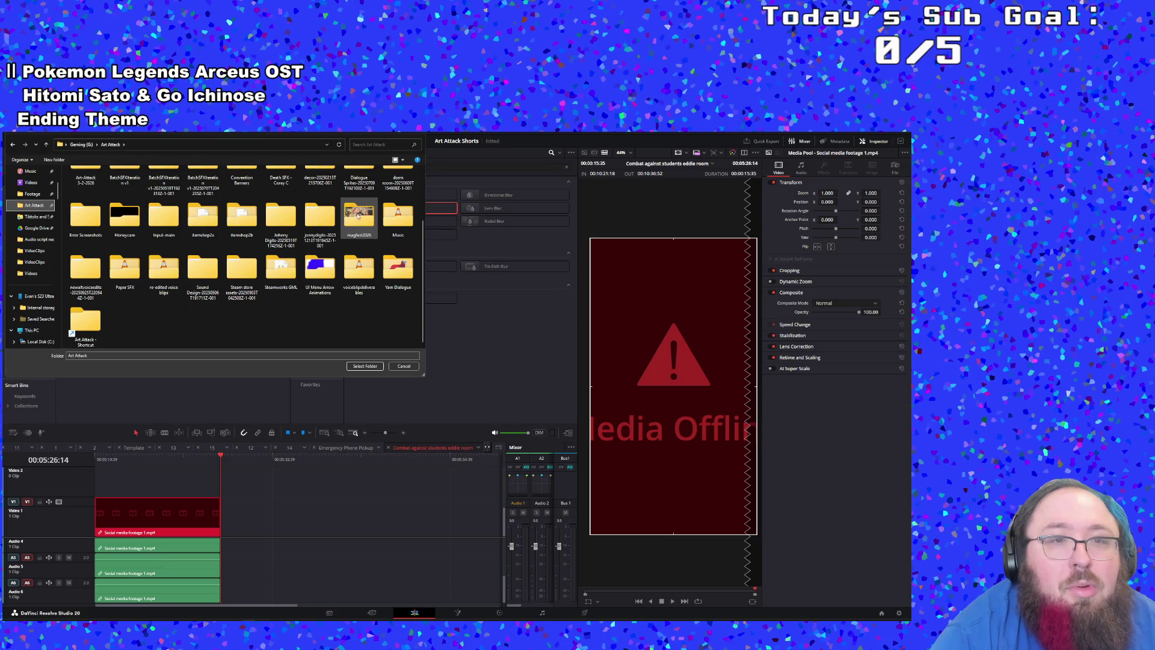
scroll(360, 216, up, 2)
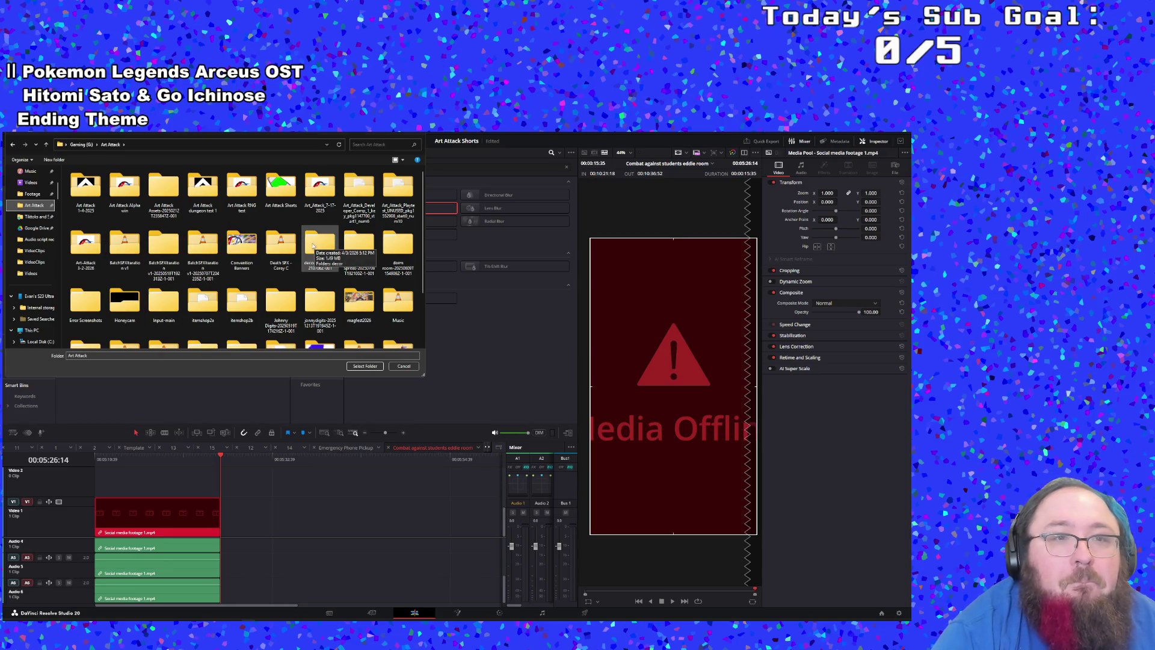
scroll(204, 247, down, 2)
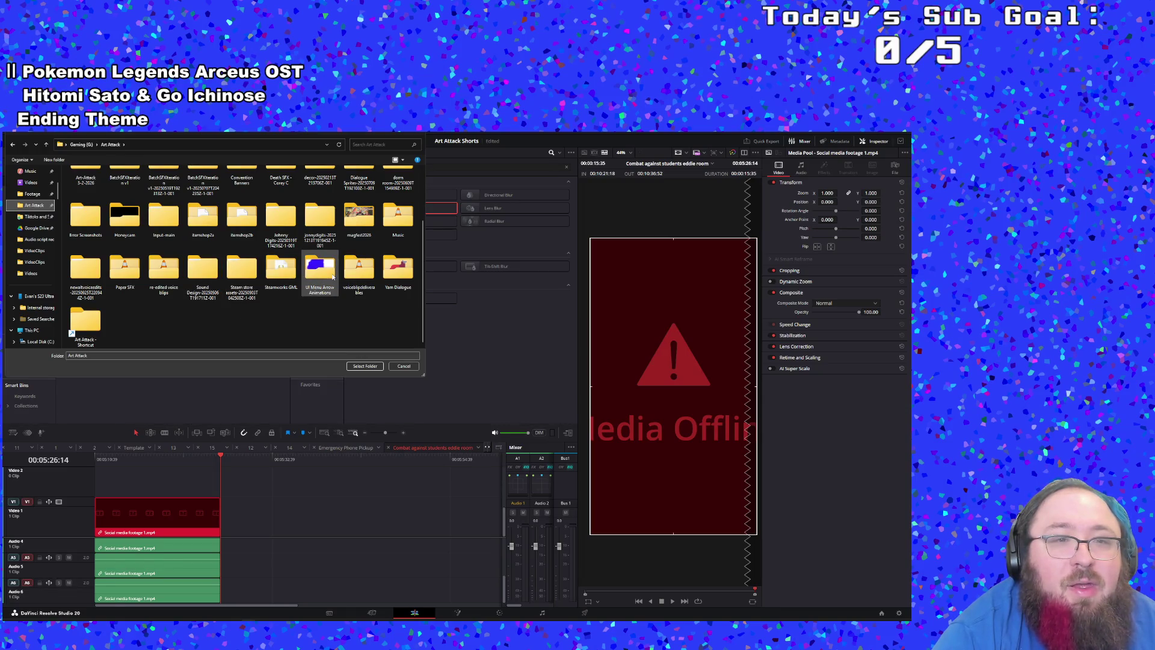
scroll(333, 277, up, 2)
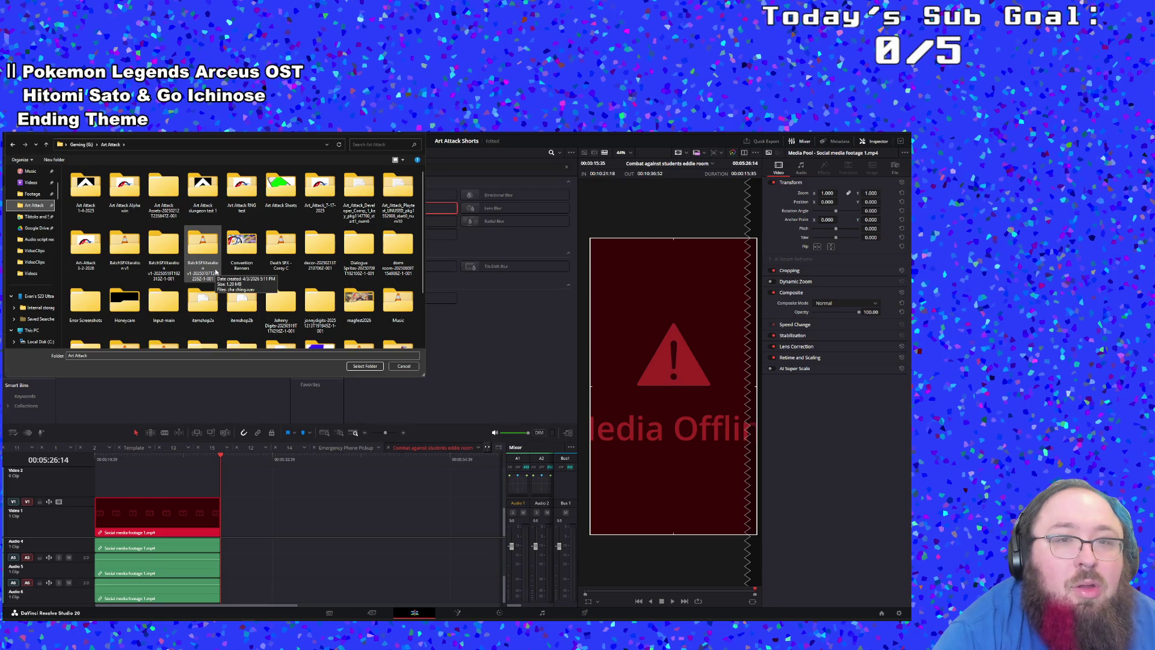
scroll(215, 272, down, 2)
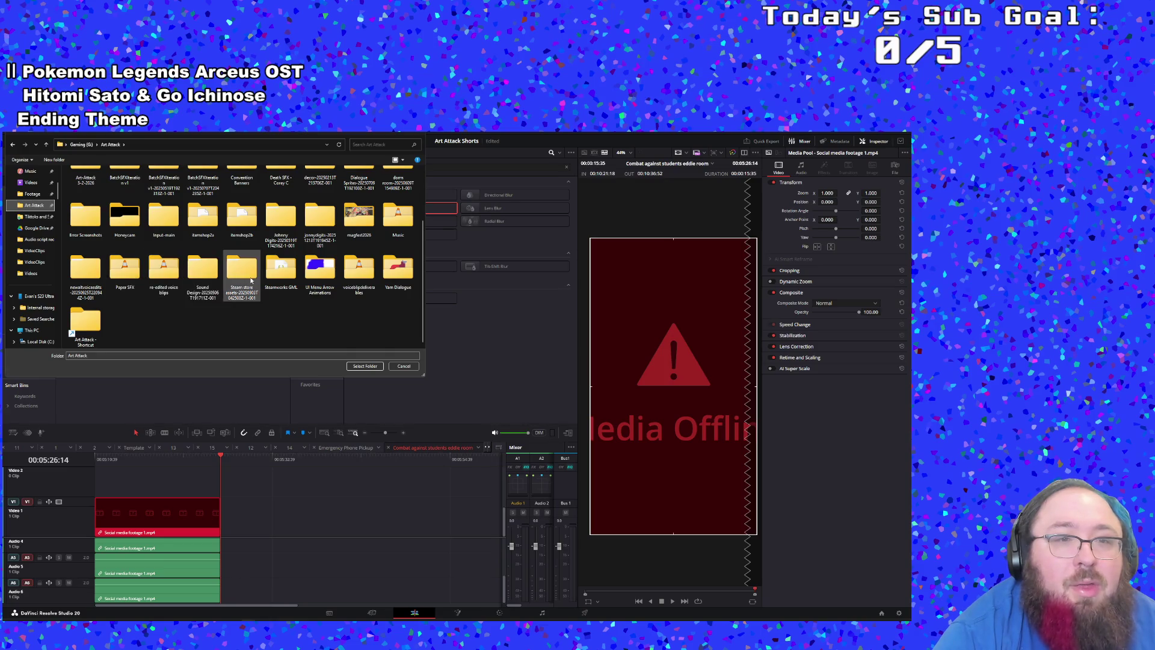
scroll(203, 277, up, 2)
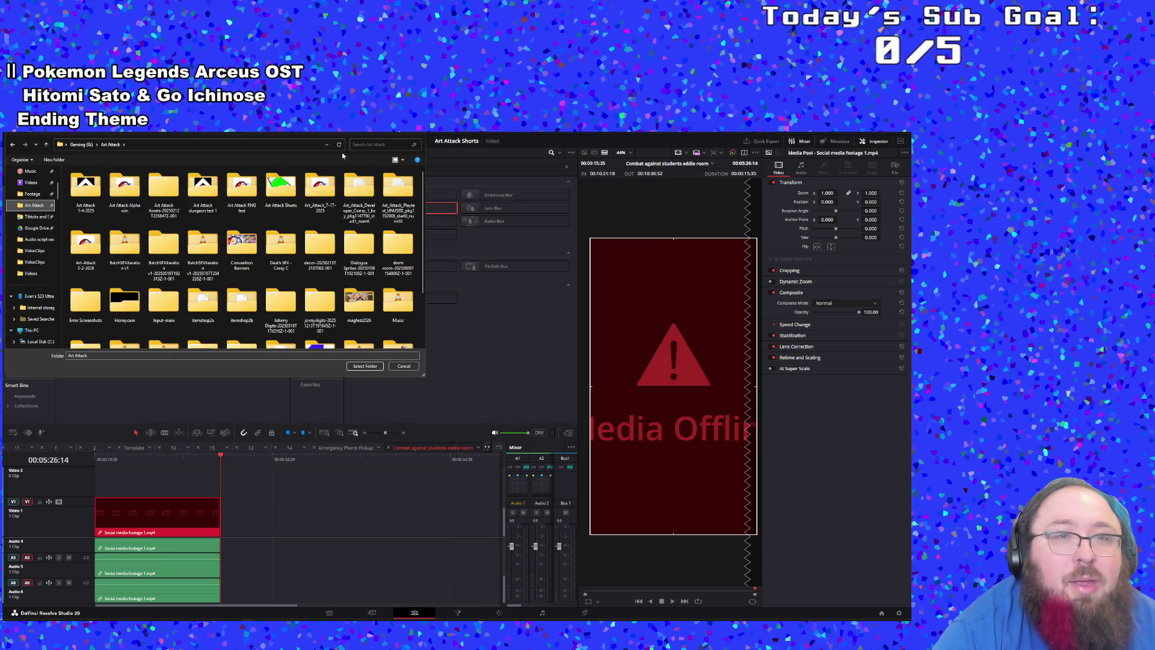
click(357, 145)
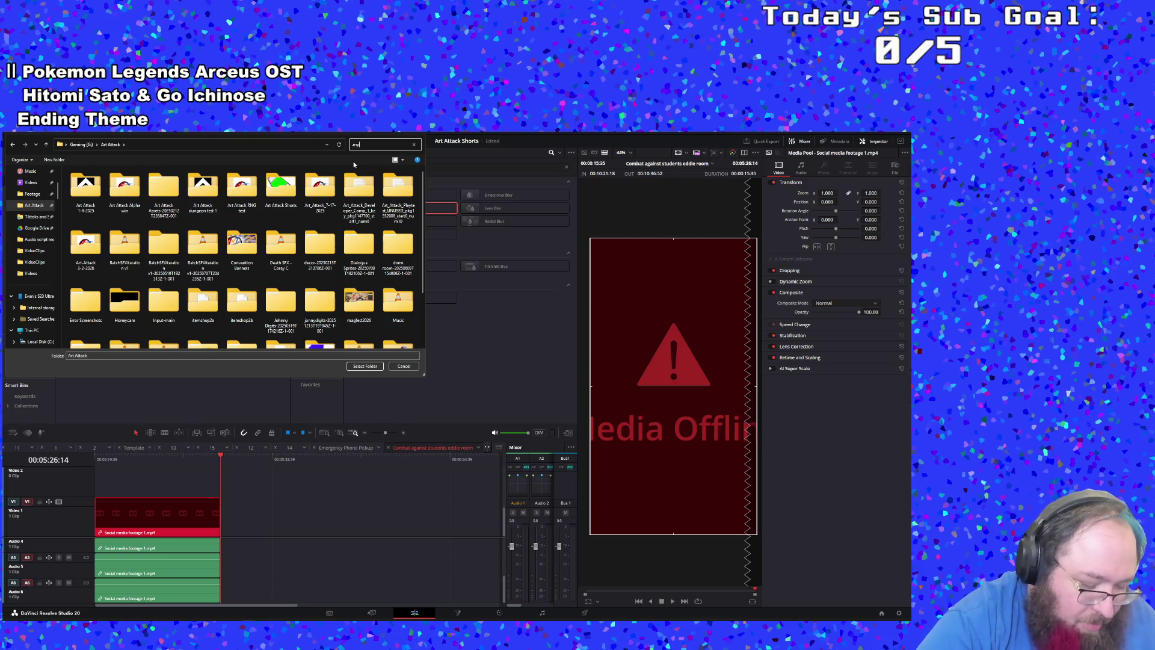
text(.mp4)
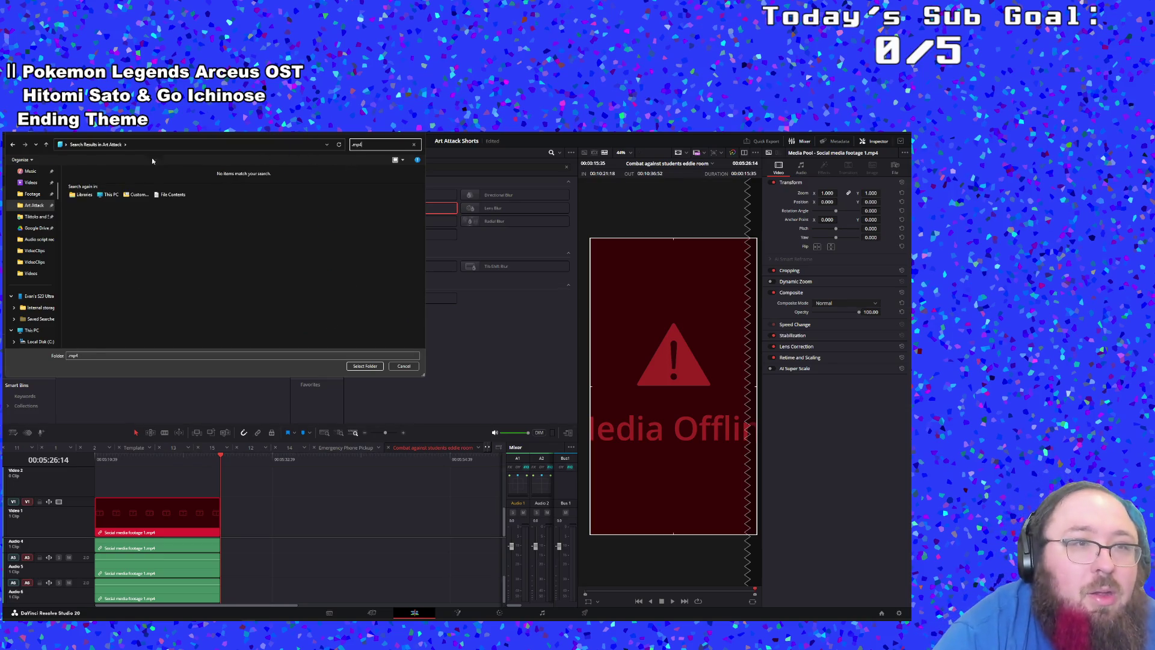
click(12, 145)
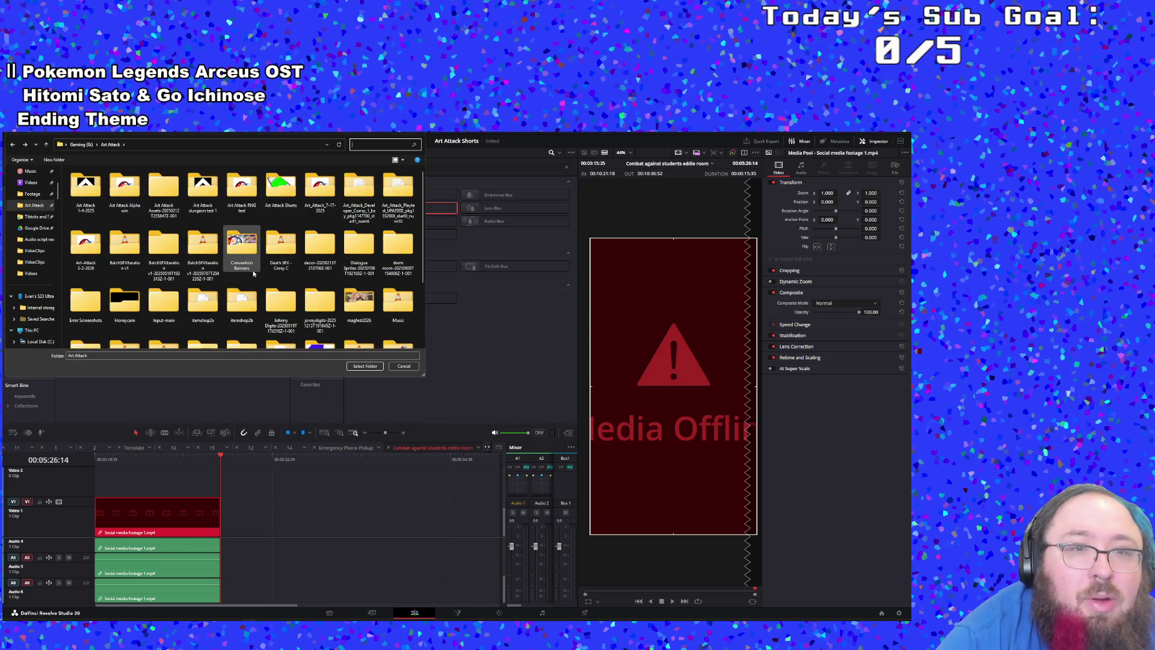
Step: Relink from Art Attack Shorts > Video Footage after peeking into Convention Banners
double_click(251, 263)
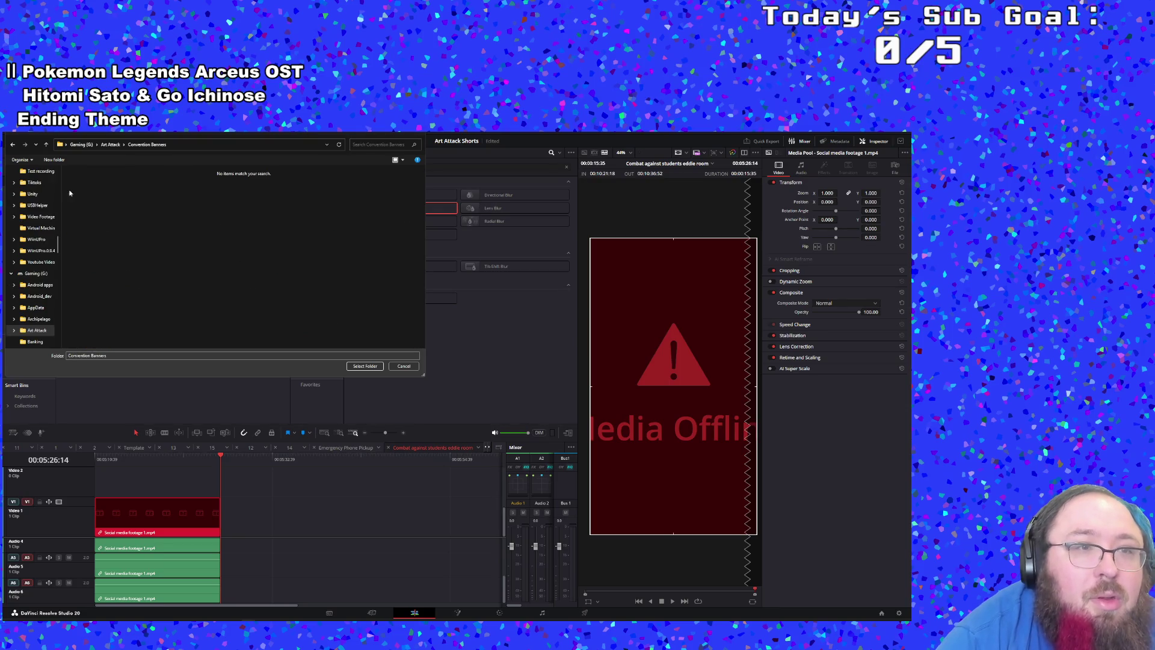
click(12, 144)
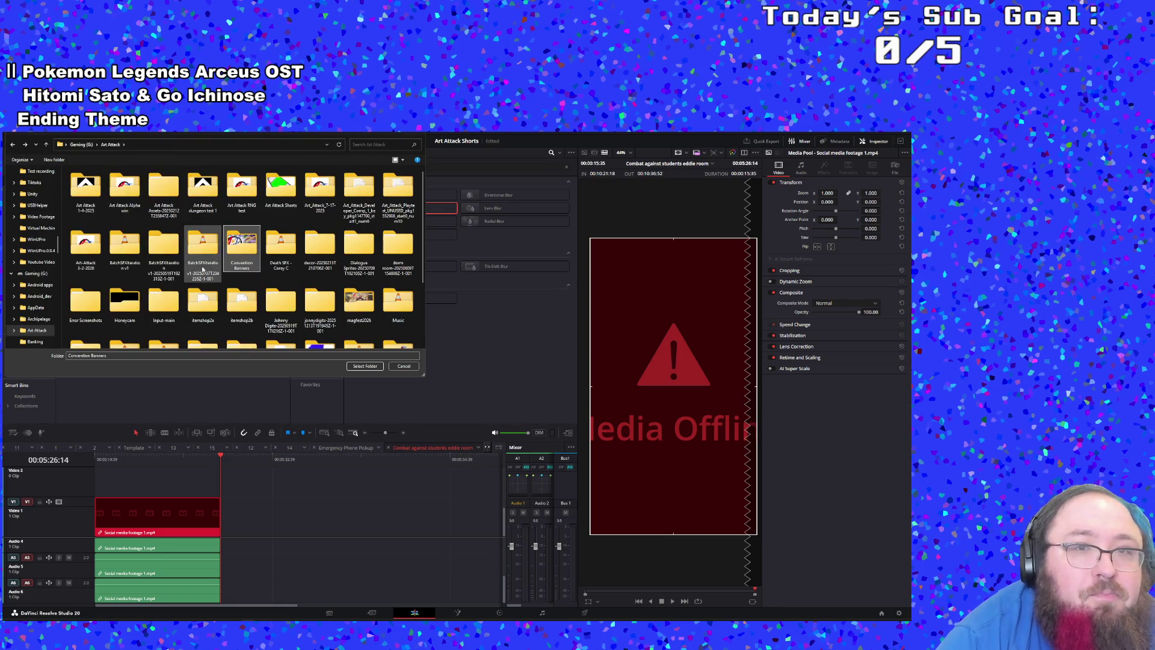
double_click(281, 188)
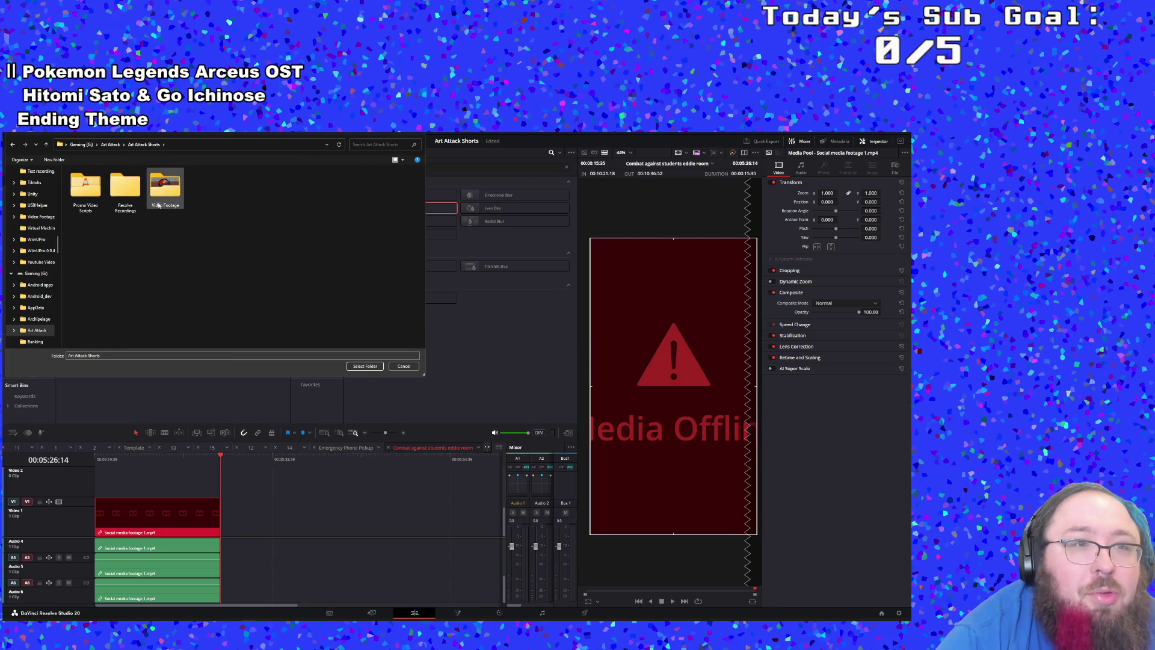
double_click(164, 187)
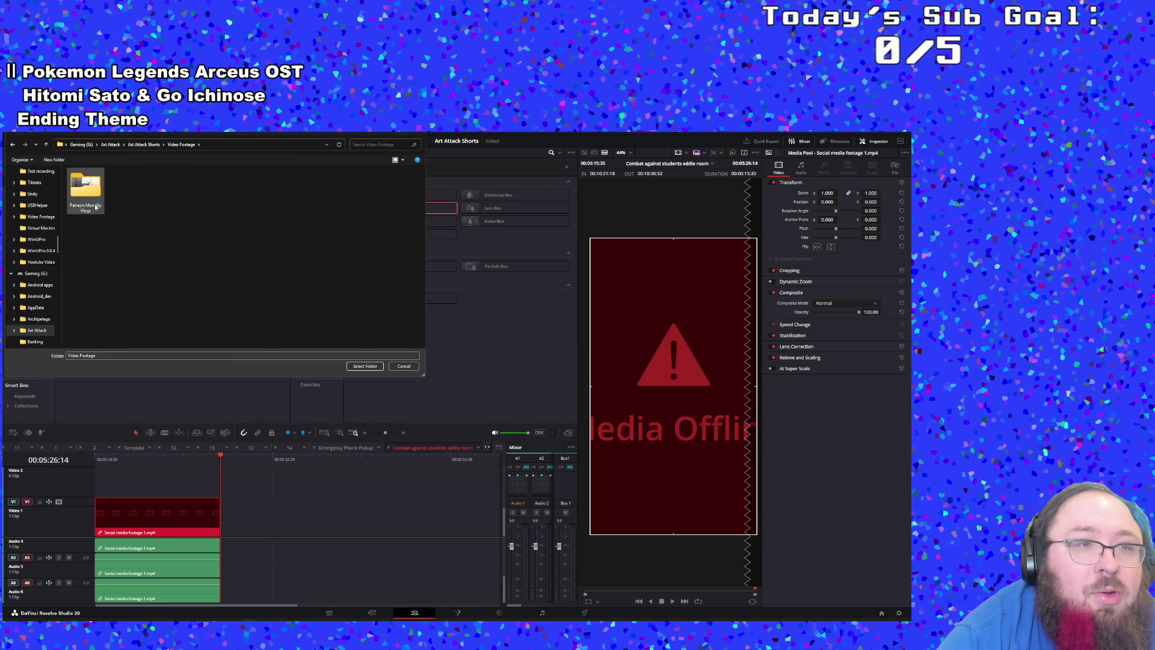
click(358, 367)
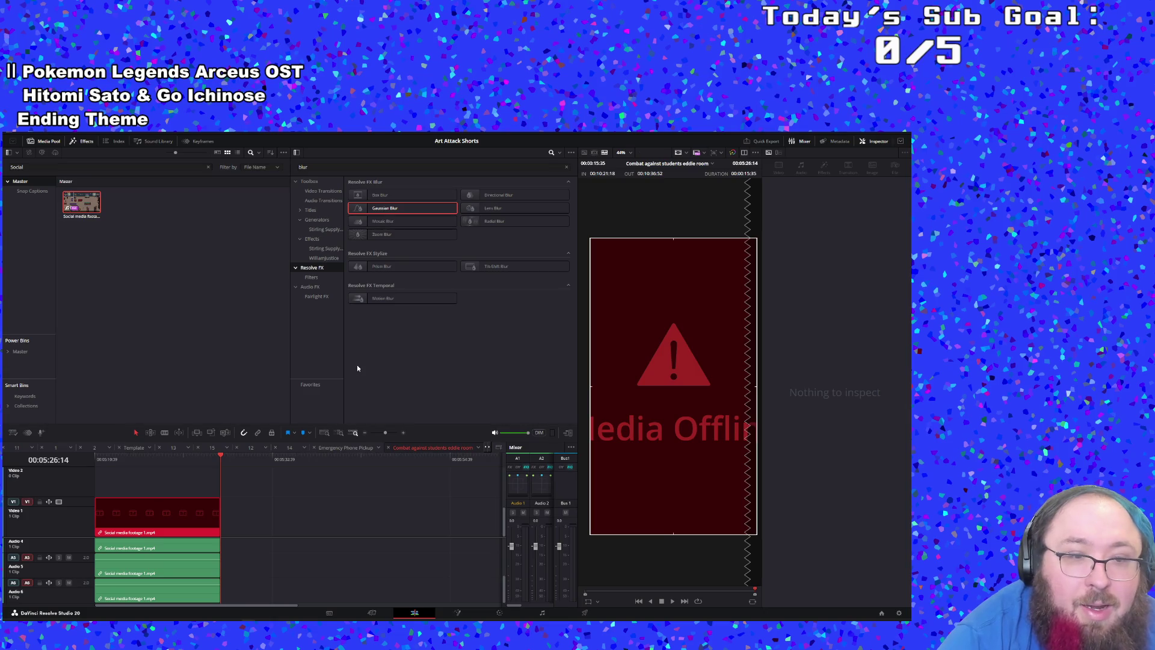
Step: Play the timeline from the start and scrub to 00:05:15:05 and 00:05:24:14
key(Home)
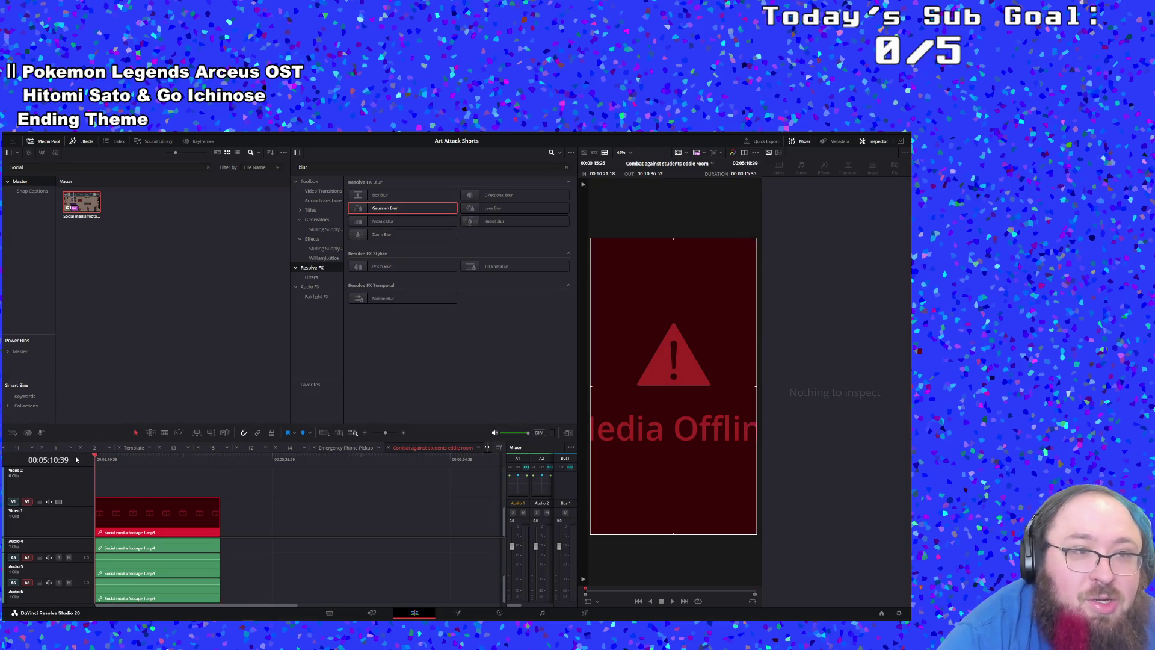
key(space)
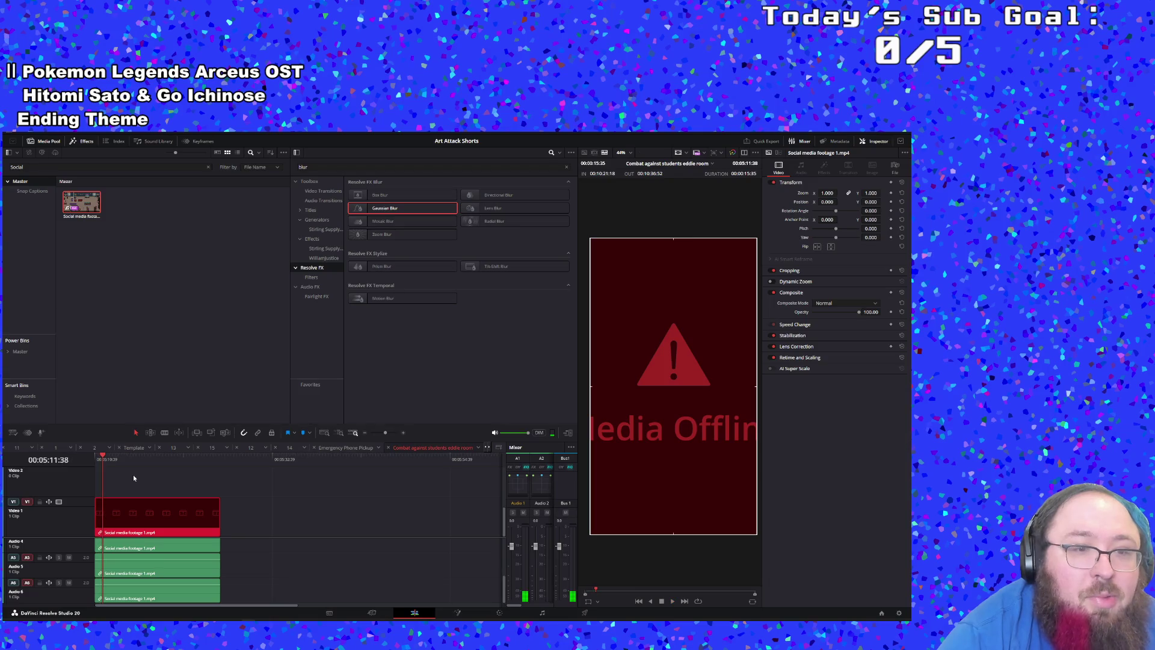
click(131, 466)
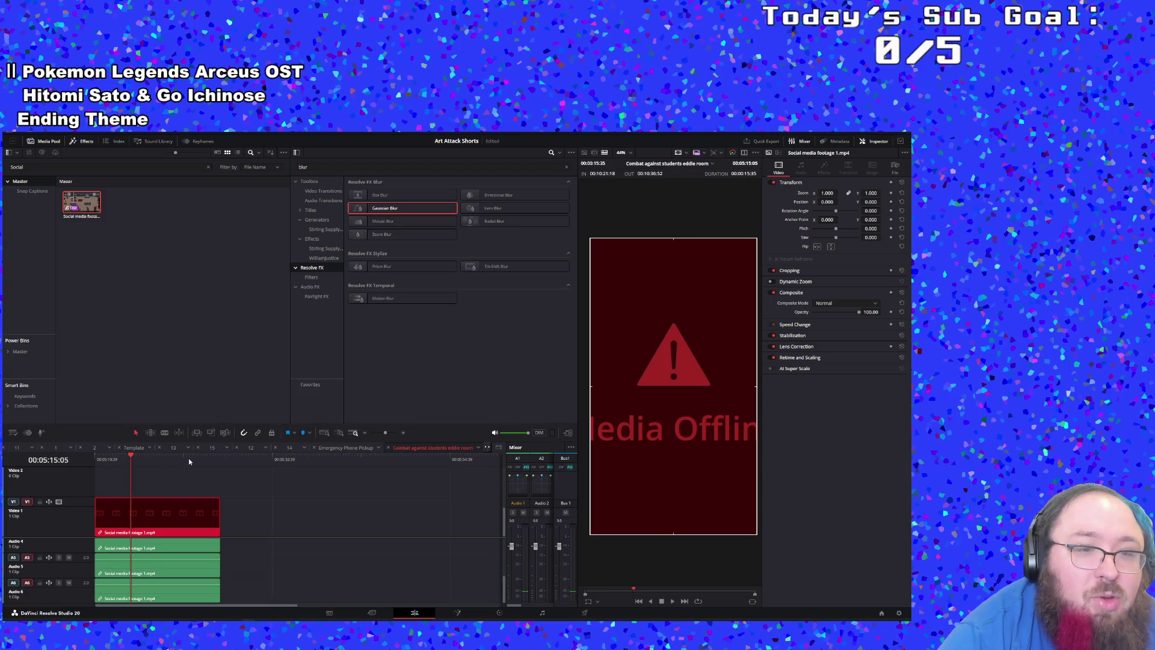
click(203, 458)
click(140, 309)
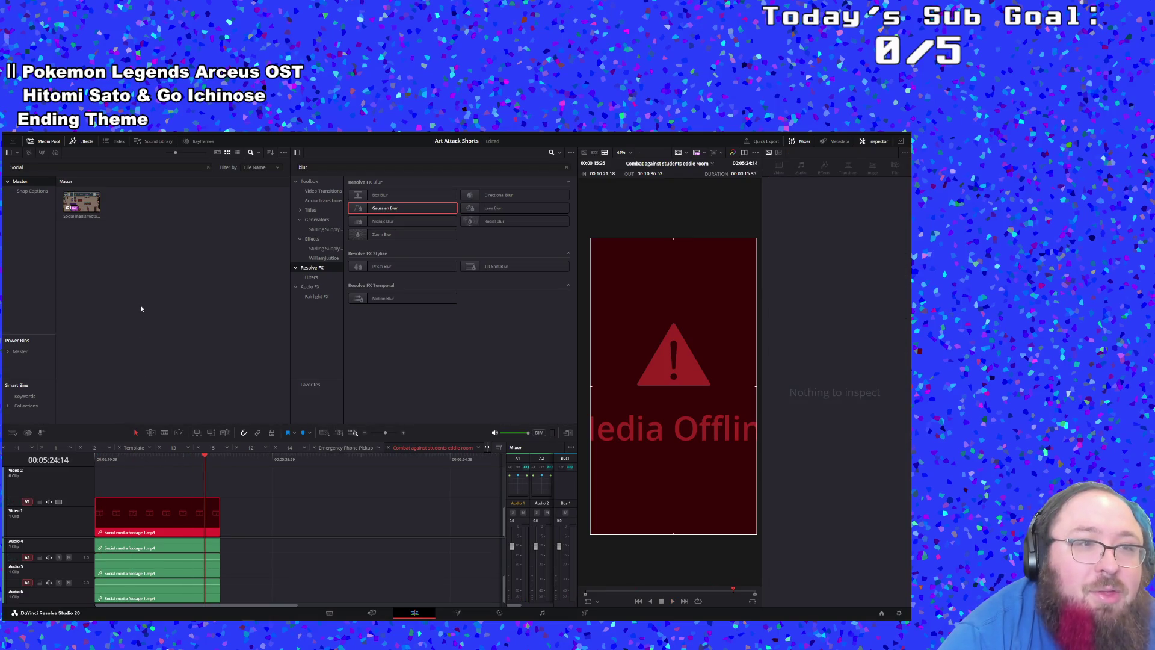
Step: Replace the Social filter with 'ed' and select the second eddie room timeline
click(209, 168)
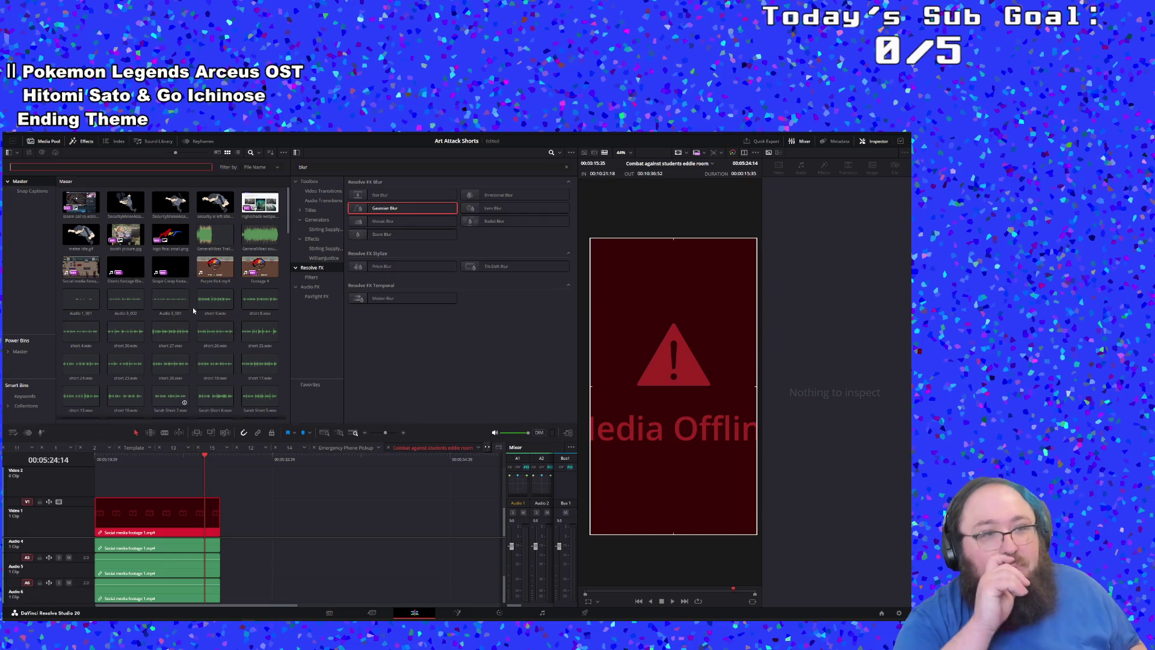
text(eddi)
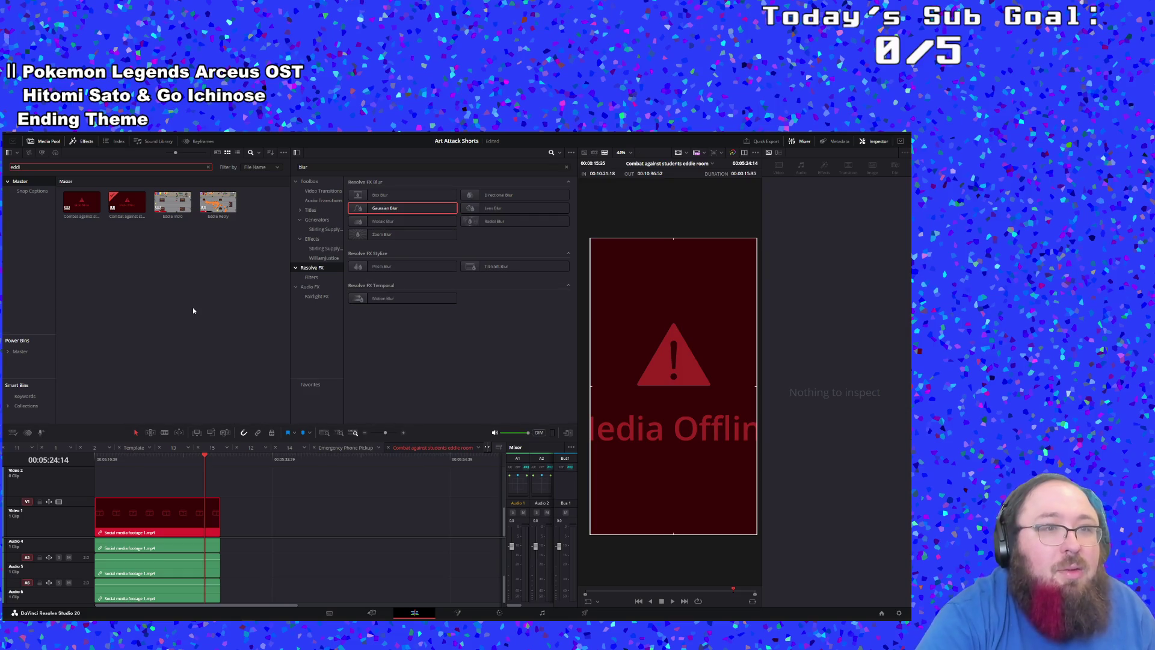
click(130, 208)
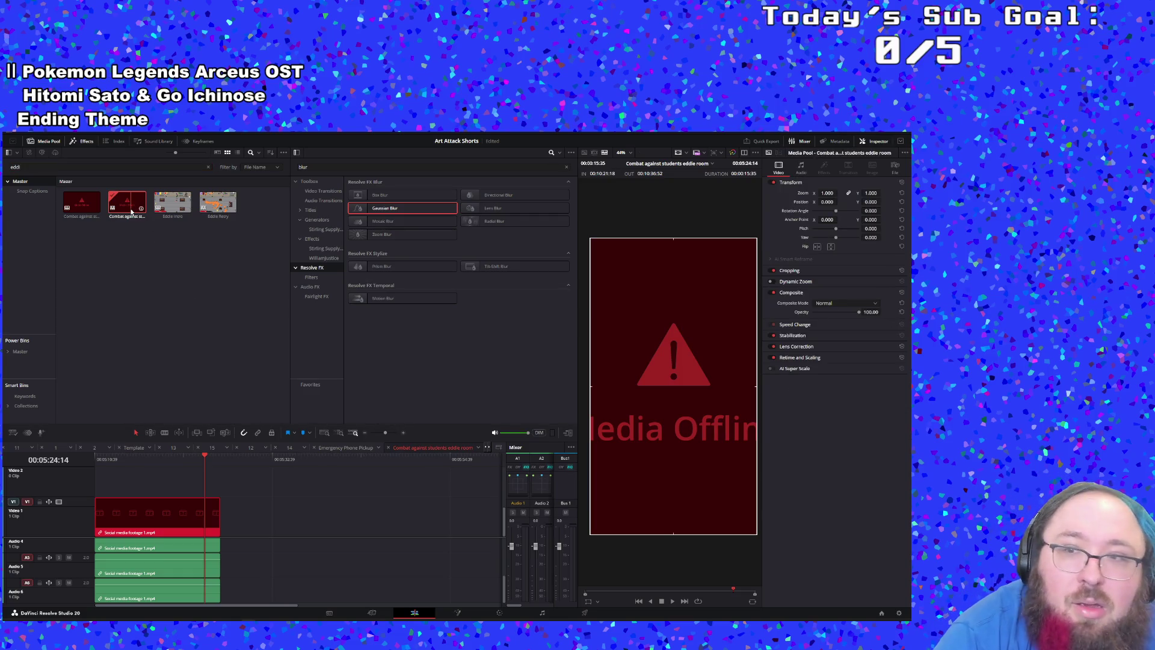
right_click(132, 212)
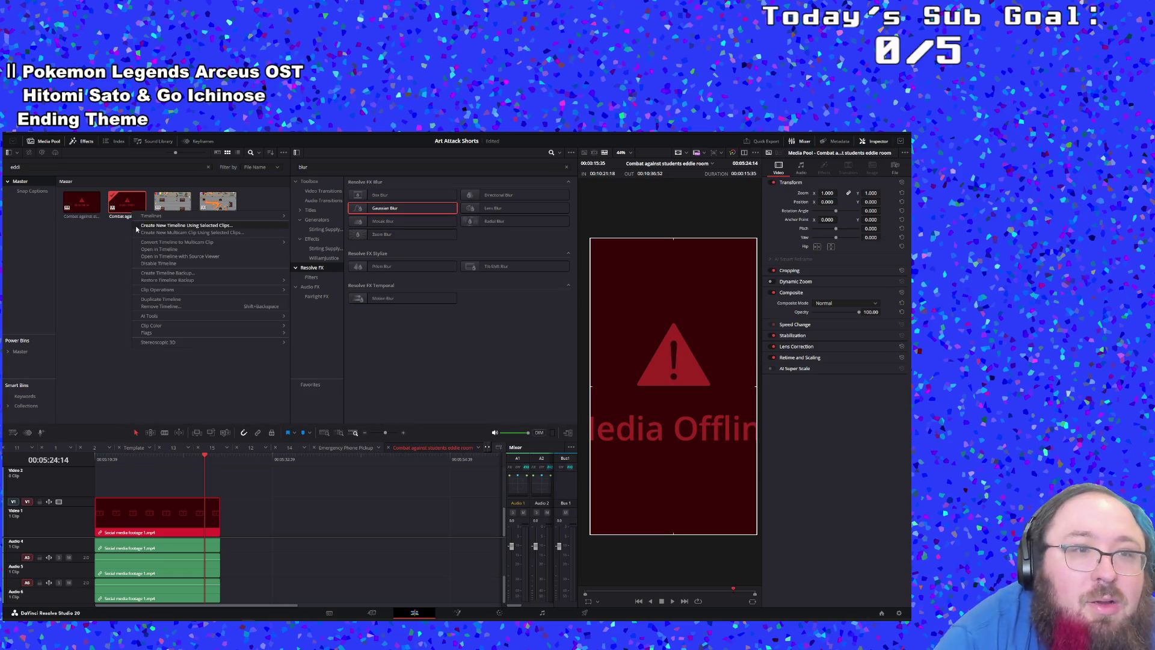
mouse_move(159, 246)
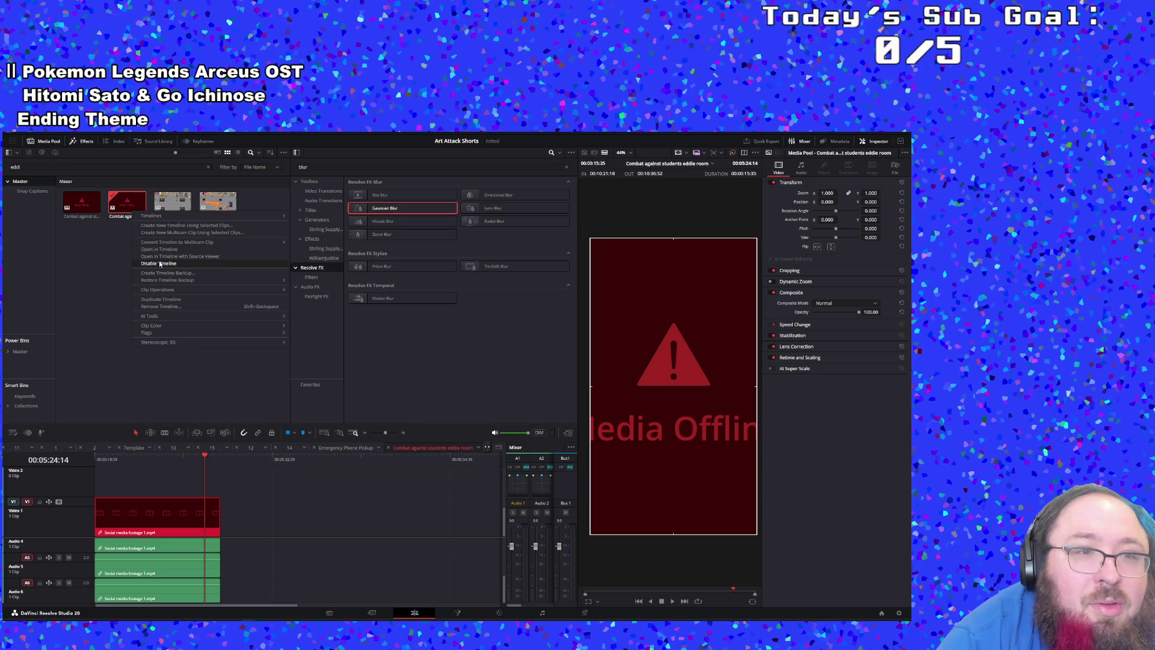
click(160, 299)
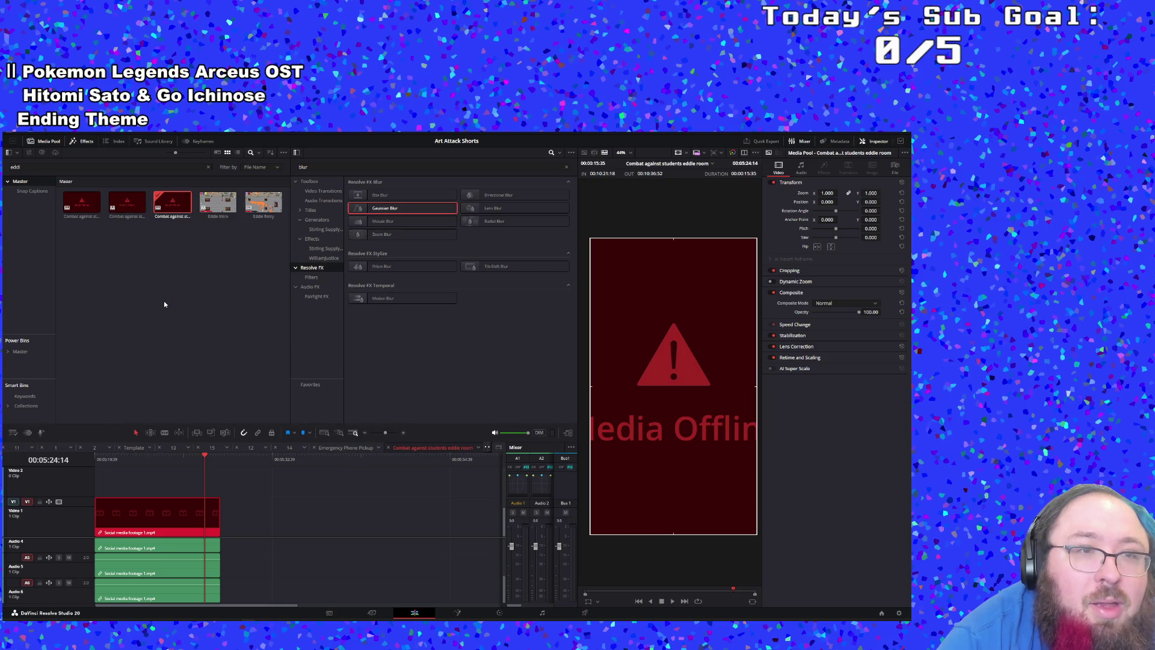
double_click(95, 212)
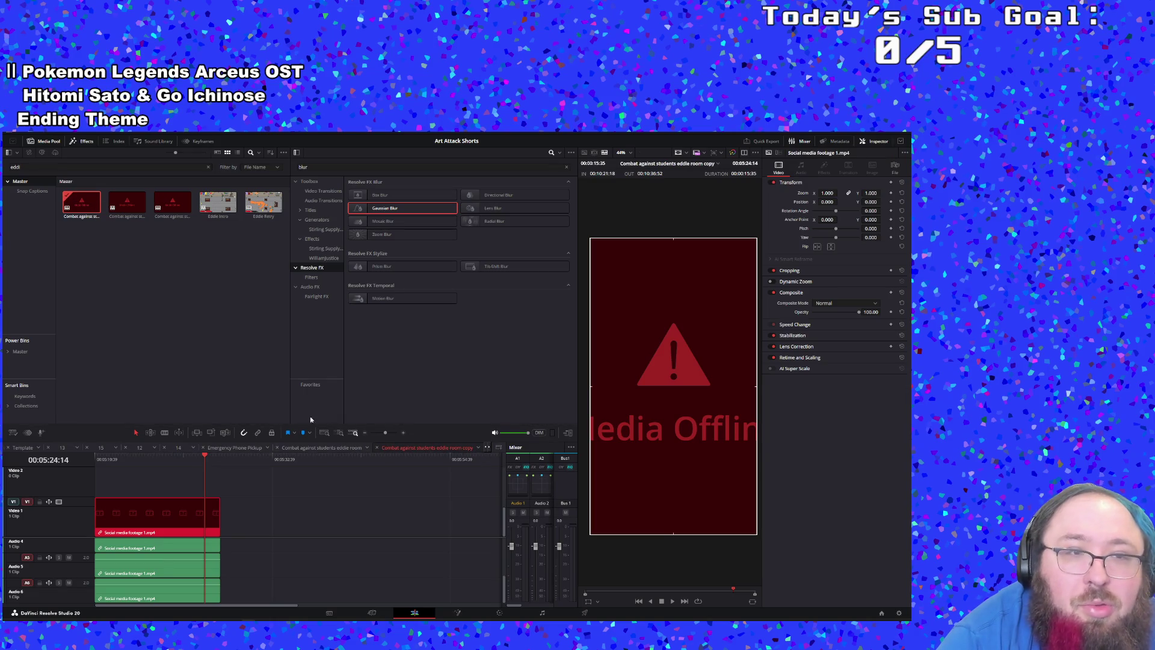
click(81, 210)
key(Delete)
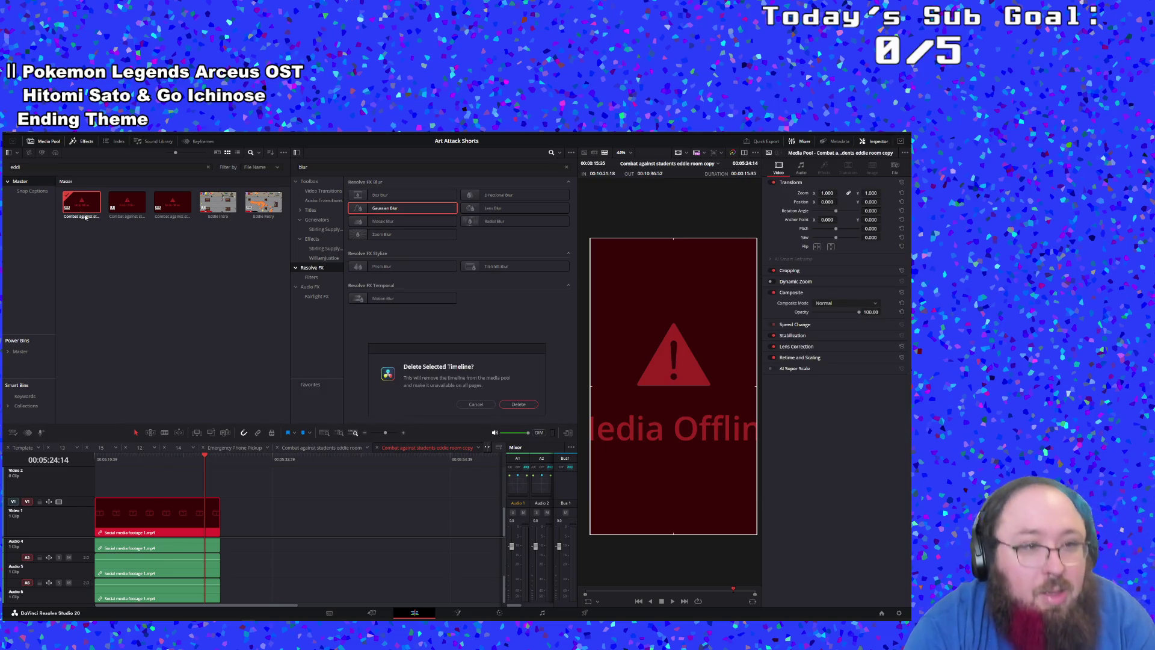
key(Return)
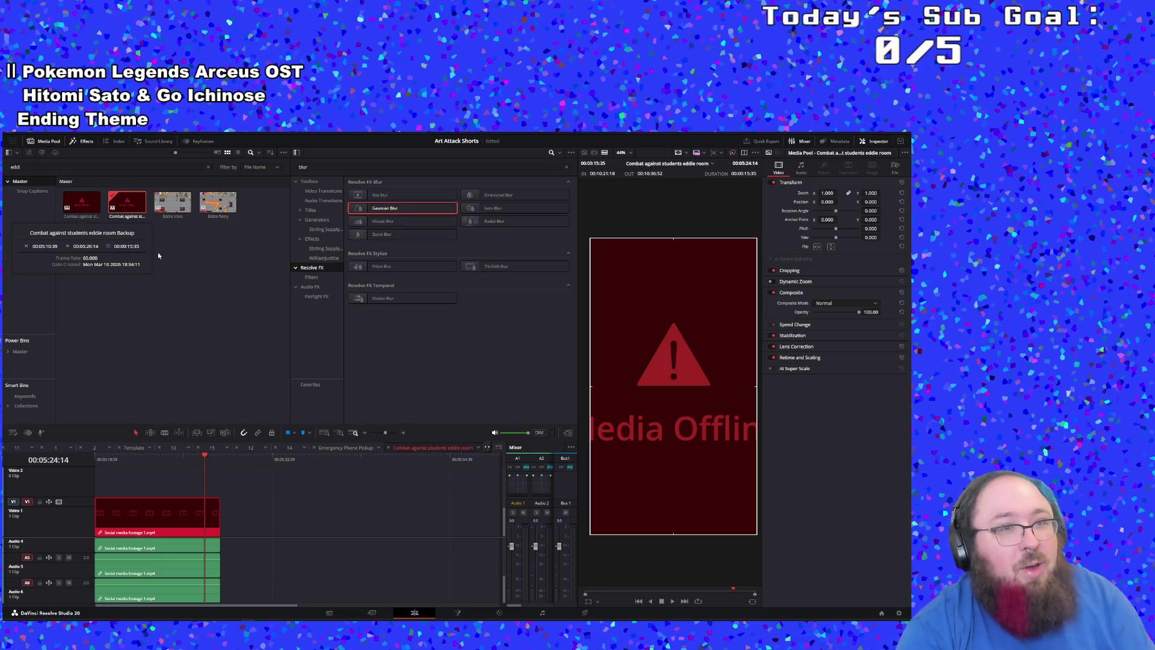
click(144, 297)
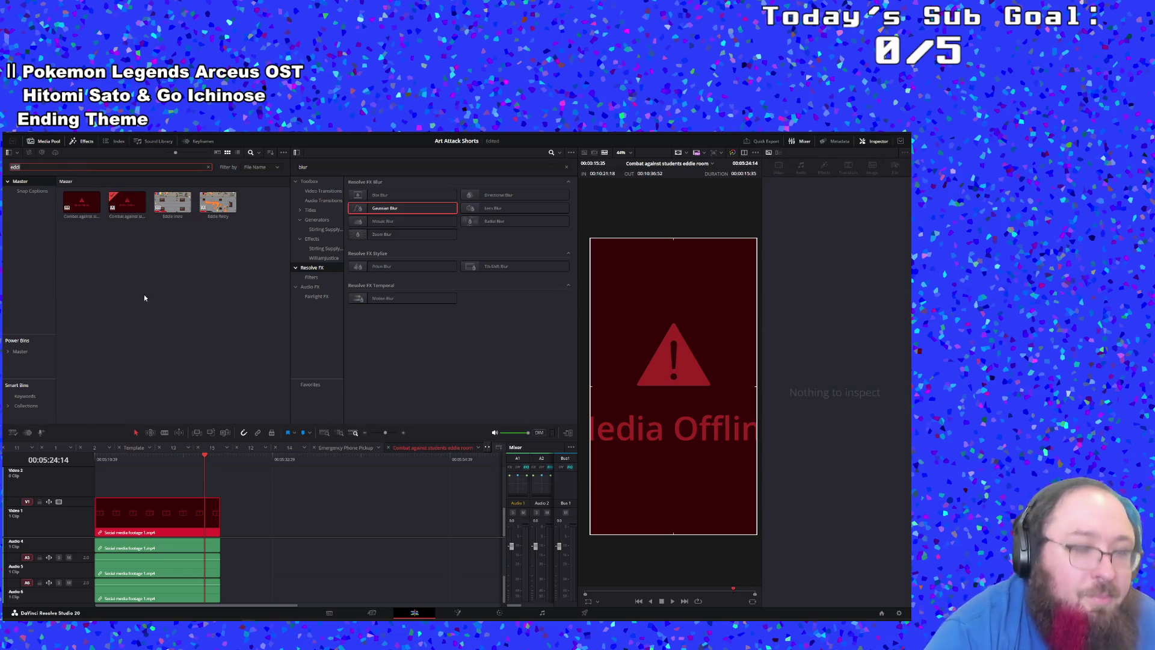
Step: Filter the media pool to 'socia' and select the Social media footage 1.mp4 clip
mouse_move(158, 521)
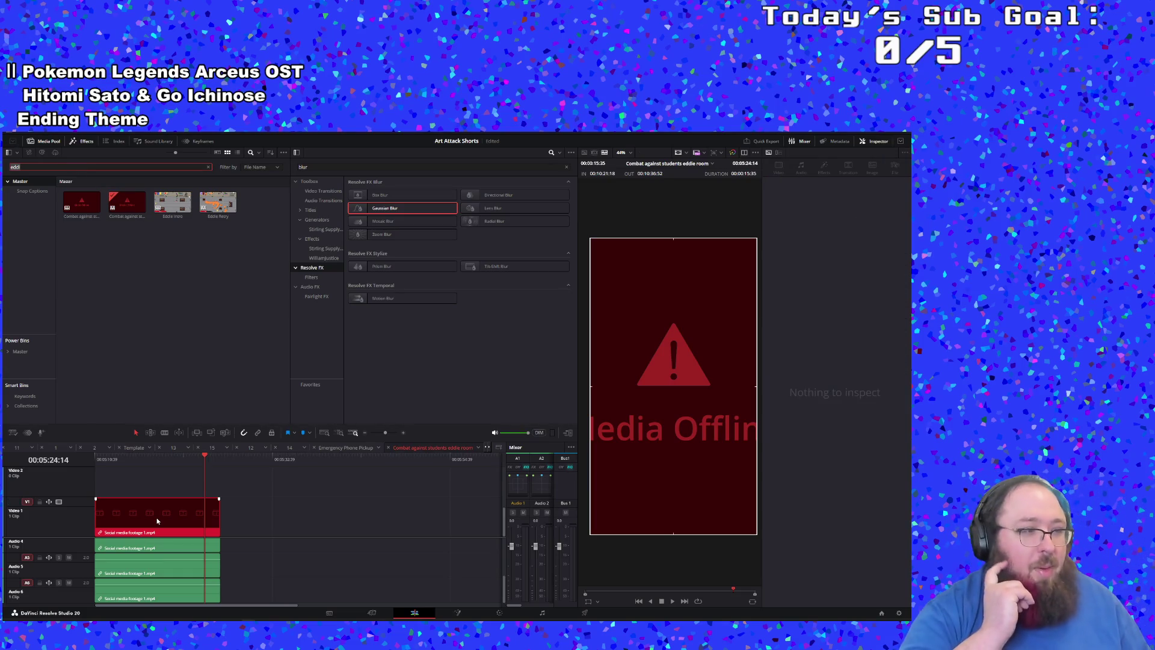
key(BackSpace)
key(BackSpace)
key(BackSpace)
text(soci)
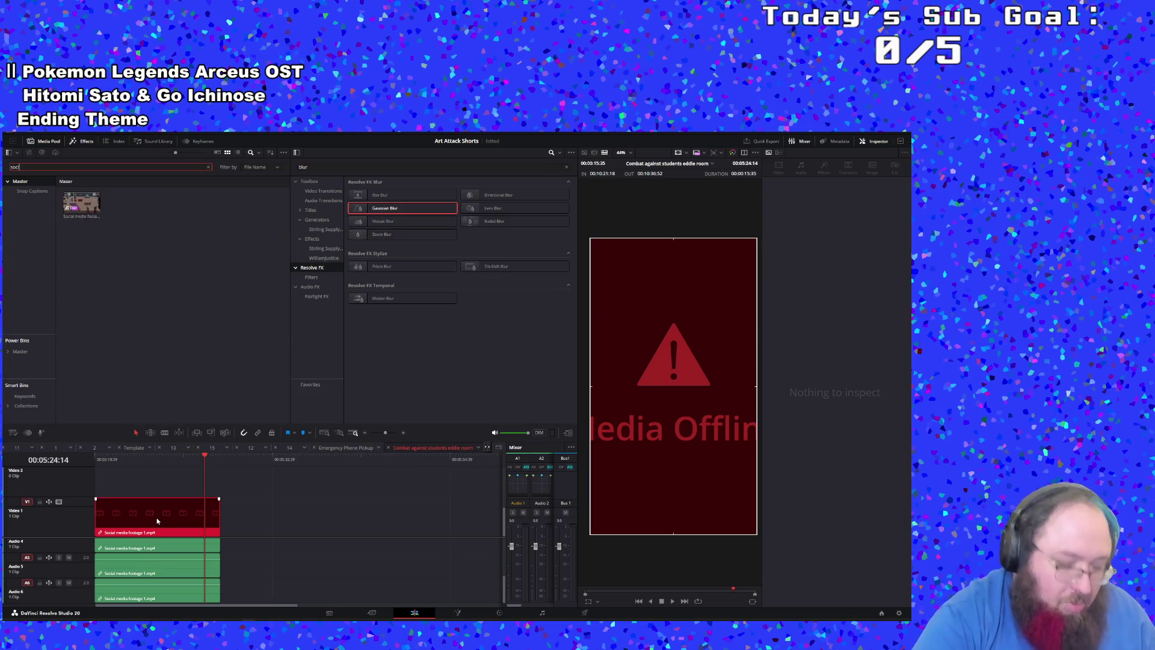
text(a)
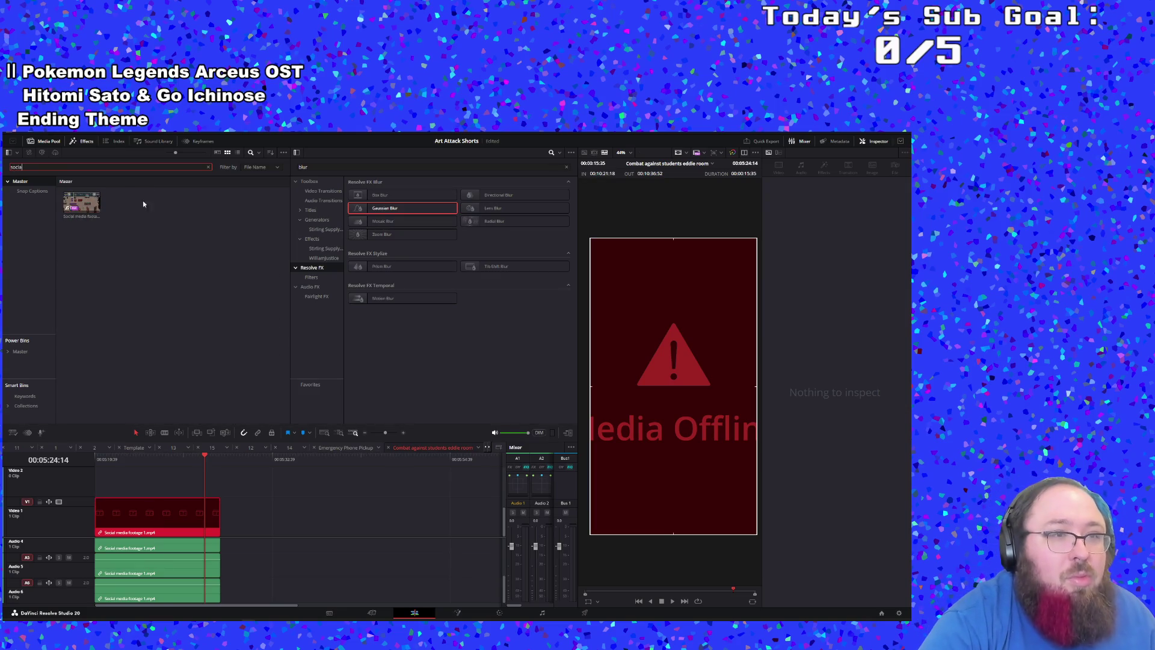
click(81, 205)
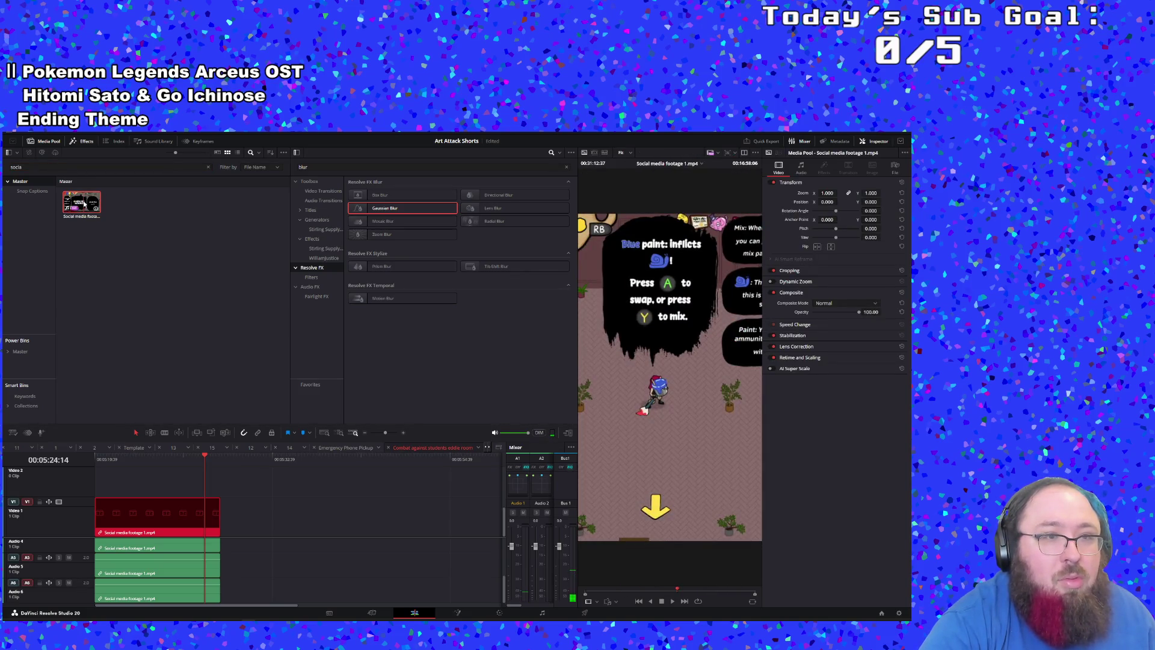
right_click(84, 204)
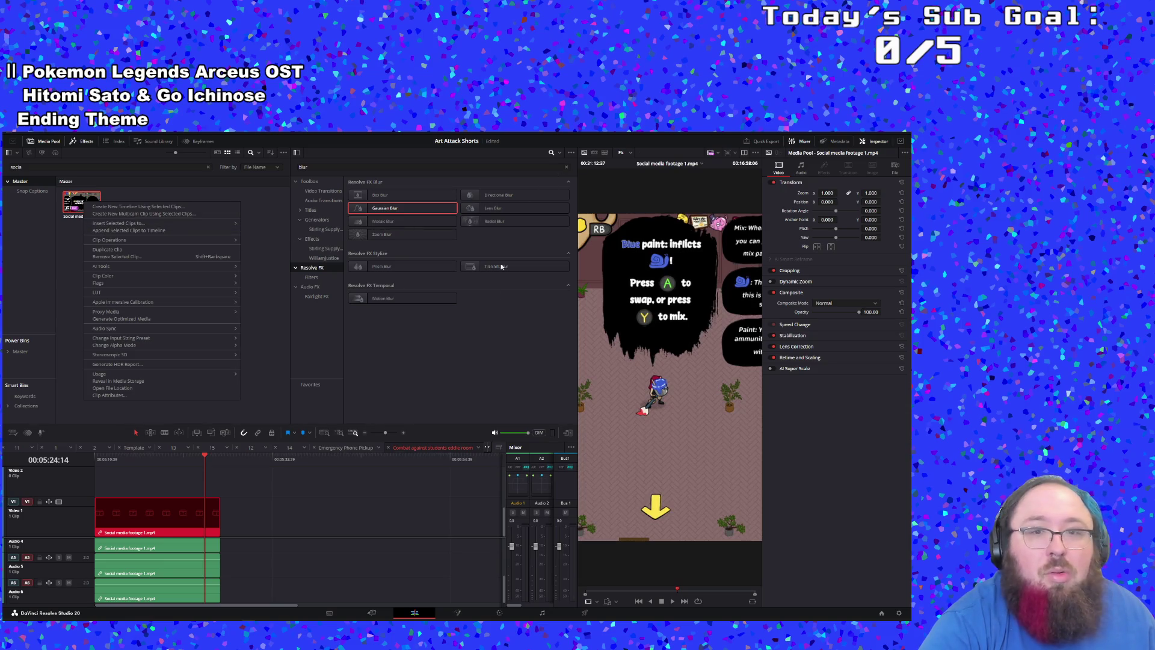
click(477, 340)
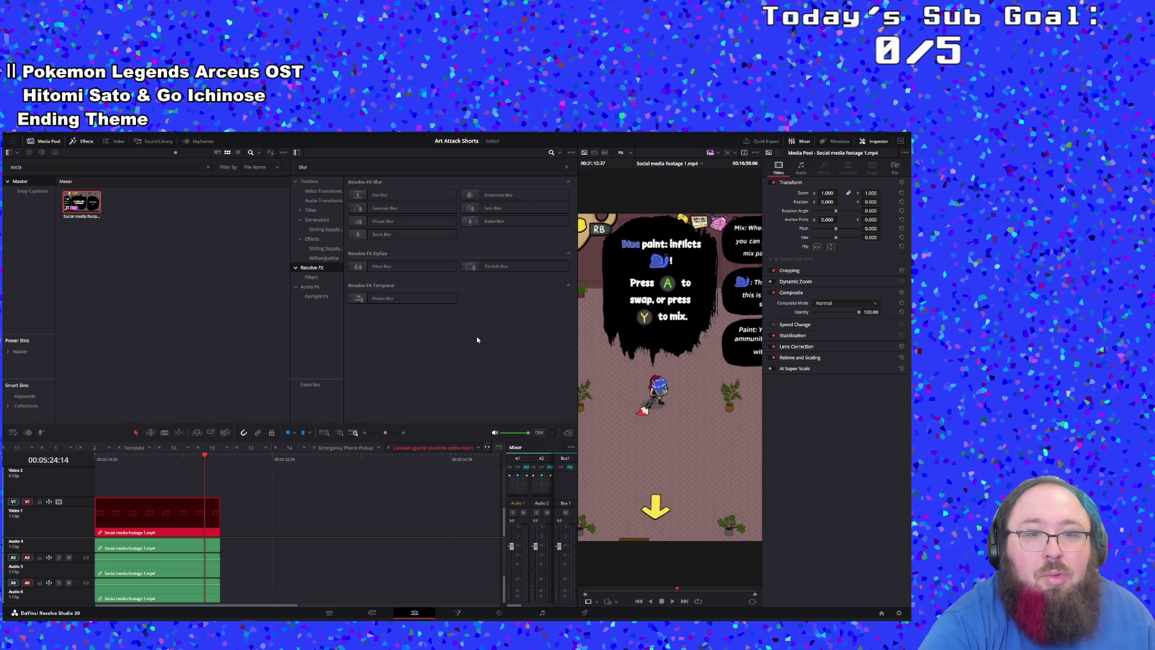
Step: Close the 'Combat against students eddie room' and 'Emergency Phone Pickup' timeline tabs
click(702, 164)
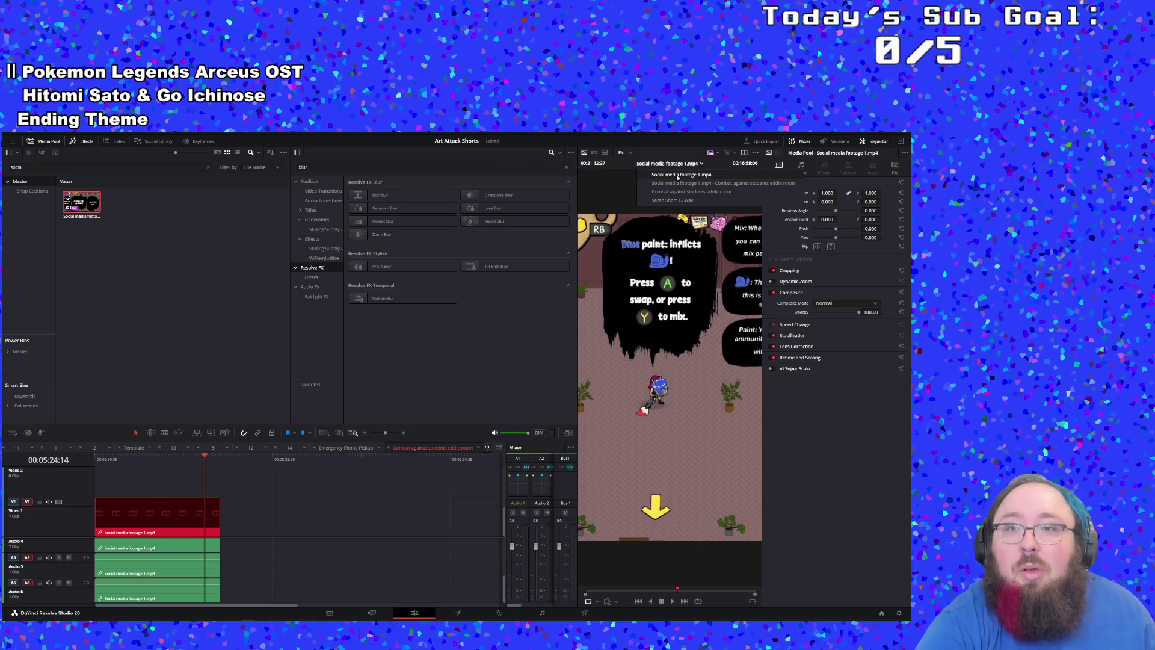
click(677, 175)
click(332, 500)
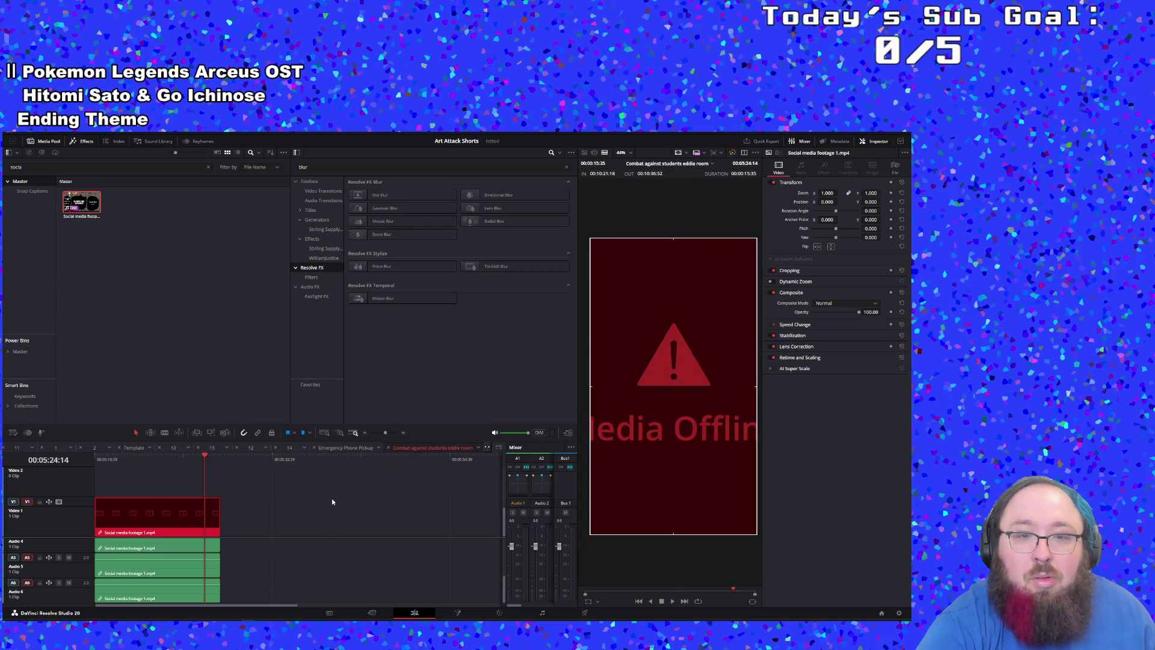
click(388, 448)
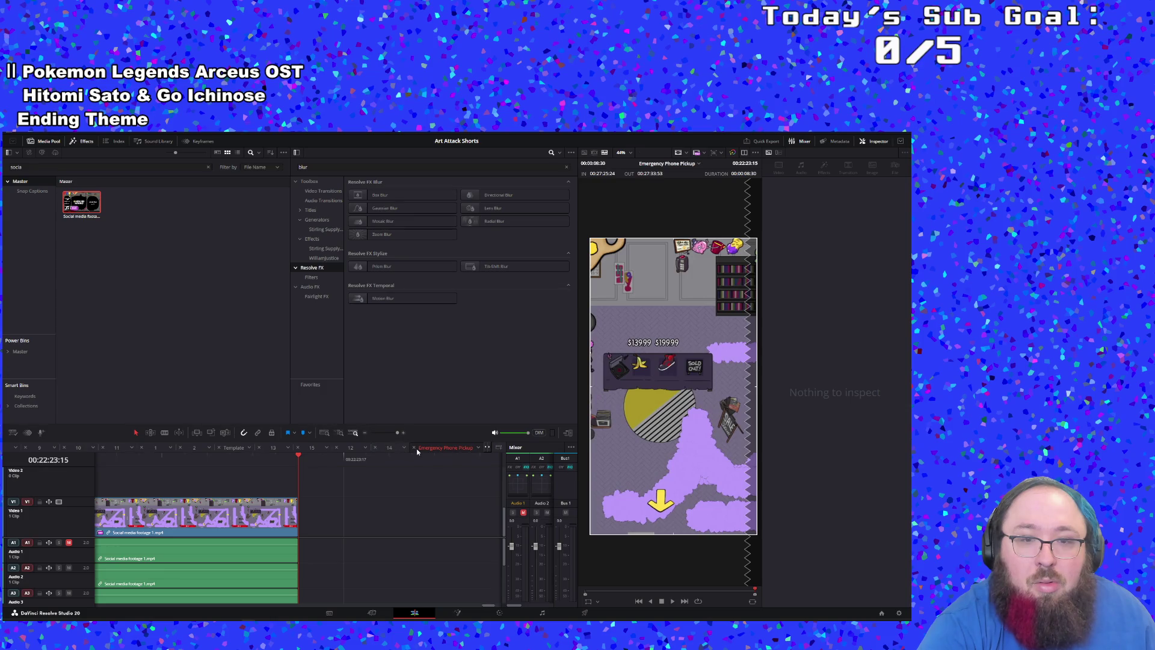
click(414, 448)
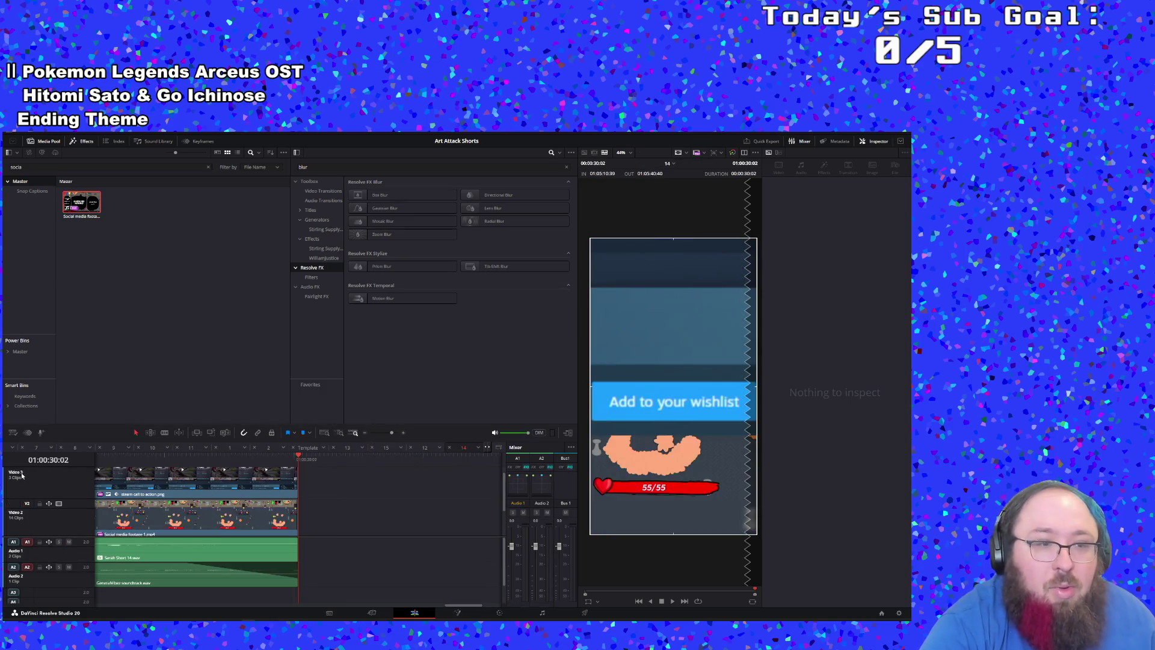
click(12, 447)
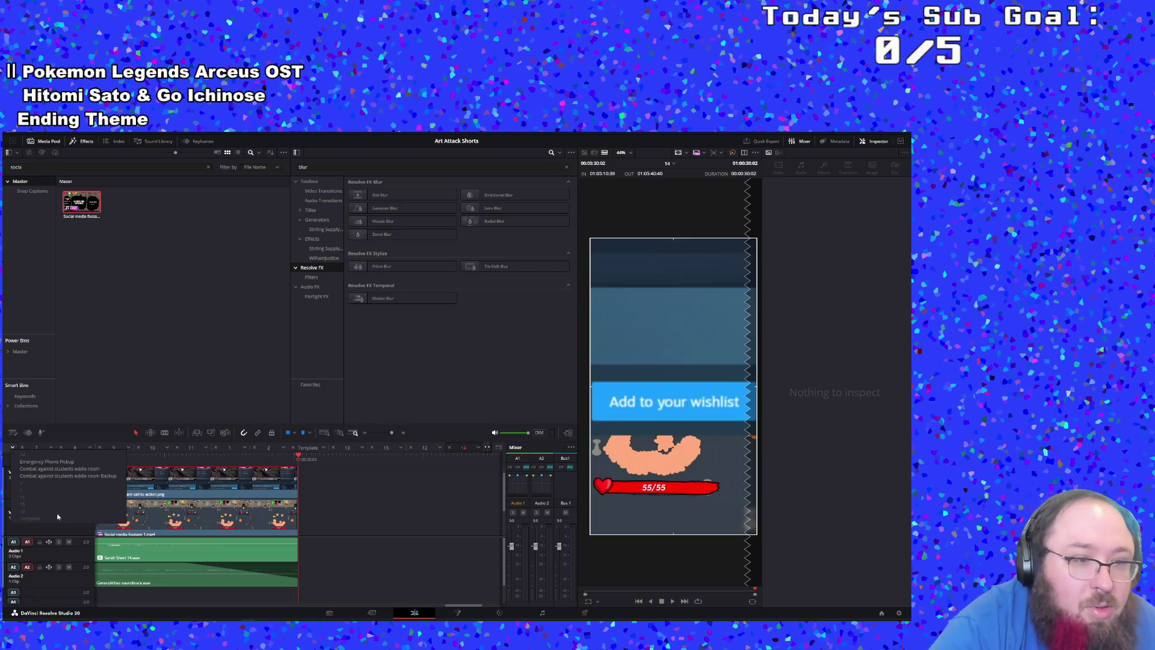
click(344, 524)
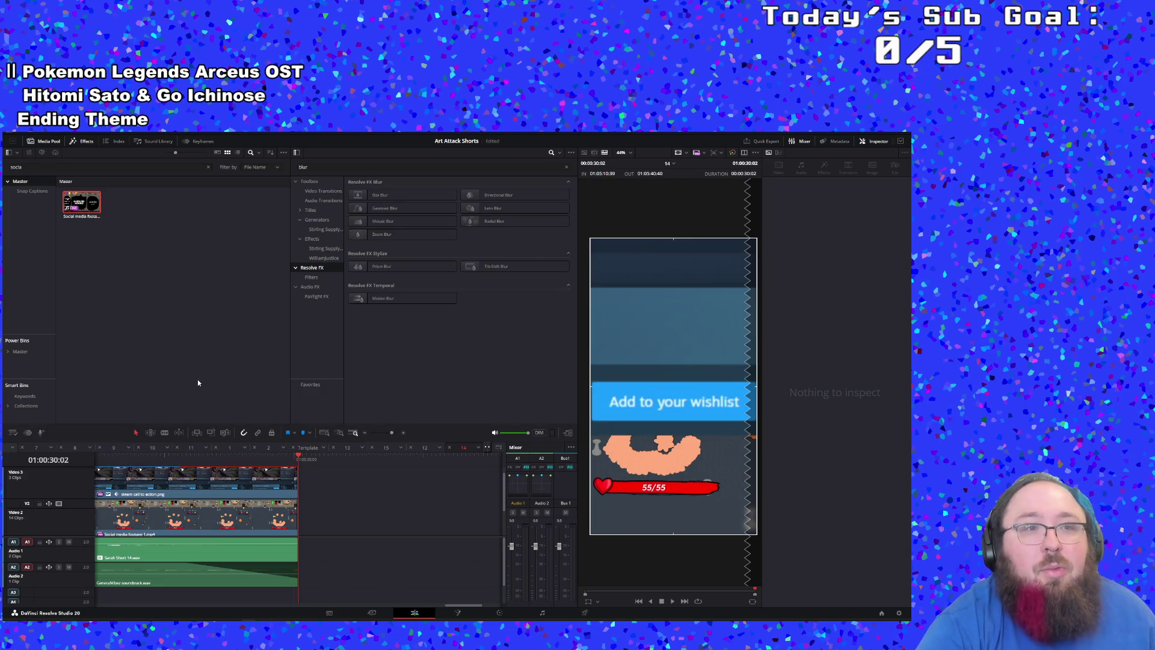
click(97, 210)
Step: Create a new timeline named Source from Social media footage 1.mp4
right_click(96, 212)
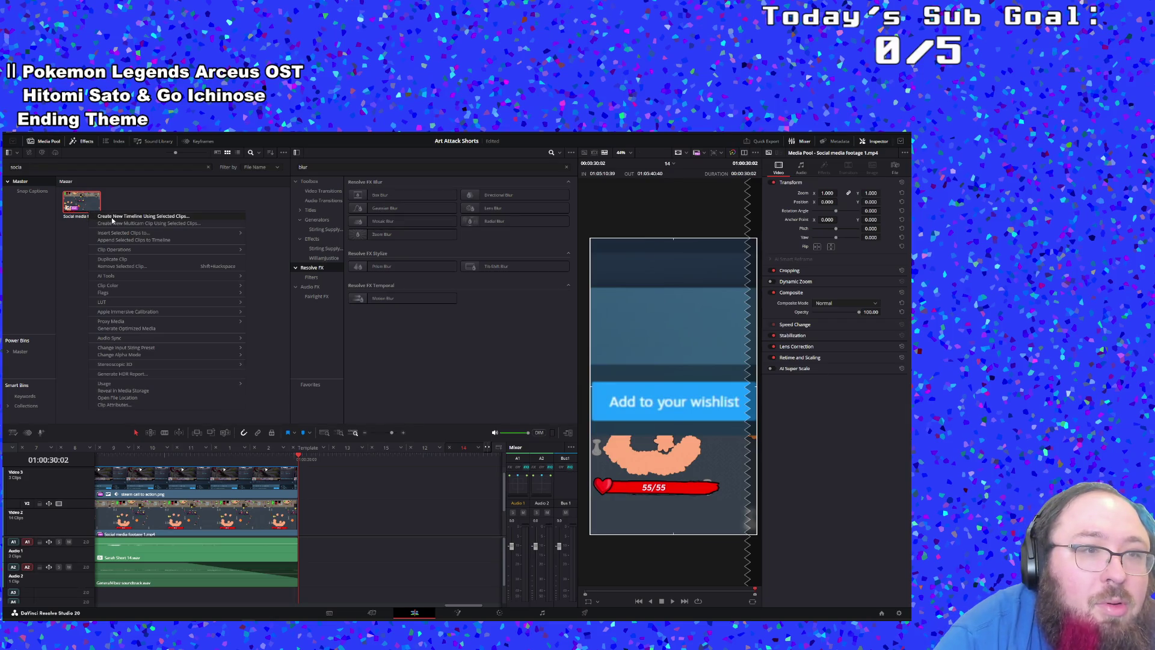
click(143, 216)
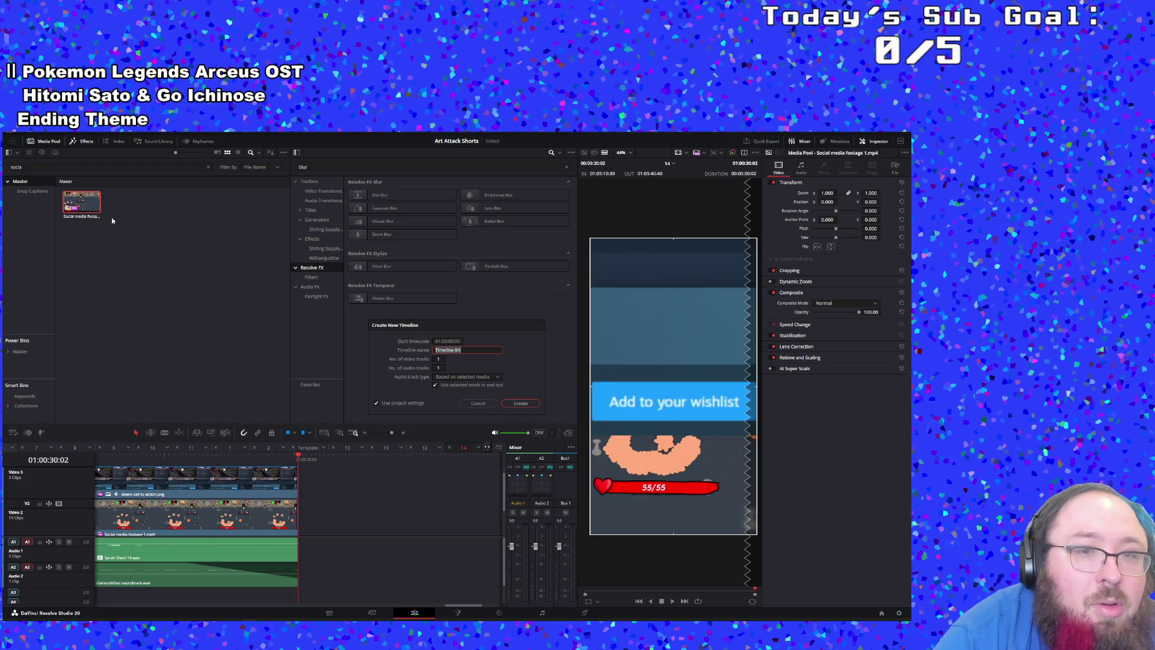
click(474, 403)
click(173, 231)
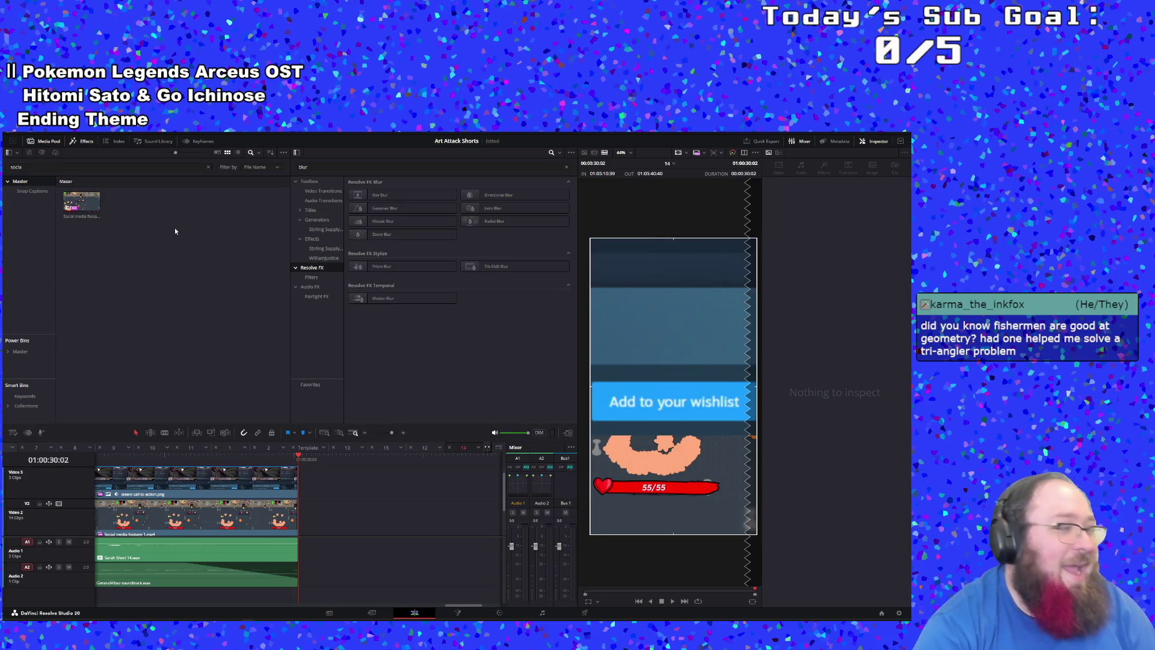
right_click(79, 215)
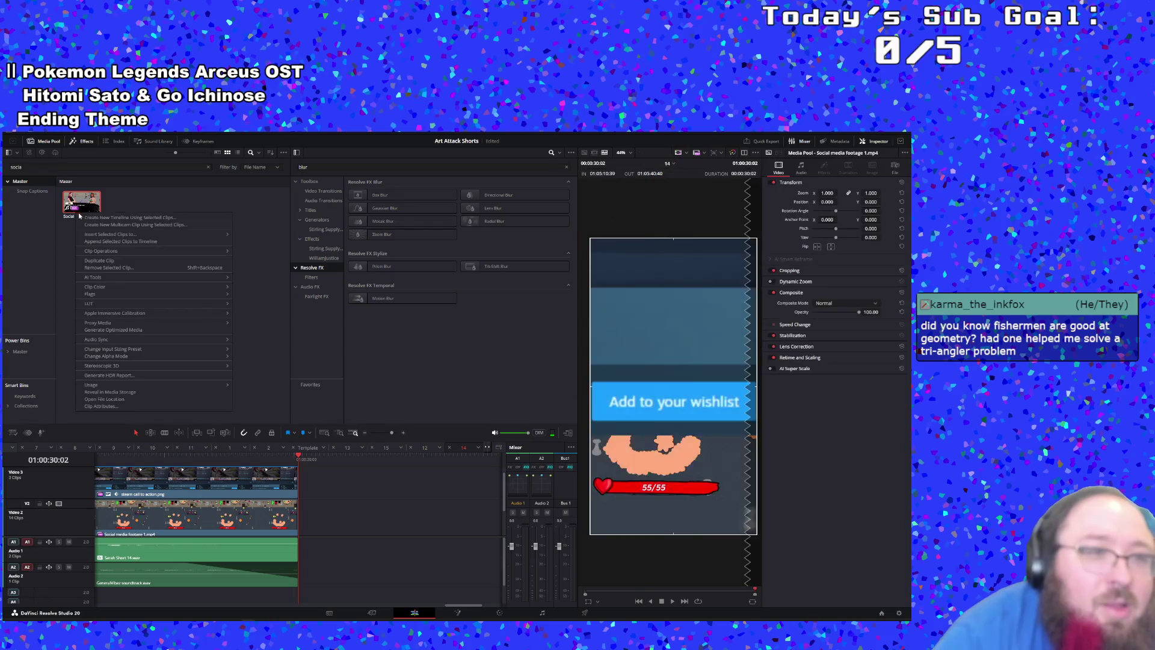
click(106, 218)
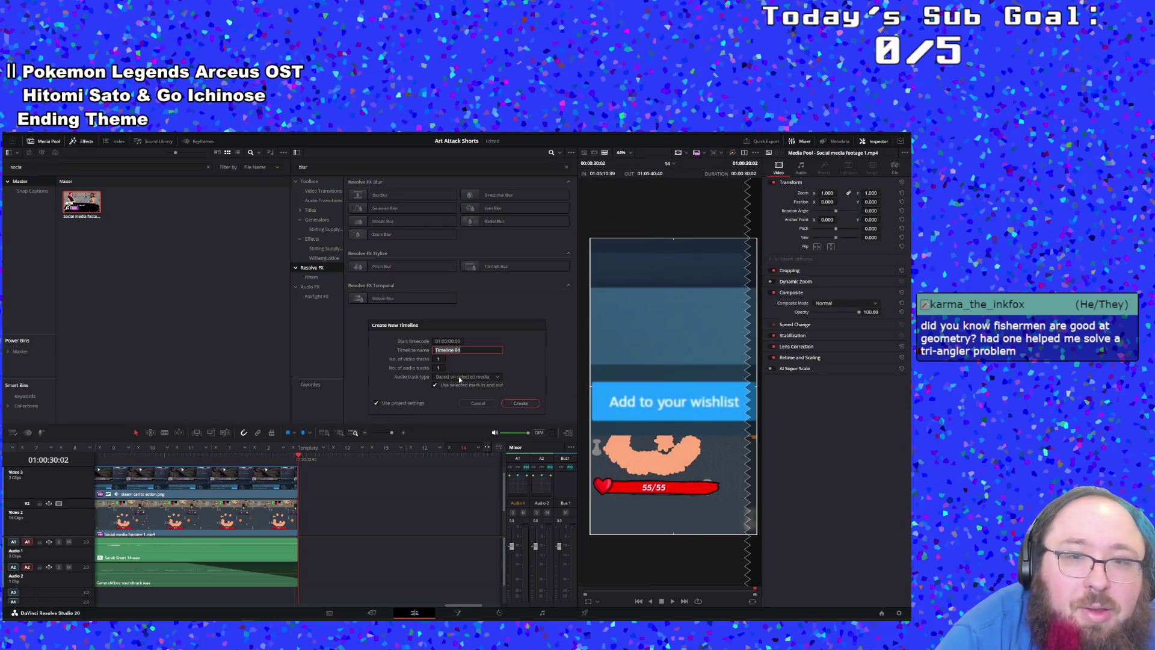
text(Sourc)
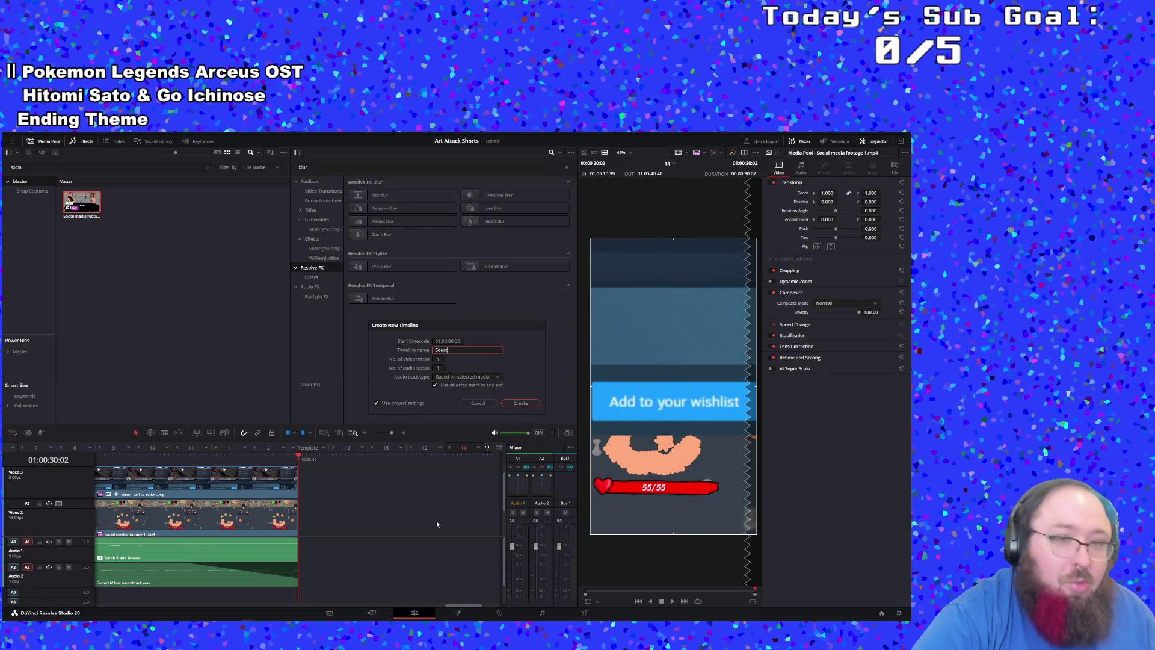
text(e)
key(Return)
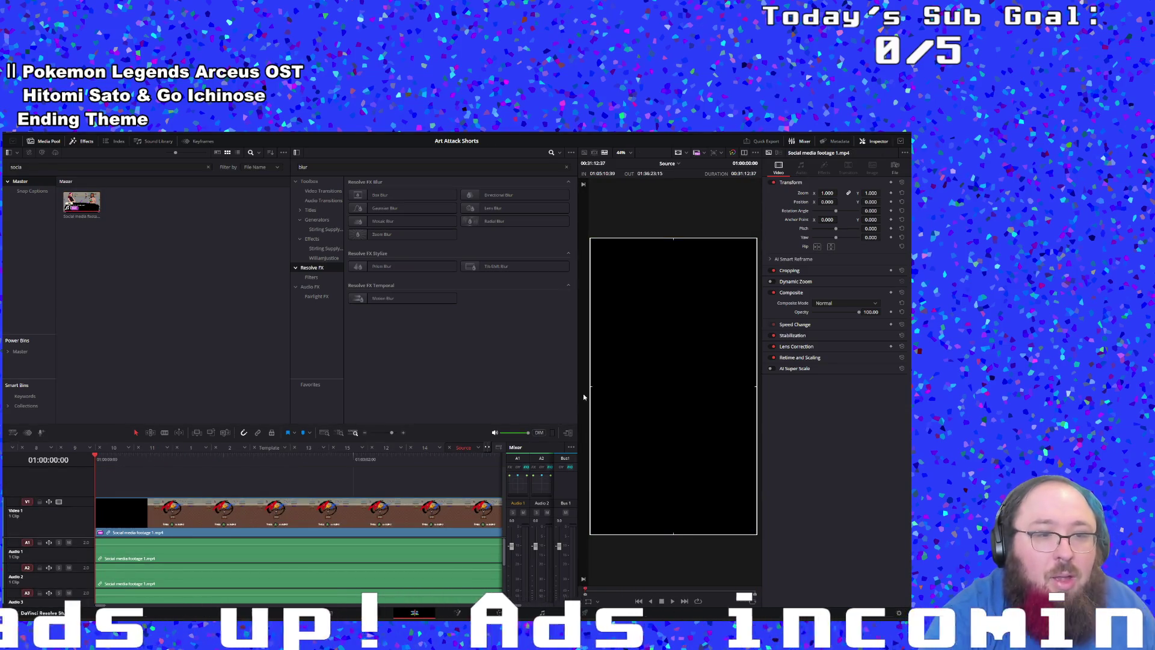
Step: Filter the media pool to 'eddie' and select the Combat backup timeline
click(108, 166)
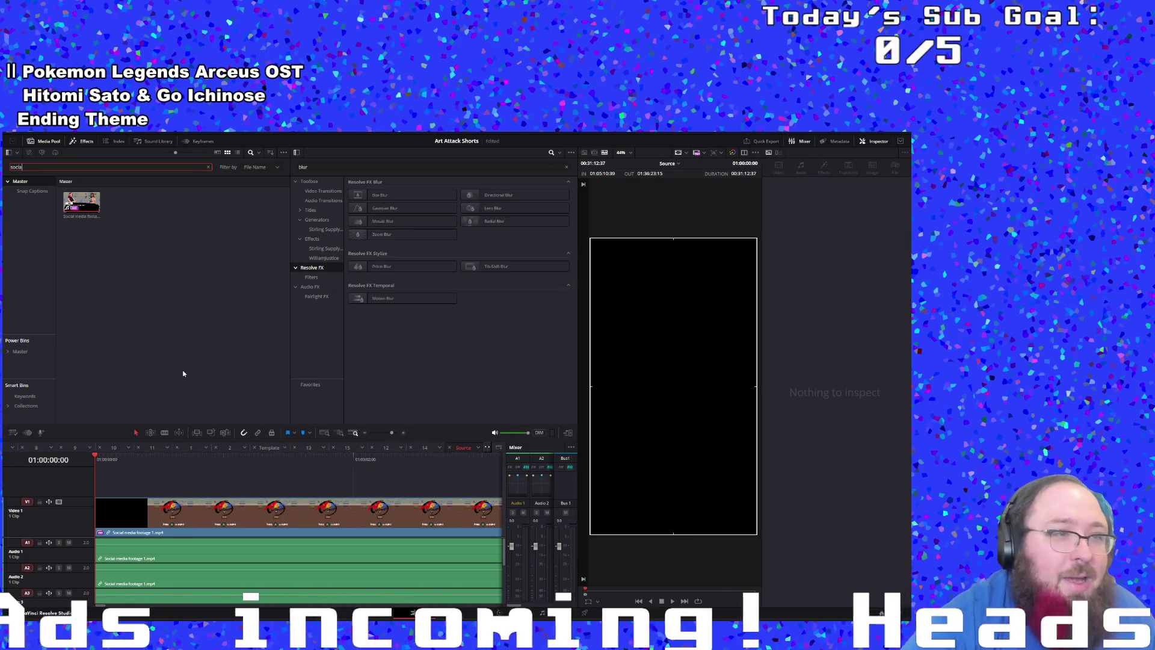
key(BackSpace)
key(BackSpace)
key(BackSpace)
text(eddie)
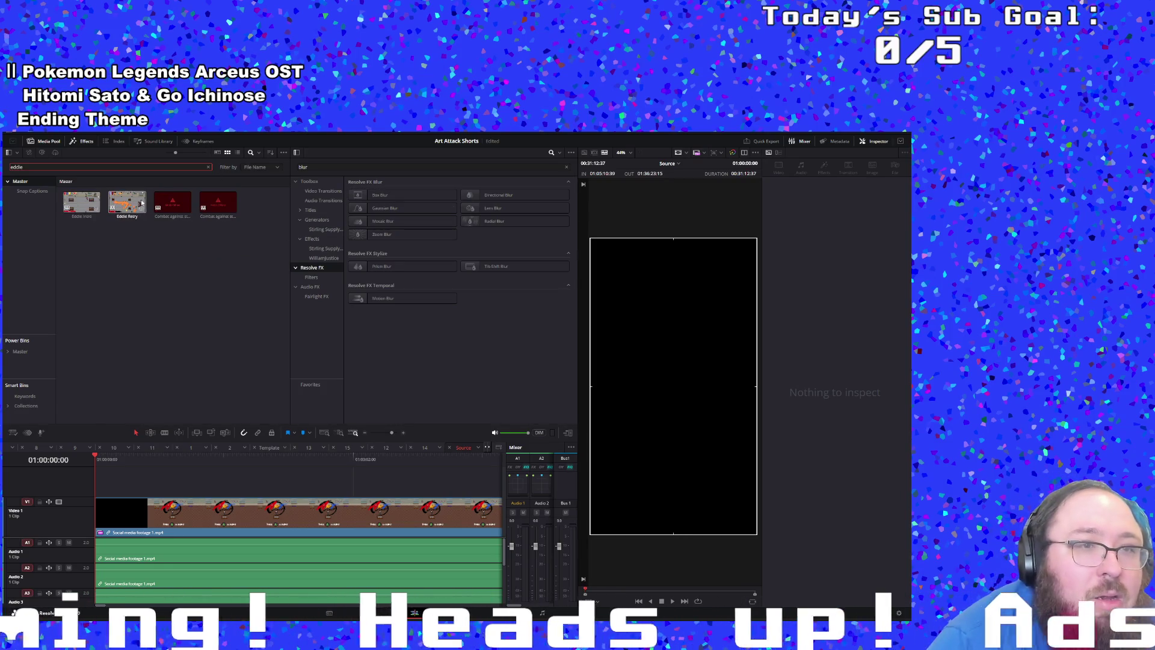
click(171, 203)
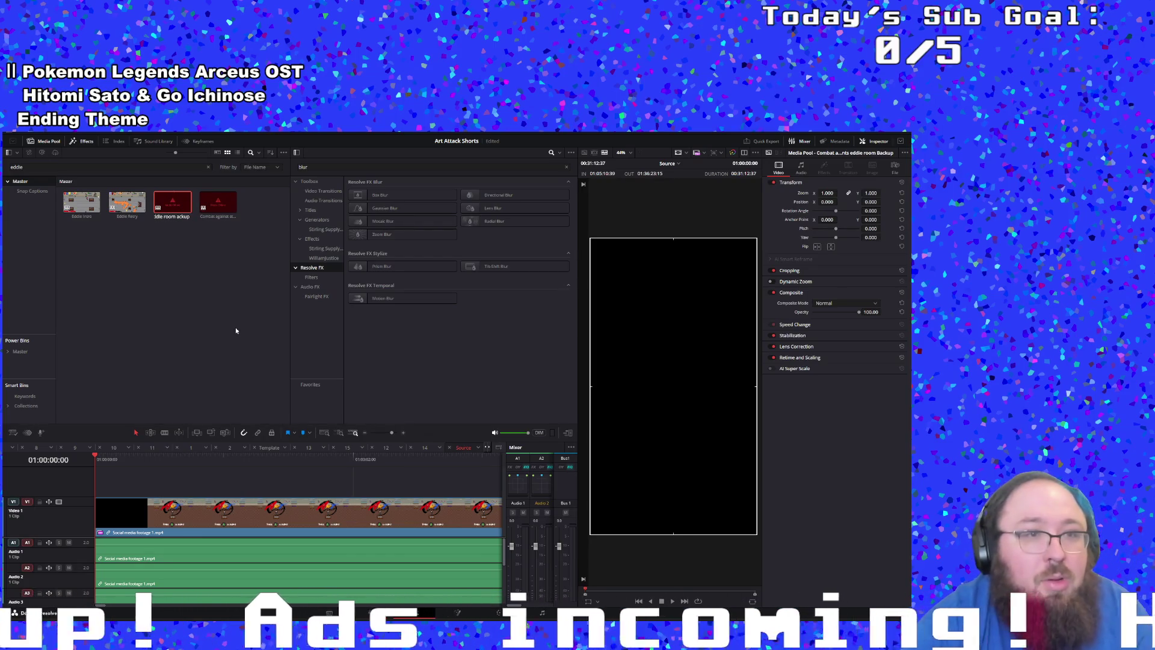
Step: Delete the Combat backup timeline and open the remaining Combat against students eddie room timeline
right_click(170, 206)
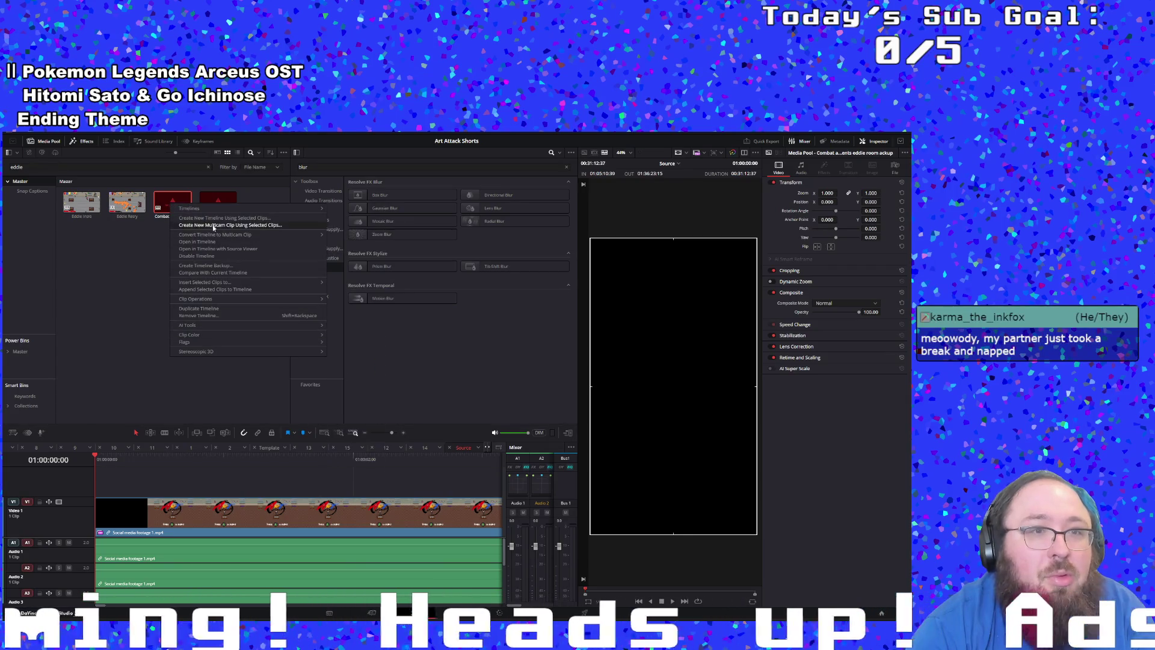
click(168, 210)
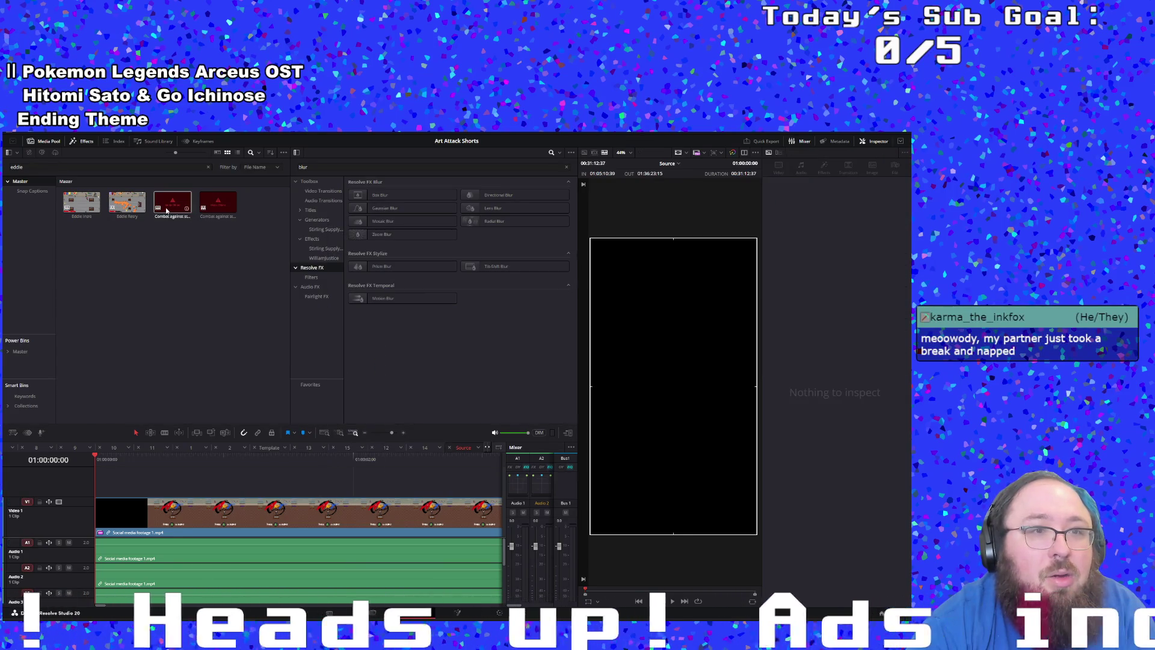
right_click(168, 210)
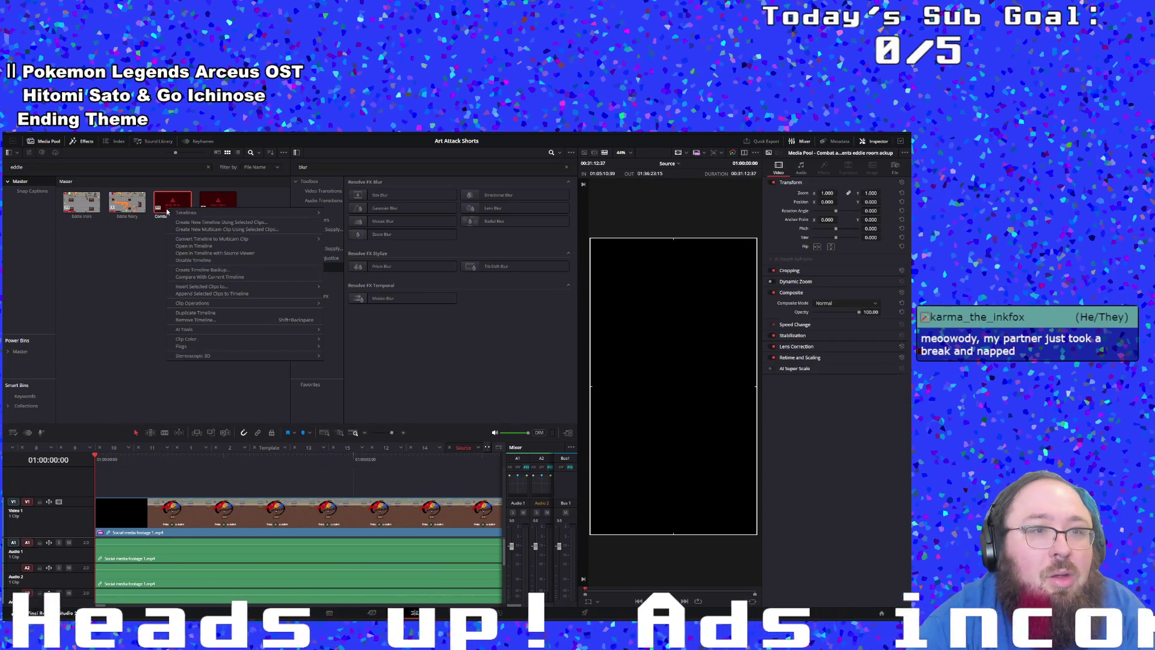
click(188, 319)
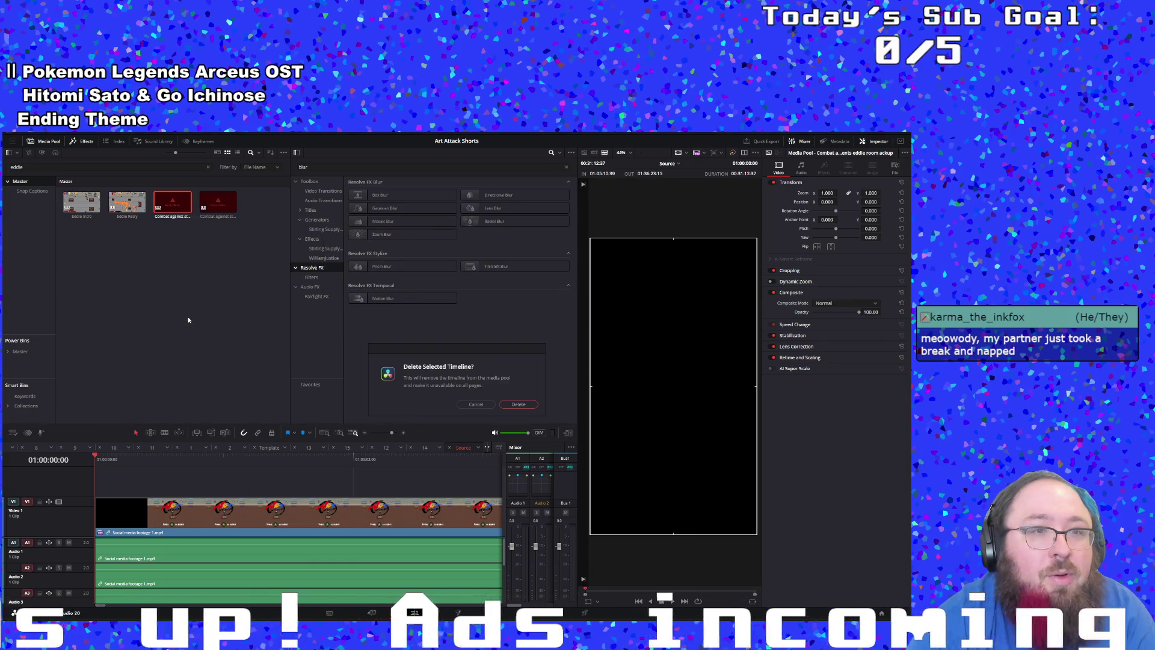
click(518, 405)
click(169, 211)
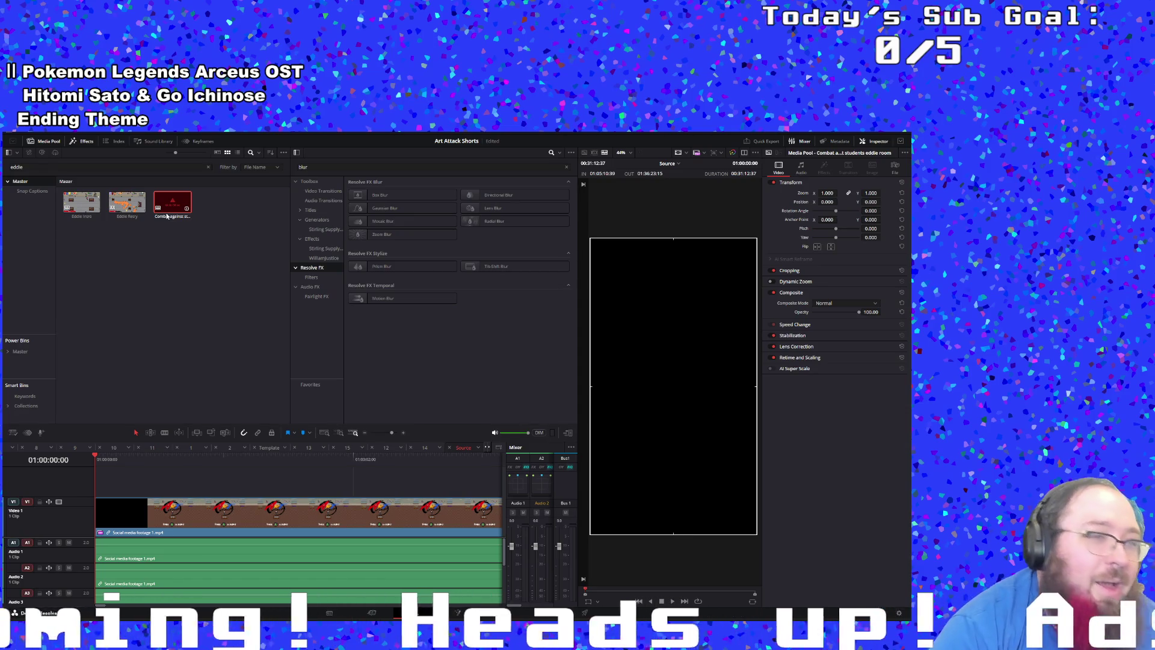
double_click(173, 204)
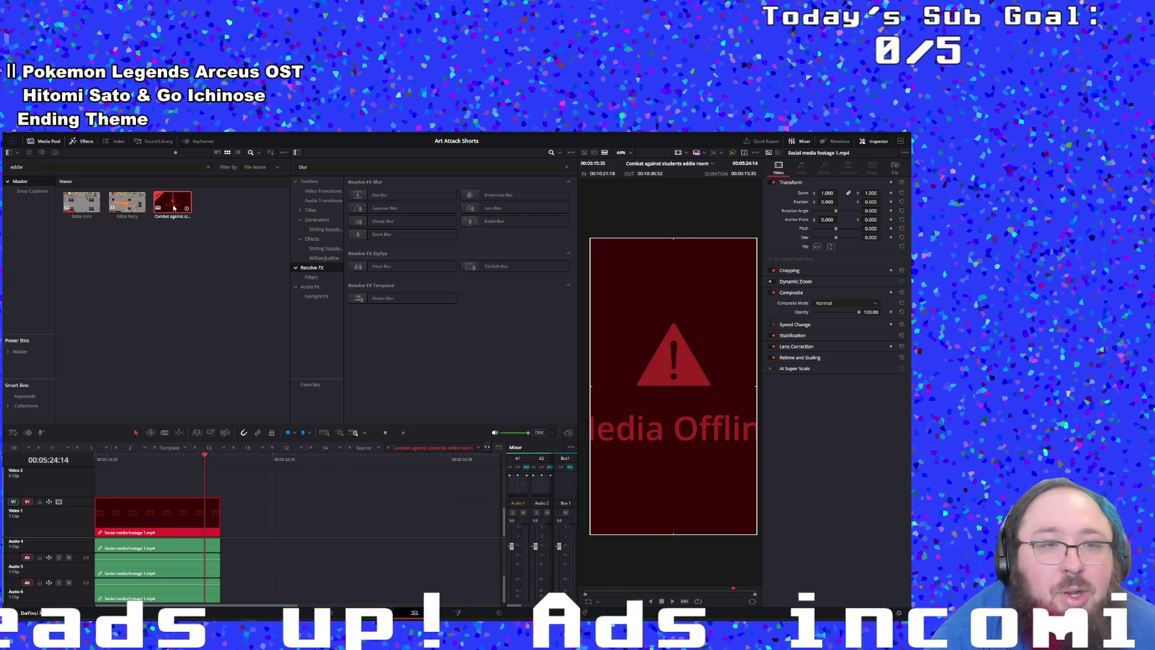
Step: Open the Combat timeline in the timeline and move the playhead to its start and end
click(180, 216)
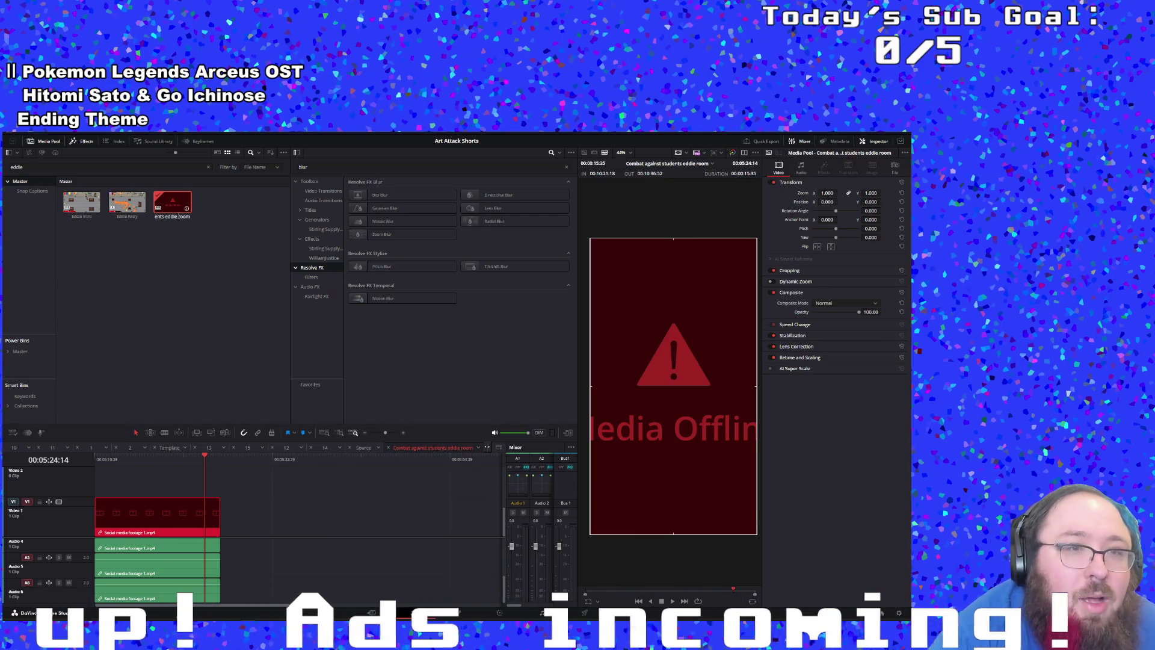
key(Escape)
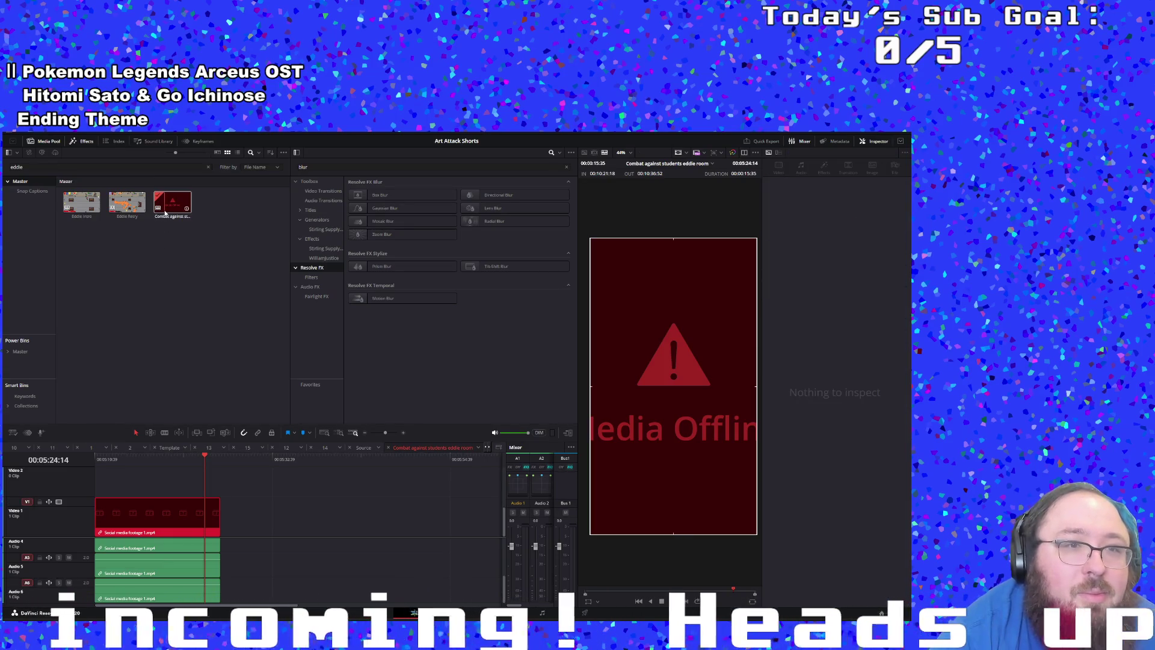
right_click(165, 213)
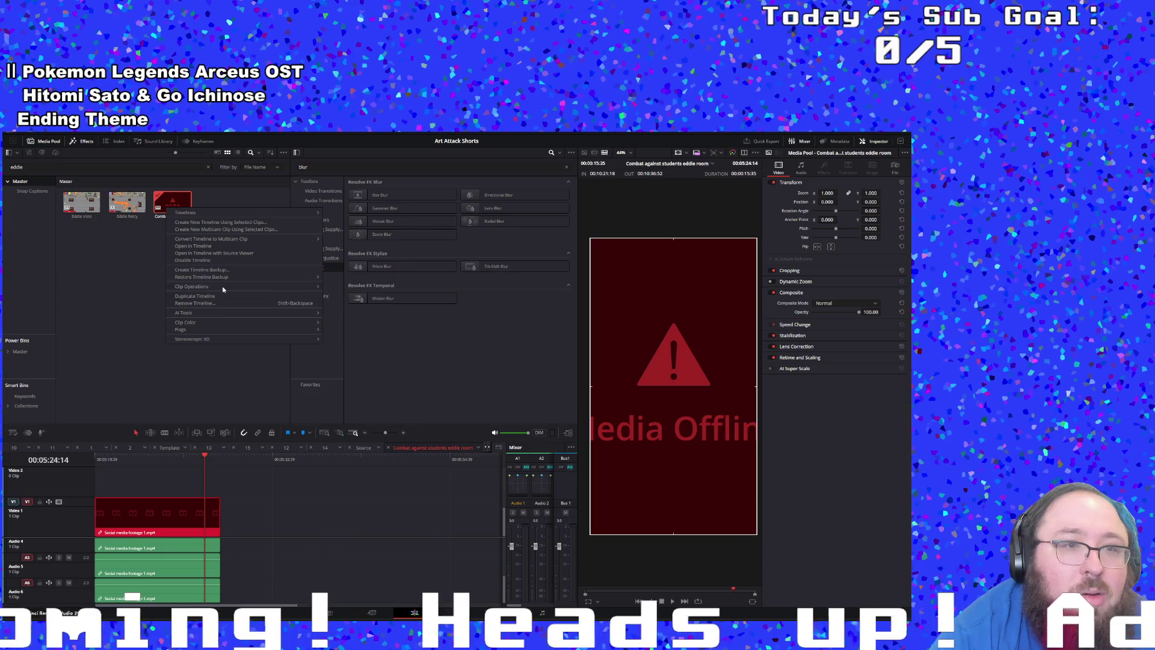
mouse_move(221, 240)
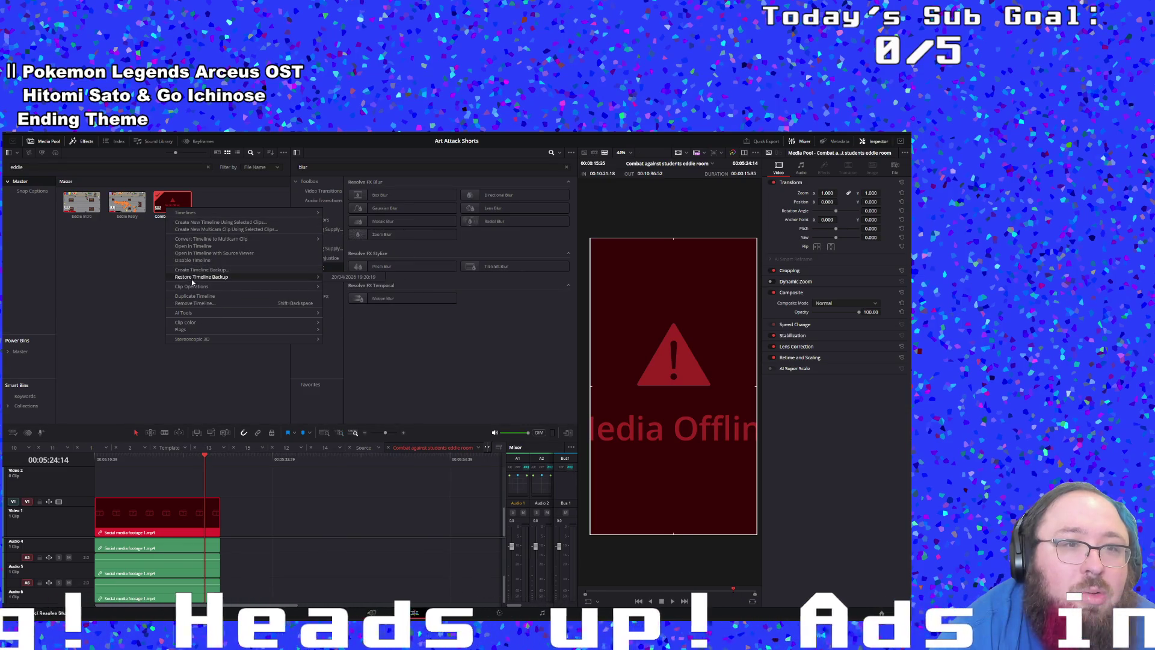
mouse_move(193, 288)
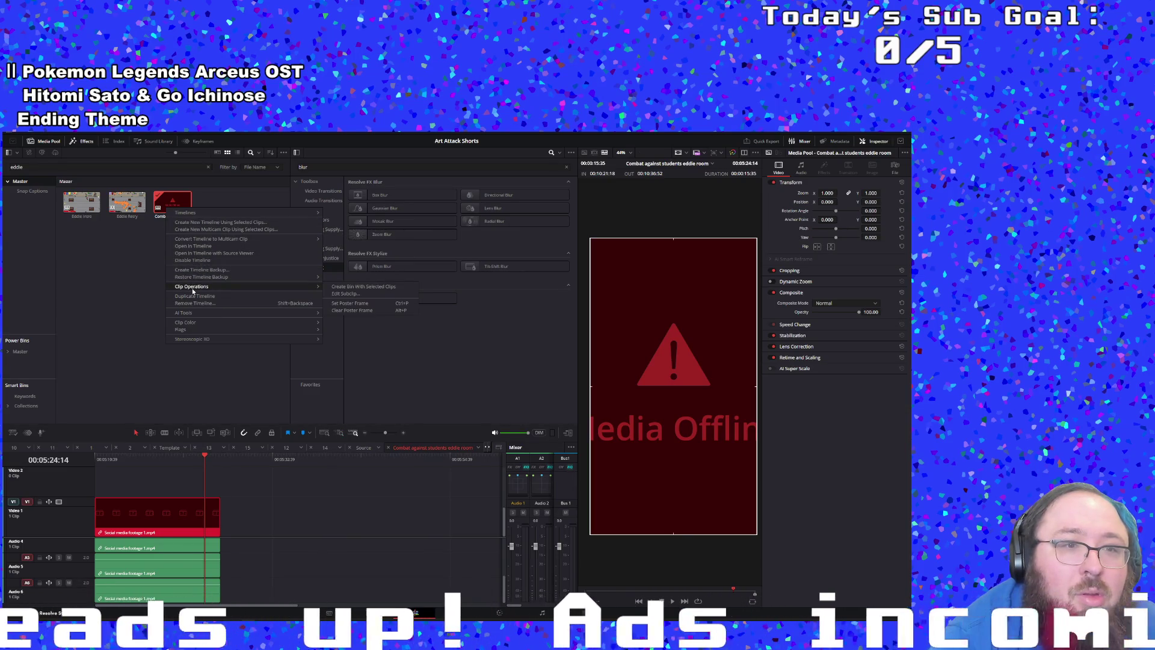
click(205, 247)
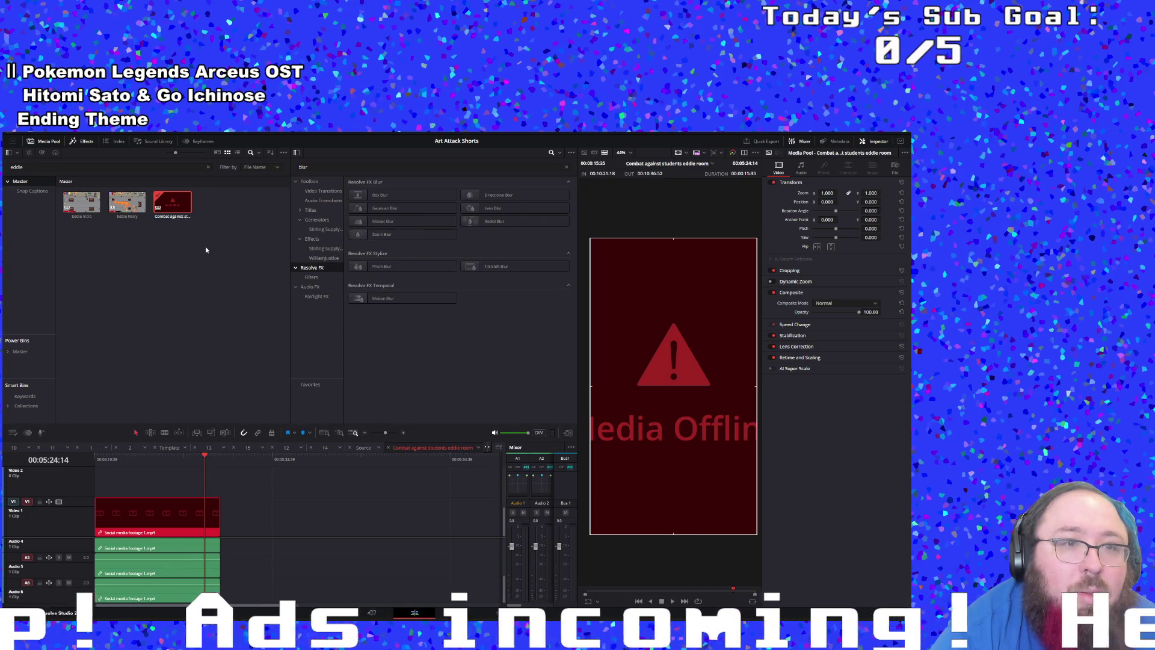
click(139, 497)
click(128, 459)
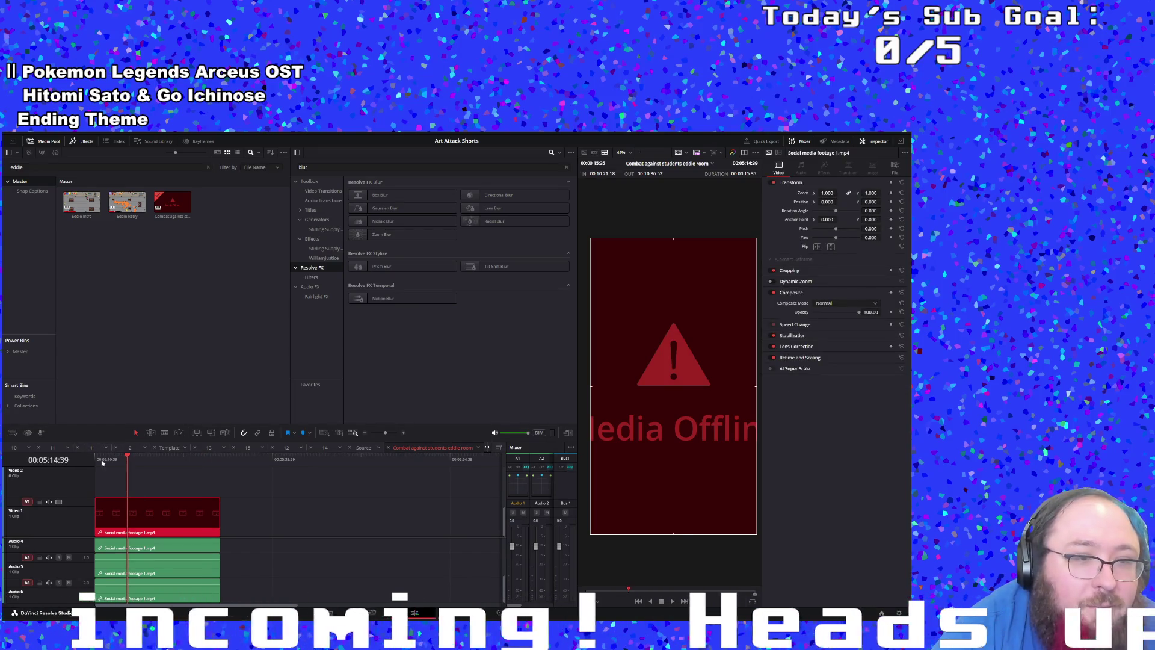
key(Home)
click(219, 455)
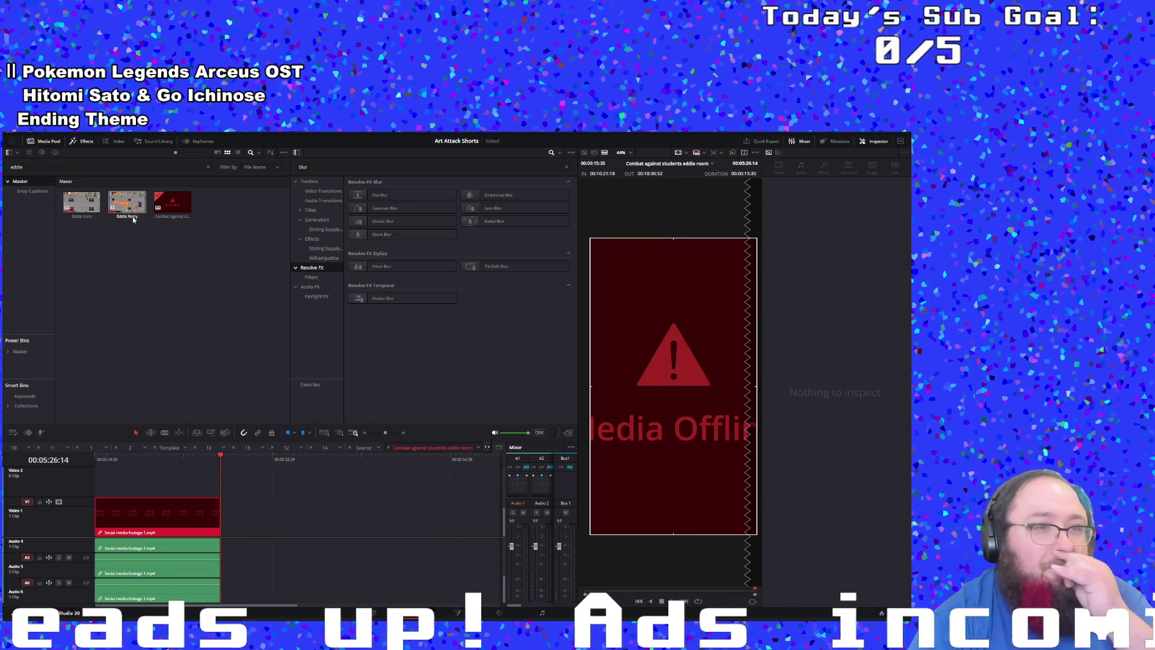
Step: Filter the media pool to 'media' and switch to the Social media footage source
click(125, 166)
key(ctrl+a)
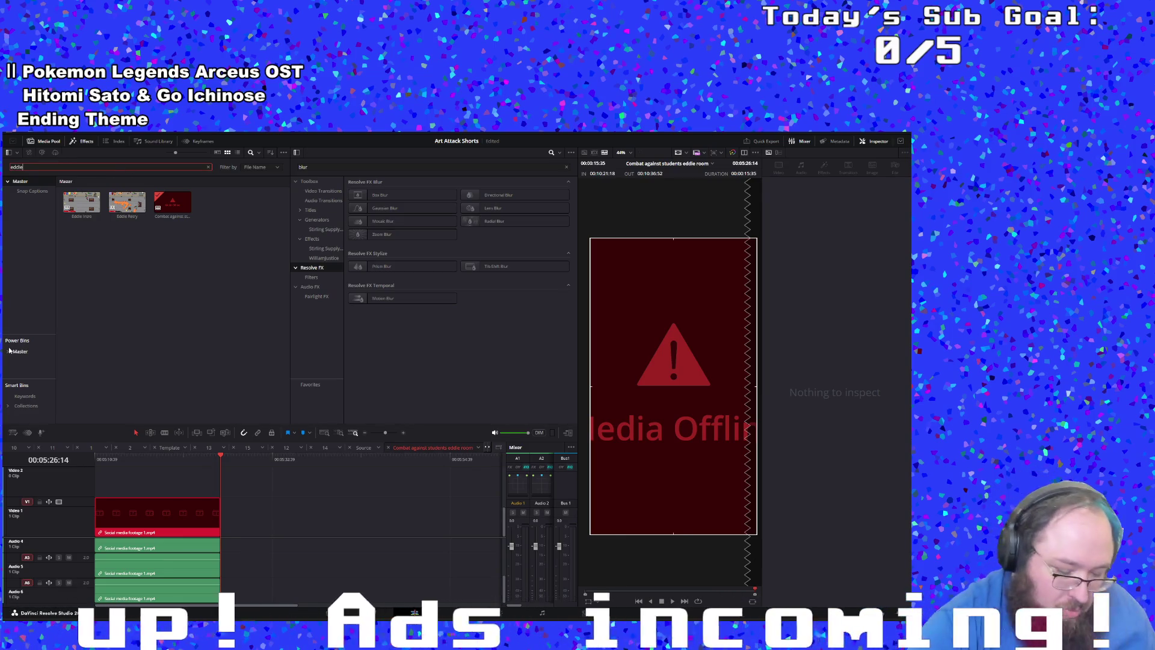
text(media)
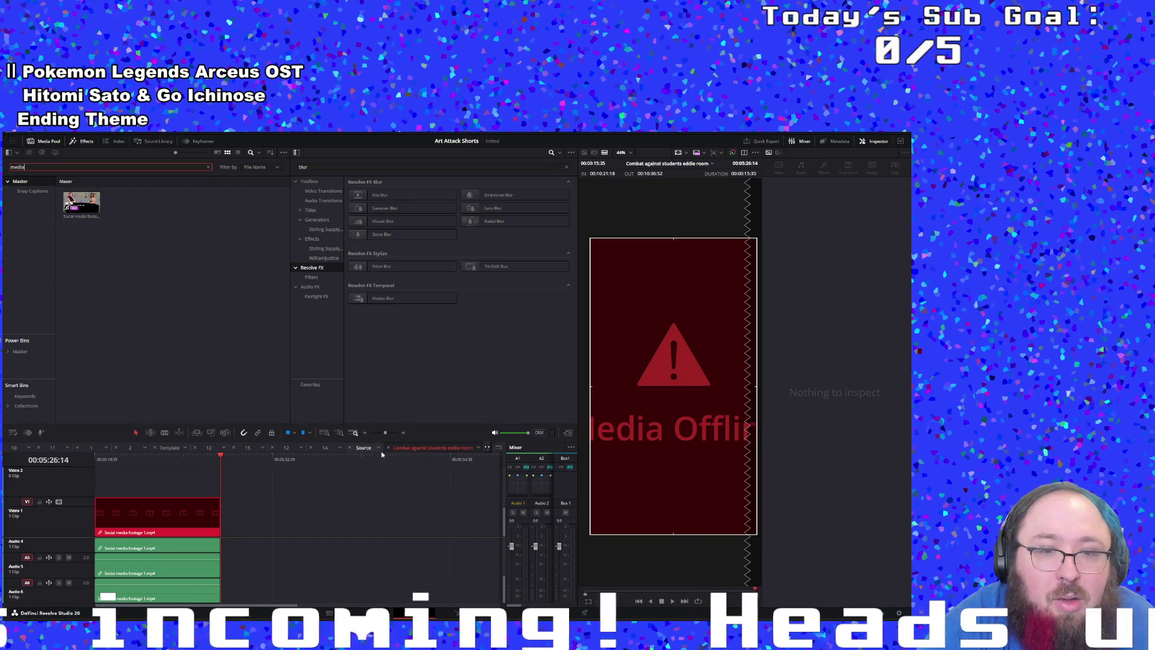
click(364, 448)
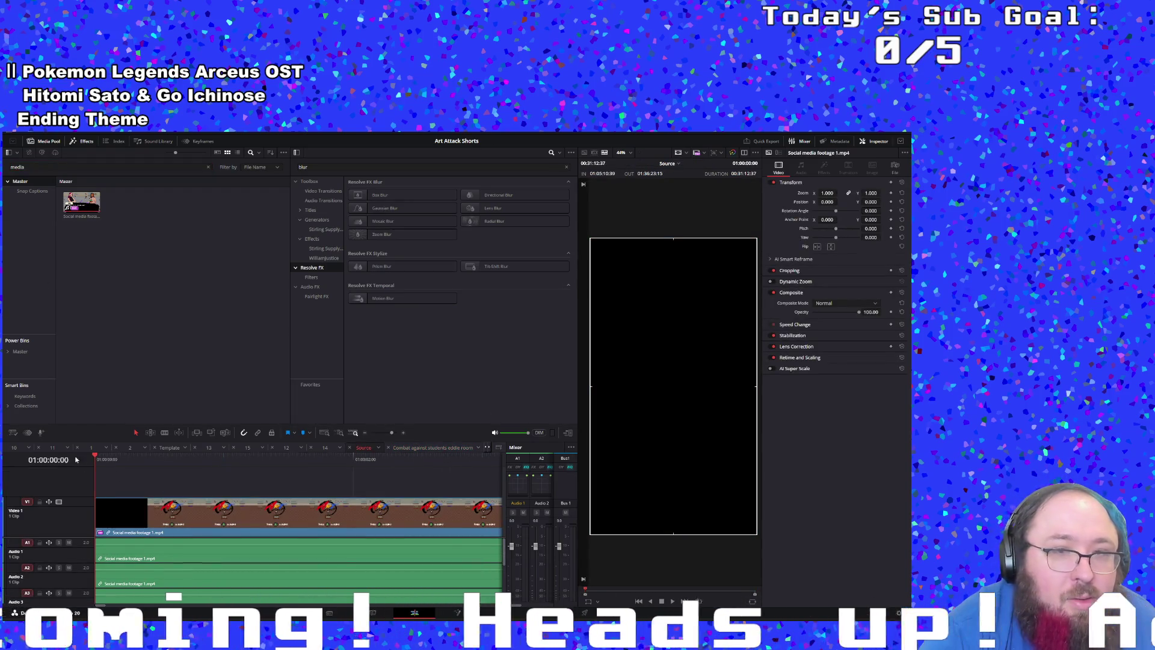
Step: Enter timecode 00:00:05:10 in the viewer's timecode field to jump there
click(746, 164)
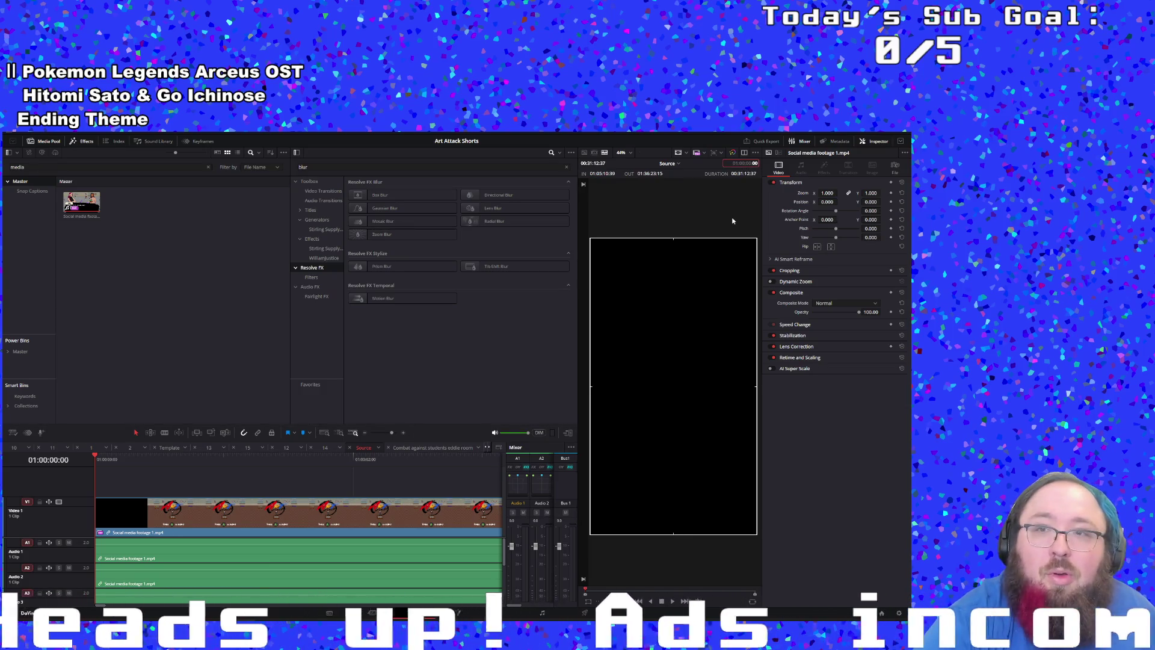
key(Escape)
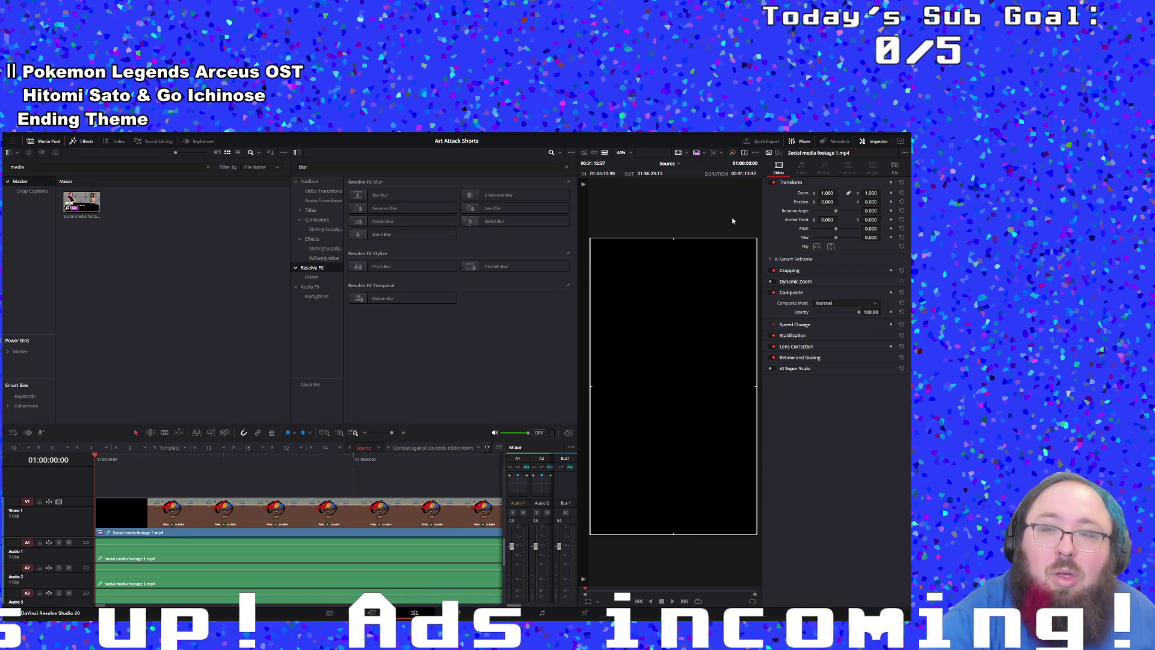
click(754, 165)
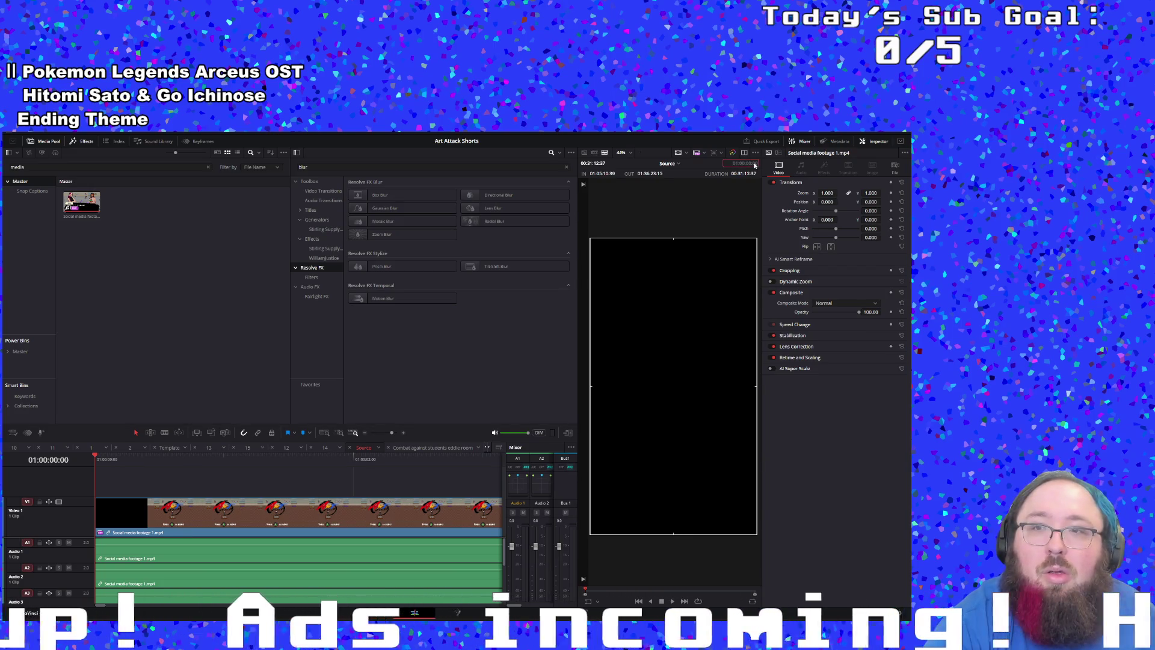
right_click(758, 218)
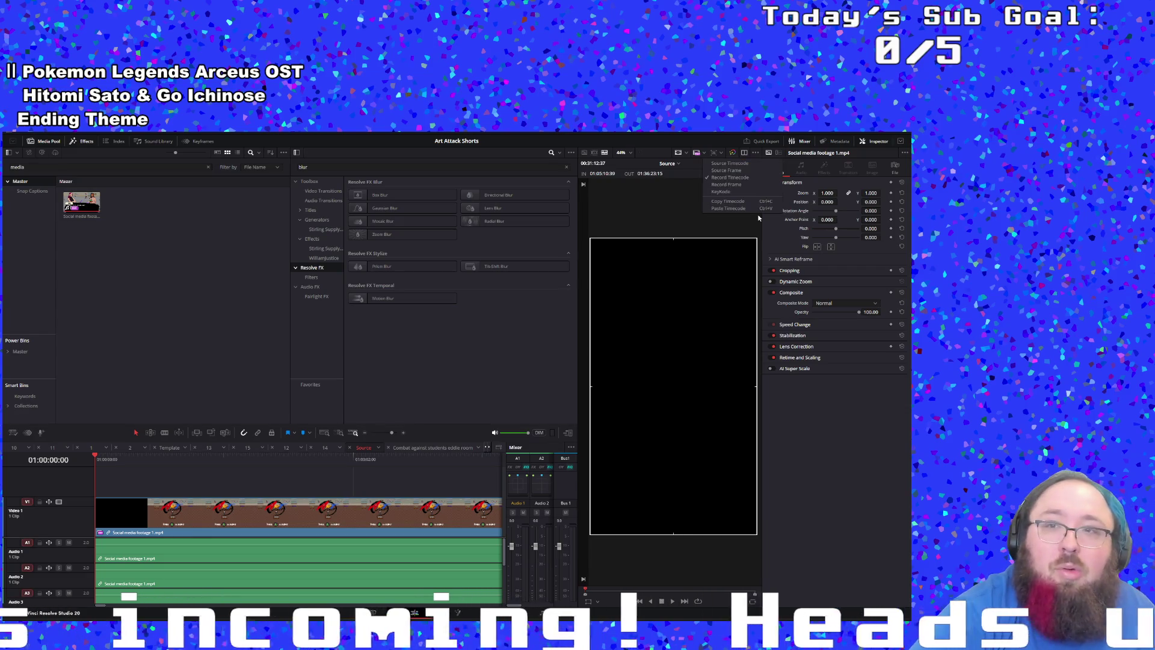
click(693, 214)
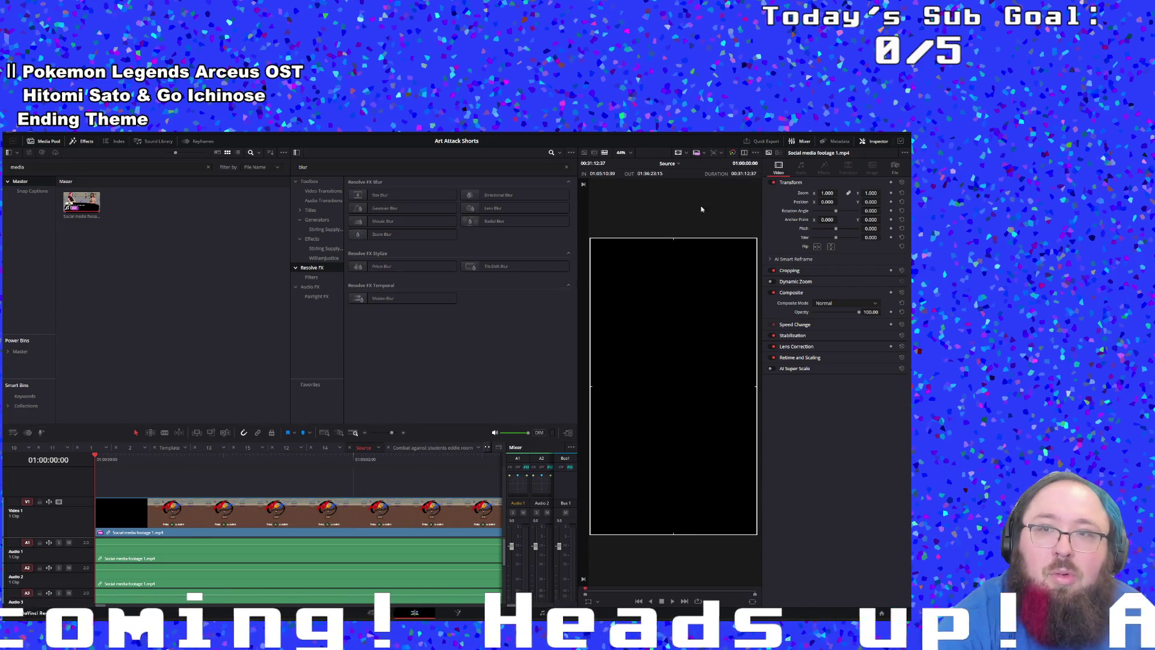
click(750, 167)
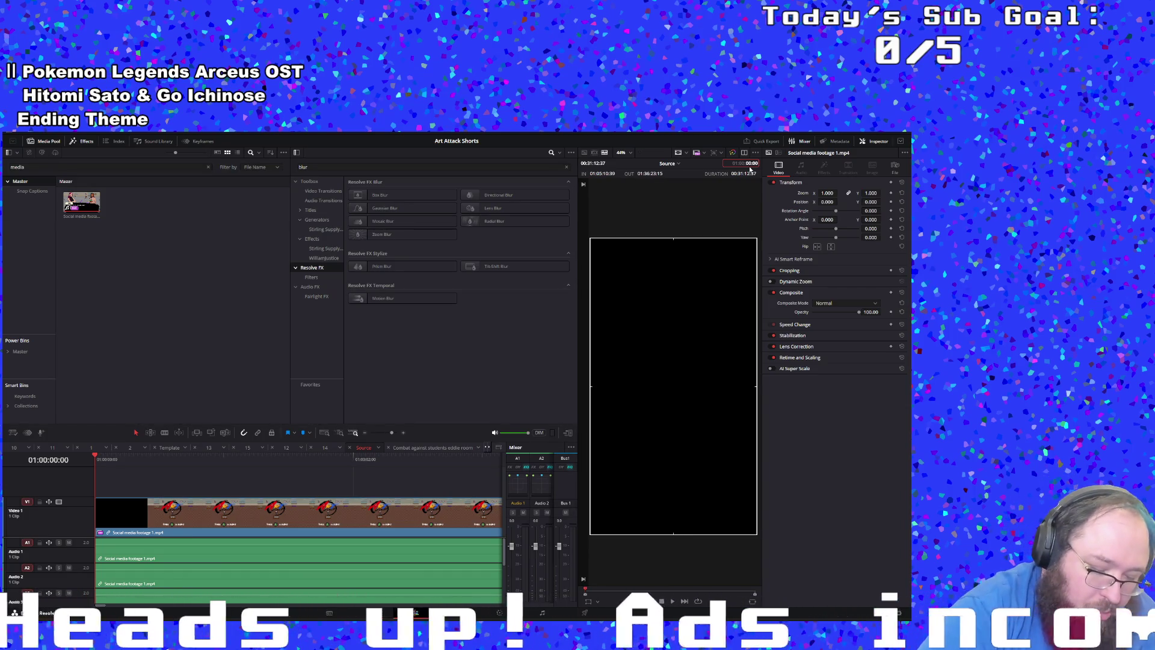
text(00)
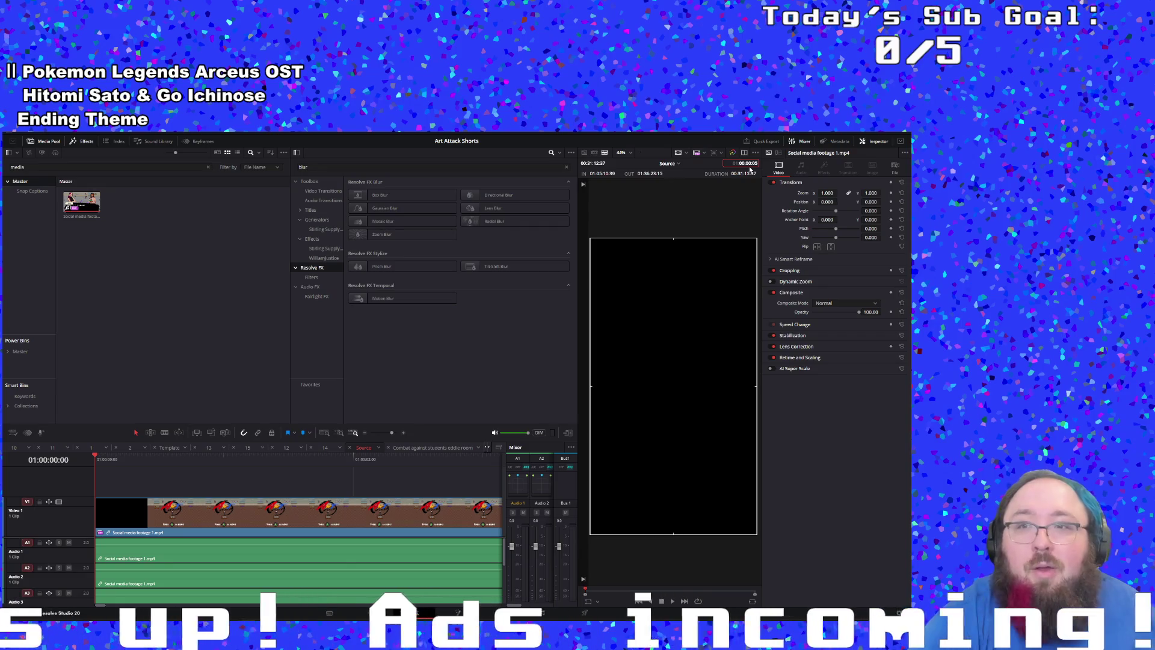
key(Return)
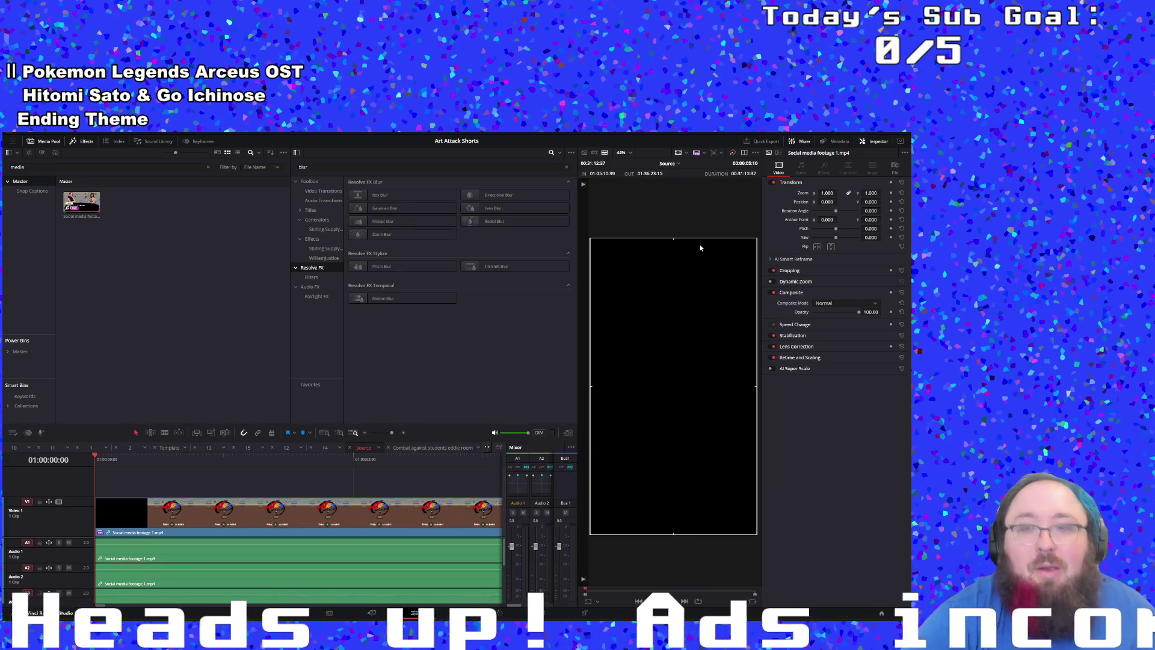
Step: Jump the playhead to 01:00:05:10 and mark an In point
click(744, 164)
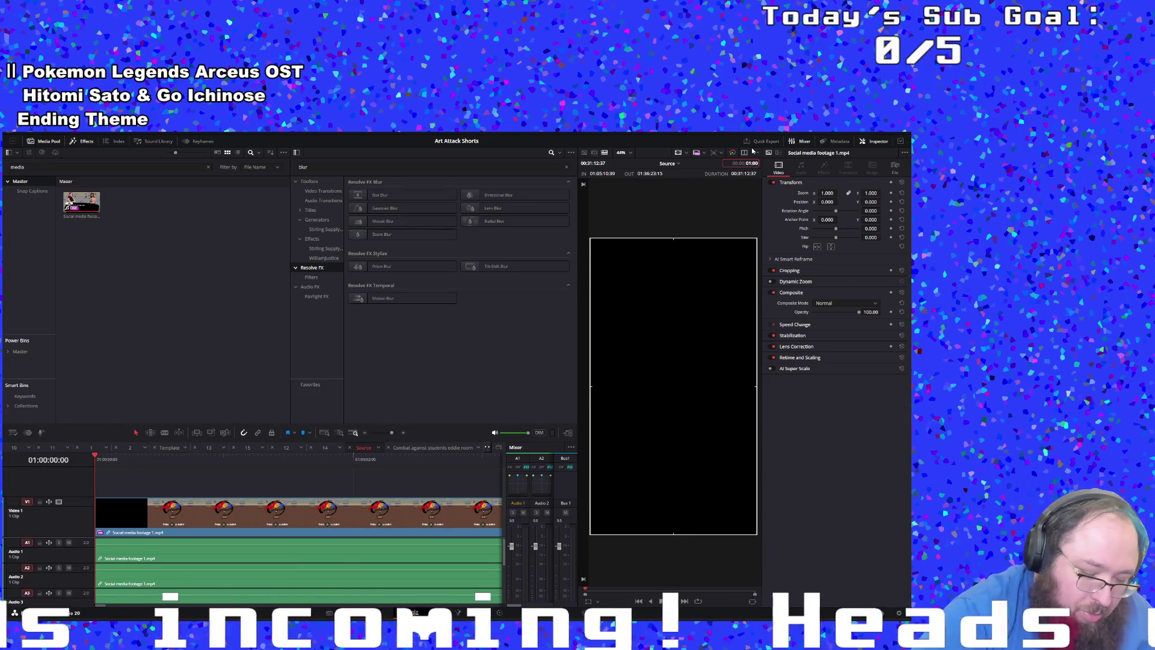
text(00)
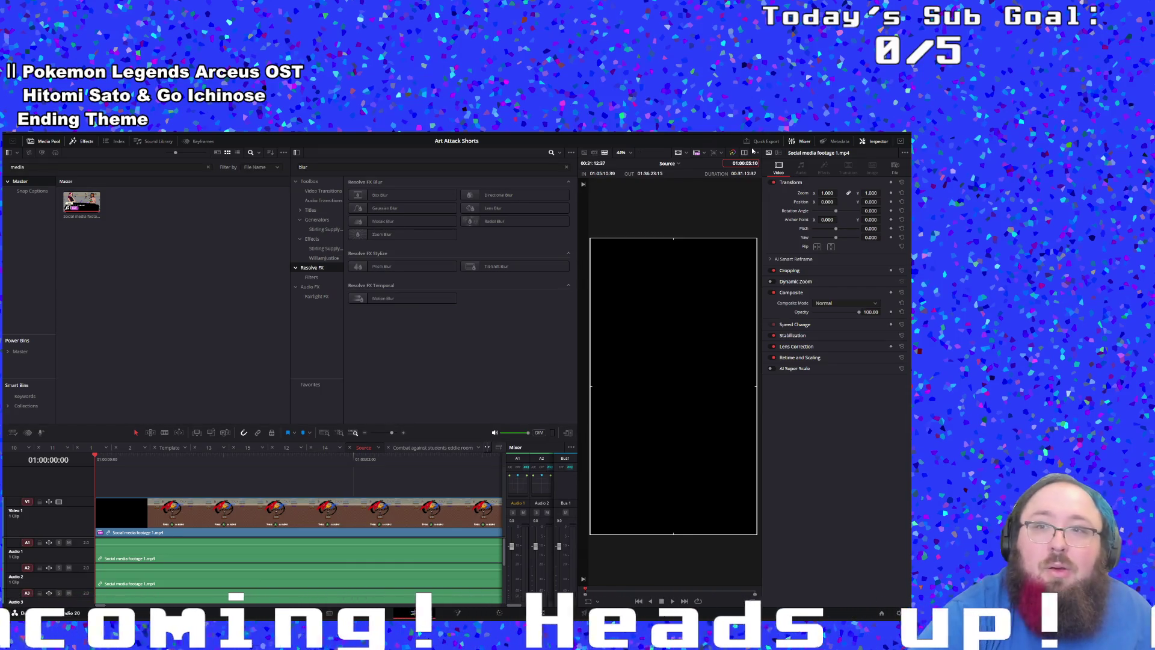
key(Return)
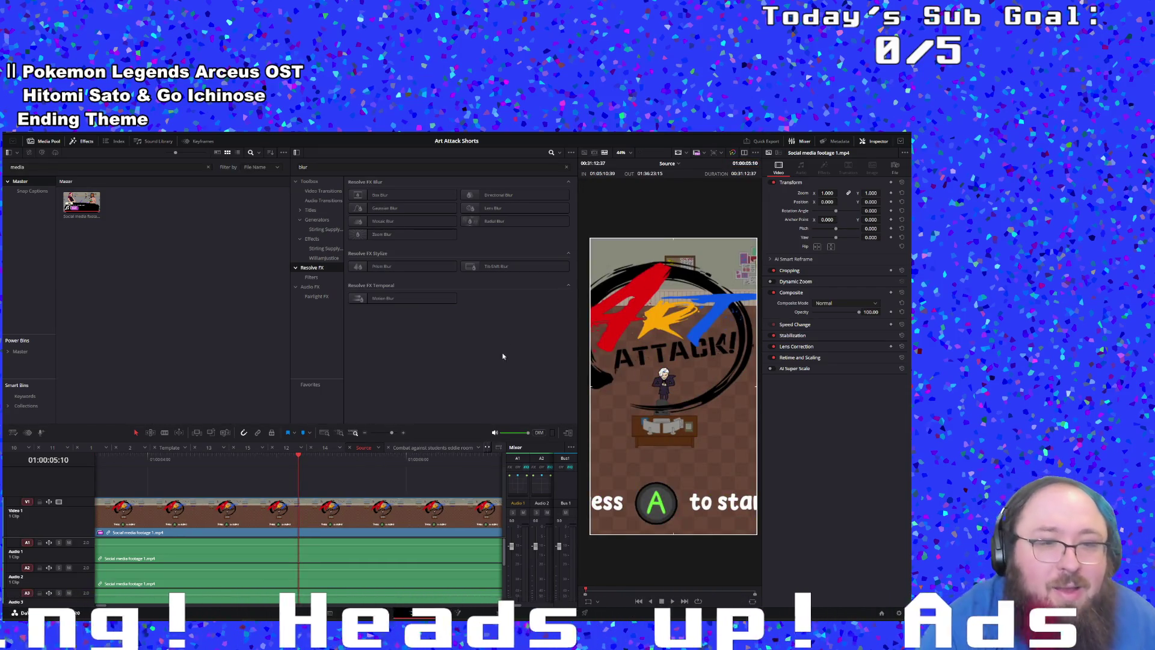
key(i)
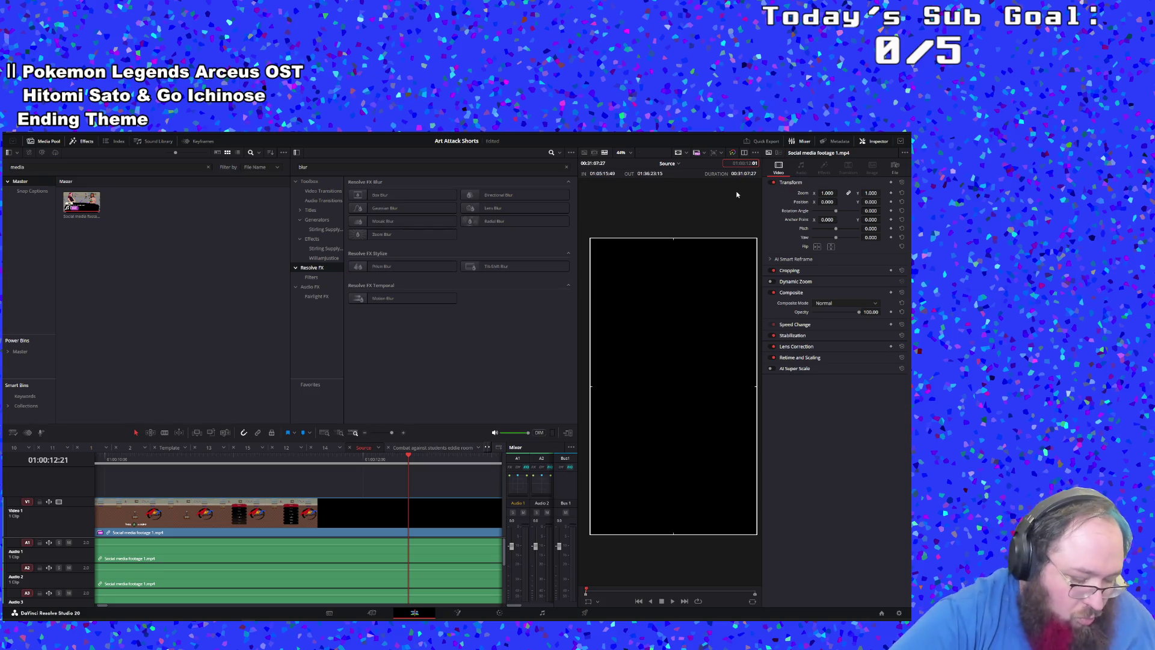
Step: Mark an In point at 01:05:10:10 and play the footage from there
text(00)
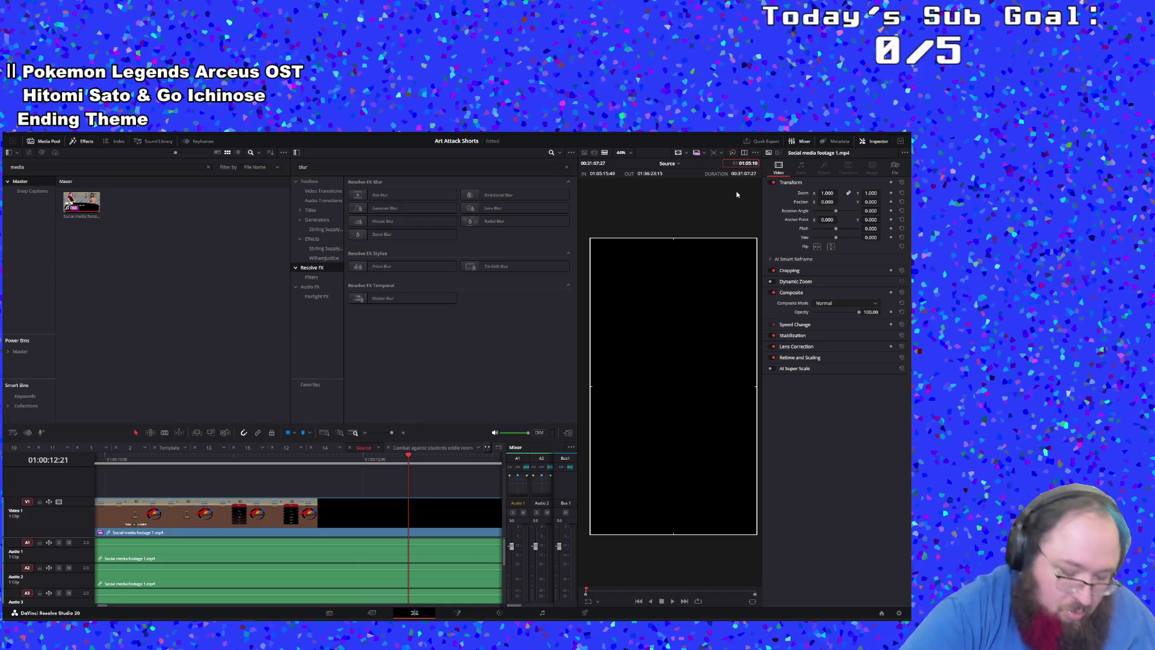
key(Return)
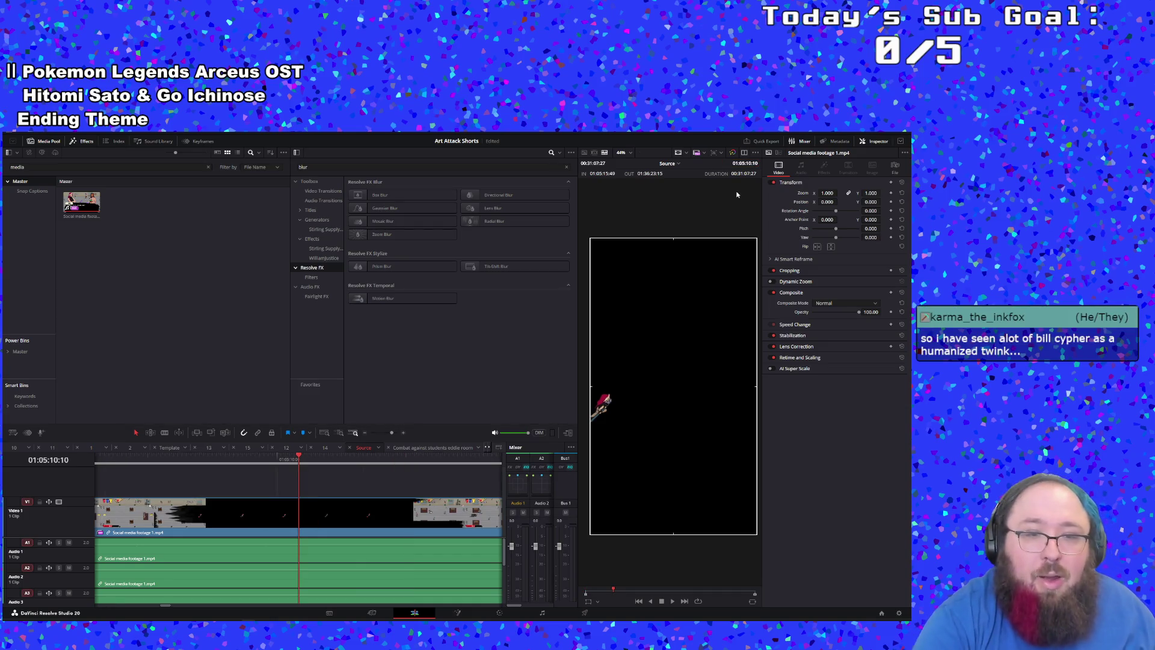
key(i)
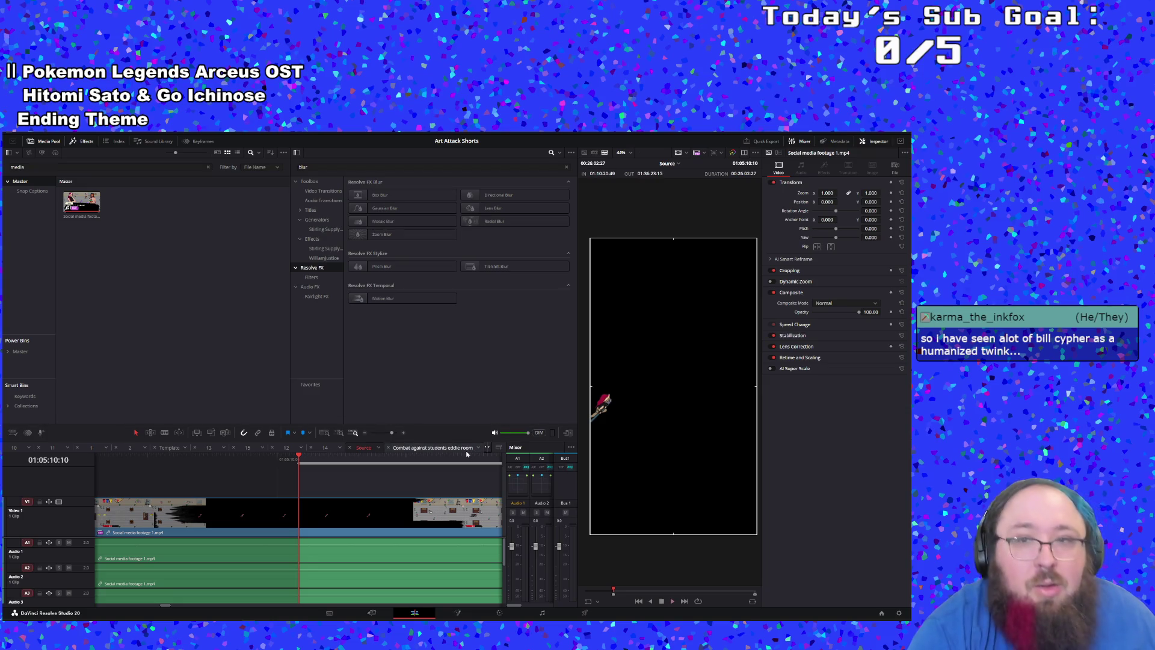
key(space)
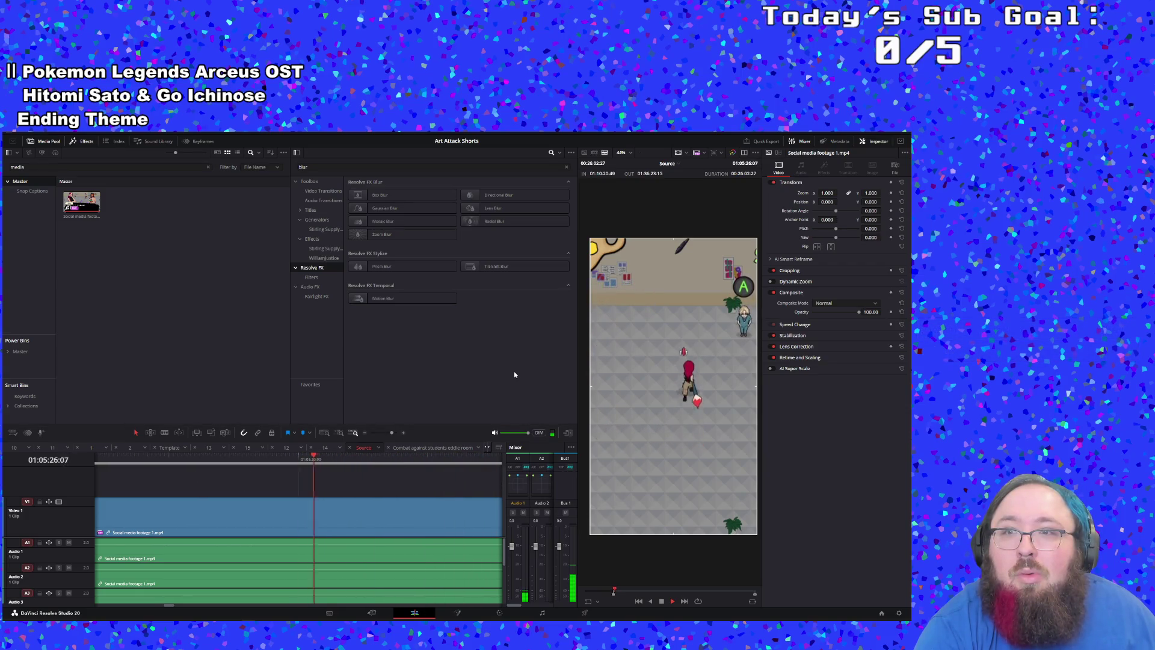
key(space)
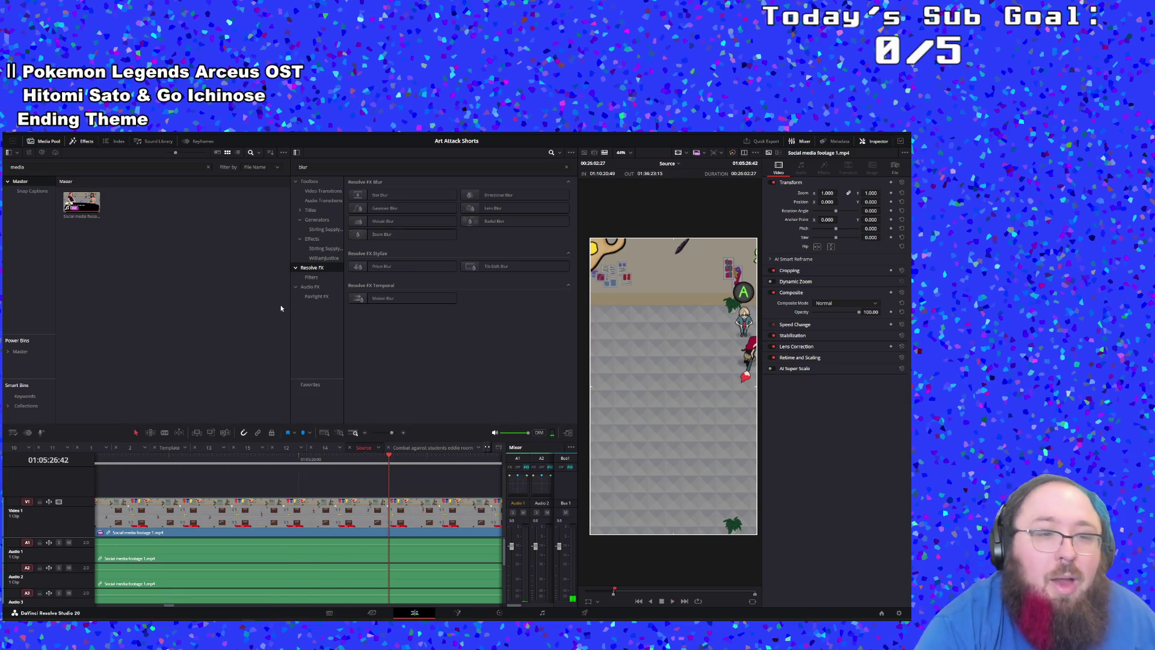
click(90, 166)
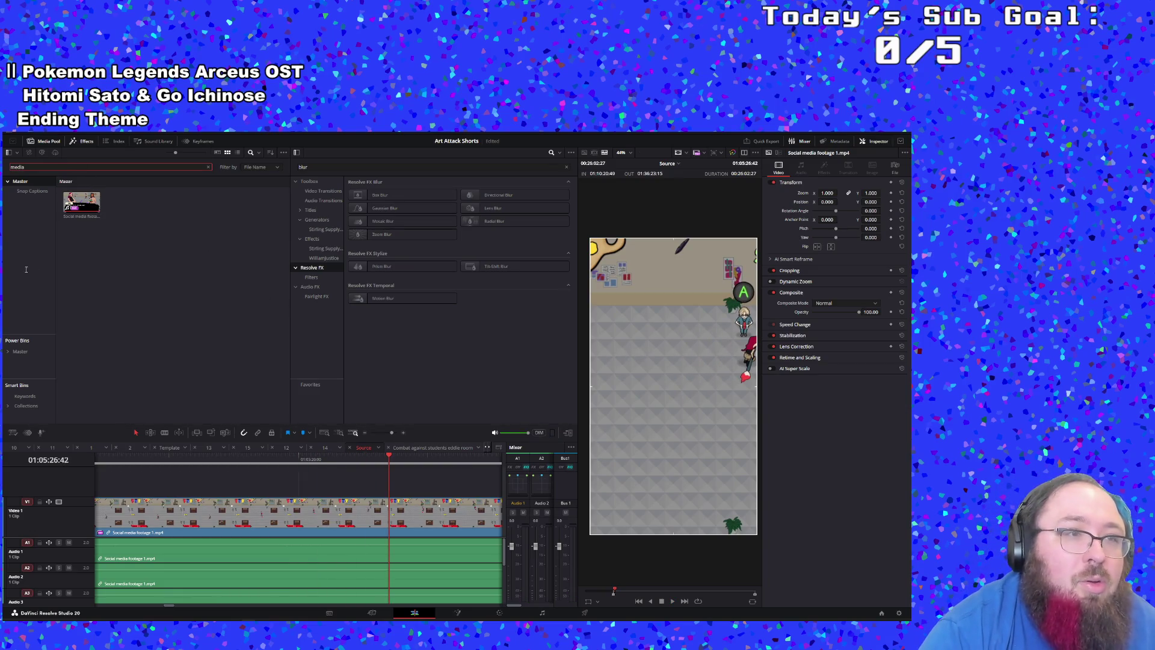
Step: Filter the media pool to 'eddie', open the Combat timeline at its start, then return to Source
key(BackSpace)
key(BackSpace)
key(BackSpace)
text(edit)
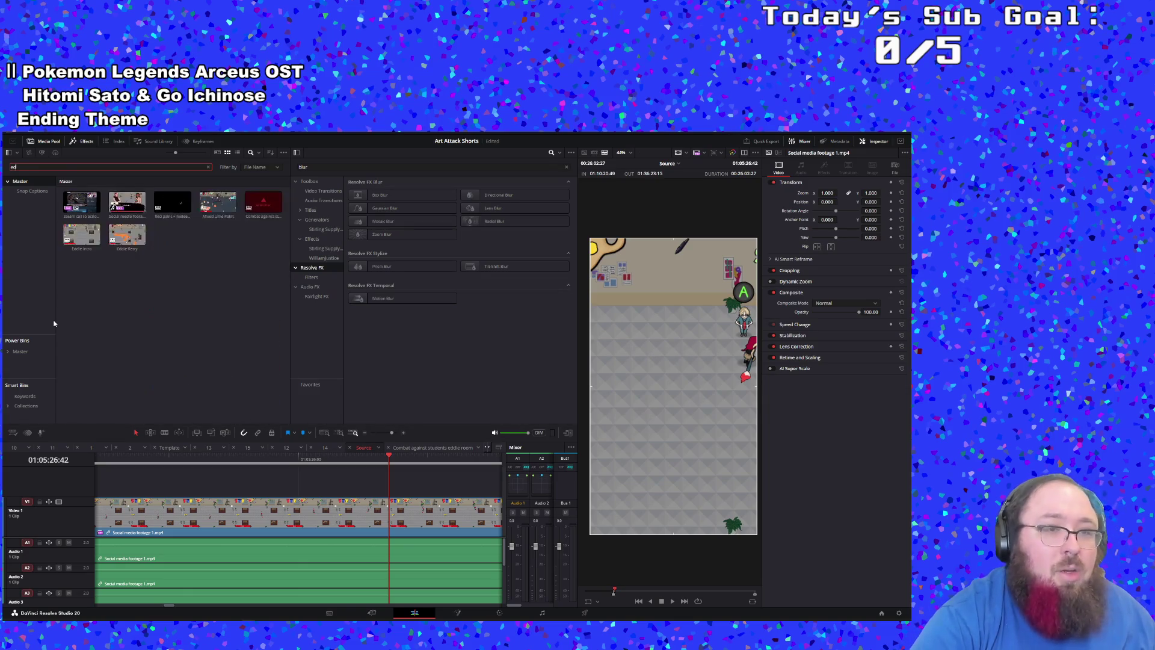
key(BackSpace)
key(BackSpace)
text(die)
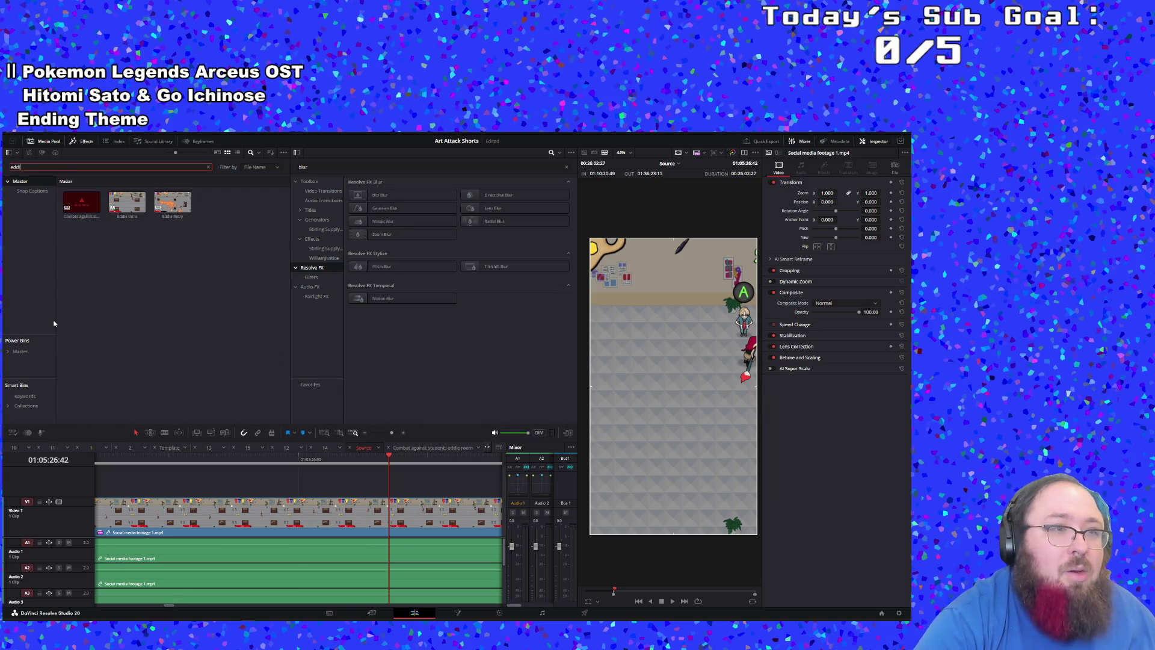
double_click(88, 210)
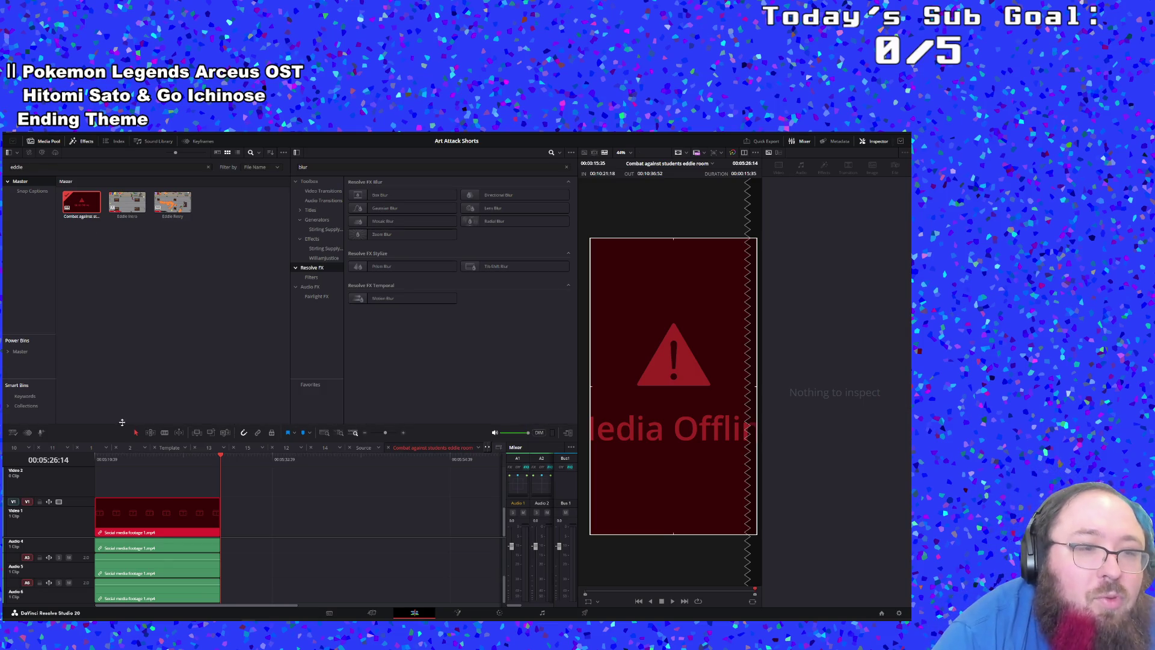
key(Home)
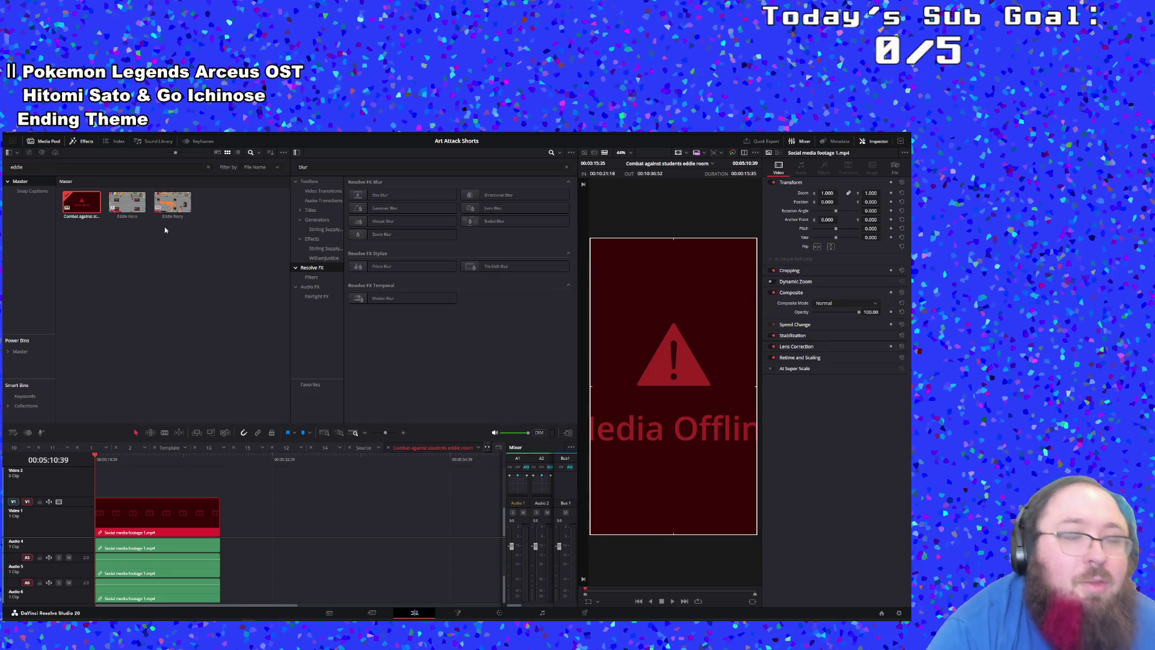
click(363, 447)
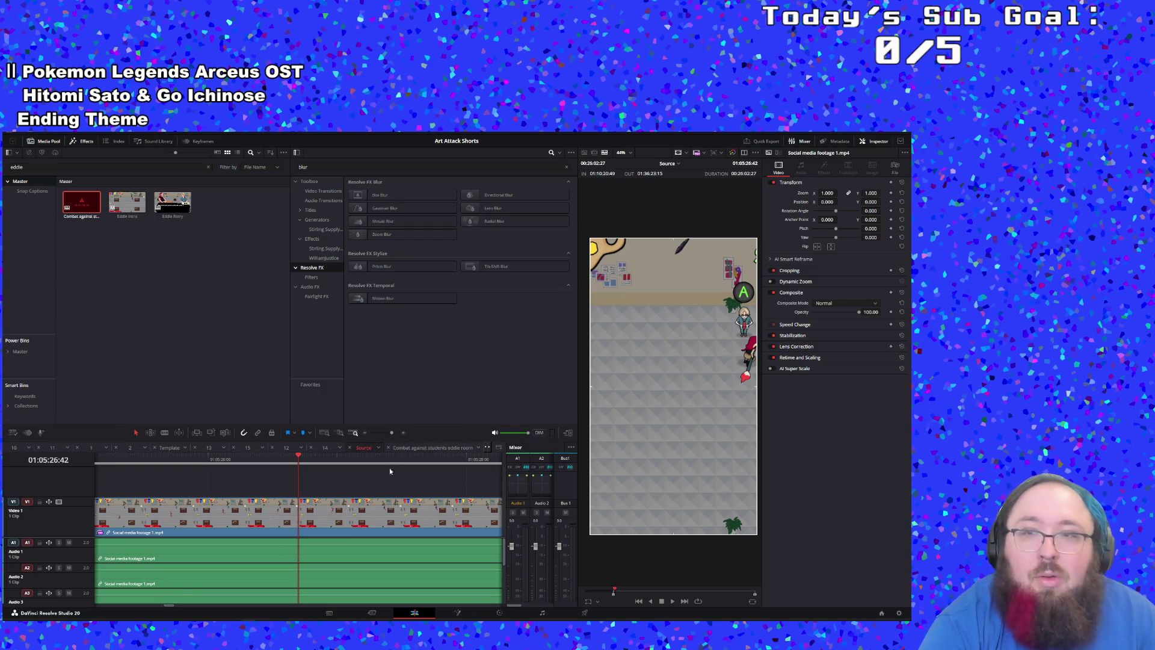
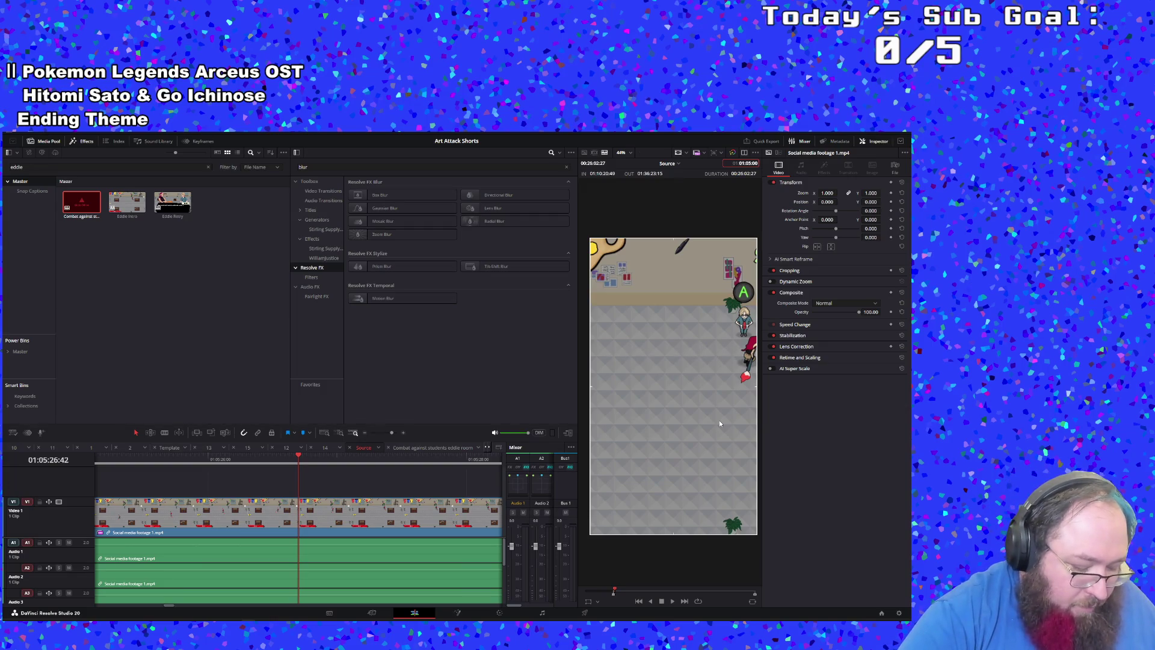
Step: Set an Out point in the Source footage, then scrub back and play to review
key(ctrl+z)
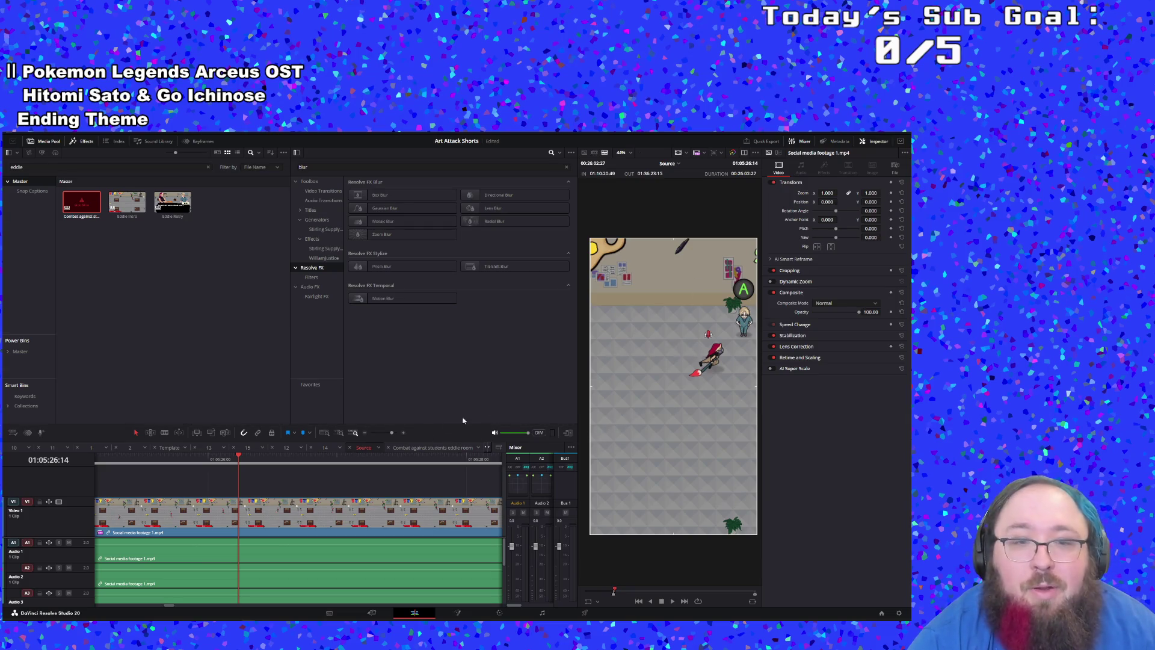
key(o)
mouse_move(188, 461)
mouse_down()
mouse_move(103, 456)
mouse_move(392, 467)
mouse_up()
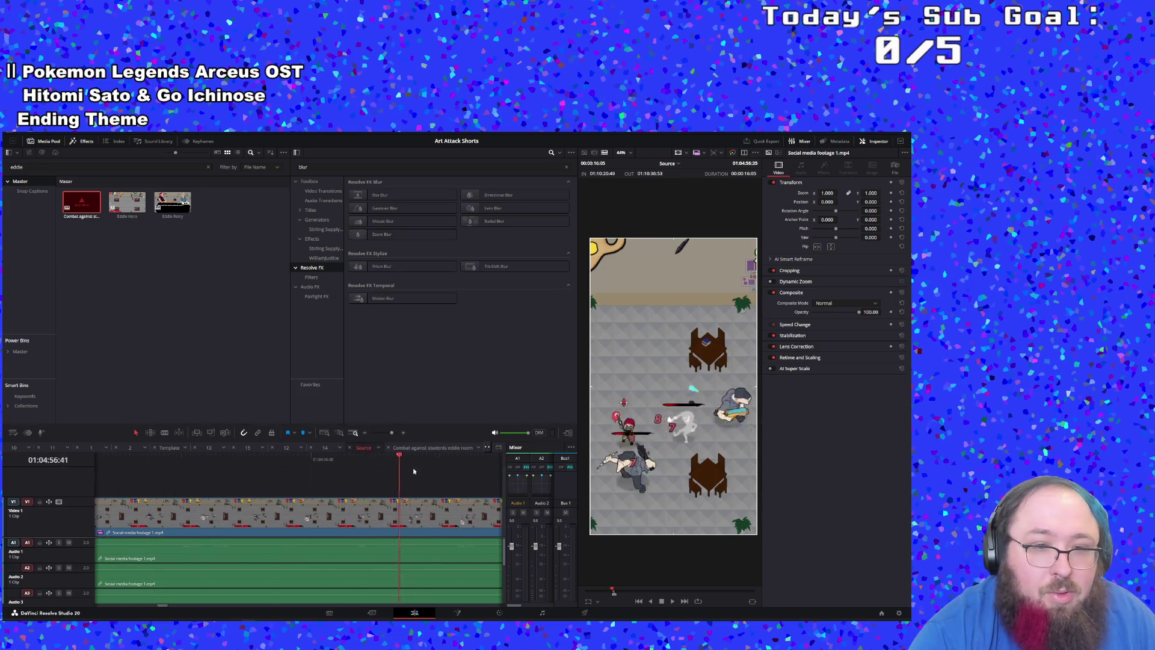
key(space)
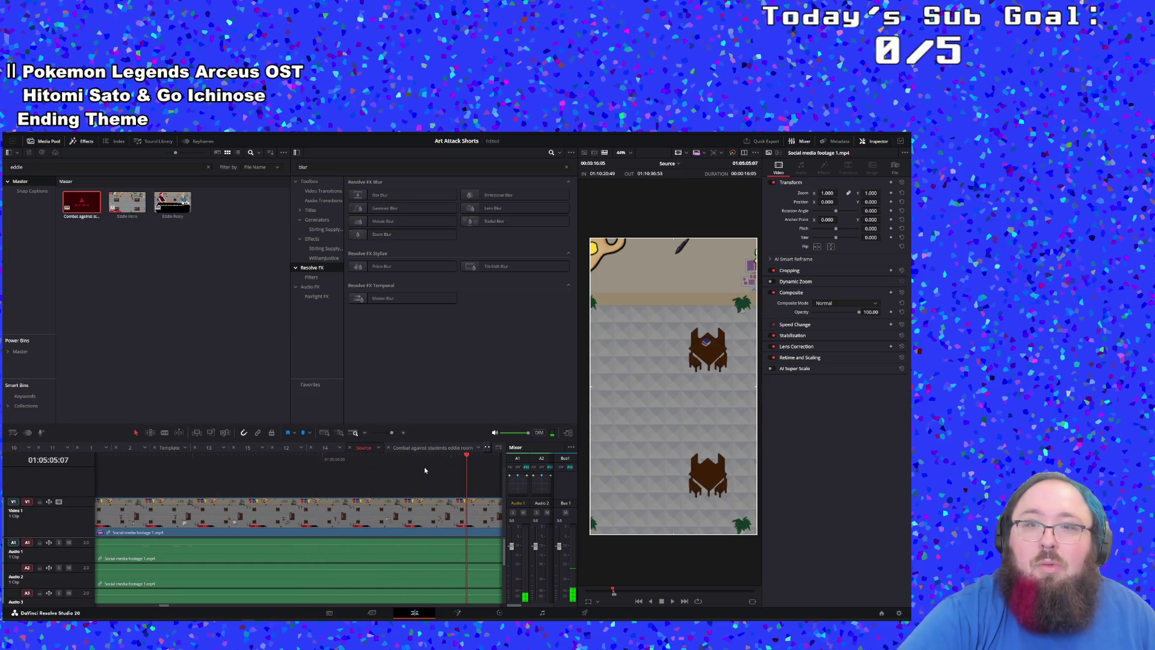
Step: Jump to 01:05:10:39, set the In point there and play back the range
click(430, 447)
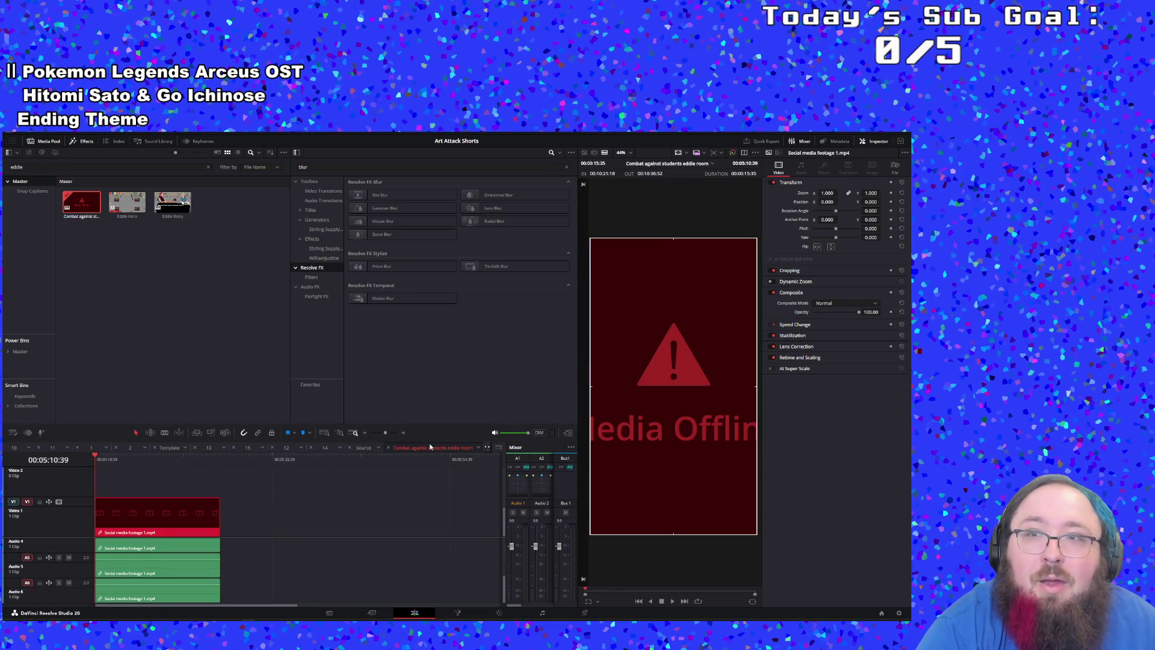
click(363, 448)
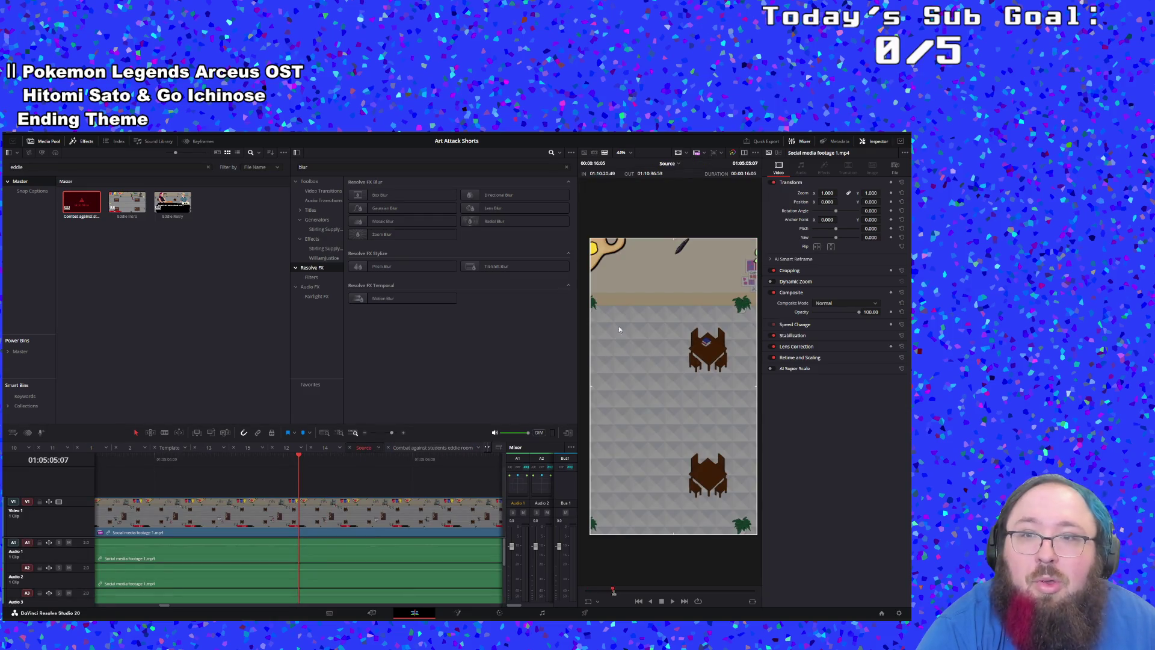
click(751, 167)
text(1:05:10:)
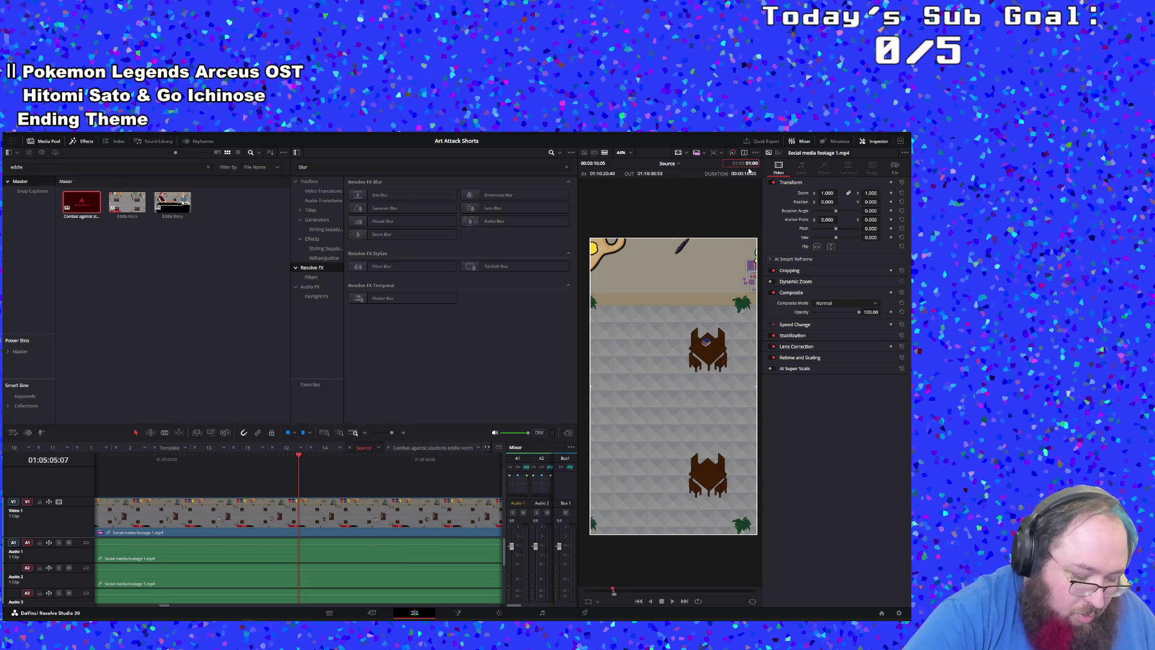
text(39)
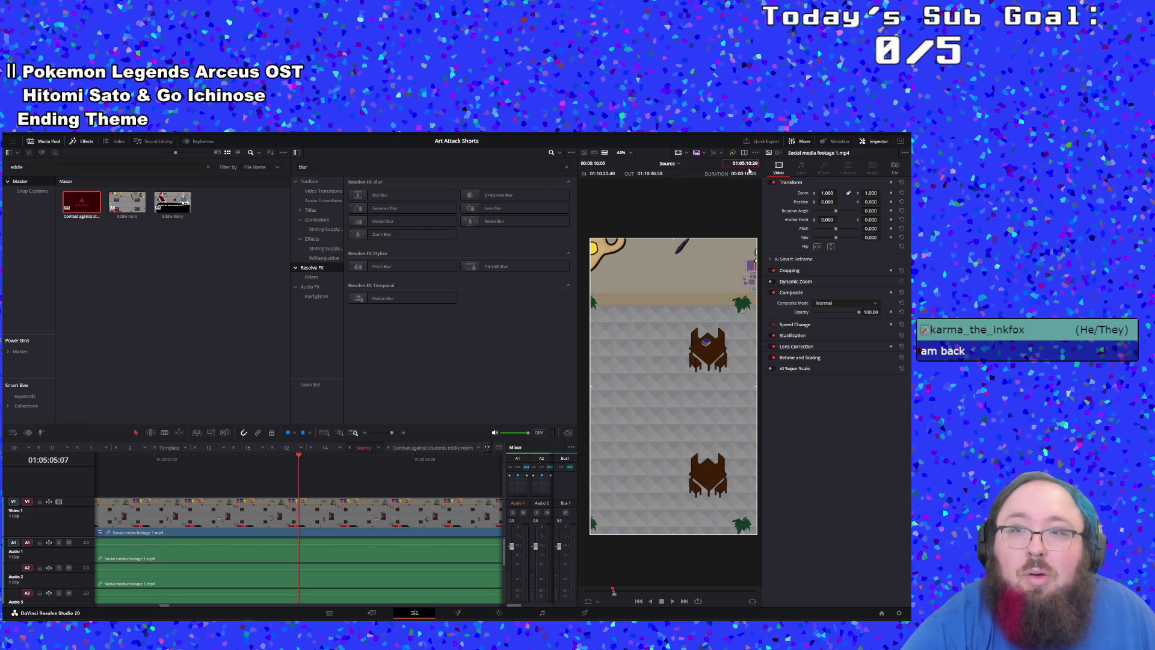
key(Return)
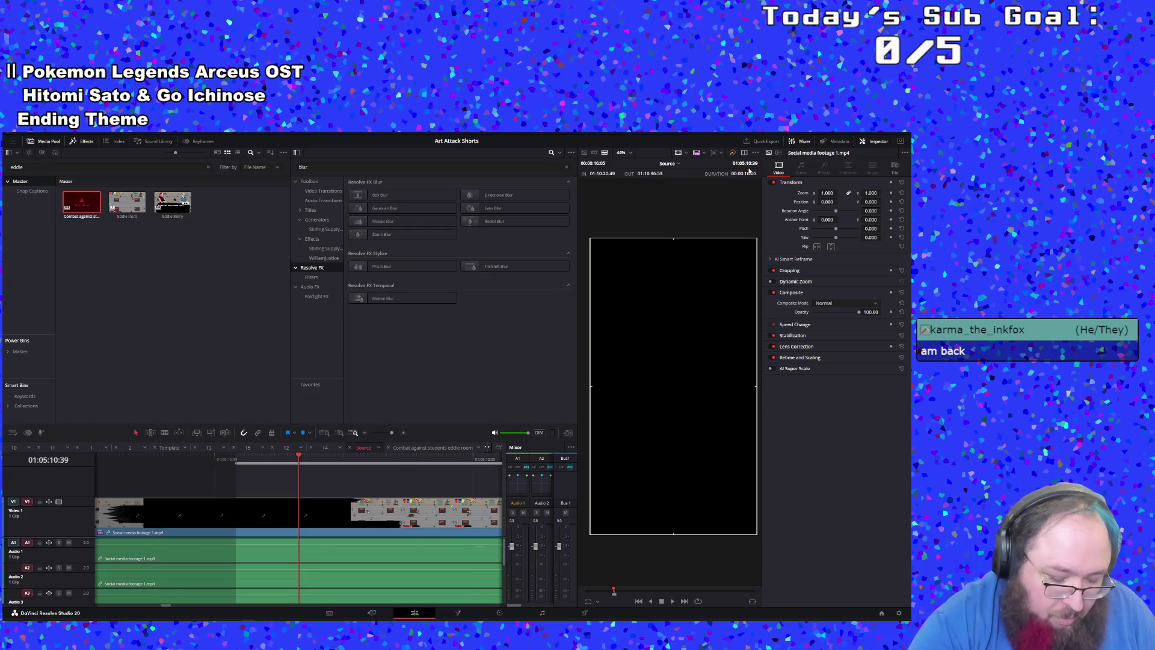
key(i)
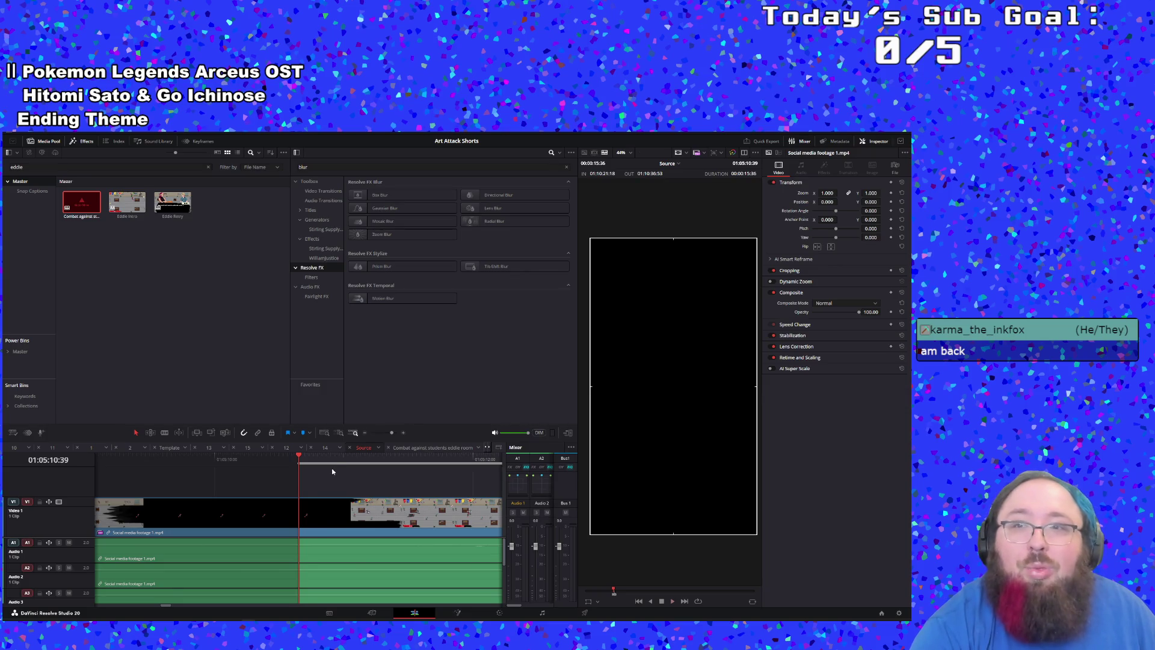
key(space)
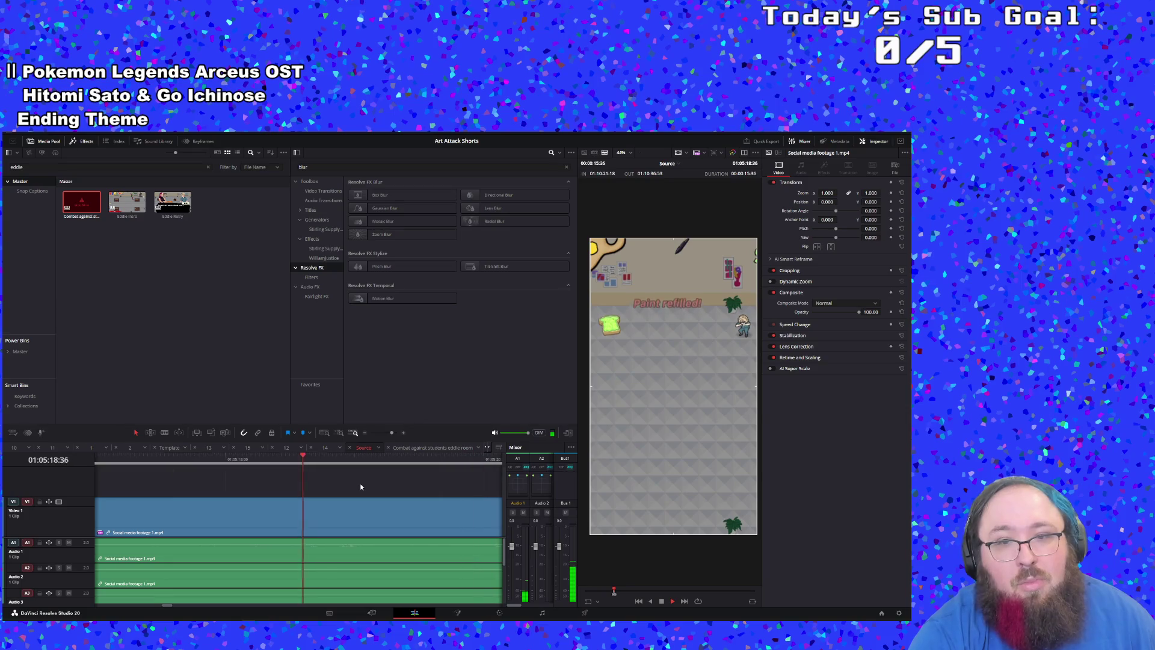
Step: Convert the marked In-Out range into a compound clip named 'Combat against students 1'
click(383, 433)
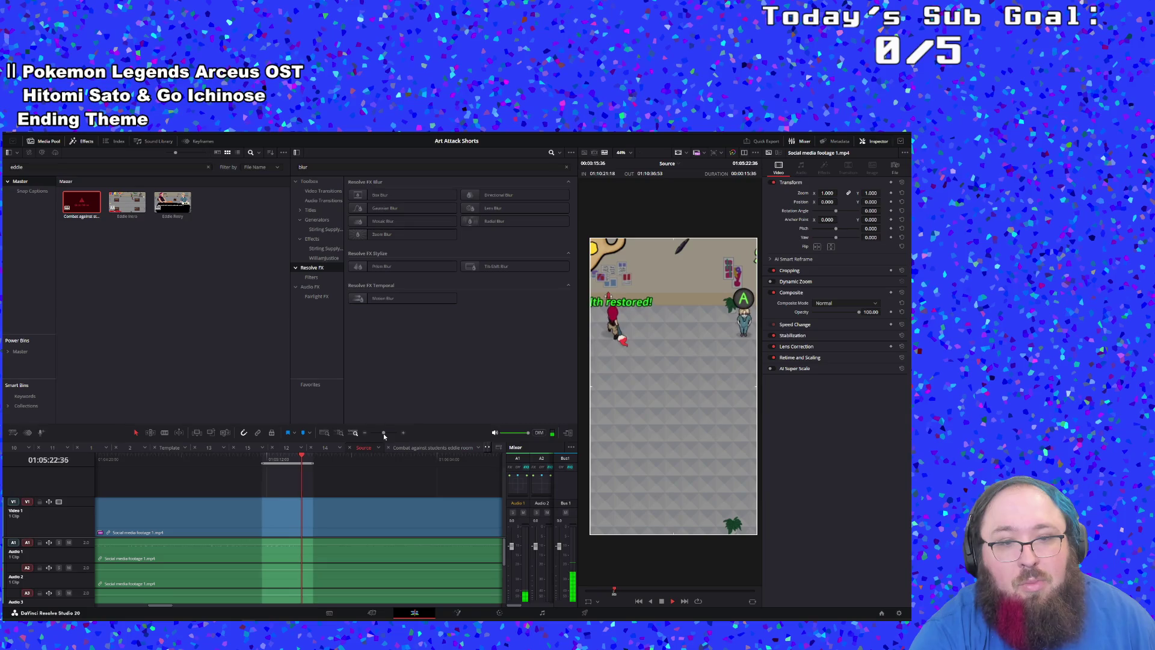
right_click(283, 459)
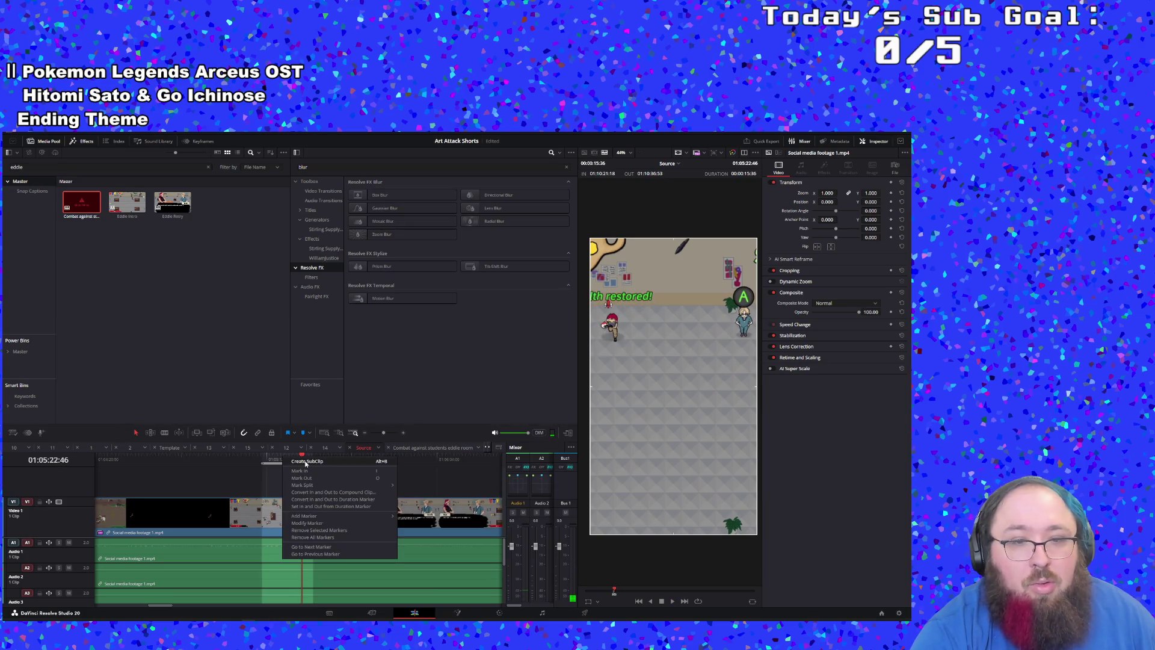
click(305, 464)
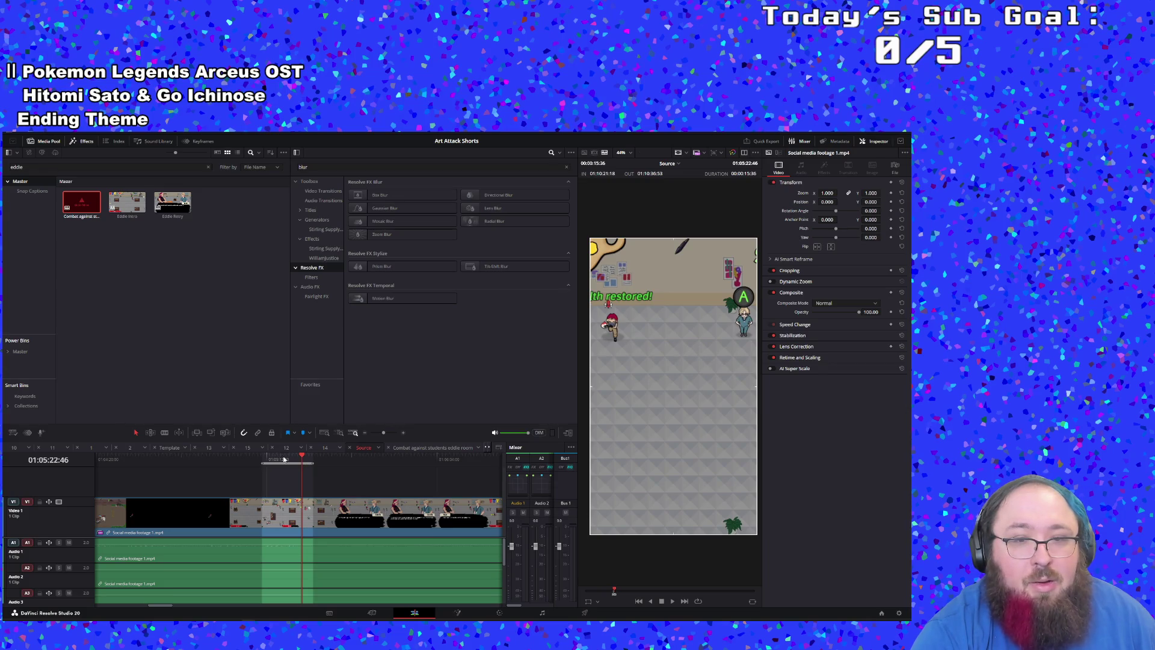
right_click(285, 459)
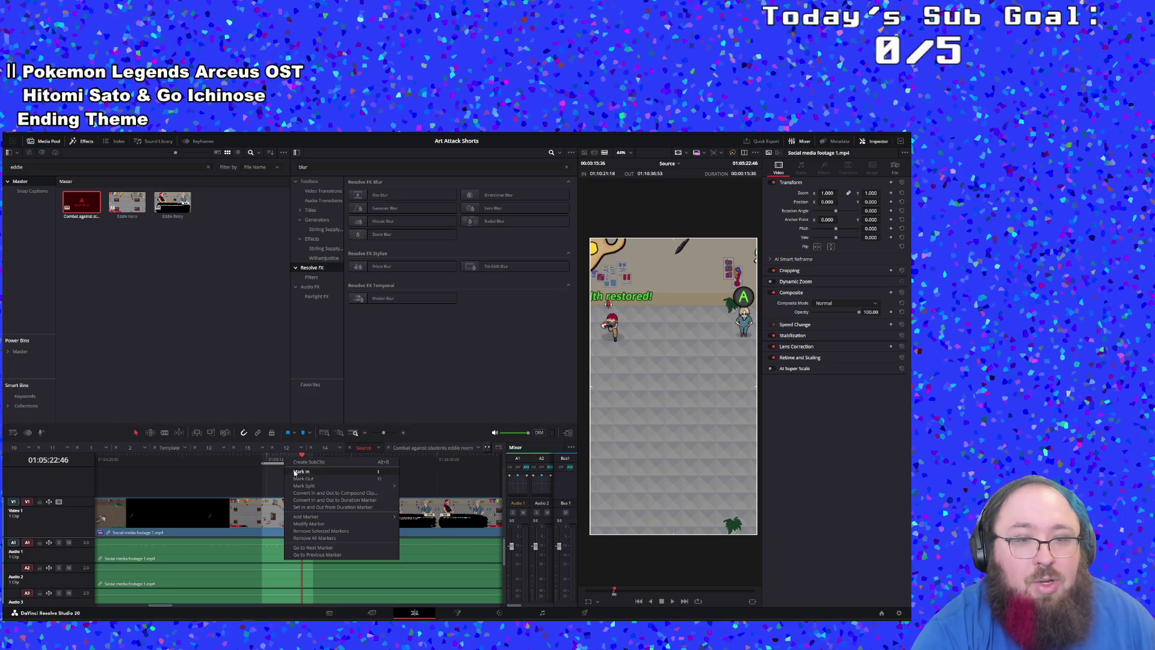
click(313, 494)
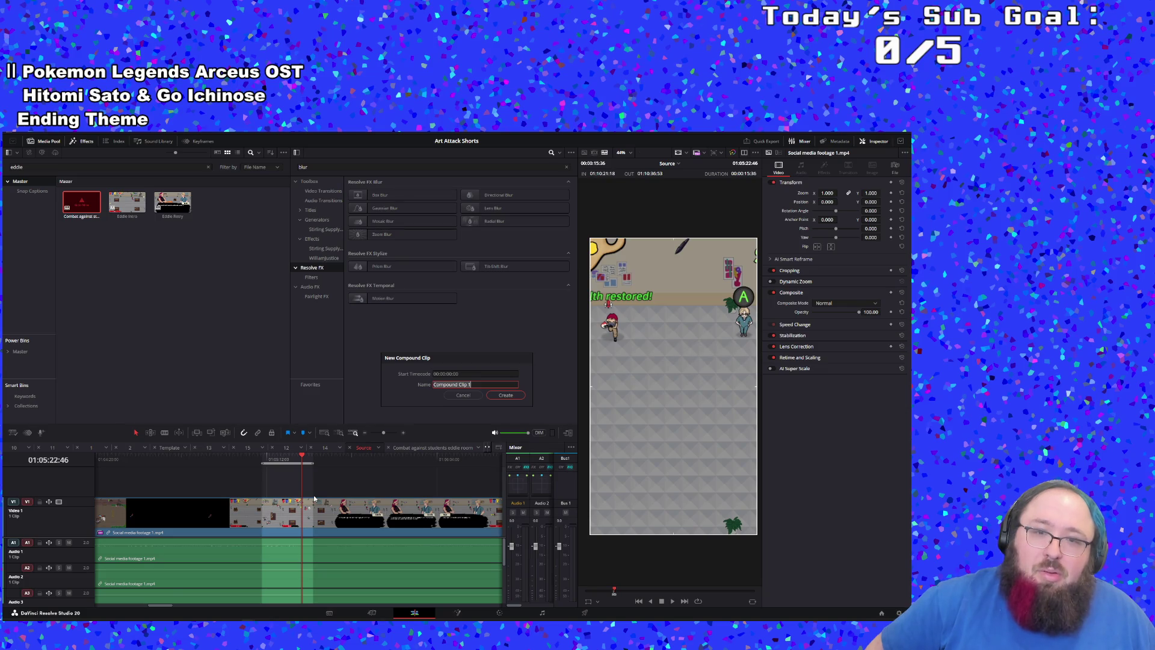
text(Co)
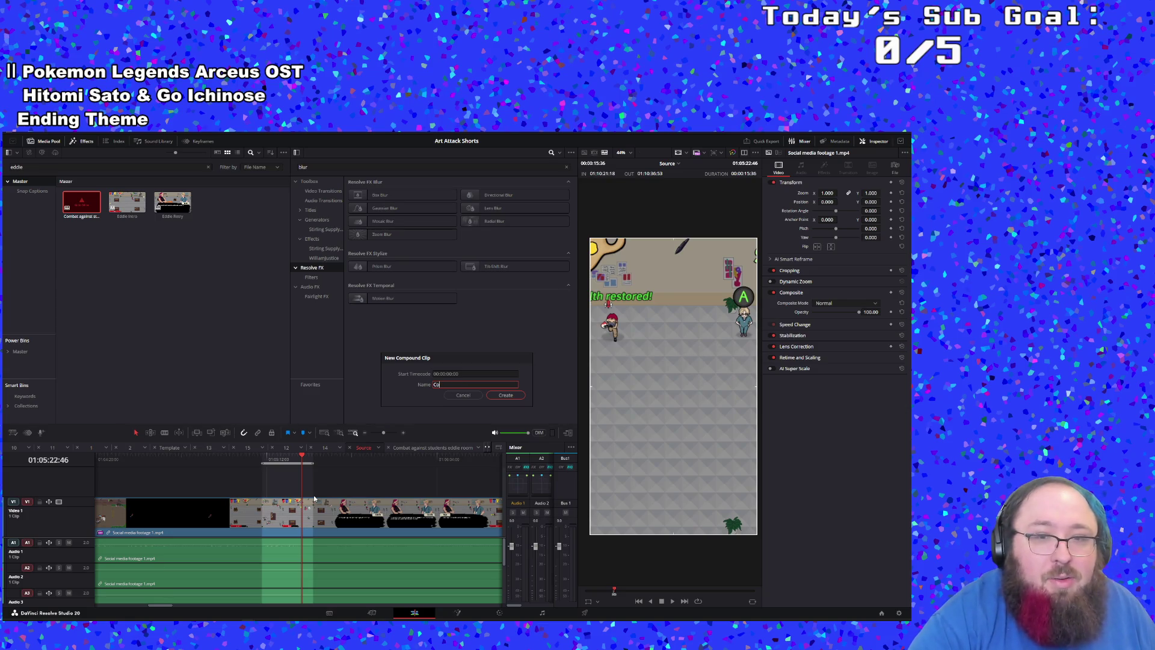
text(mbat against students + eddie)
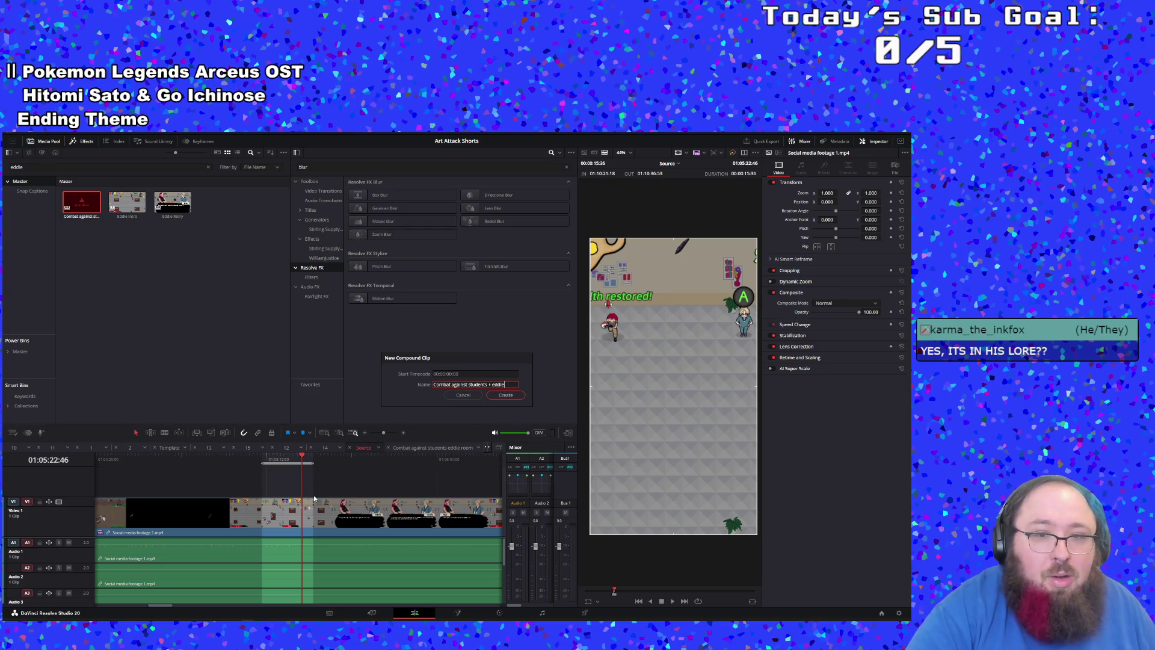
key(Return)
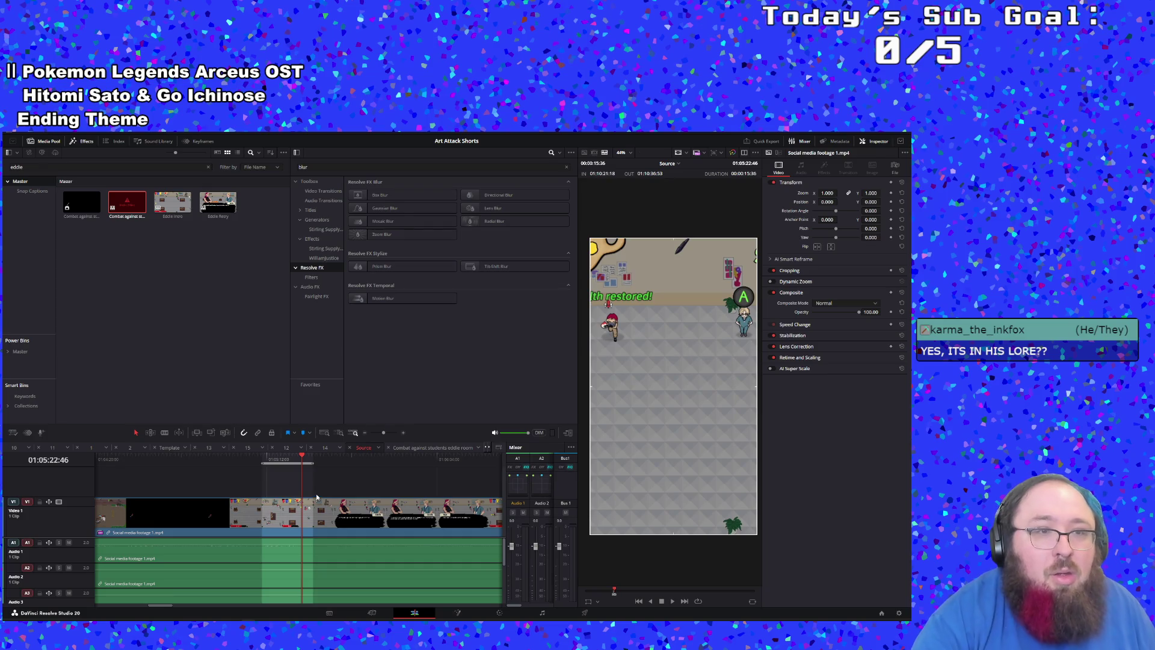
Step: Place the compound clip on V1 of the eddie room short and delete its audio
click(130, 218)
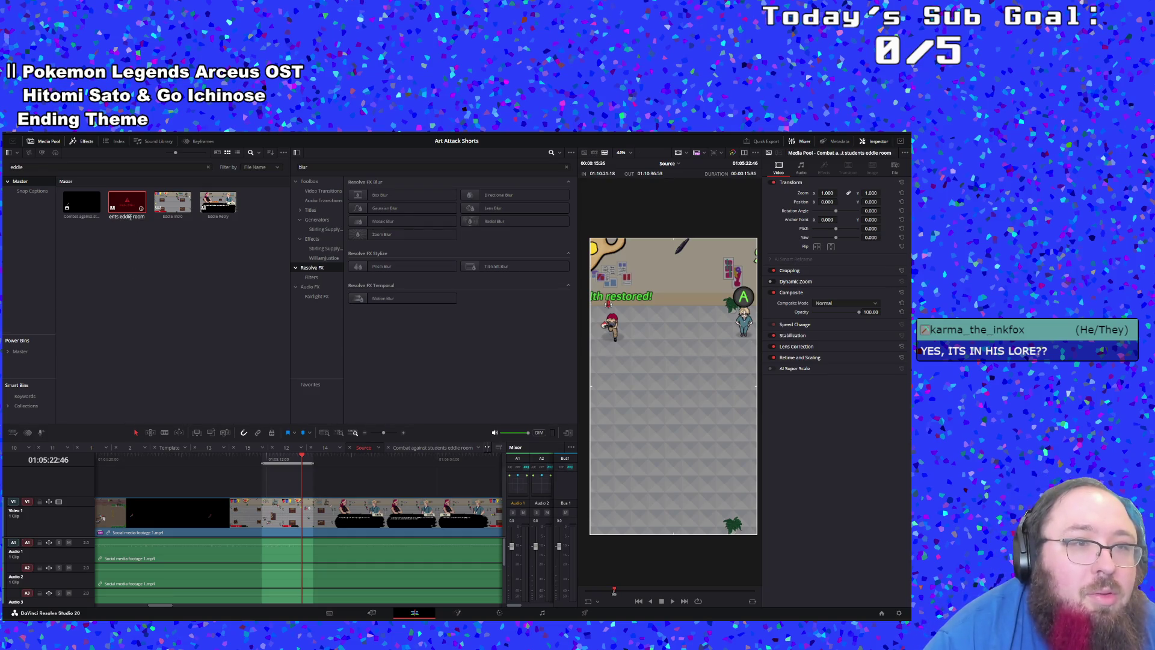
double_click(122, 210)
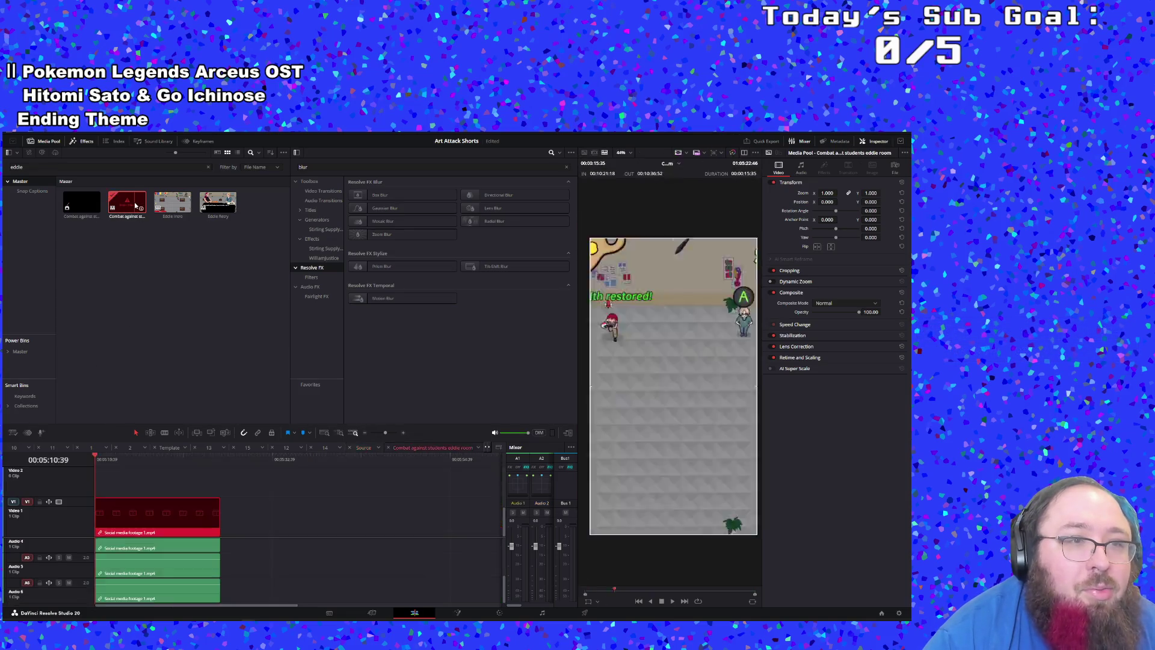
mouse_move(81, 203)
mouse_down()
mouse_move(132, 478)
mouse_move(247, 516)
mouse_move(85, 507)
mouse_move(99, 511)
mouse_up()
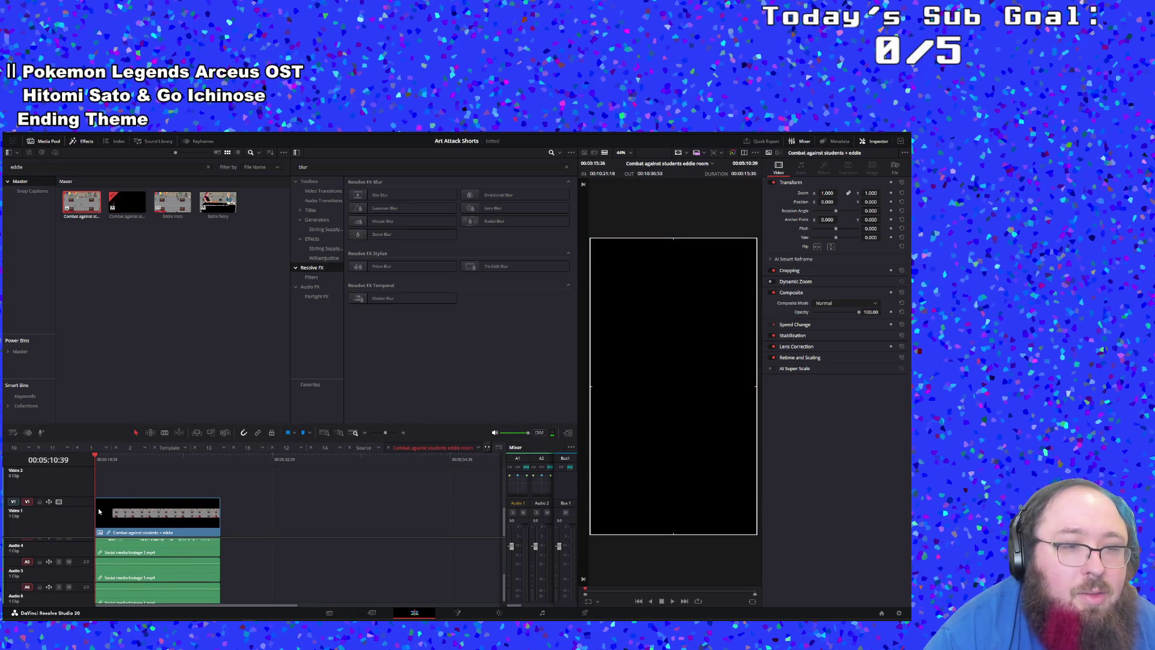
scroll(229, 561, down, 1)
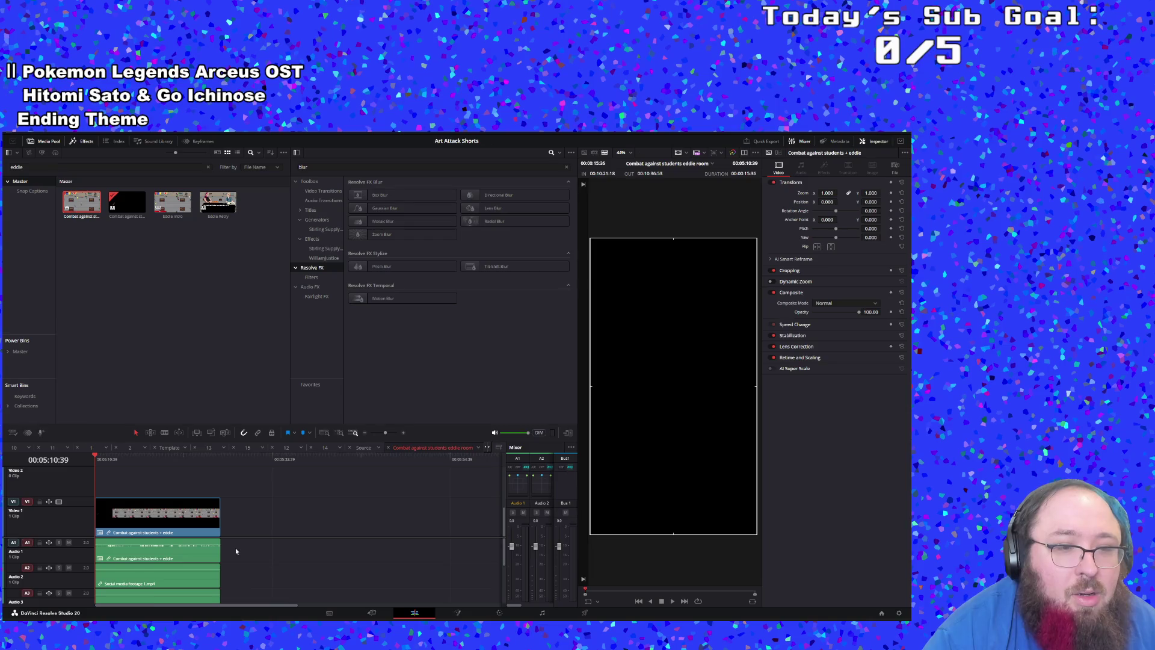
mouse_move(232, 598)
mouse_down()
mouse_move(105, 541)
mouse_move(349, 573)
mouse_move(321, 546)
mouse_up()
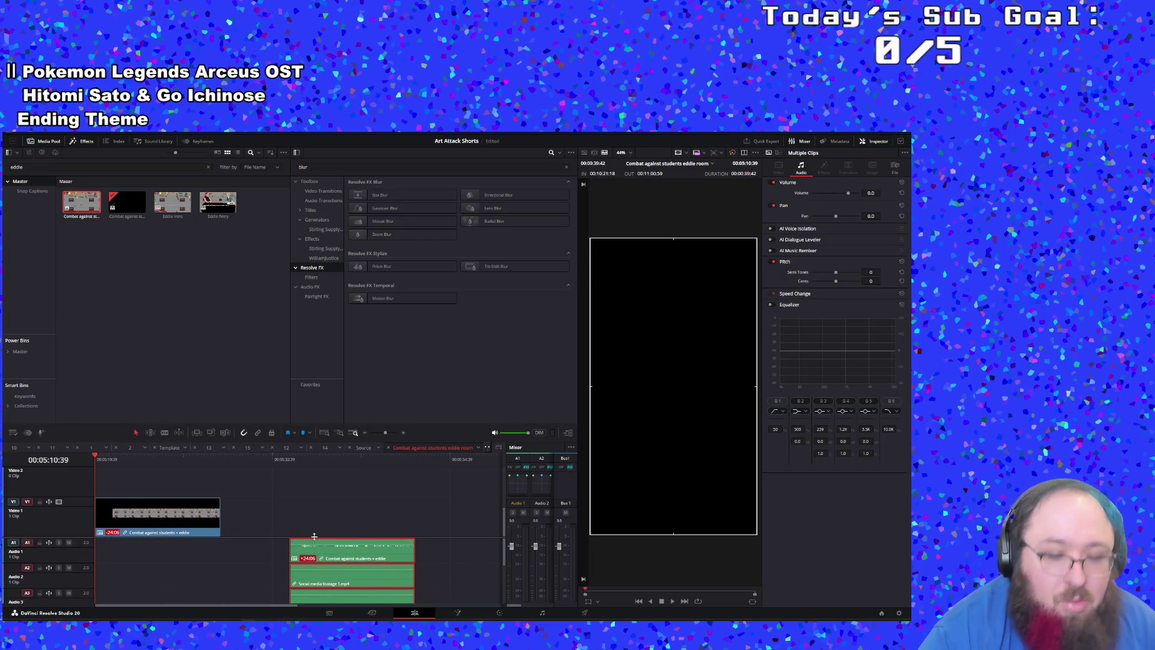
key(Delete)
click(83, 461)
key(space)
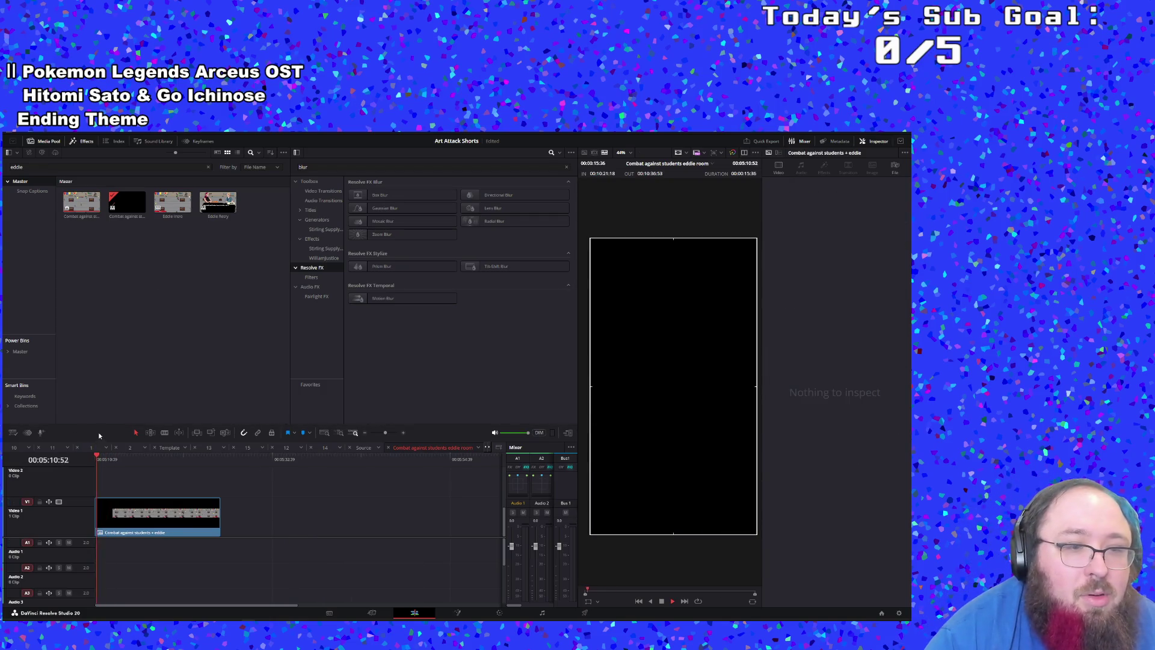
Step: Decompose the combat clip in place using clips only, then close the eddie room timeline
click(152, 509)
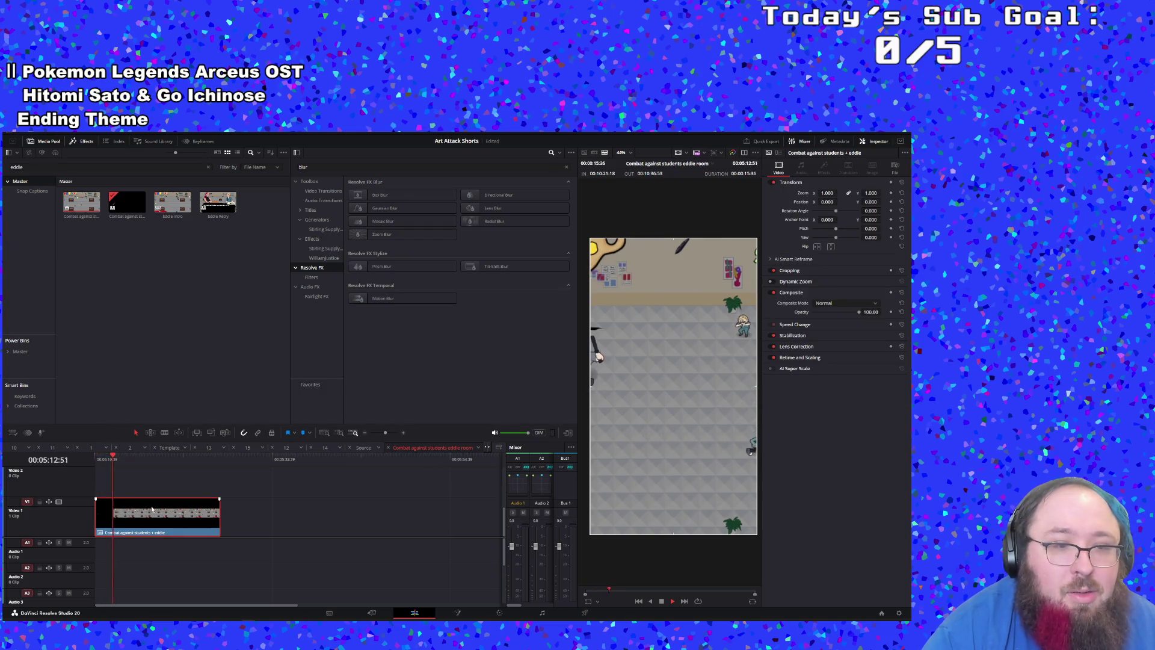
right_click(152, 510)
mouse_move(235, 291)
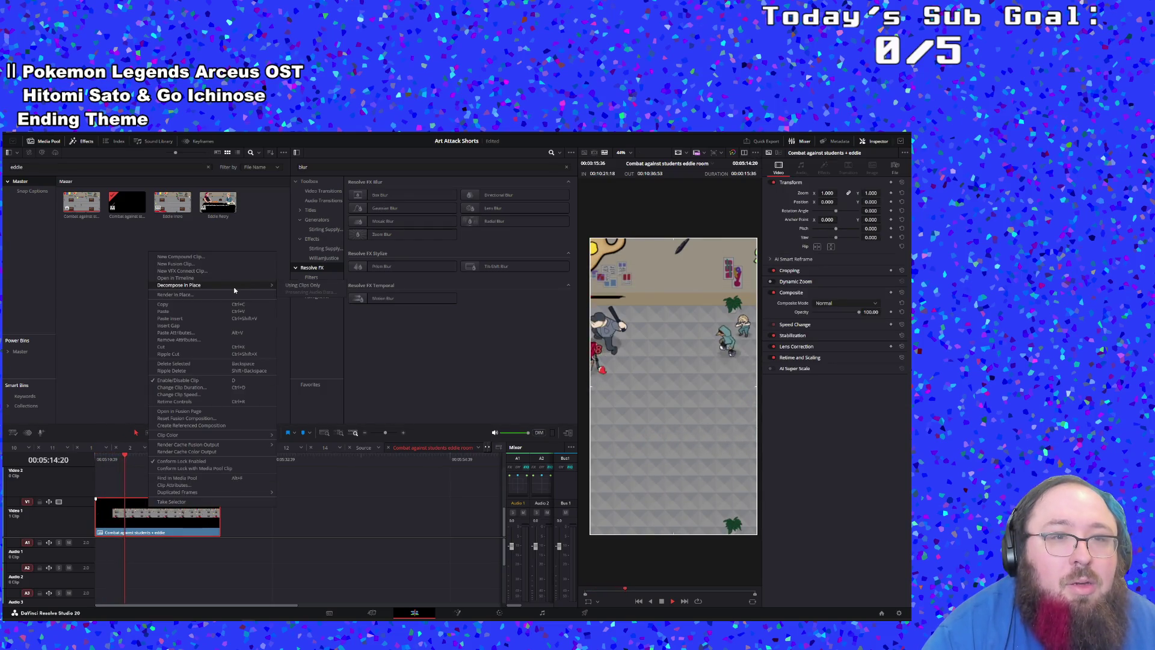
click(303, 286)
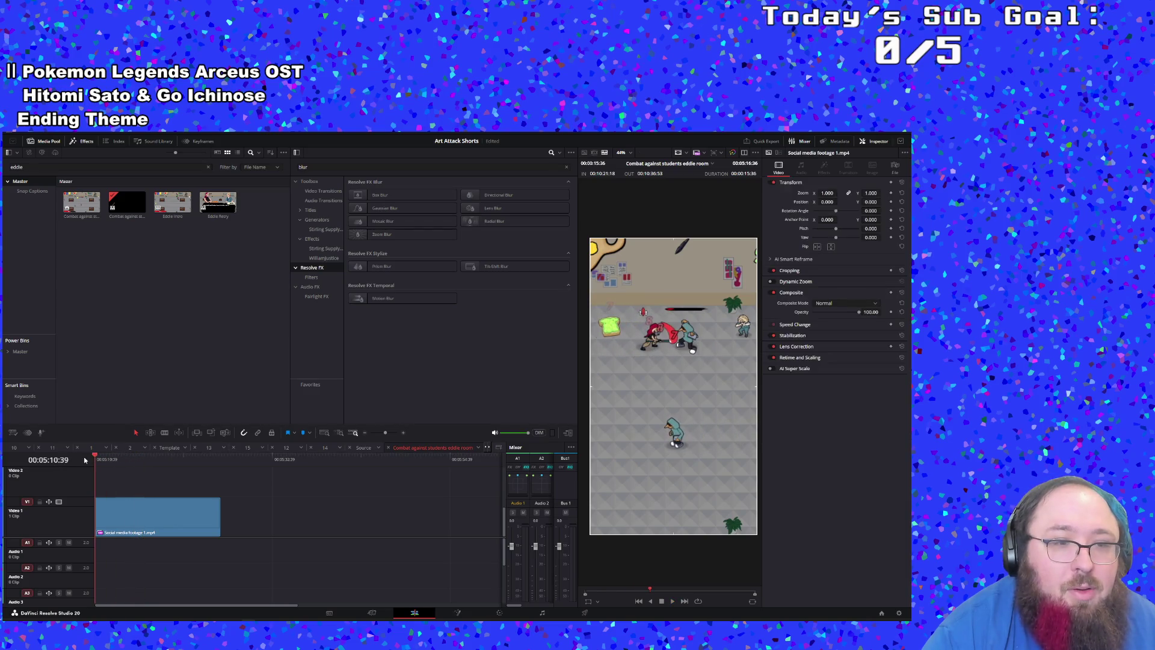
click(104, 459)
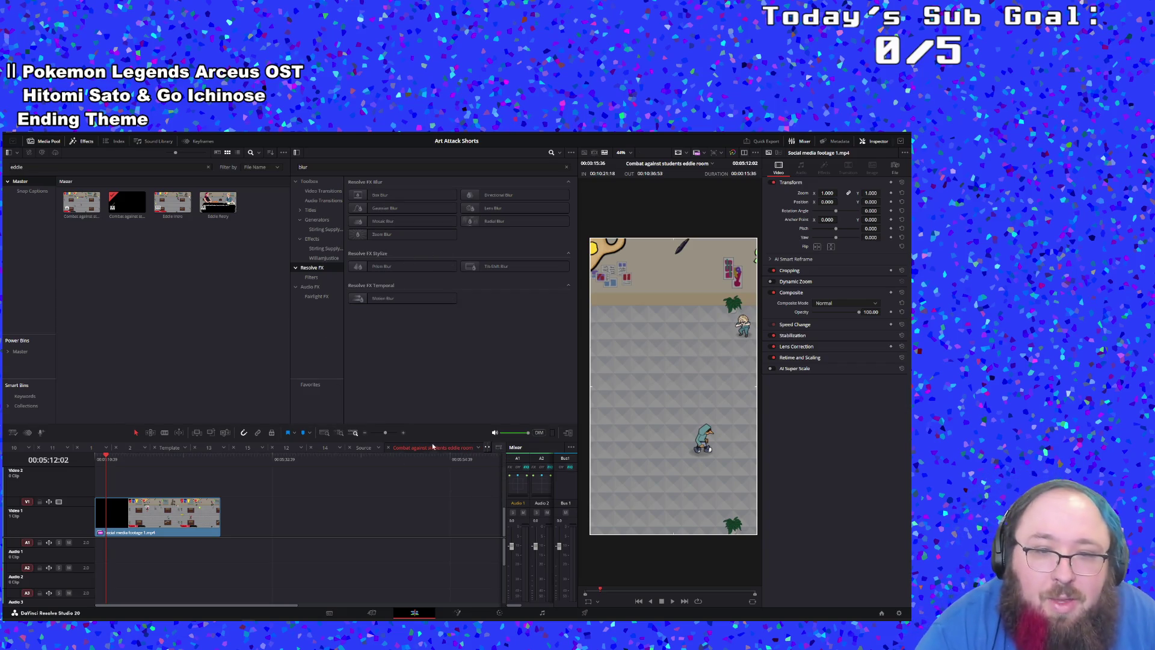
click(388, 448)
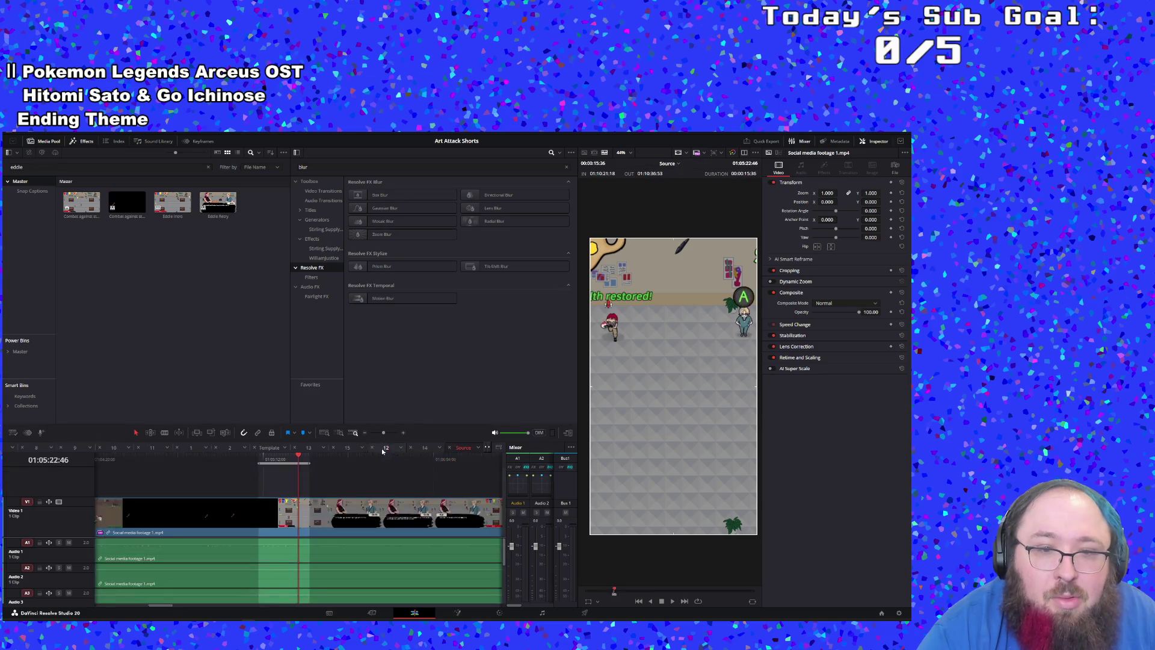
Step: Close the Source timeline, open timeline 2 and play it from partway in
click(449, 449)
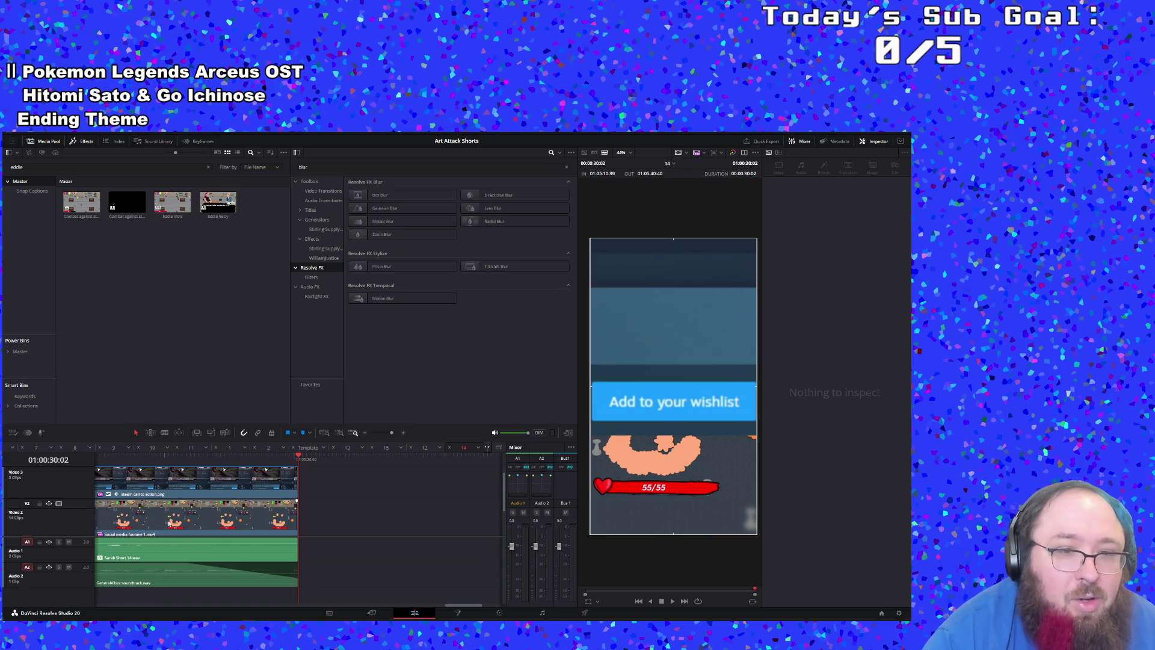
click(269, 447)
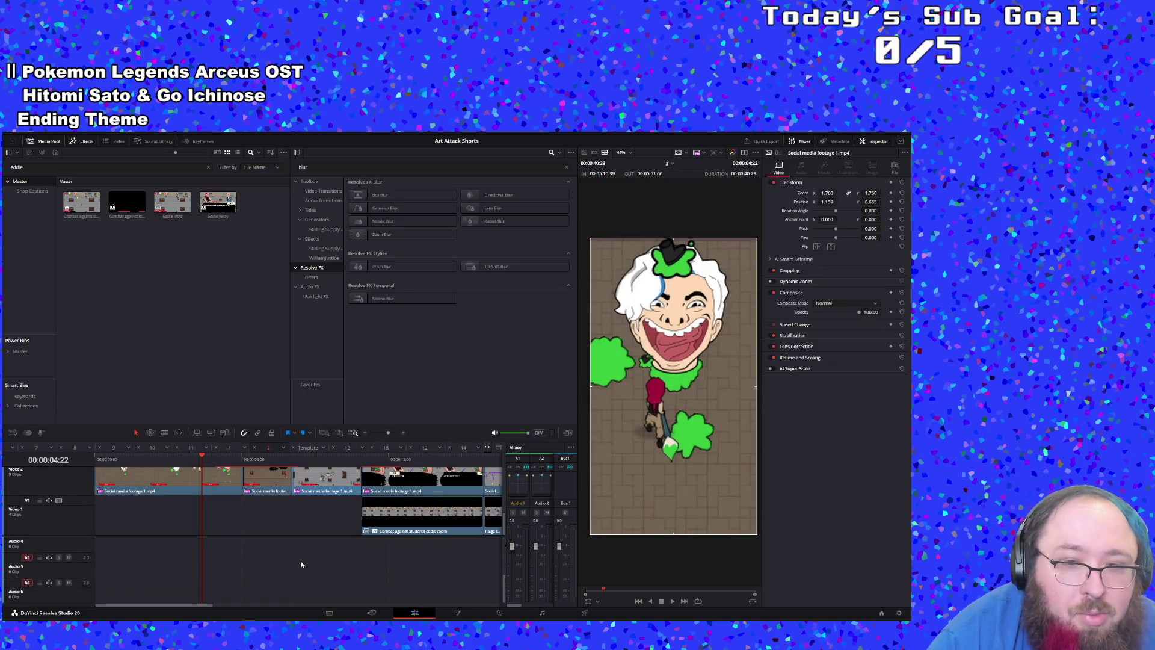
click(331, 459)
key(space)
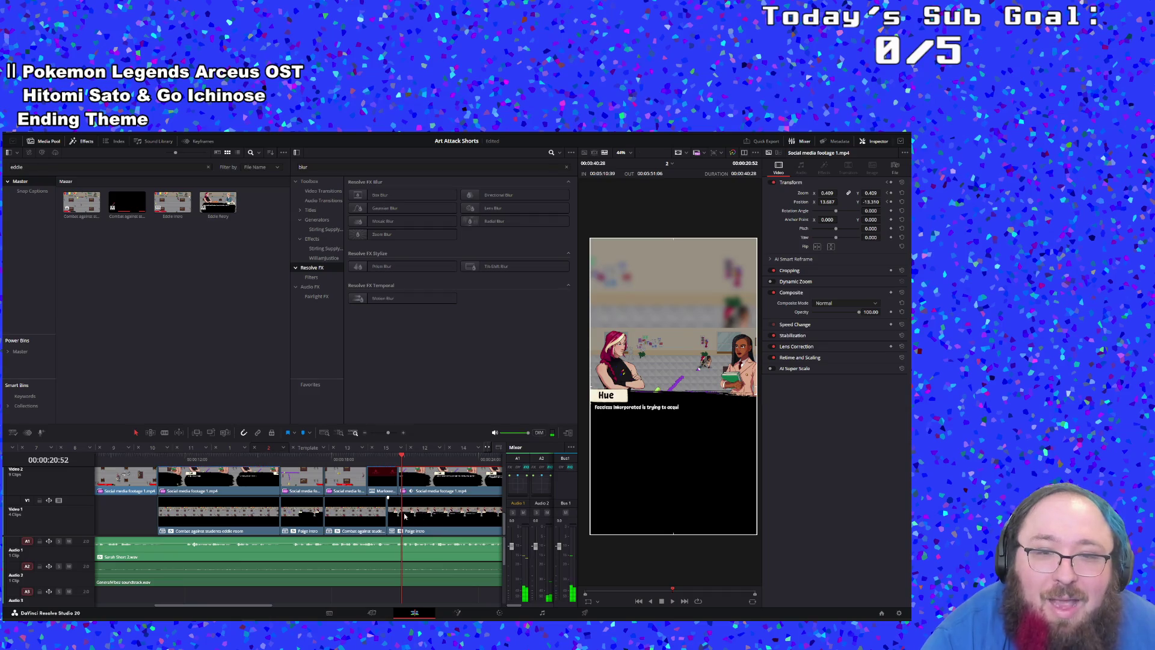
scroll(374, 493, up, 1)
Step: Play timeline 2 from the Marlowe overworld scene to review it
click(387, 517)
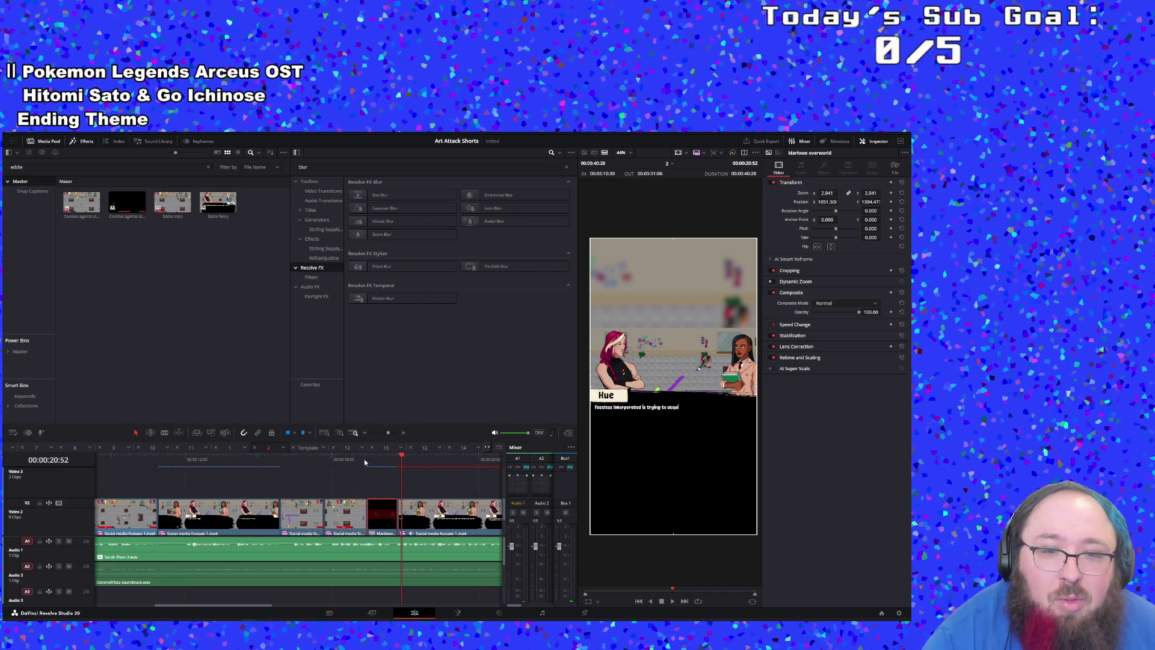
click(349, 460)
key(space)
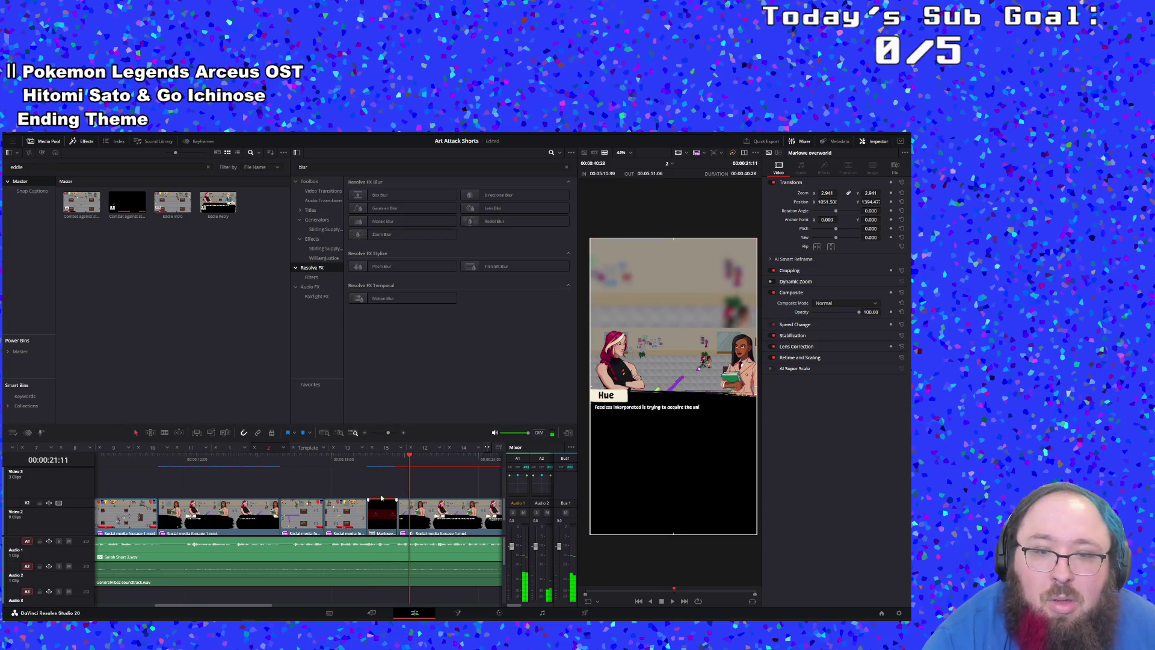
scroll(345, 504, down, 1)
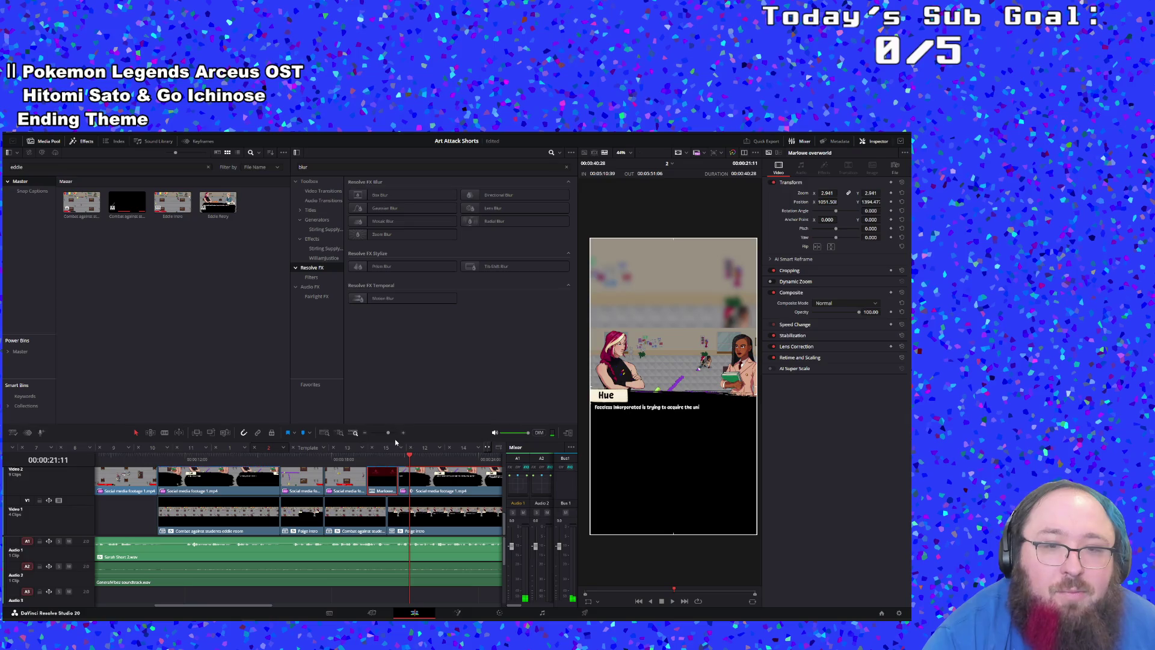
drag(385, 436, 381, 434)
scroll(355, 501, up, 2)
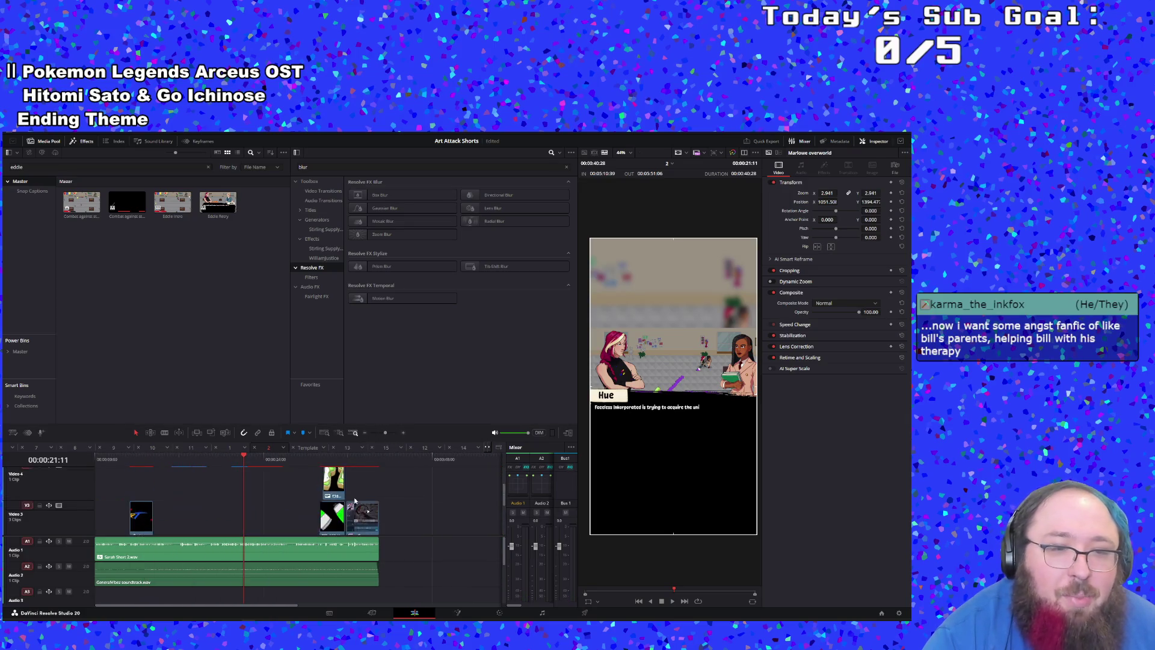
scroll(355, 501, down, 1)
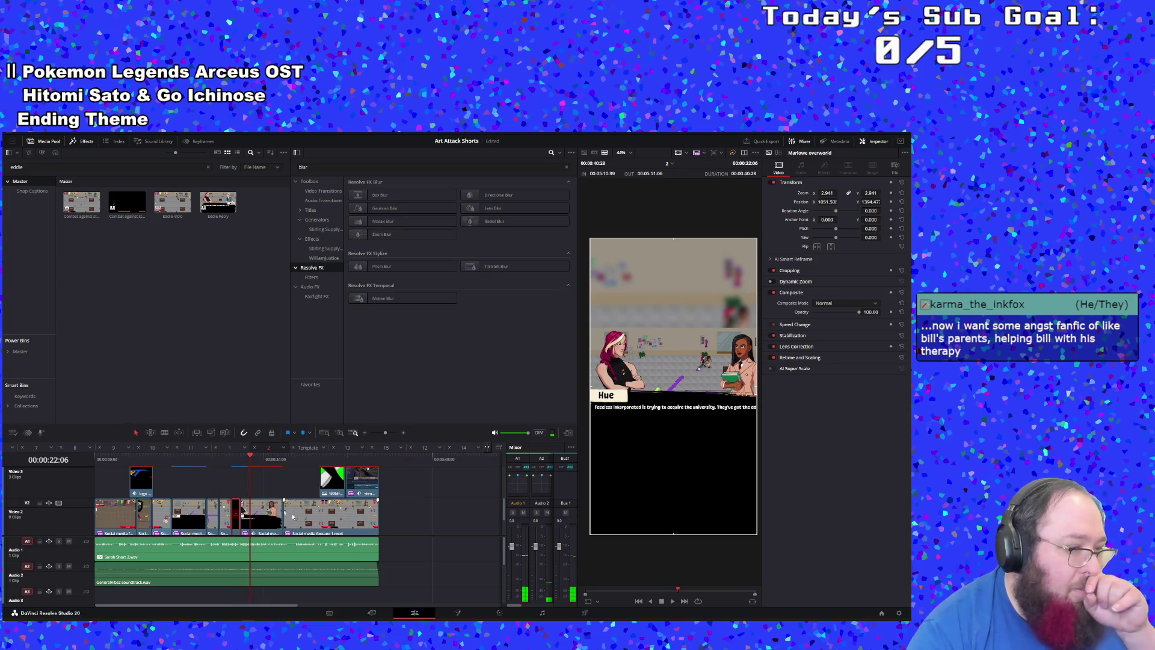
scroll(276, 524, down, 1)
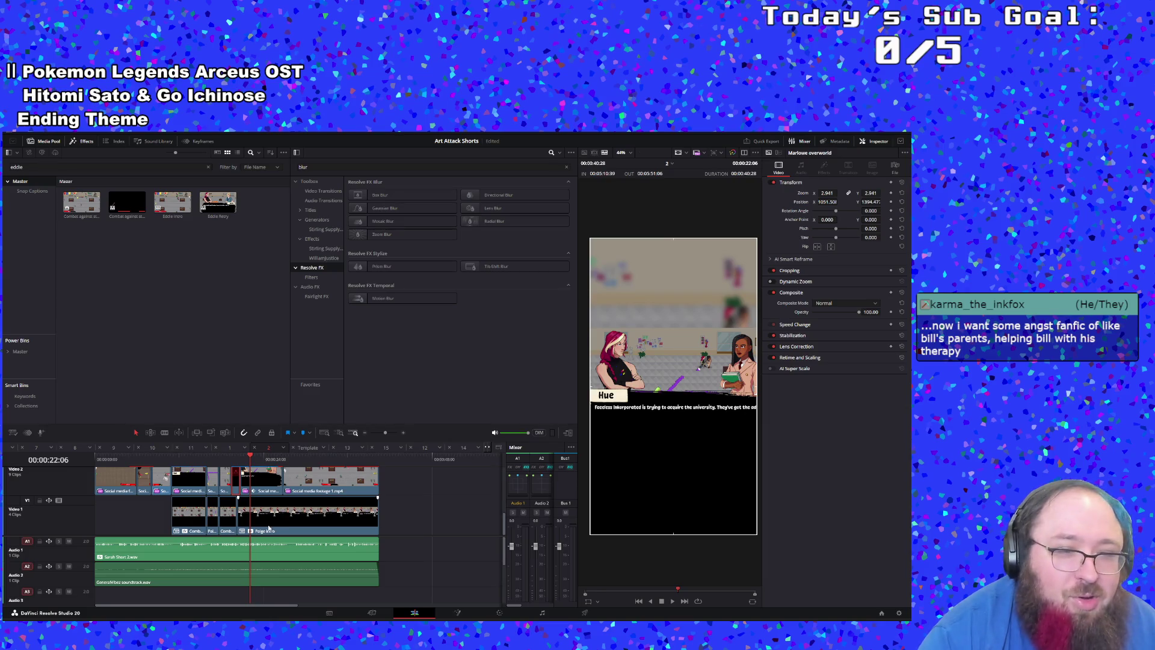
Step: Return to 00:00:19:27, clear the 'eddie' search and preview Audio 3_001
click(232, 459)
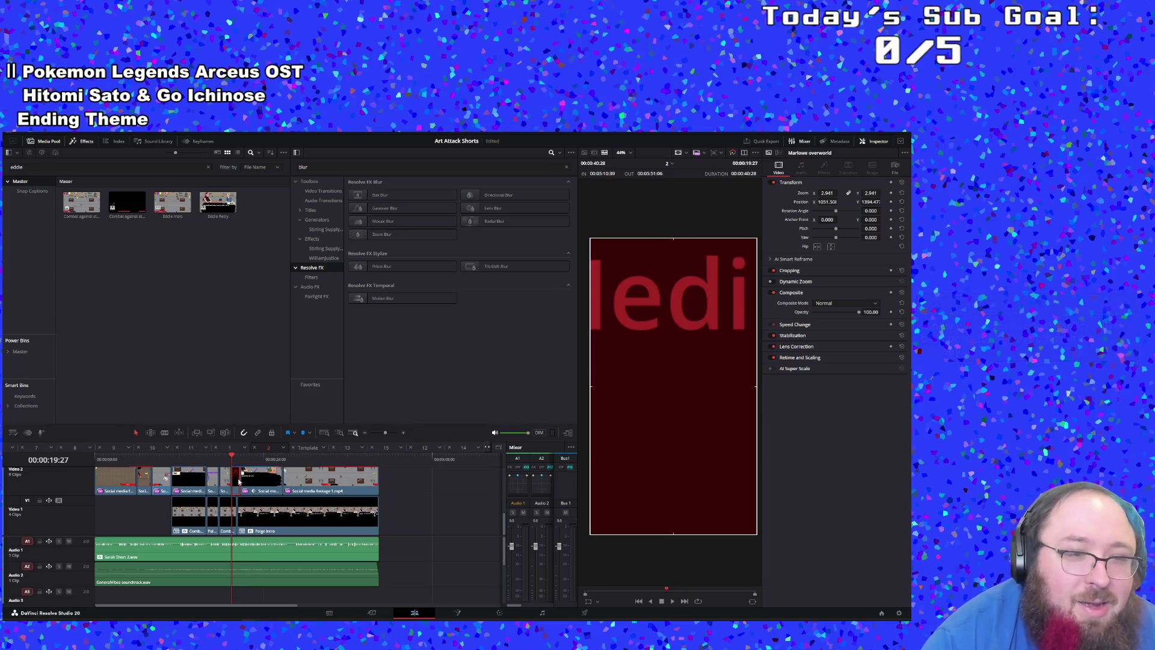
click(58, 166)
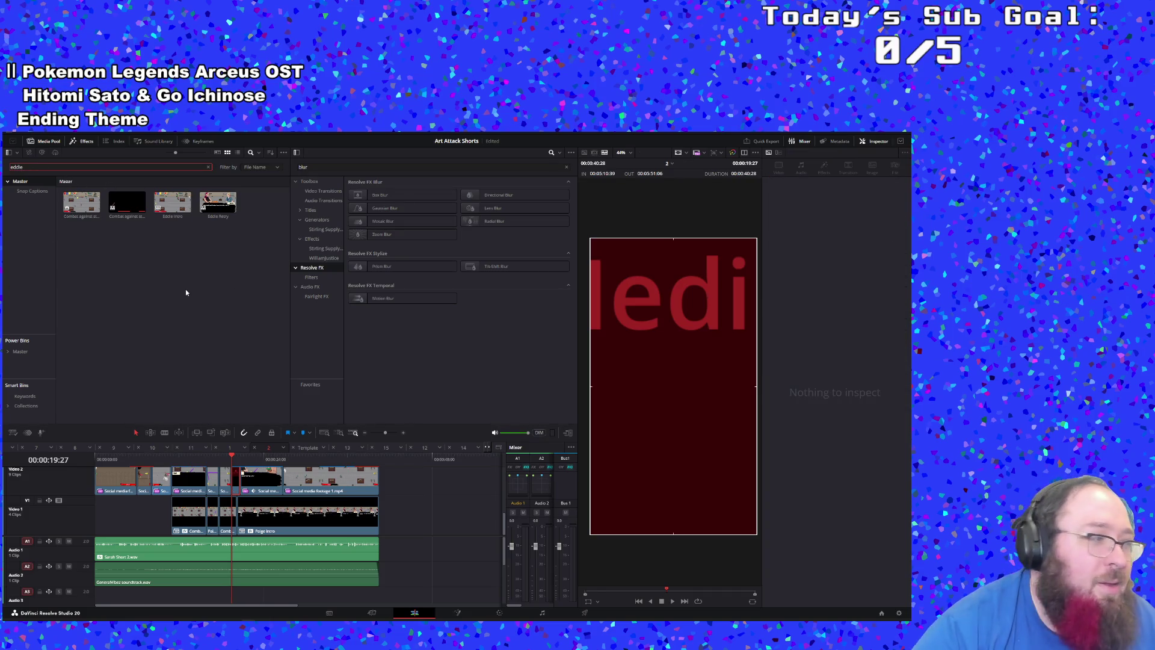
key(BackSpace)
key(BackSpace)
key(BackSpace)
click(182, 305)
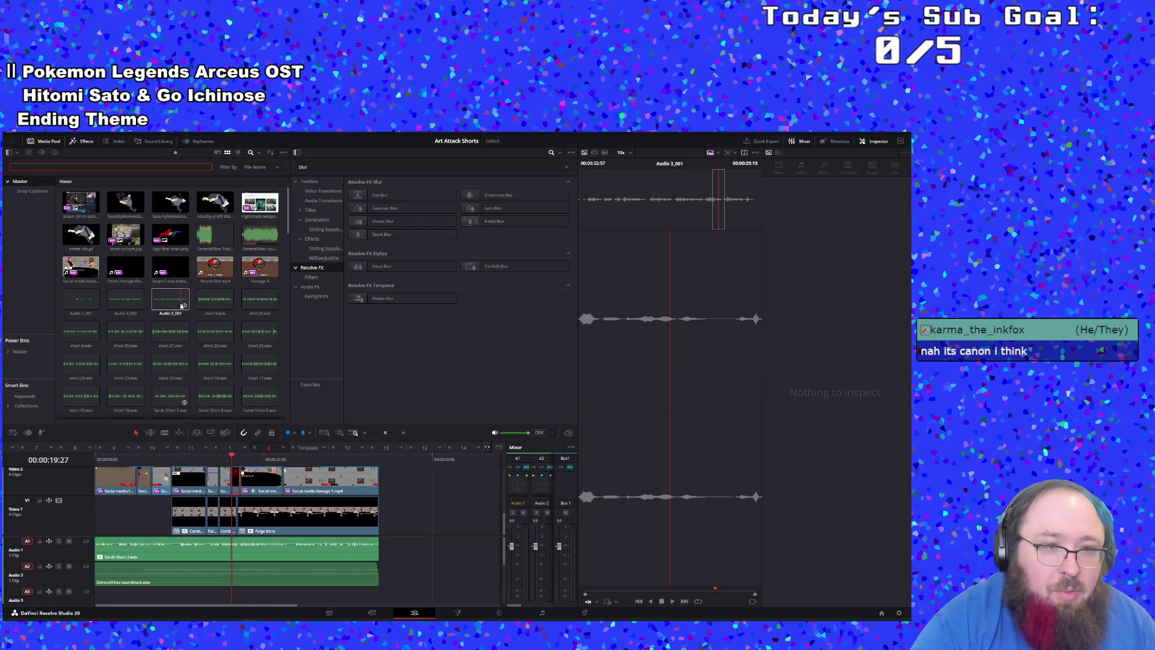
Step: Search the media pool for 'marlowe' and open Marlowe overworld, whose media shows offline
text(marlowe)
key(Return)
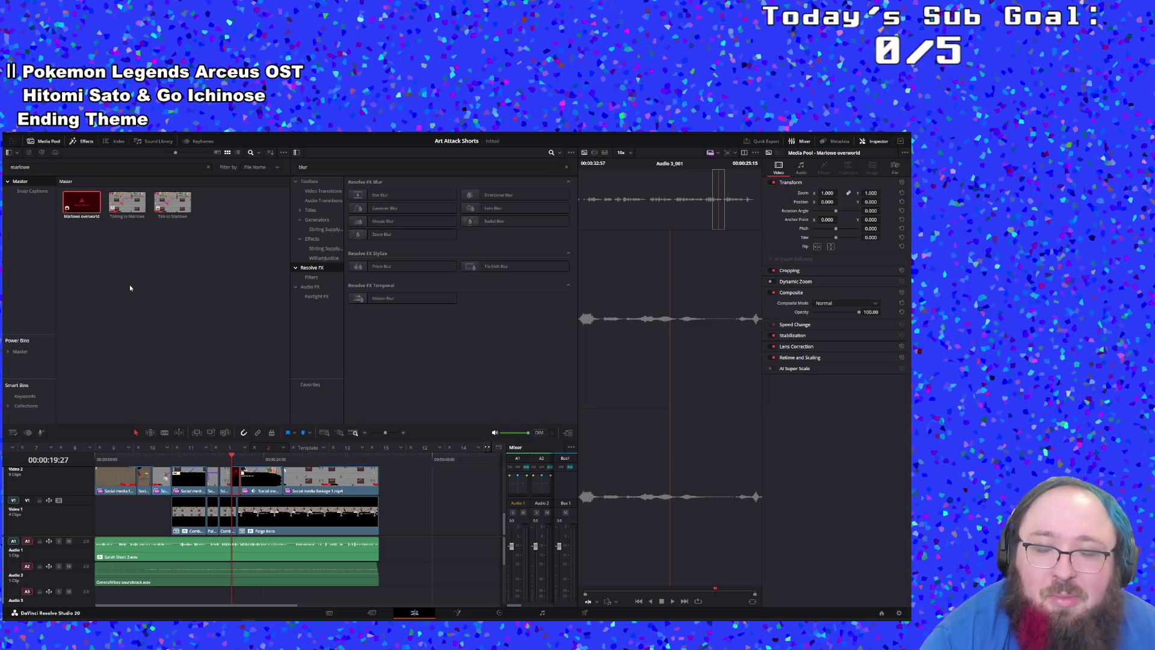
double_click(79, 212)
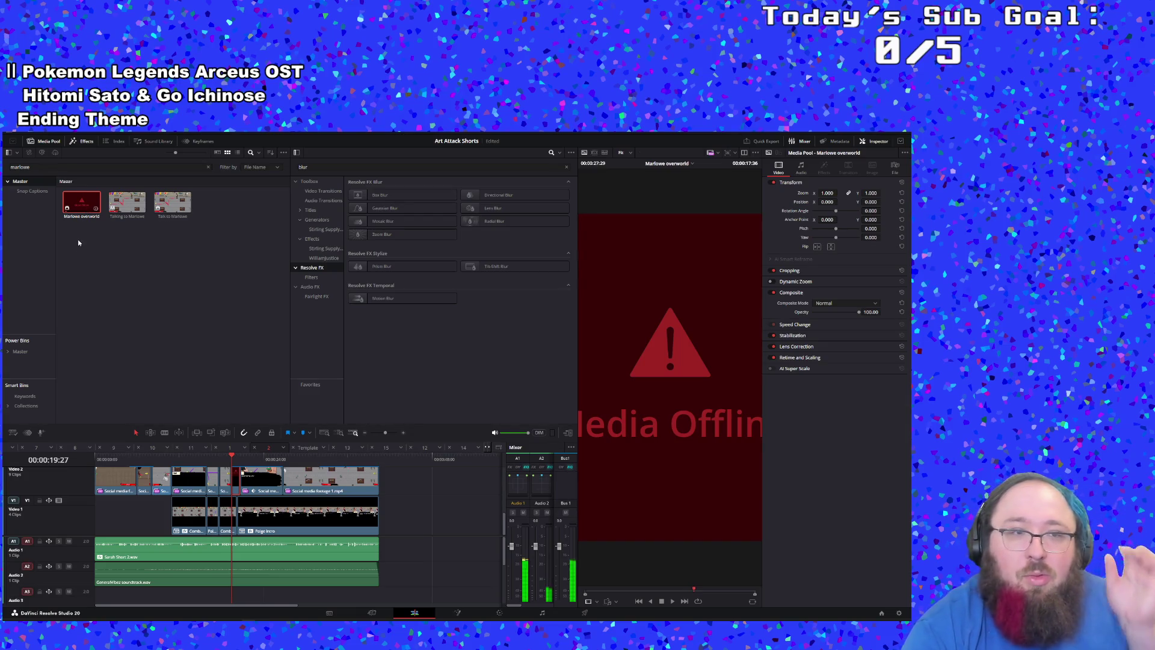
click(77, 234)
click(74, 207)
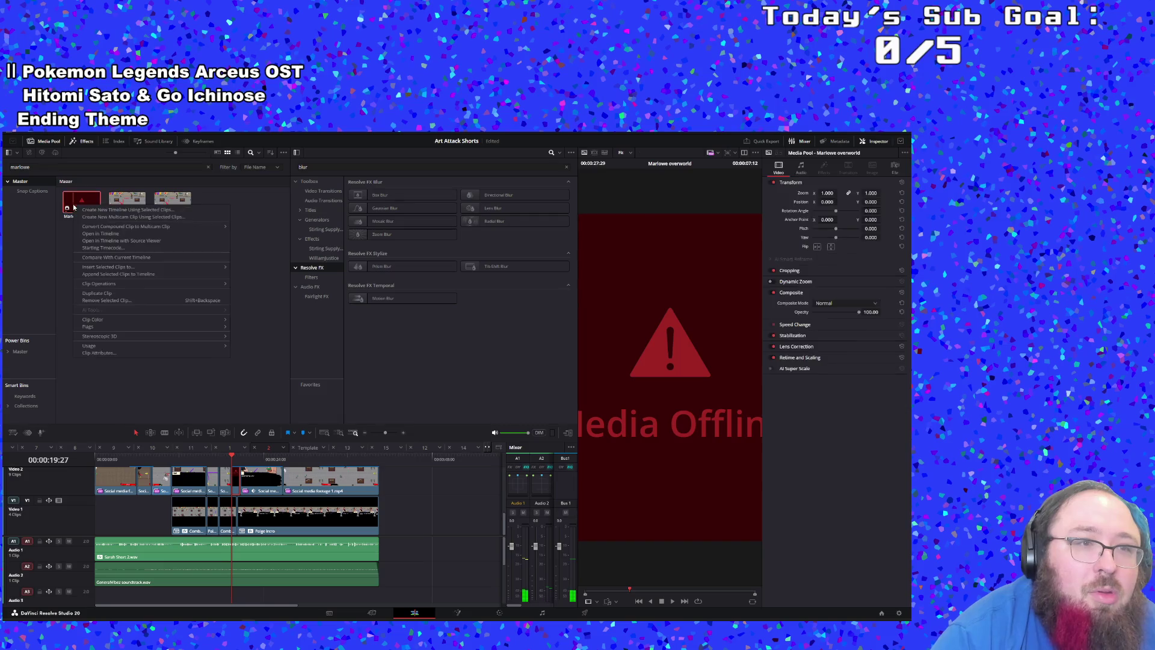
right_click(74, 207)
double_click(74, 209)
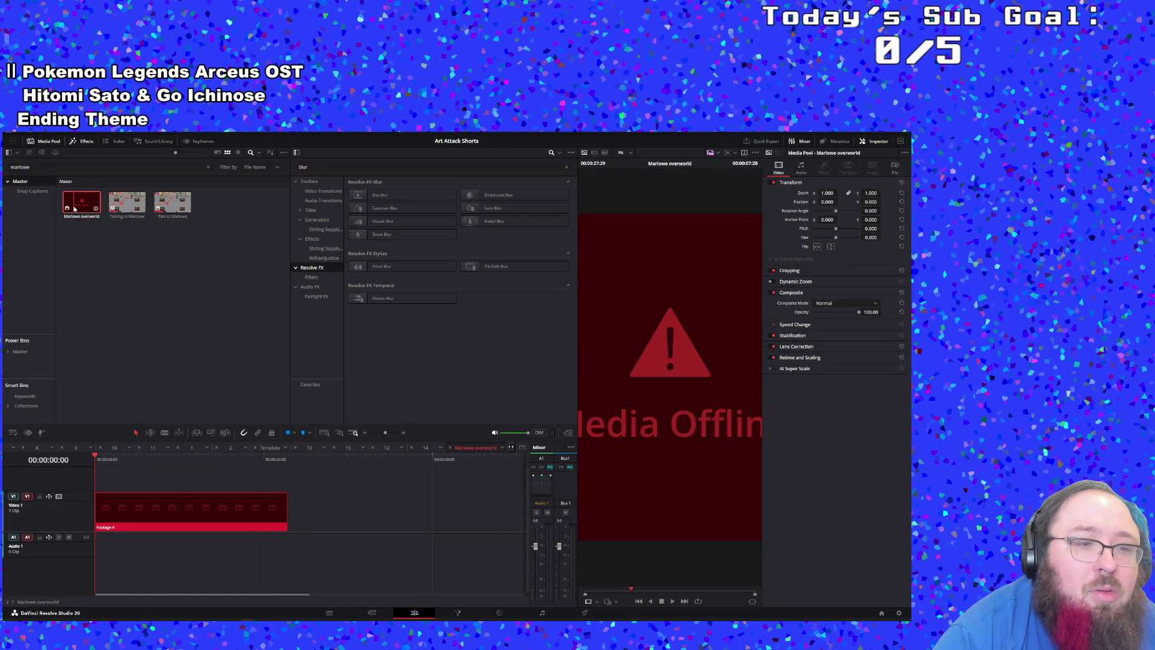
Step: Replace the media pool search with 'Footage 4' and select the Footage 4 clip
click(65, 168)
key(BackSpace)
key(BackSpace)
key(BackSpace)
text(Footage 4)
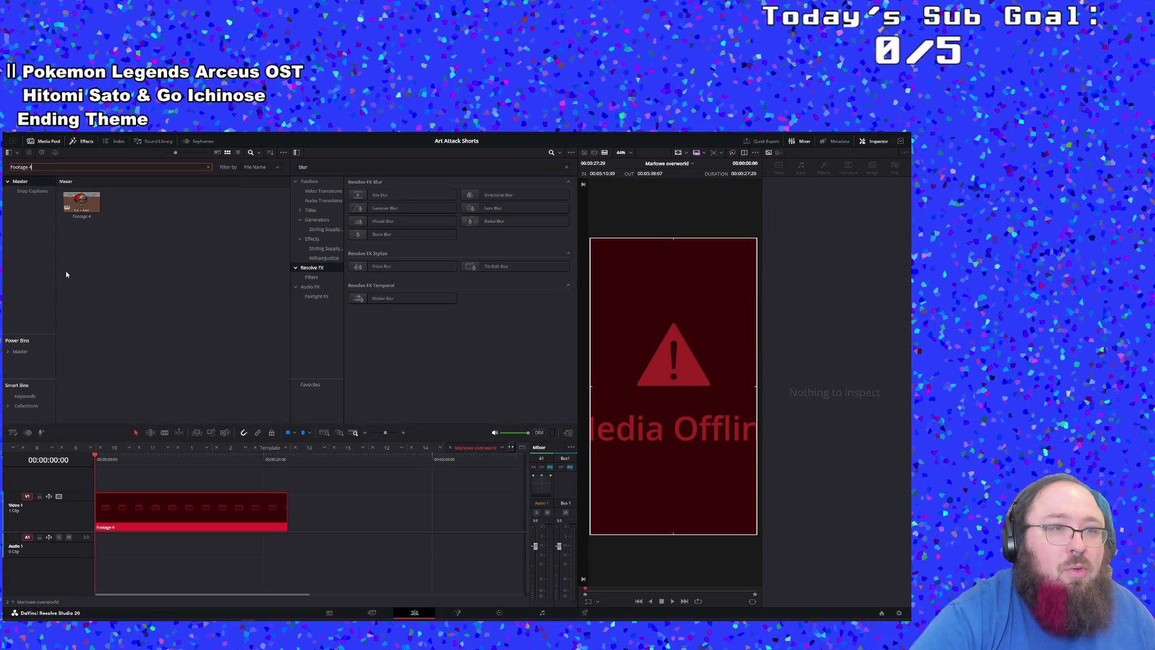
click(83, 210)
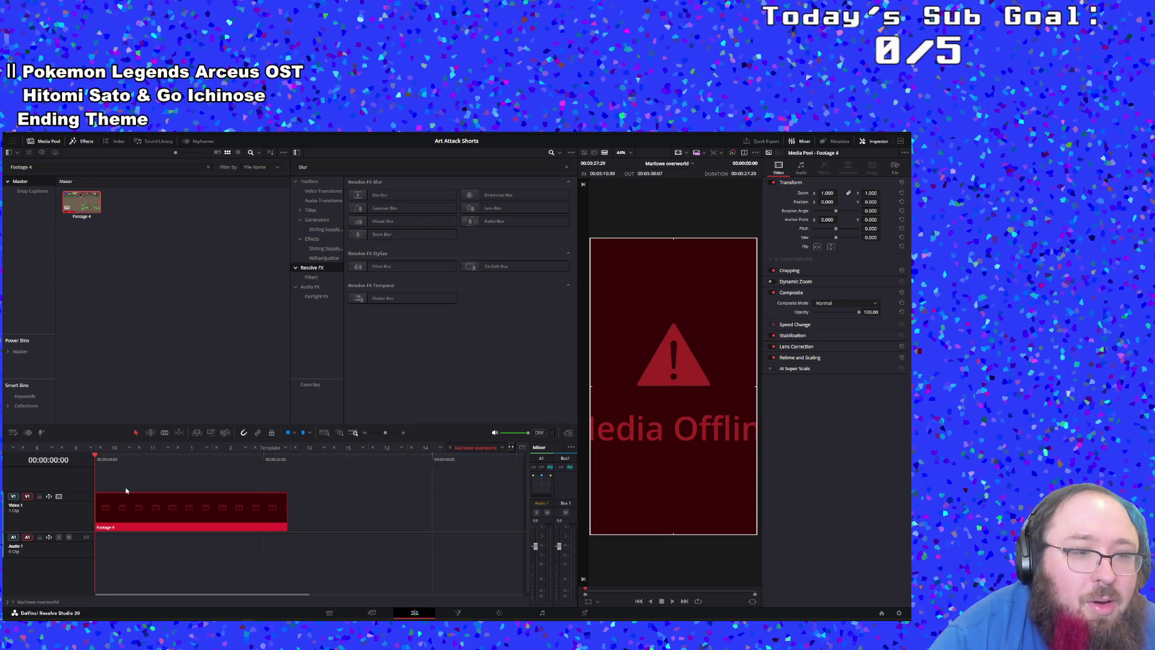
Step: Inspect the offline Footage 4 timeline clip, then open and play the Footage 4 timeline
click(122, 515)
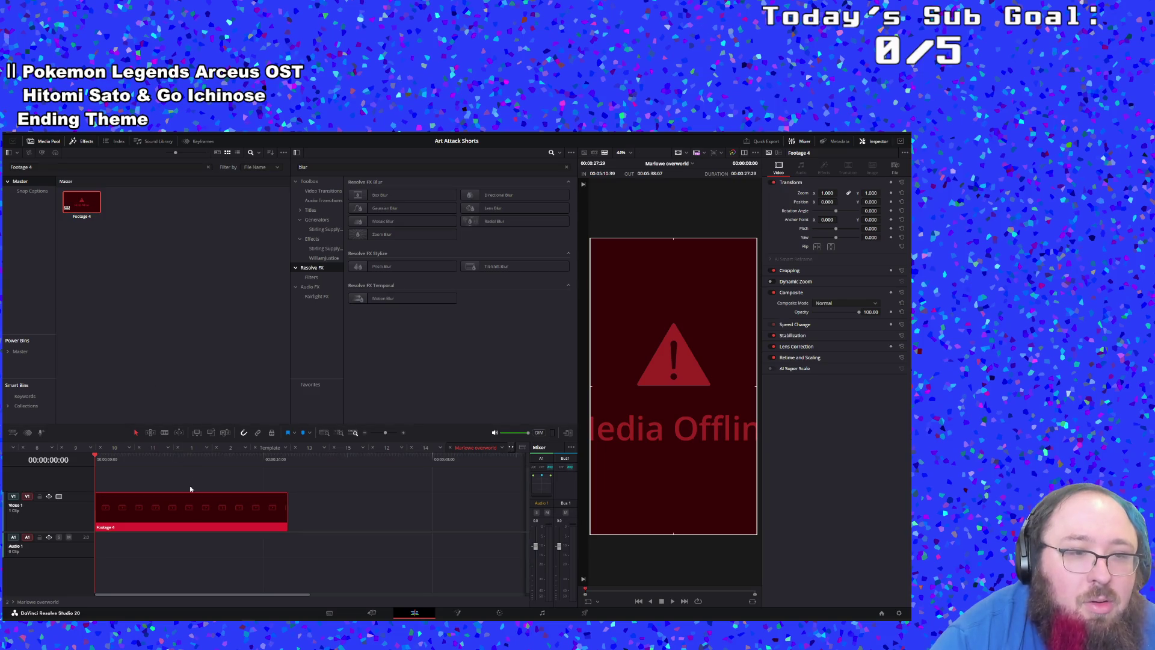
right_click(186, 511)
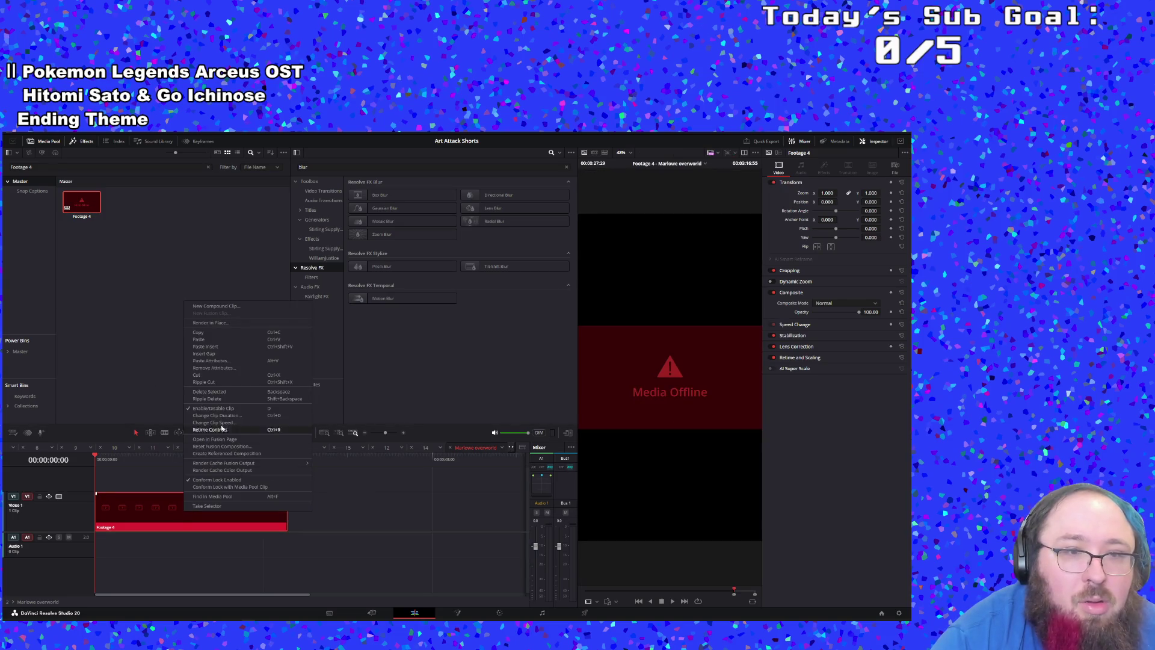
click(108, 312)
double_click(86, 208)
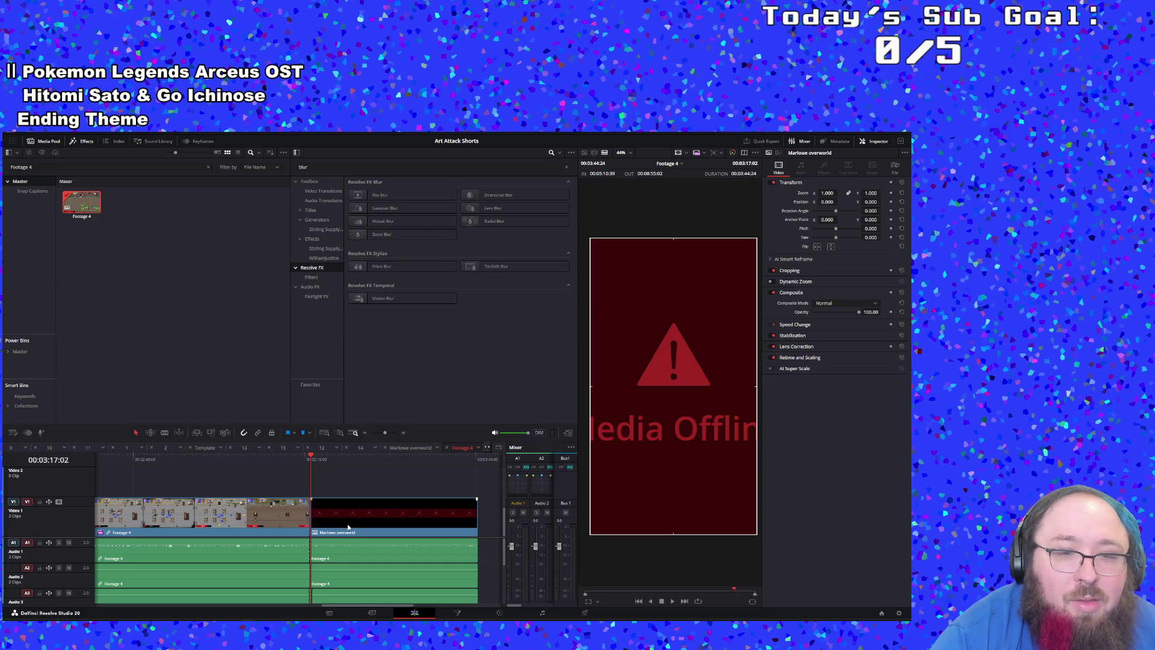
key(space)
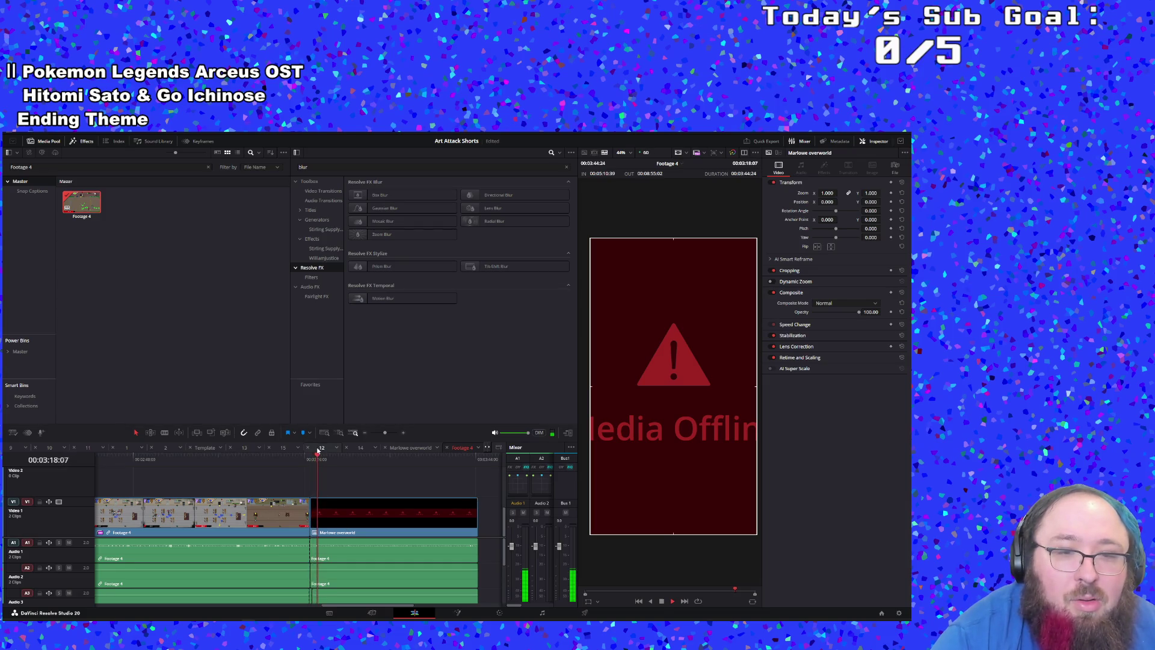
Step: Extend the Footage 4 clip on V1 across the Marlowe overworld section and play back
click(320, 527)
scroll(334, 556, down, 3)
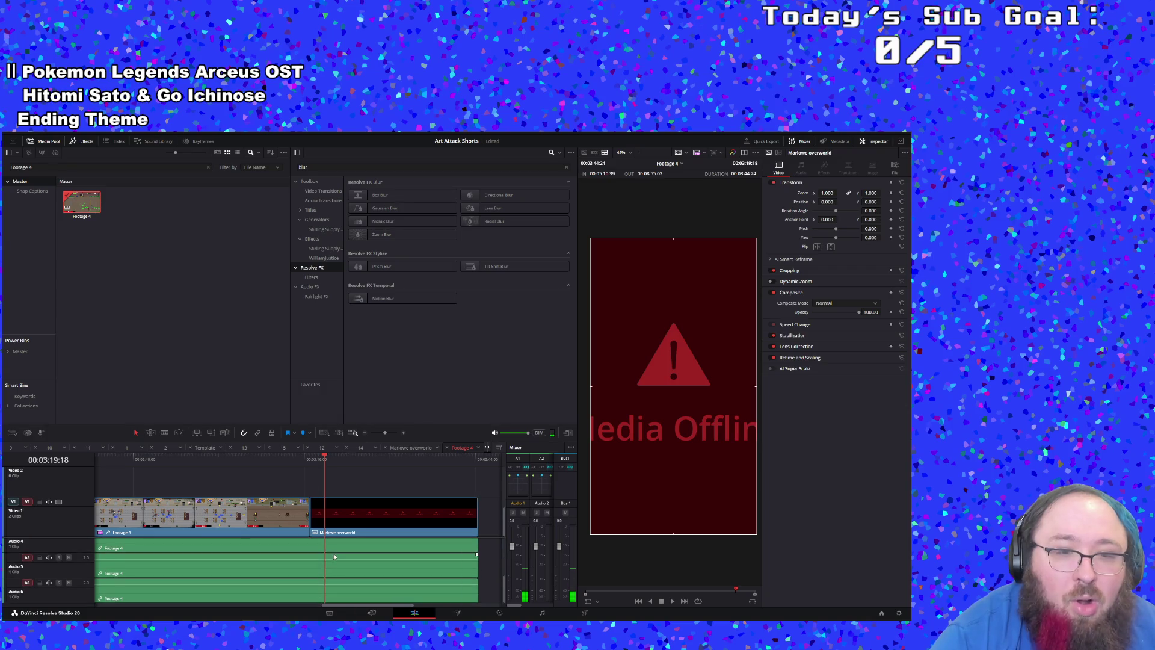
click(302, 512)
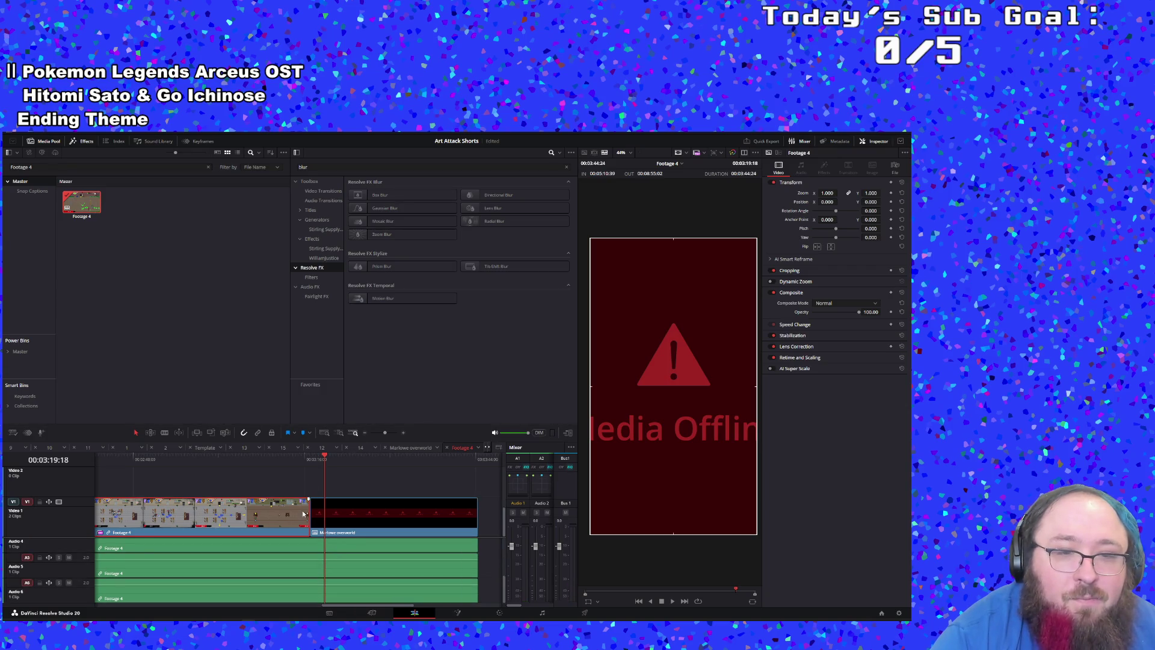
drag(305, 512, 476, 510)
key(space)
click(309, 458)
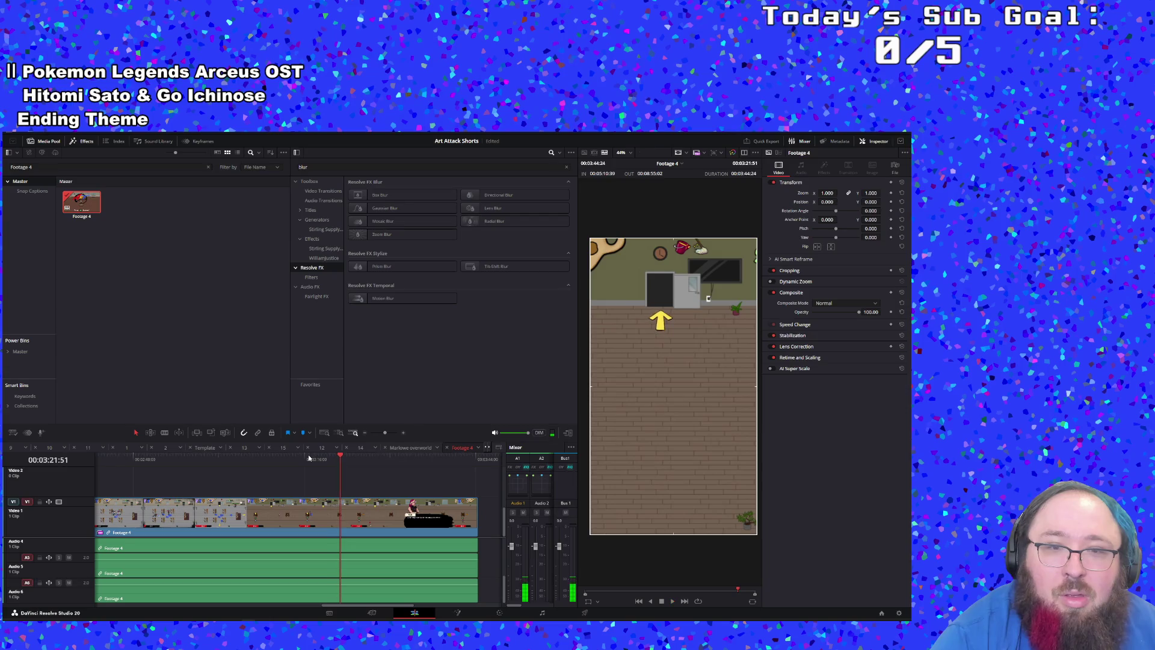
click(193, 276)
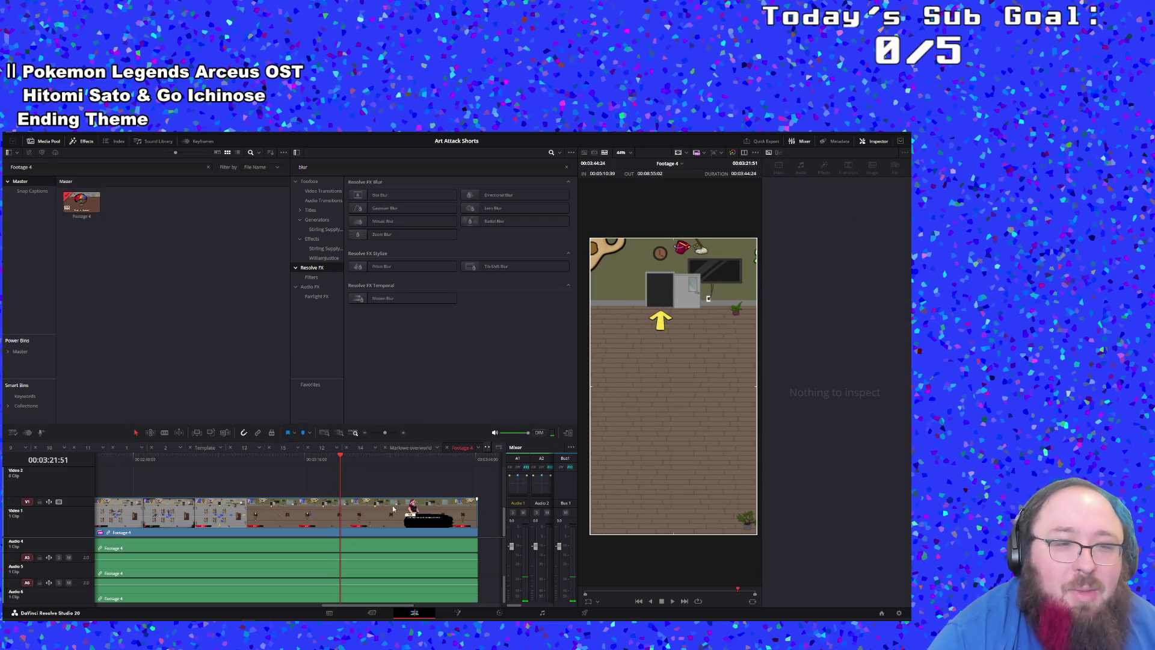
scroll(388, 514, up, 2)
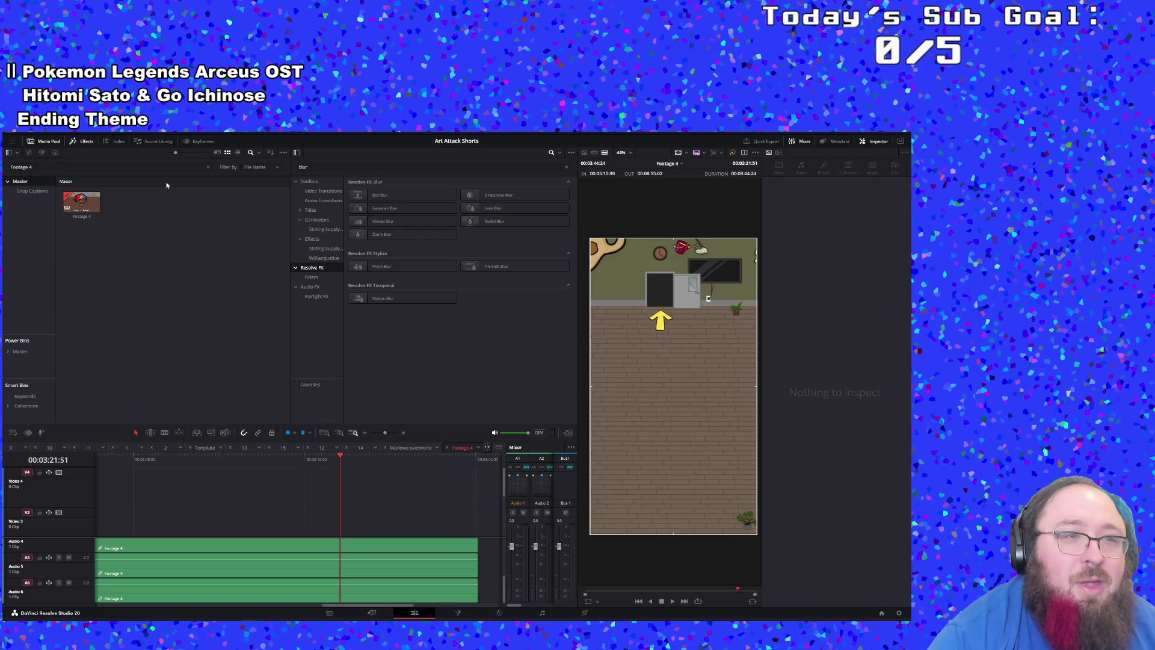
Step: Check the offline Footage 4 clip in Marlowe overworld, then reopen the Footage 4 timeline
click(395, 449)
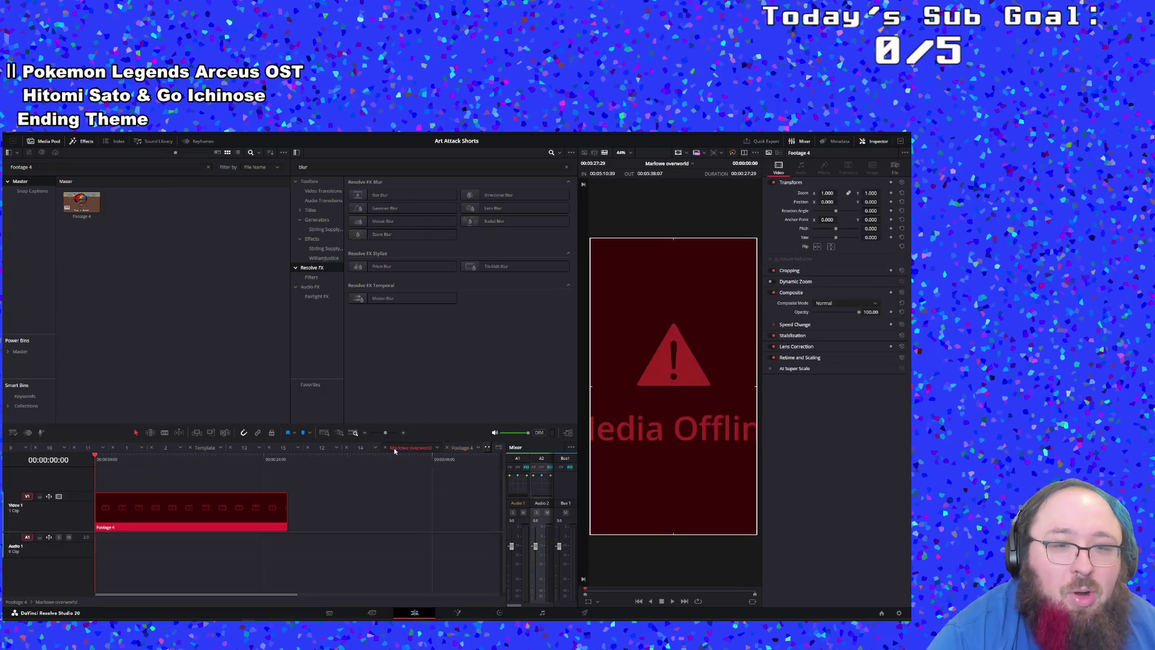
click(180, 505)
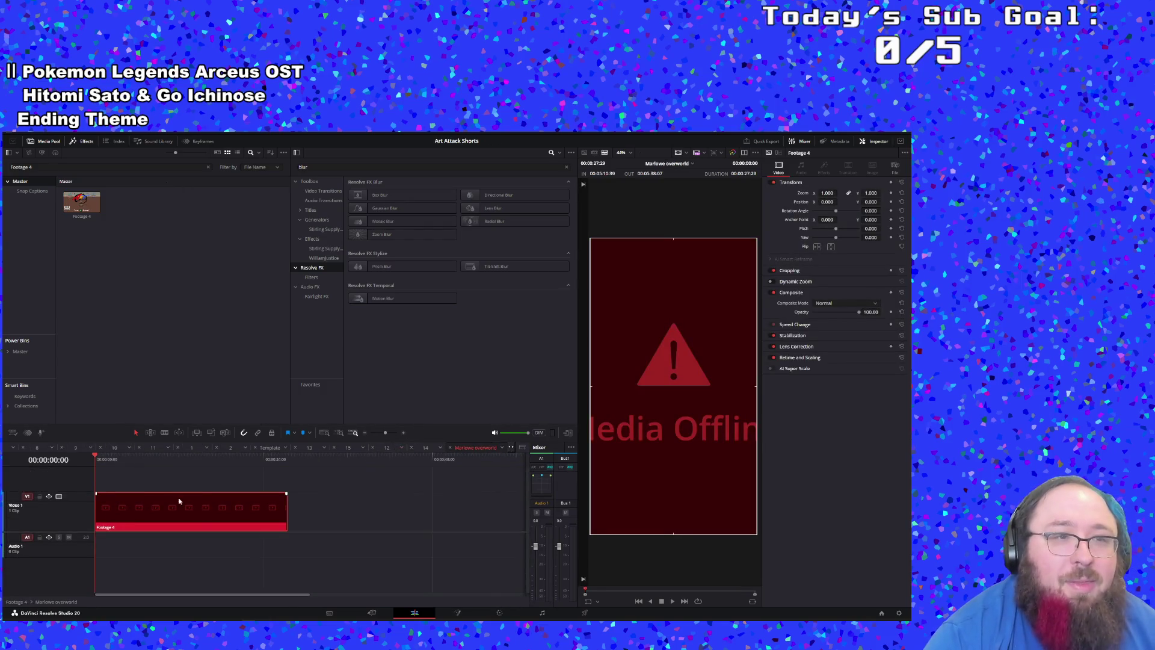
right_click(132, 505)
click(119, 527)
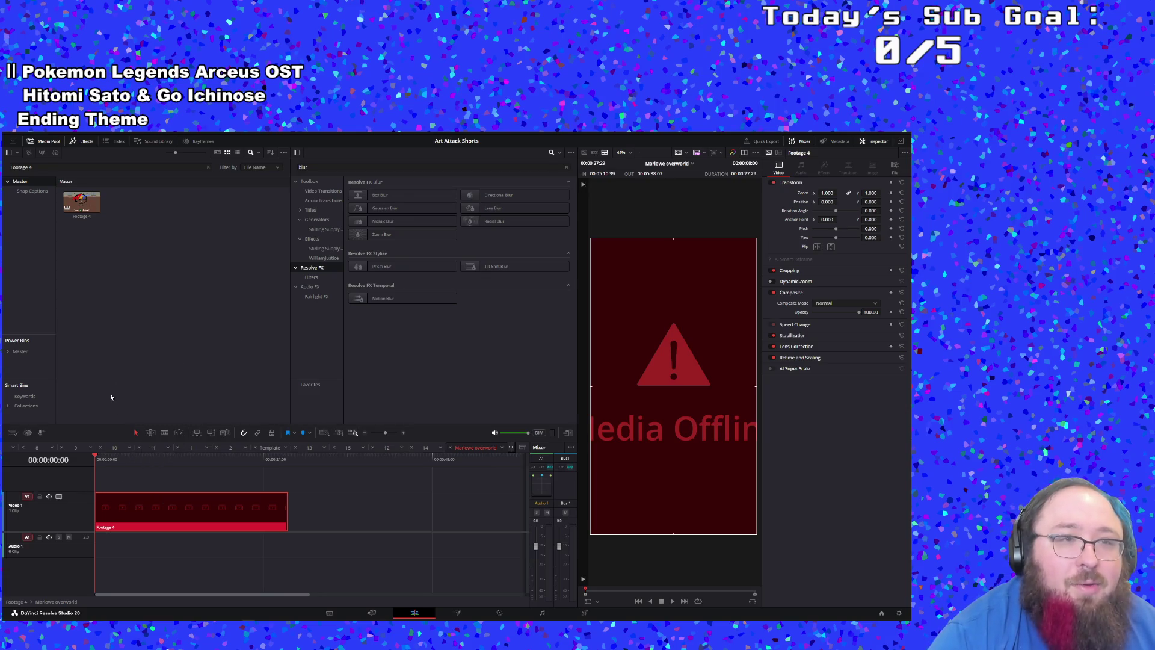
click(124, 177)
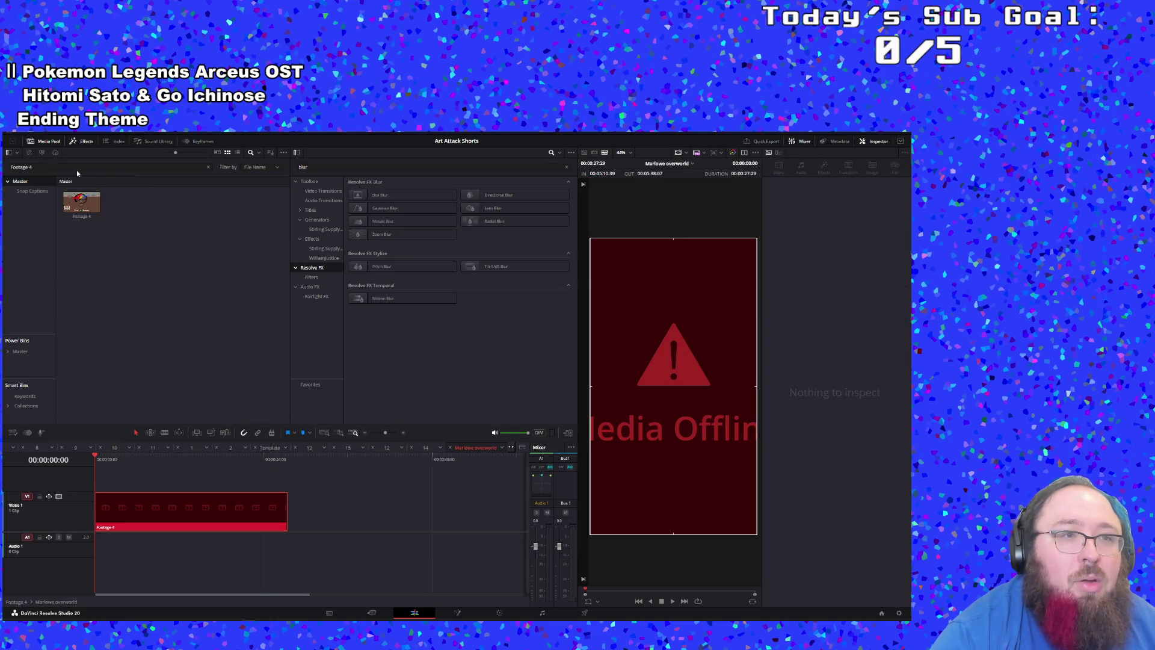
click(8, 166)
double_click(81, 203)
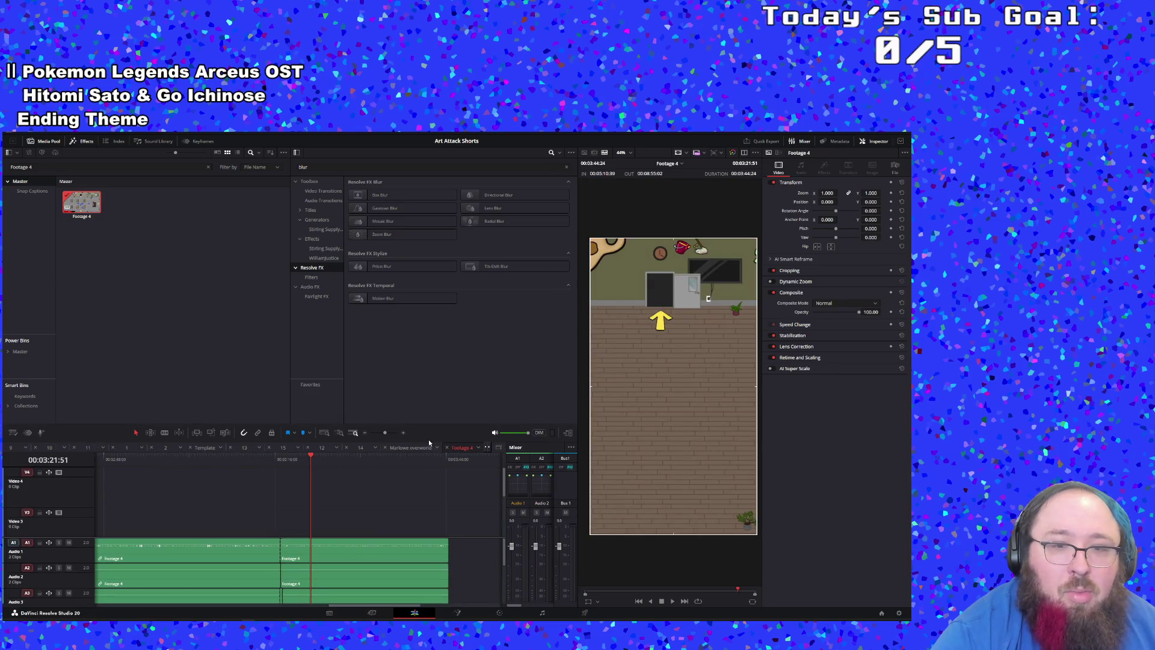
Step: Bring up the Footage 4 timeline and park the playhead at 03:16:51
click(410, 447)
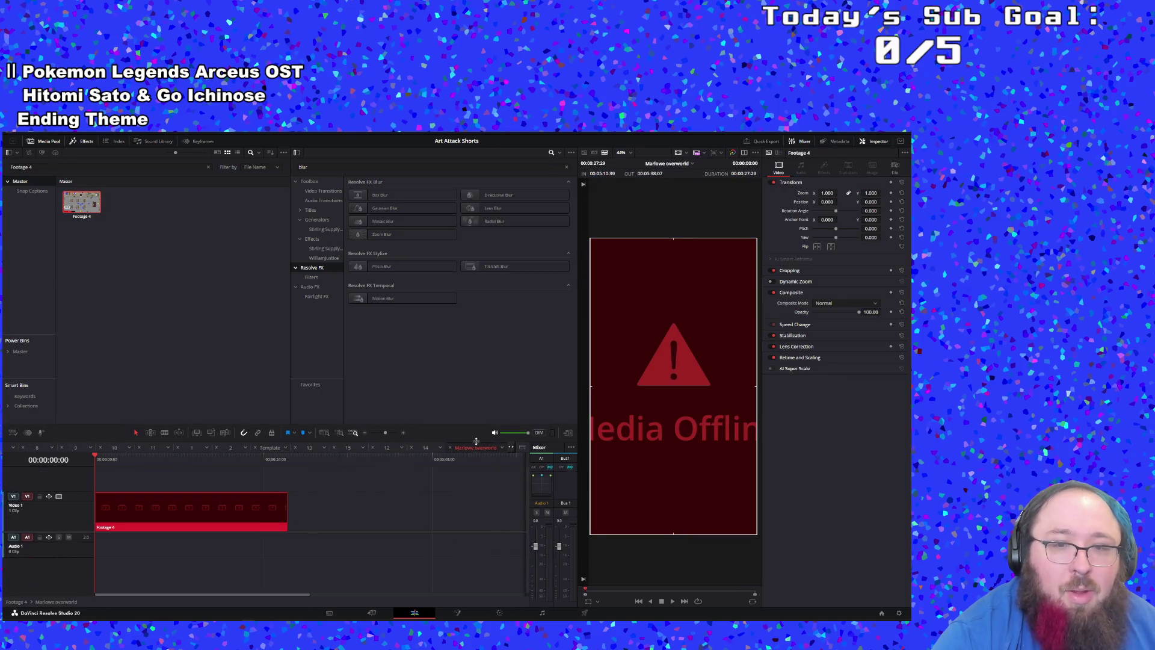
click(511, 447)
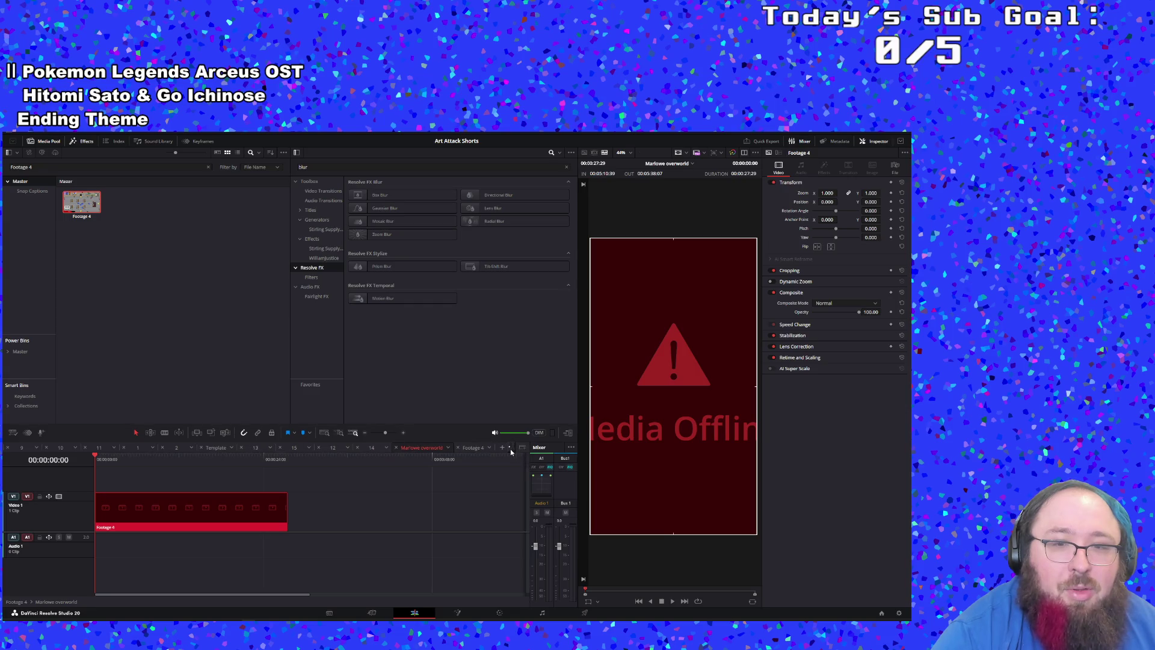
click(477, 449)
scroll(301, 518, down, 2)
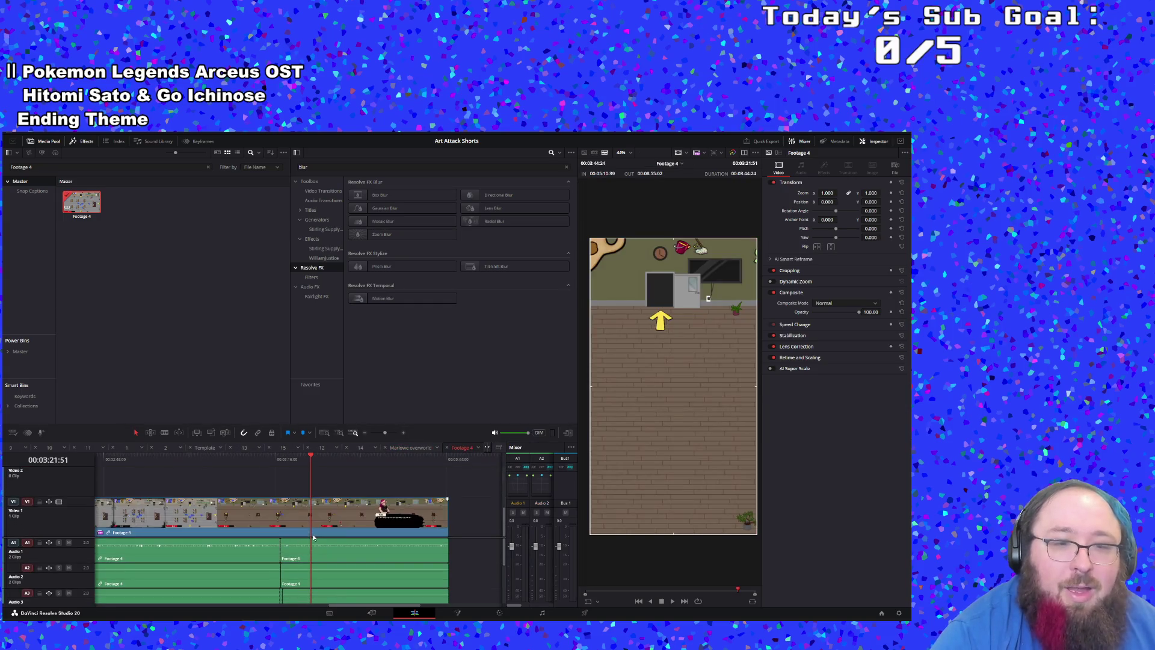
scroll(312, 534, up, 2)
scroll(313, 534, down, 2)
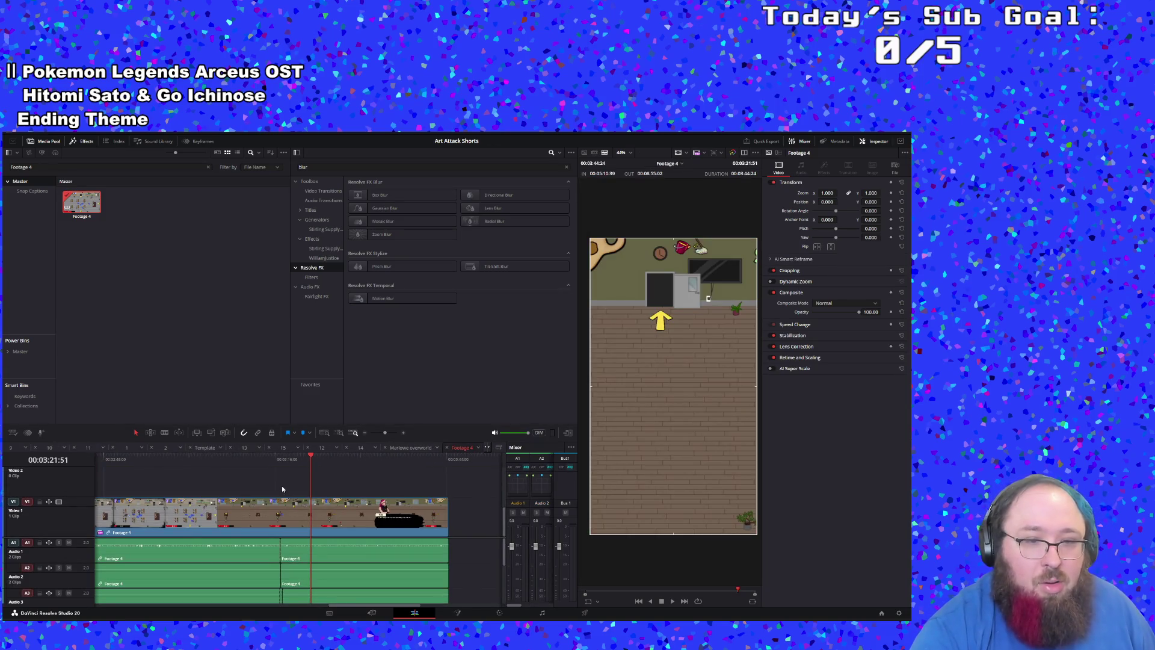
click(283, 473)
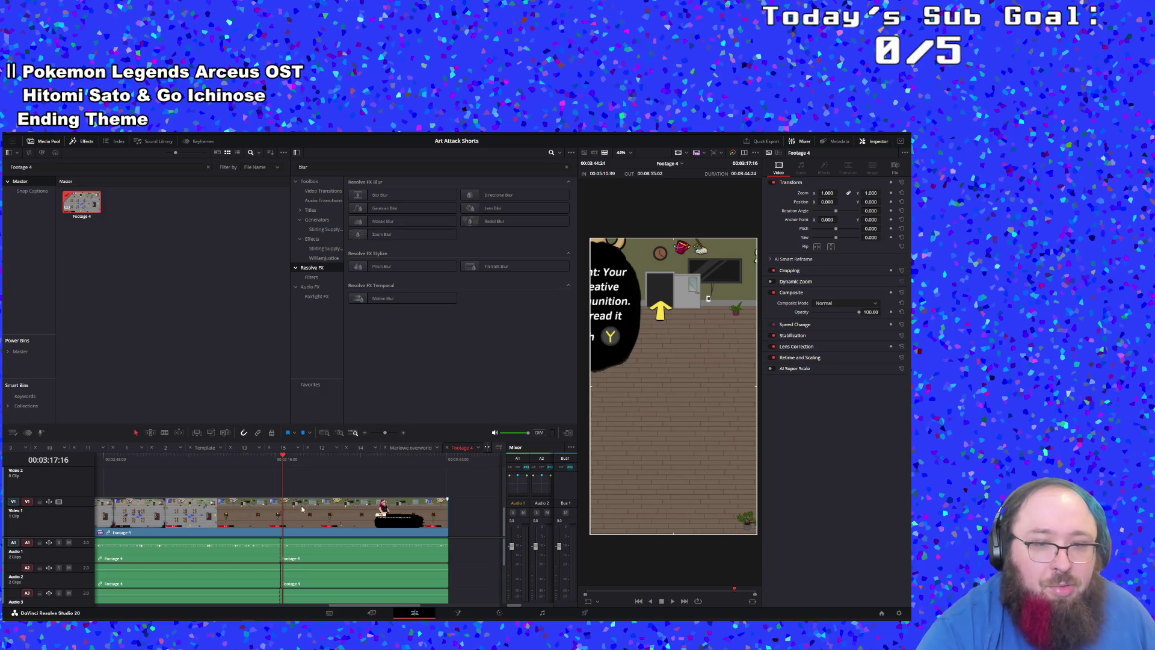
click(279, 457)
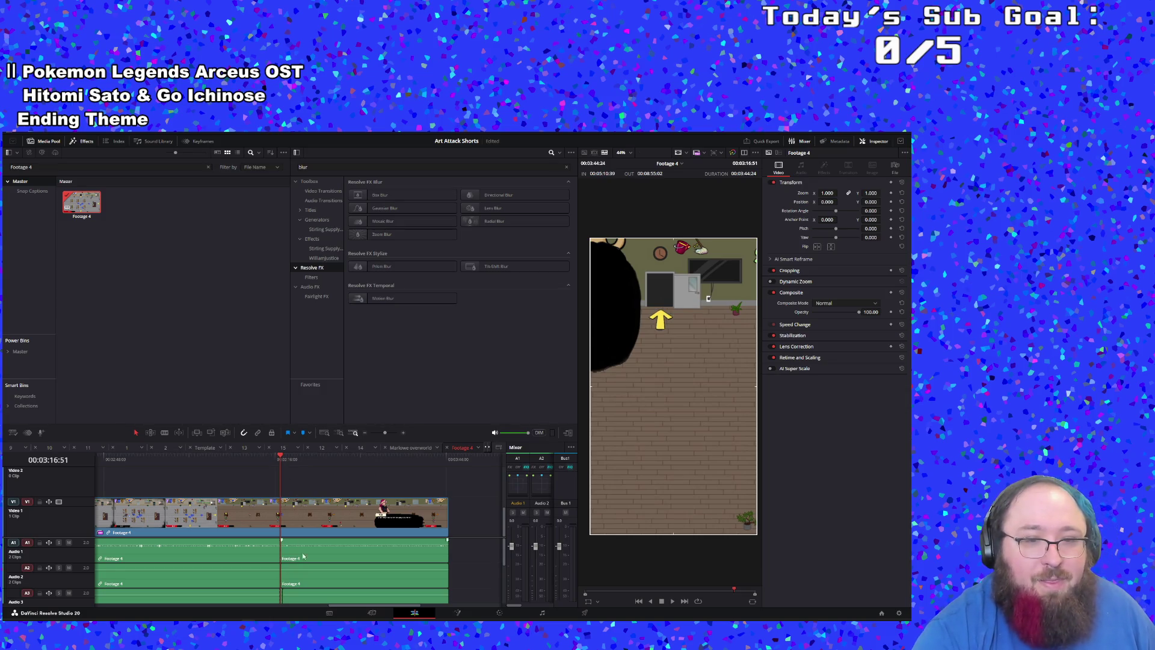
Step: Blade the Video 1 Footage 4 clip in two at 03:16:51
key(b)
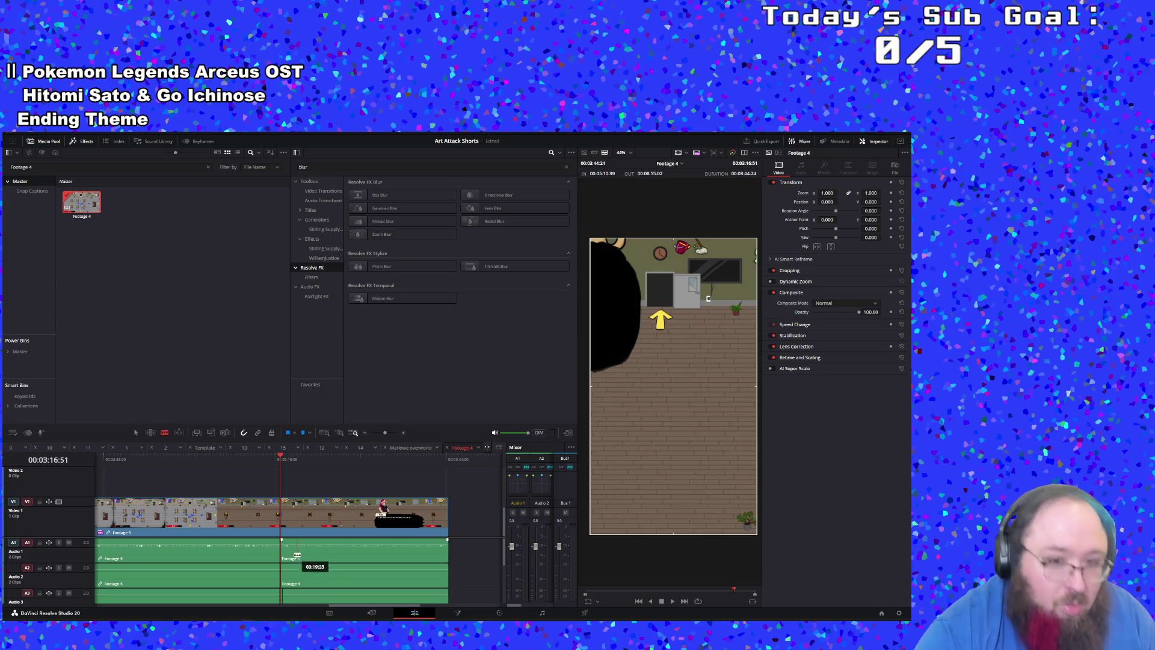
click(281, 511)
click(136, 433)
right_click(300, 515)
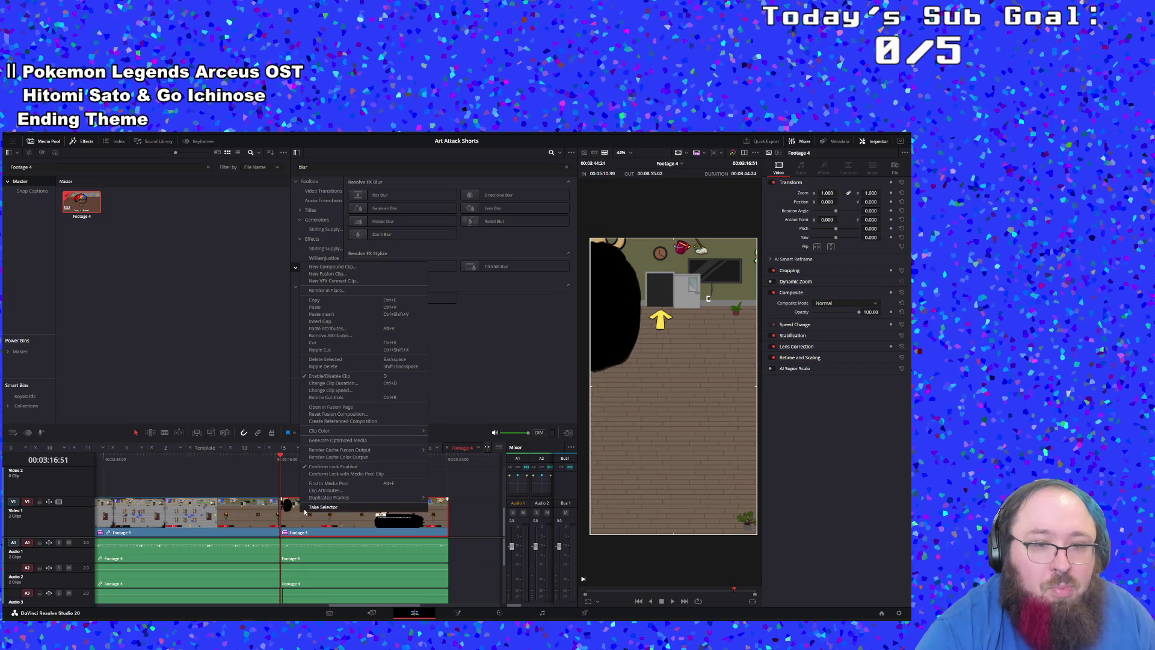
click(331, 299)
Step: Play back the Marlowe overworld timeline, then open timeline 1
click(408, 452)
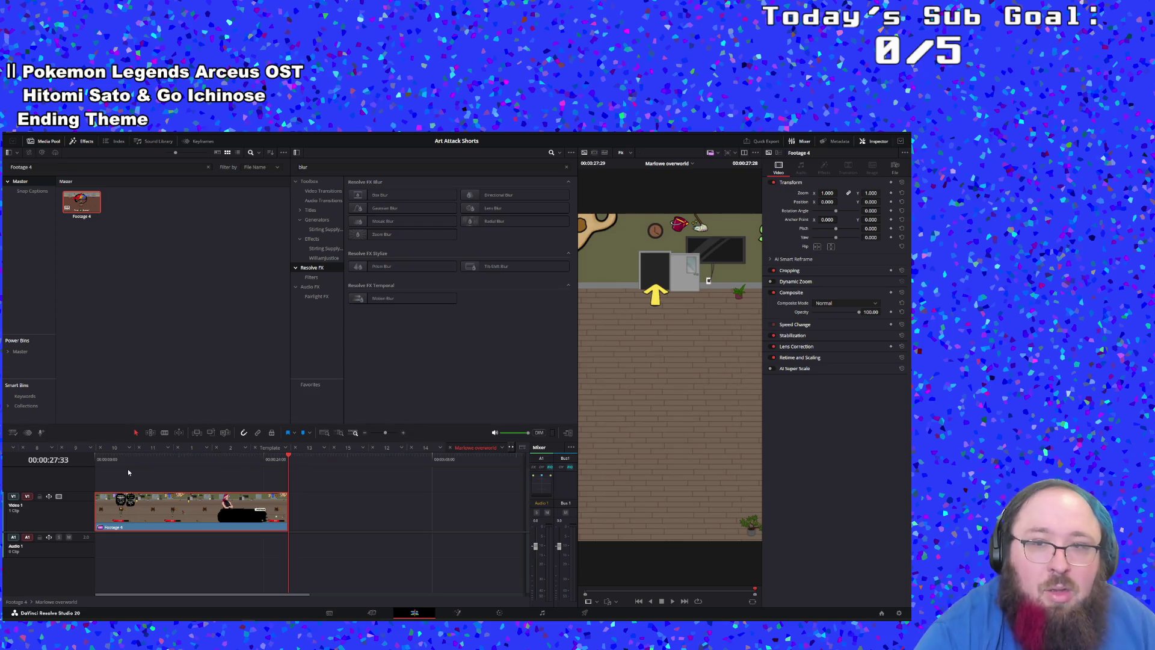
key(space)
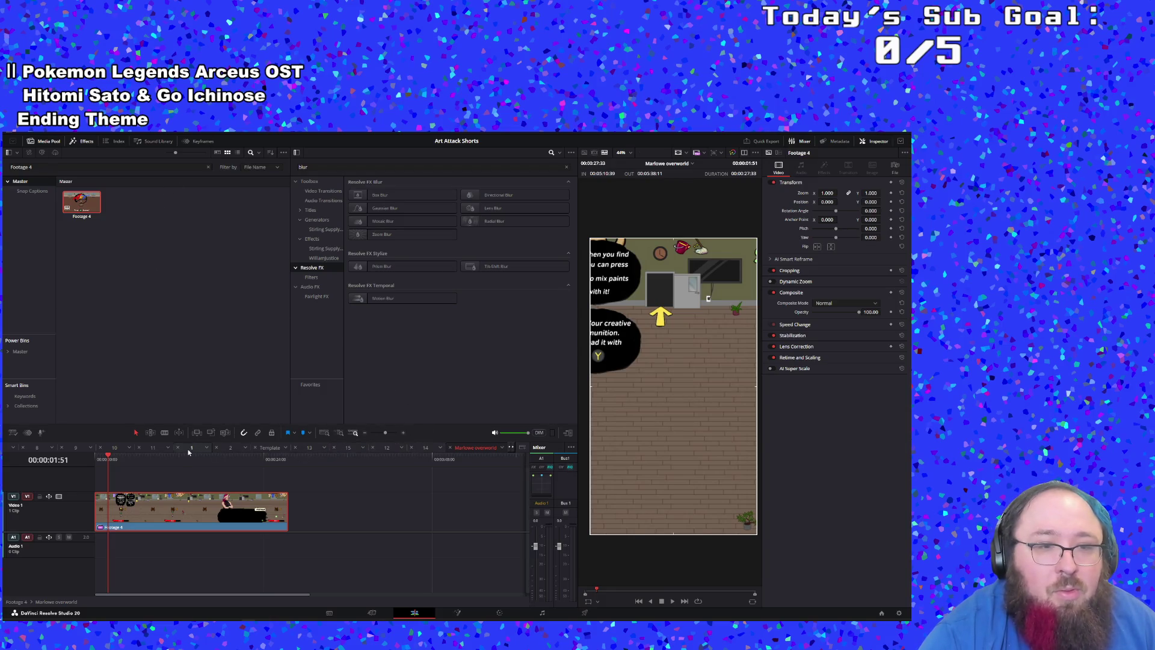
click(228, 448)
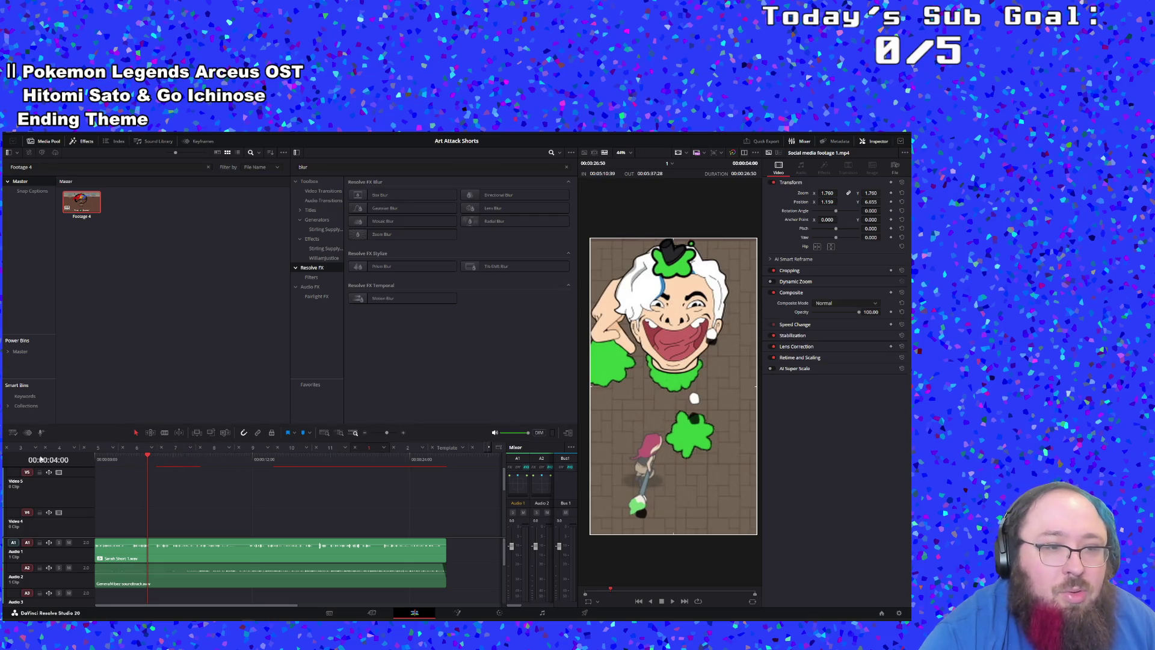
Step: Play timeline 2 from partway in, then open the Template timeline
click(406, 446)
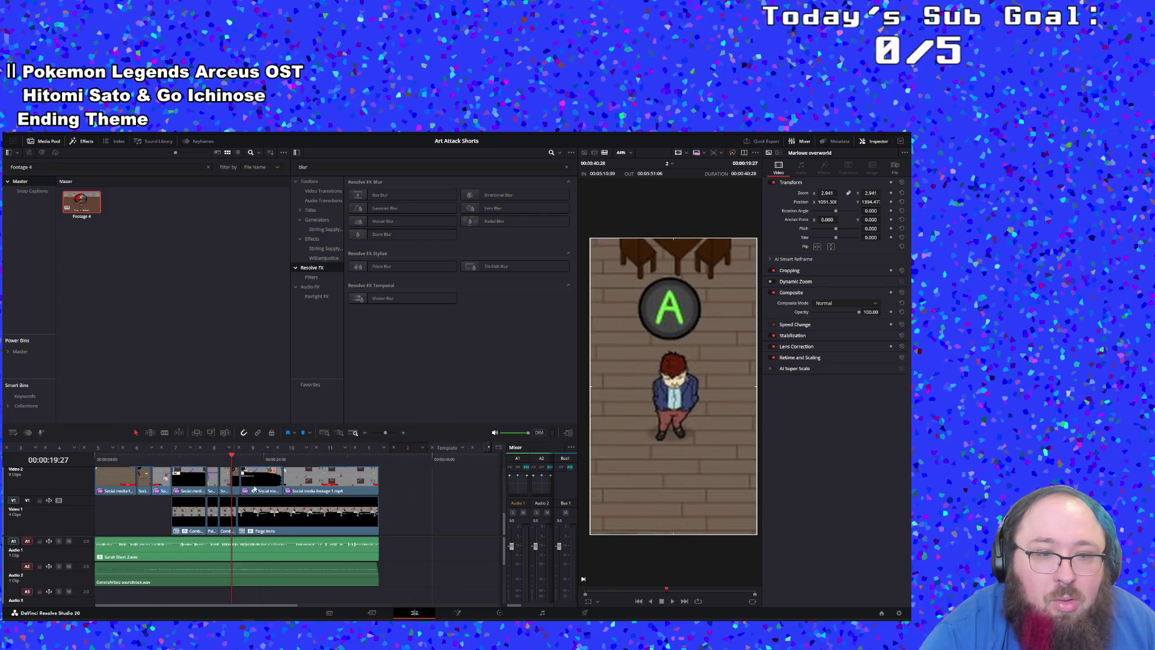
click(187, 460)
key(space)
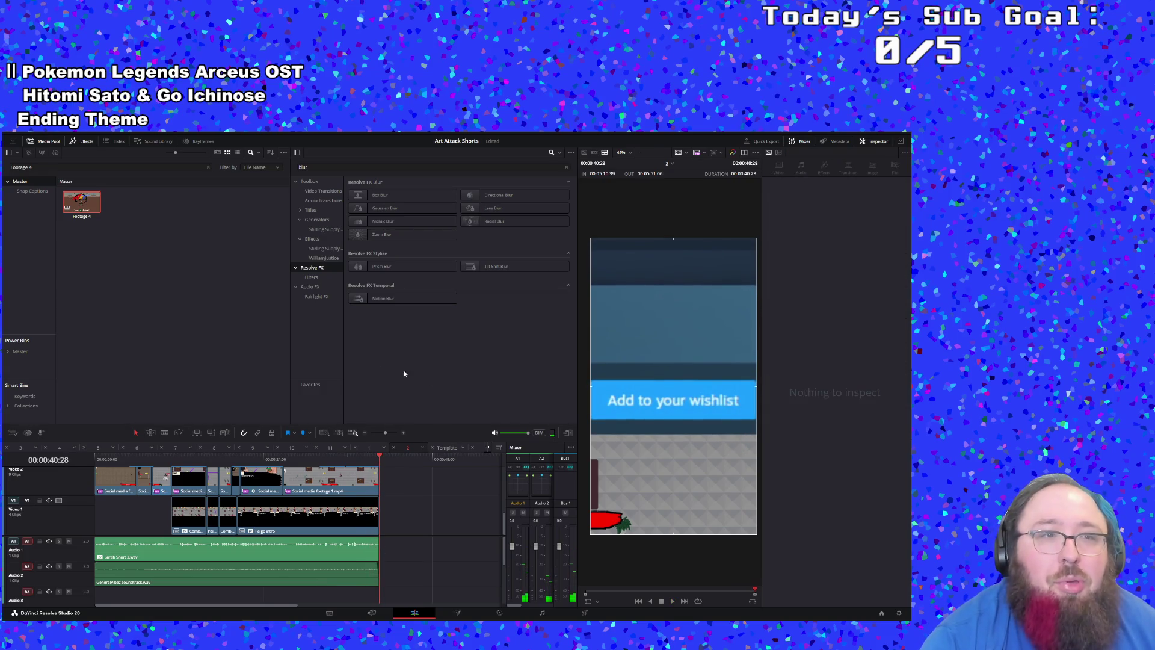
click(450, 454)
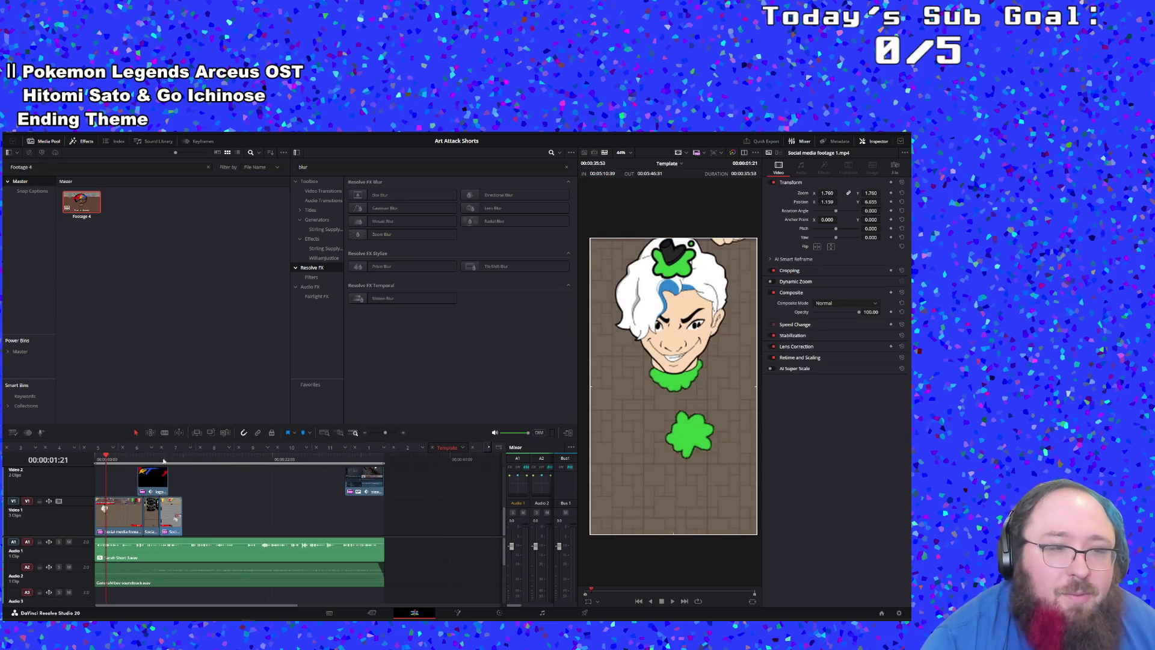
Step: Review timelines 3, 4 and 5, zooming so their clips fill the view
click(27, 451)
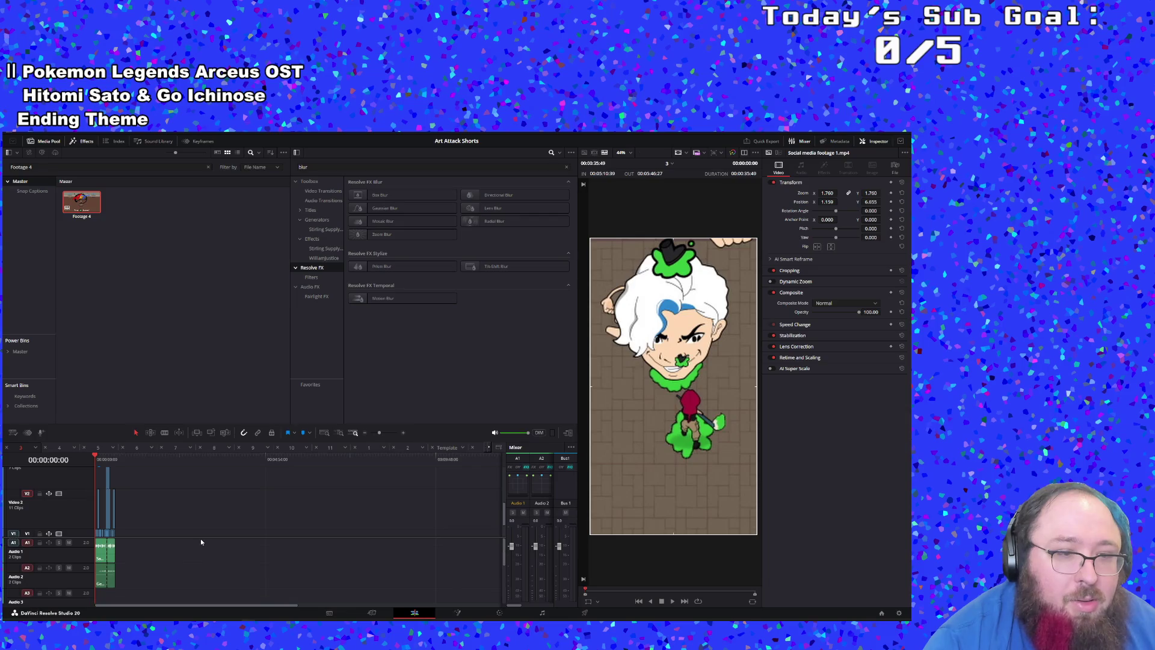
drag(383, 434, 392, 435)
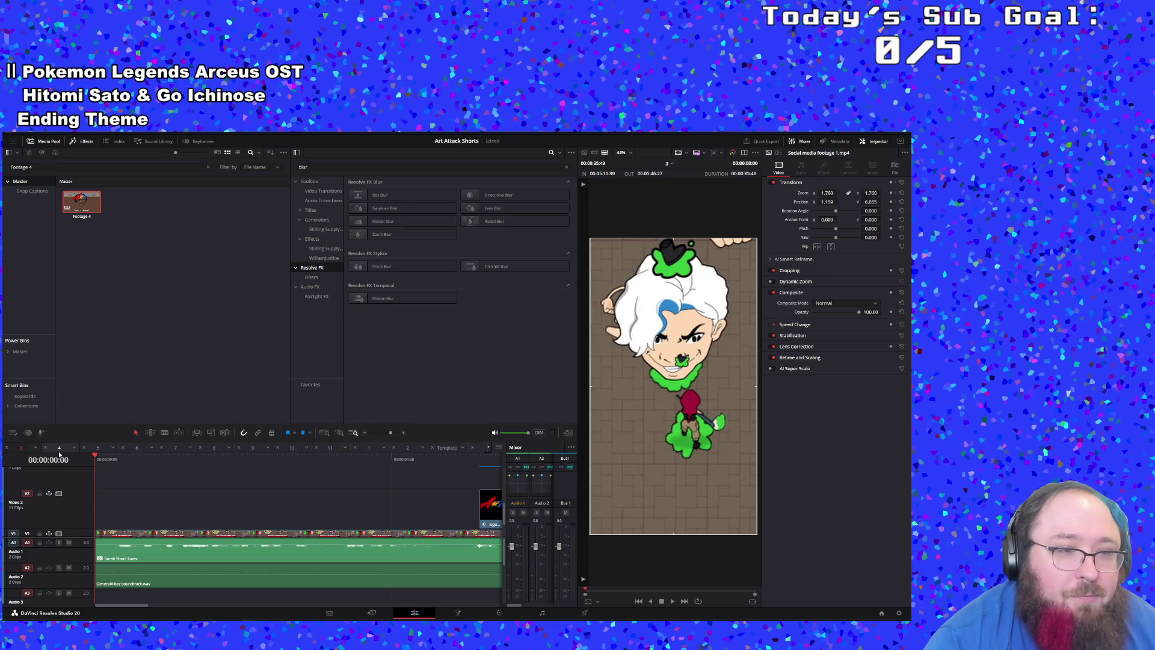
click(59, 452)
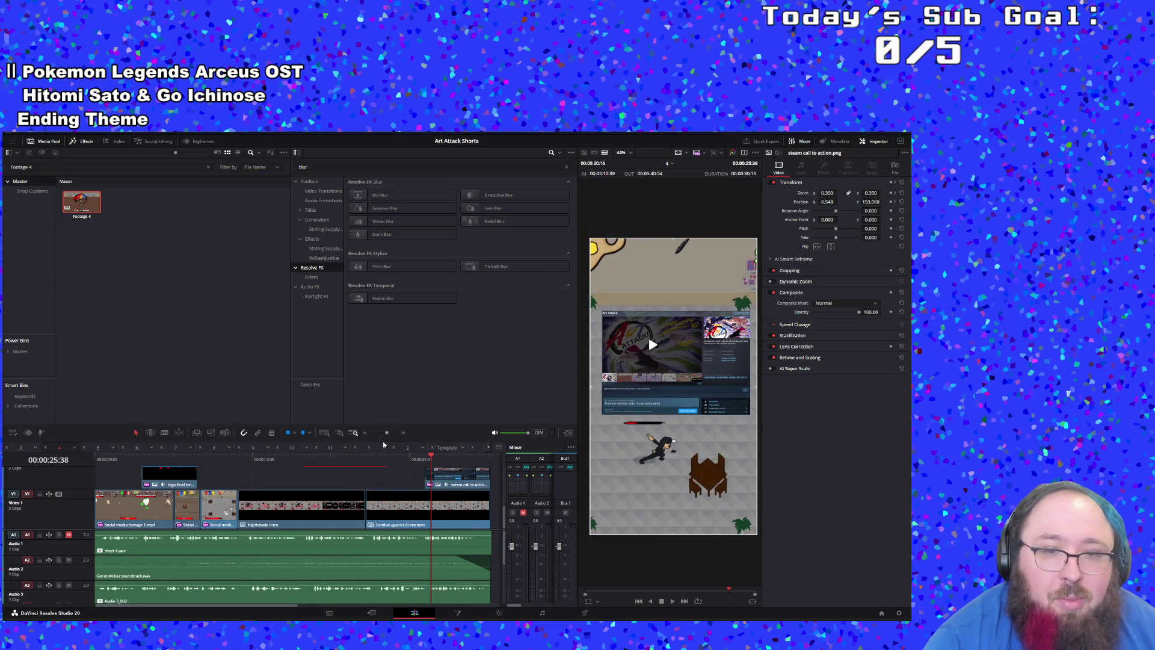
drag(387, 434, 385, 433)
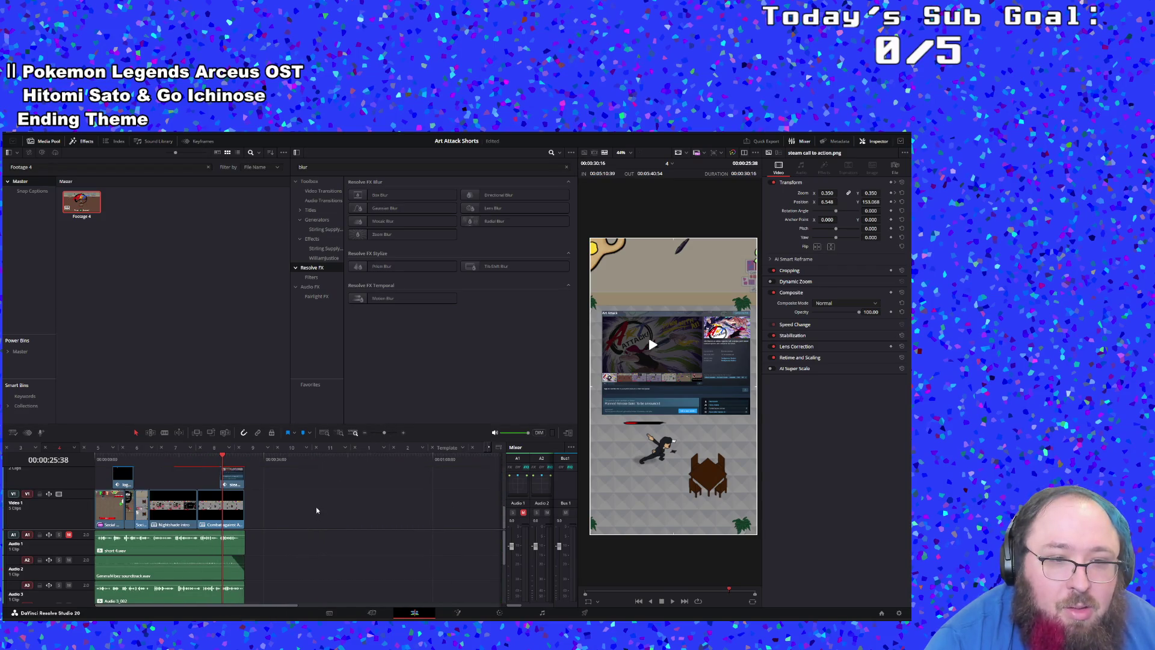
click(97, 449)
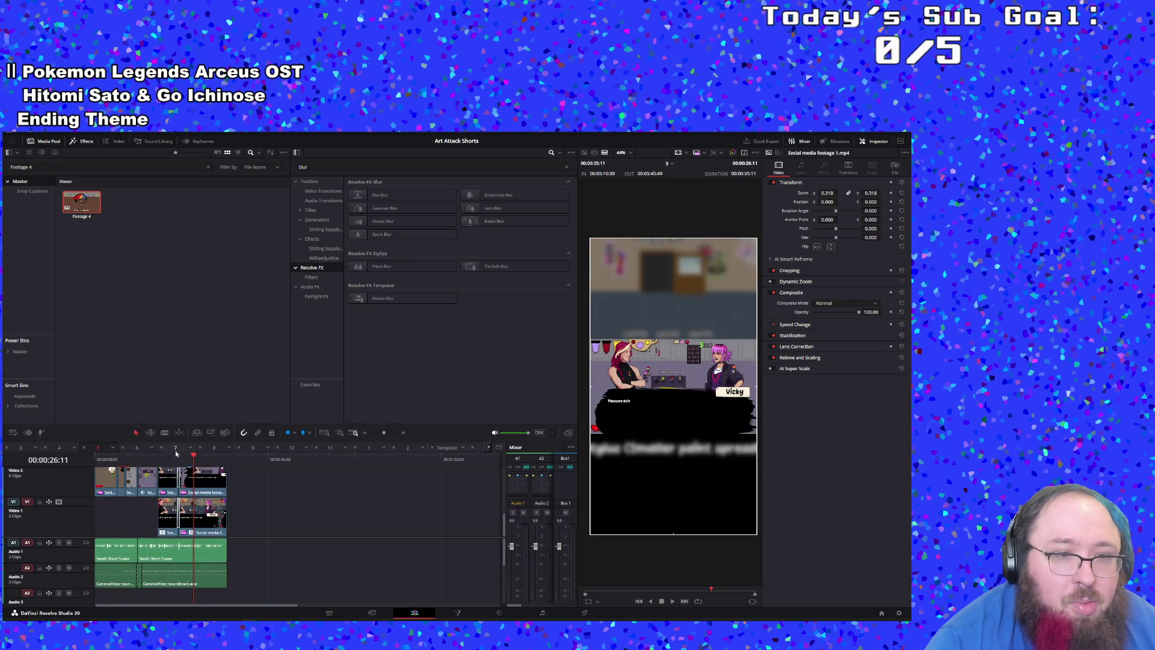
Step: Step through timelines 6, 7, 8 and 9
click(136, 449)
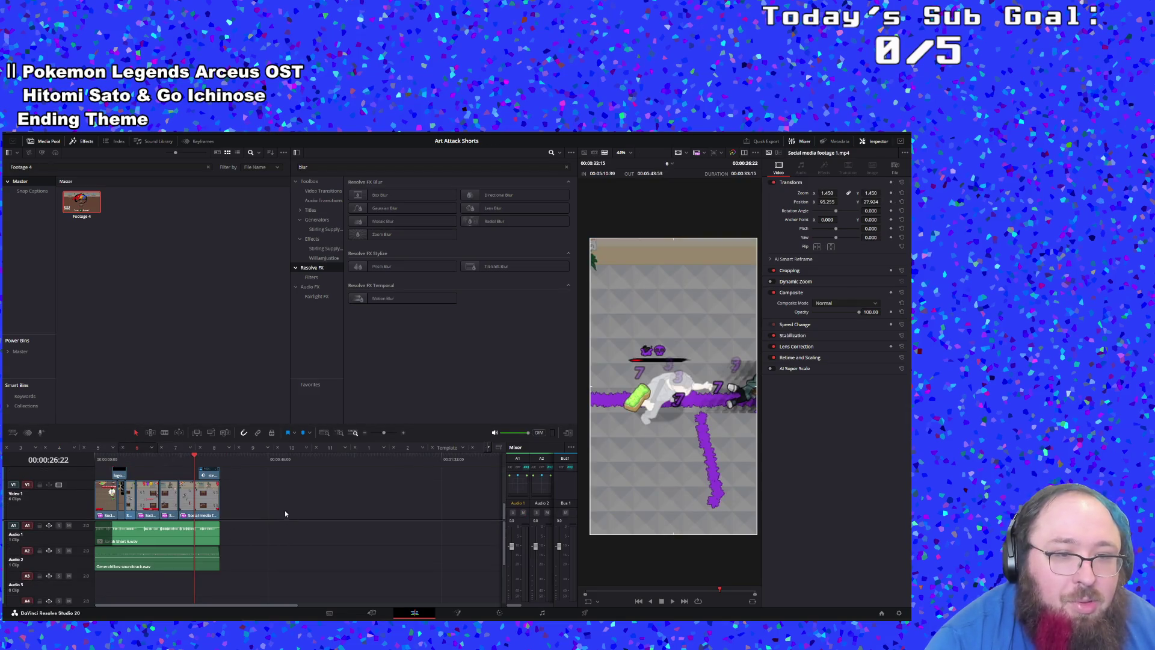
click(171, 447)
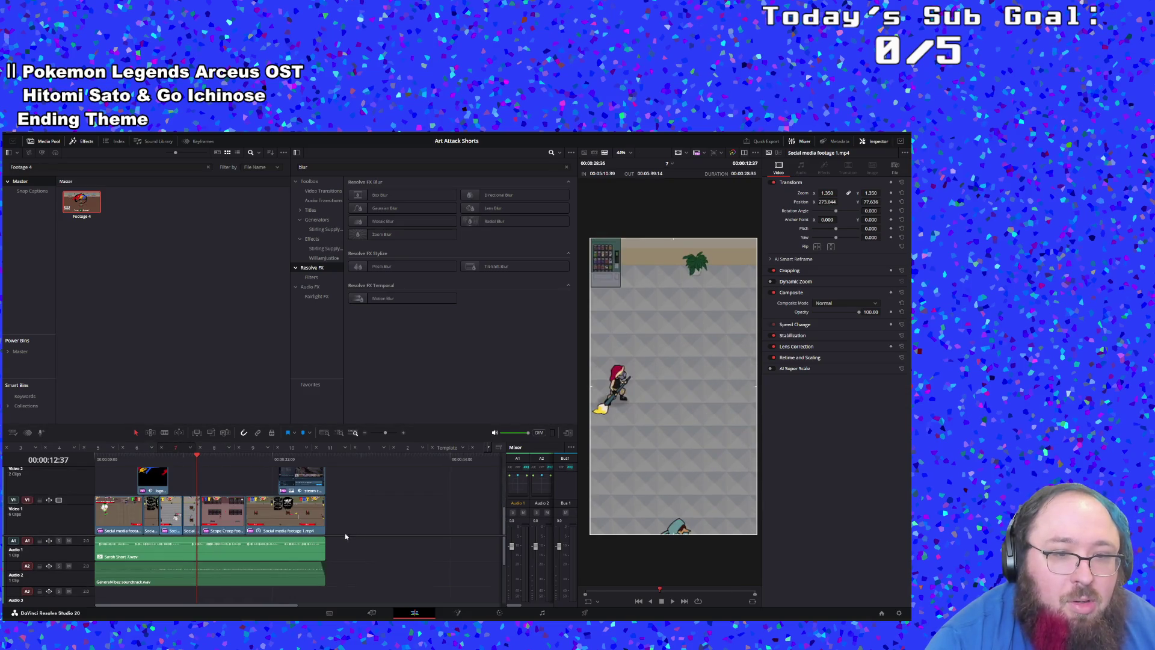
click(214, 449)
scroll(333, 512, down, 2)
scroll(305, 484, up, 2)
scroll(305, 483, down, 2)
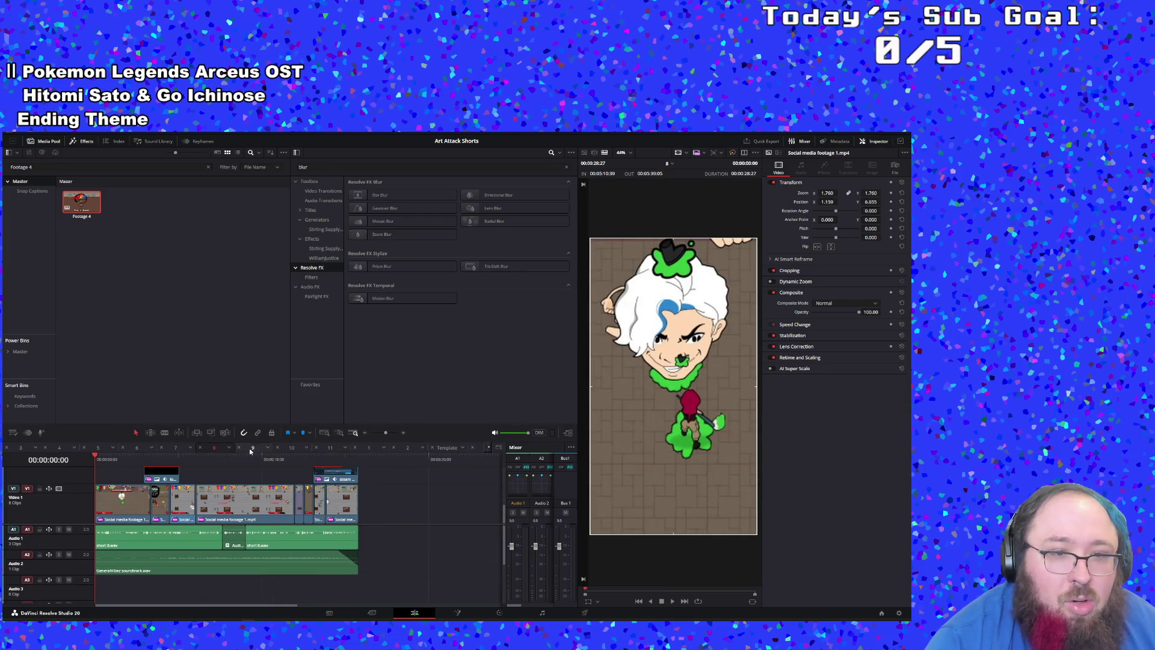
click(252, 448)
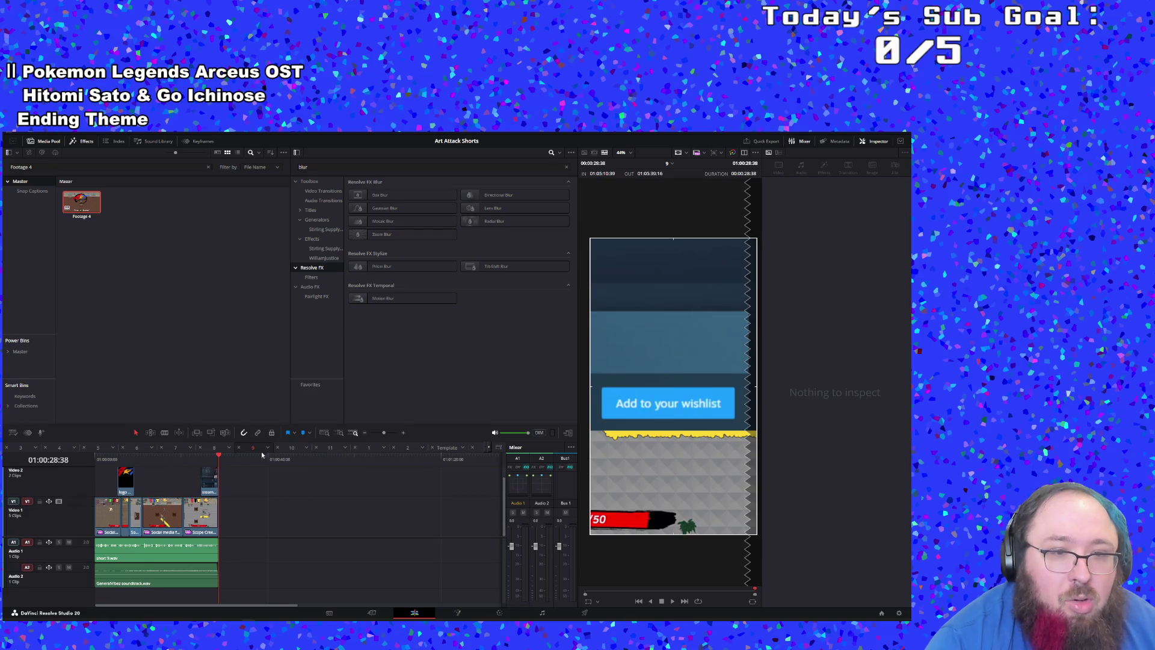
Step: Check timelines 10 and 11, then select Social media footage 1.mp4 on V2 in timeline 1
click(290, 456)
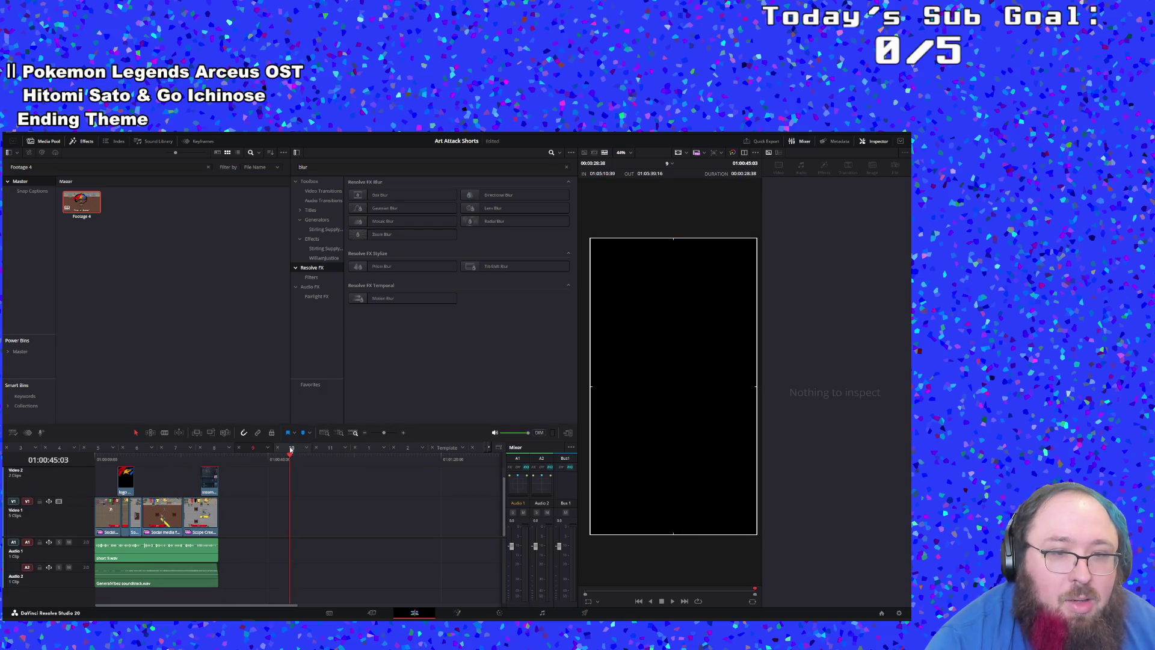
click(291, 449)
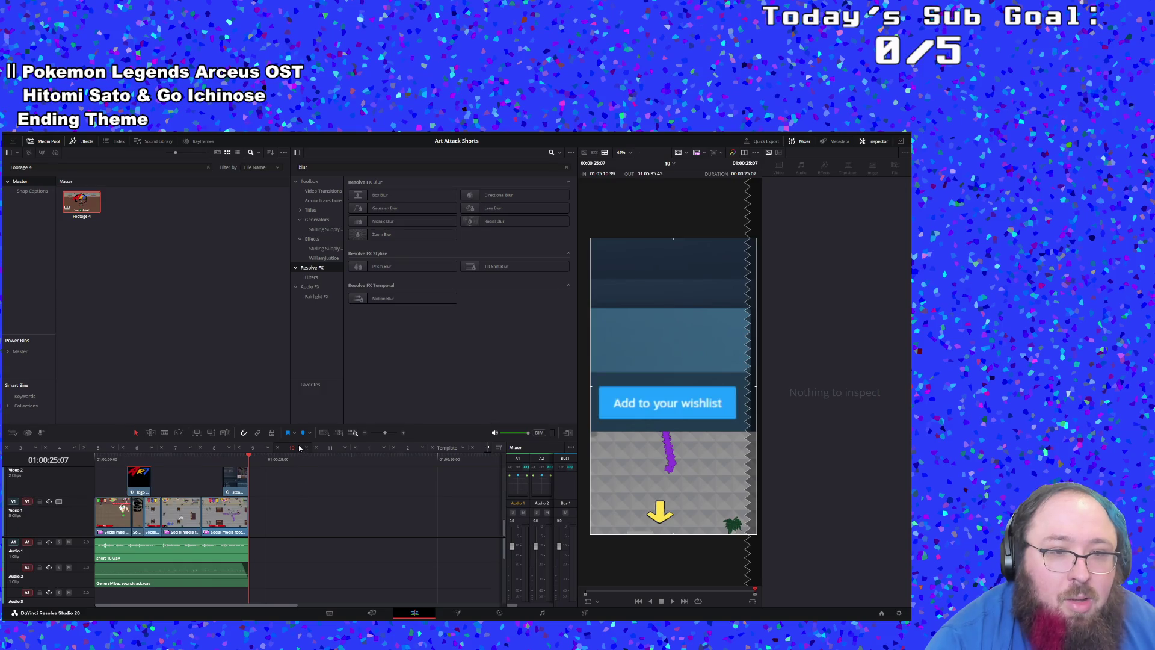
click(331, 448)
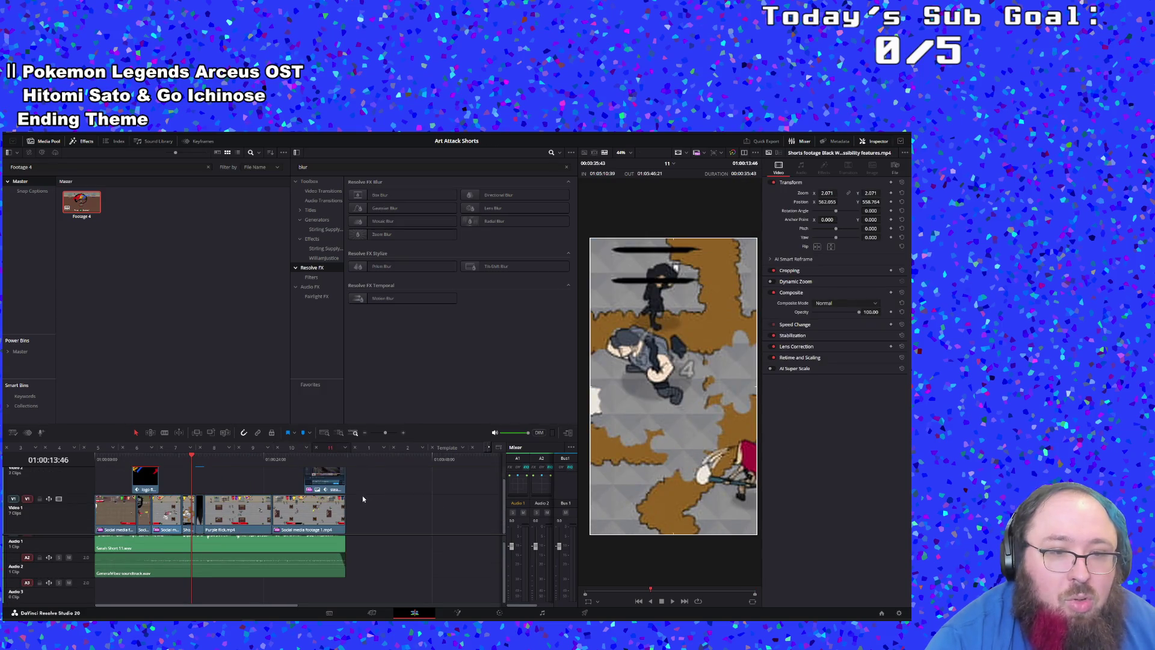
click(368, 448)
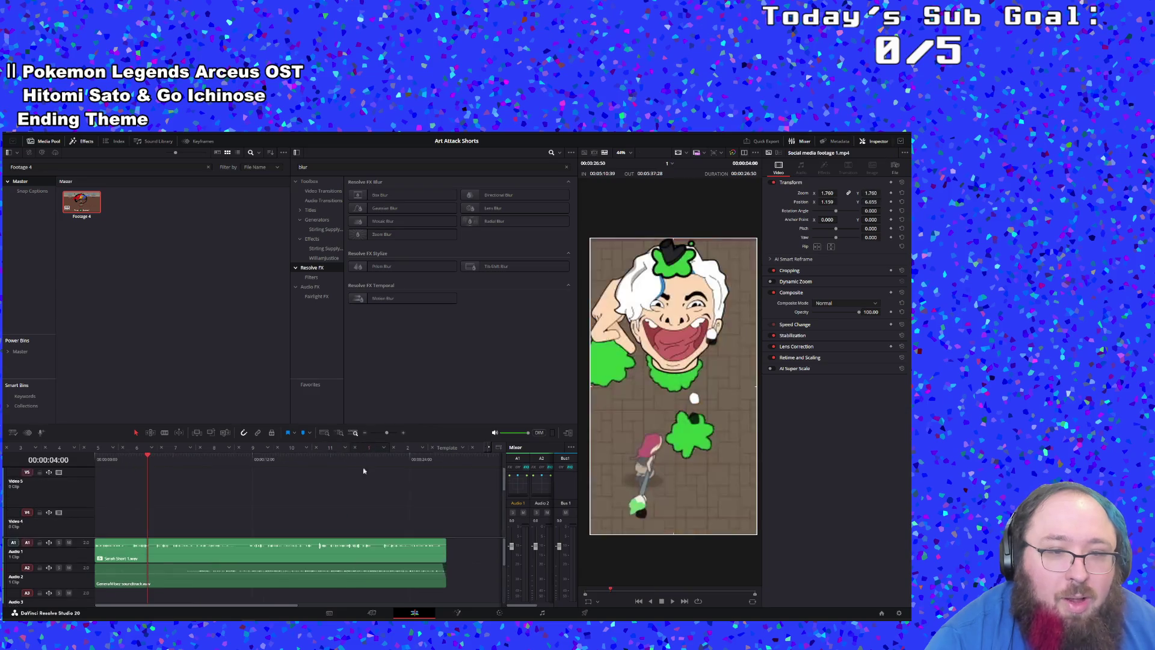
click(371, 495)
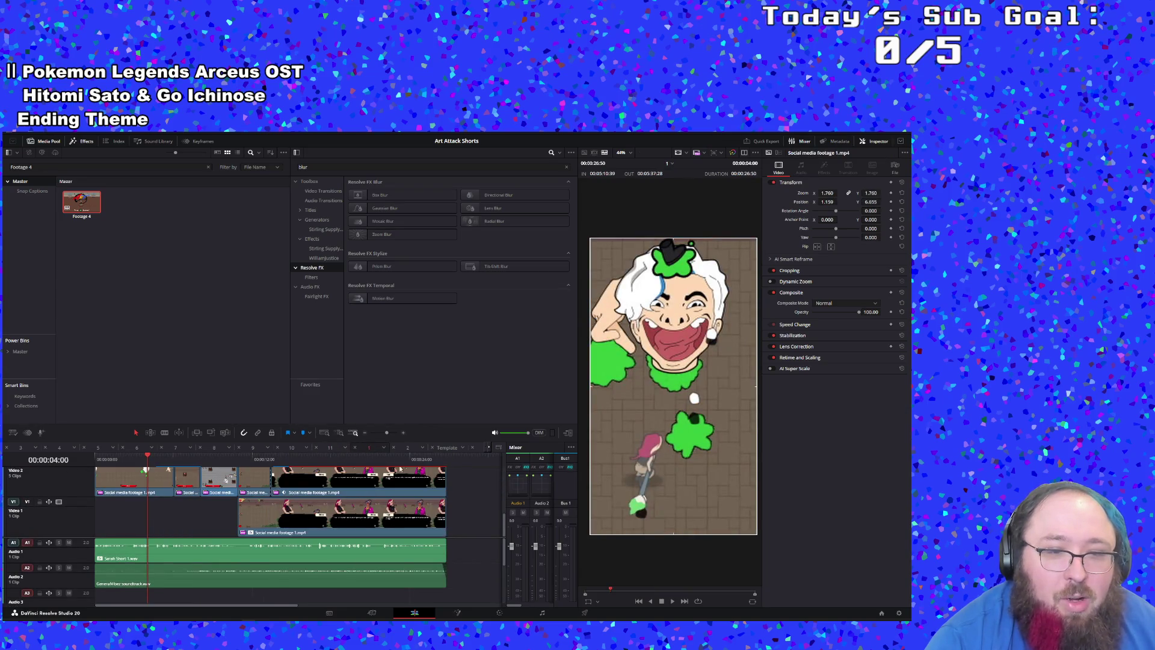
Step: Close timelines 2 and 1, then open timeline 13 and then timeline 15
click(406, 448)
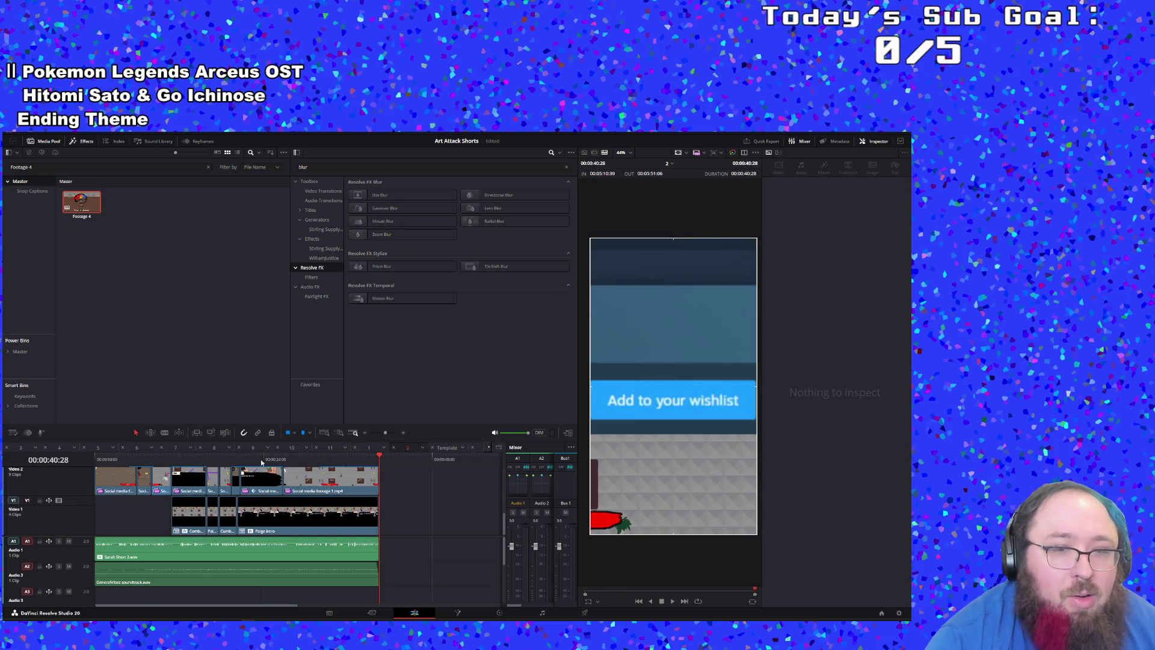
click(394, 449)
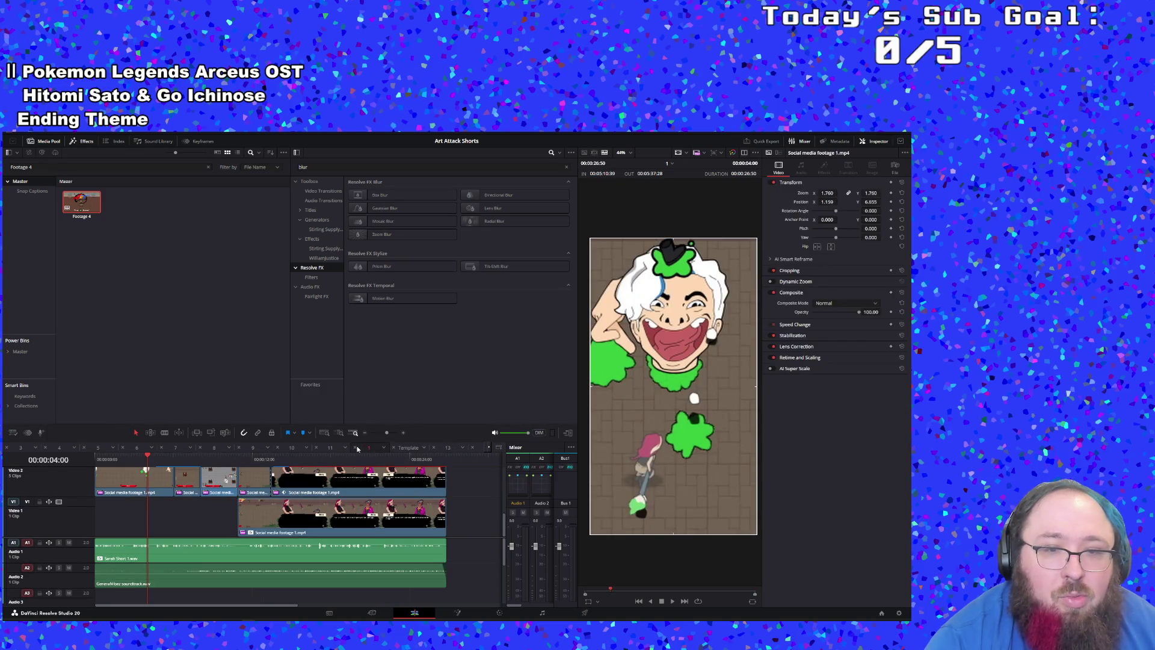
click(355, 448)
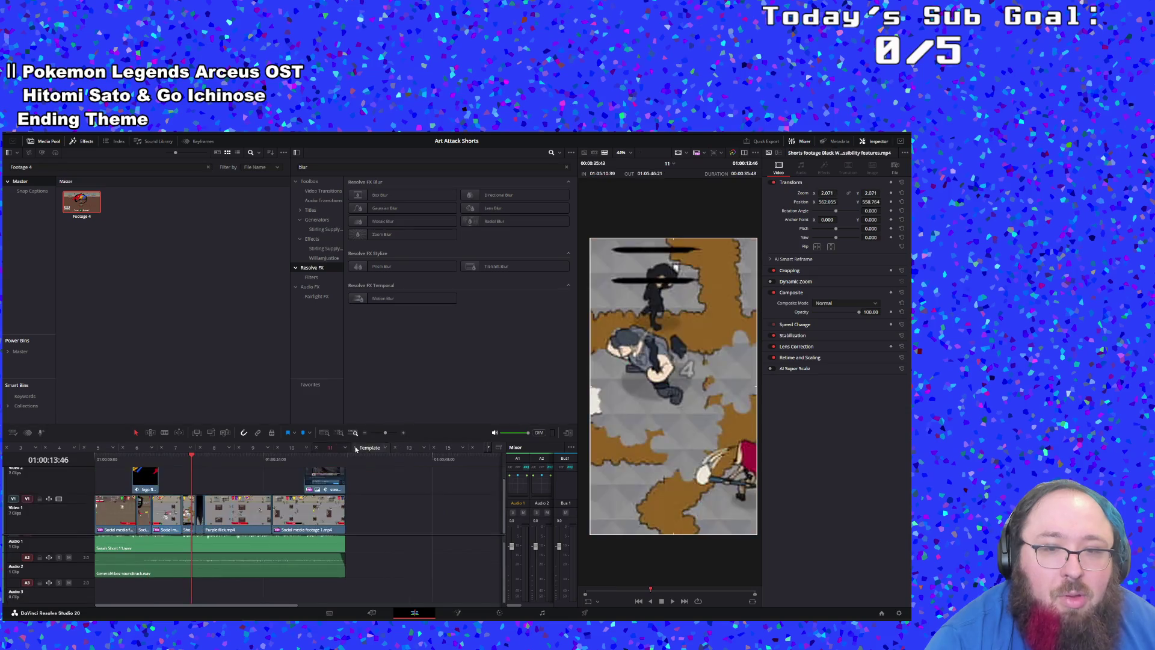
click(417, 448)
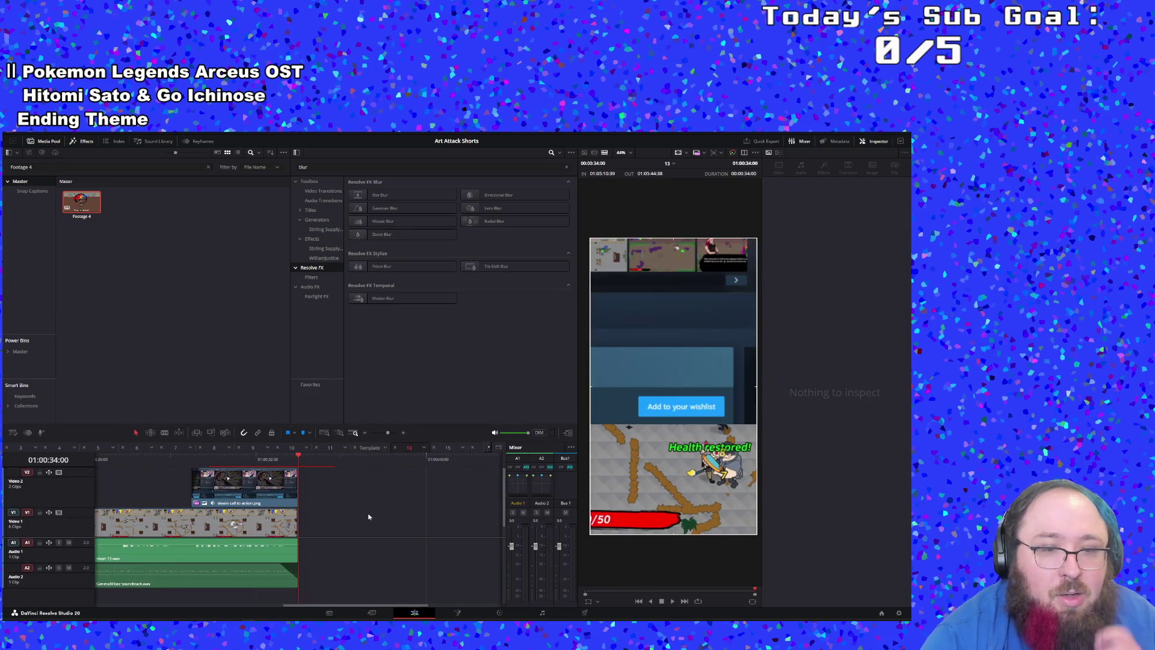
scroll(361, 516, up, 1)
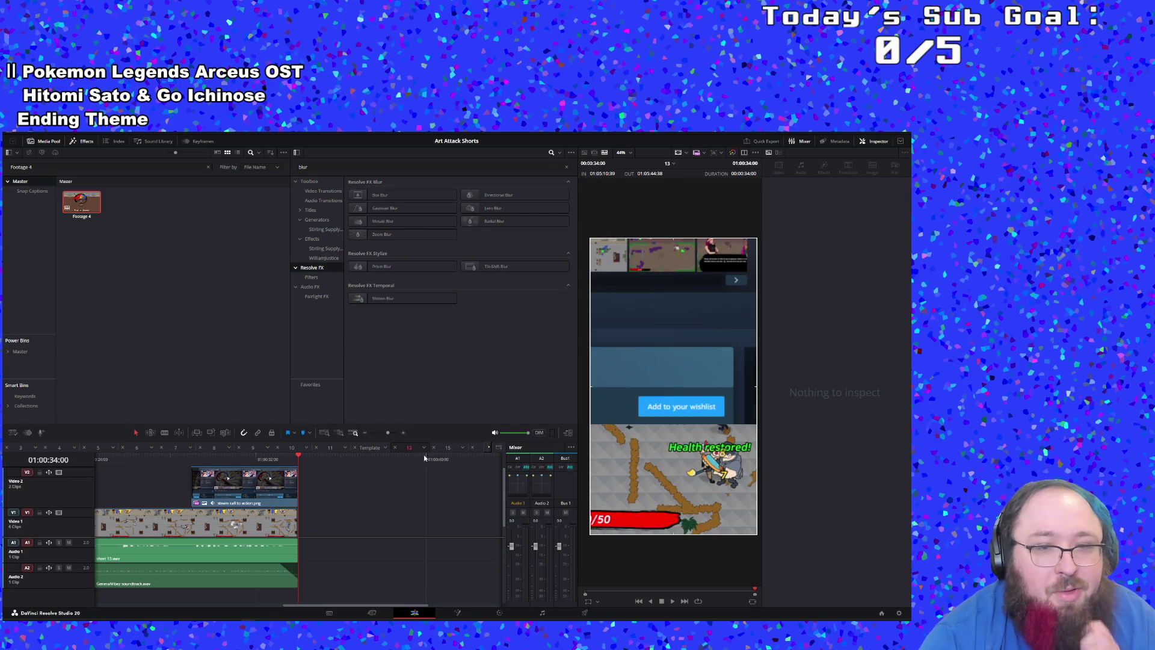
click(448, 448)
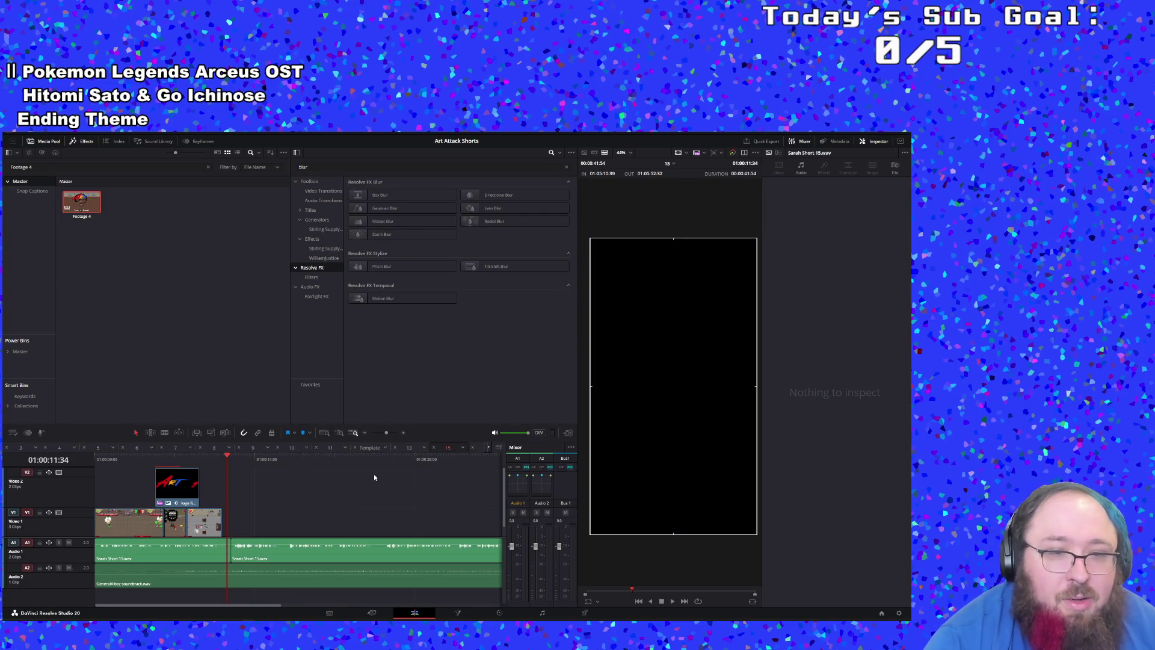
Step: Play timeline 15 from the start and stop at the cut between the gameplay clips
click(382, 433)
scroll(310, 502, down, 1)
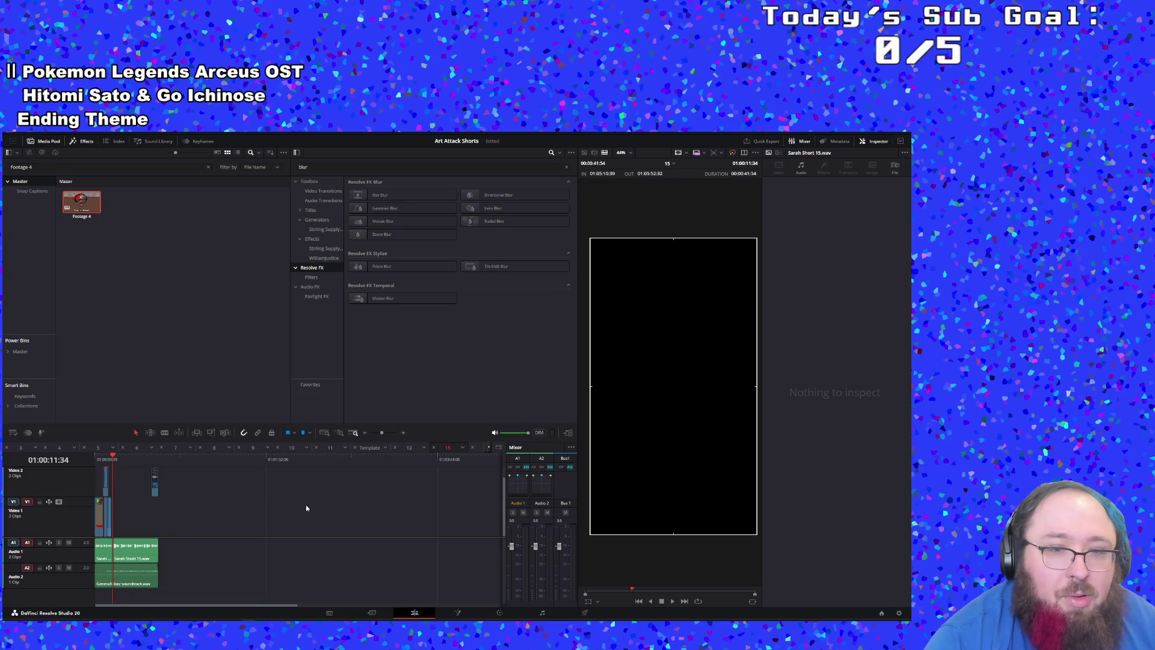
click(97, 460)
key(space)
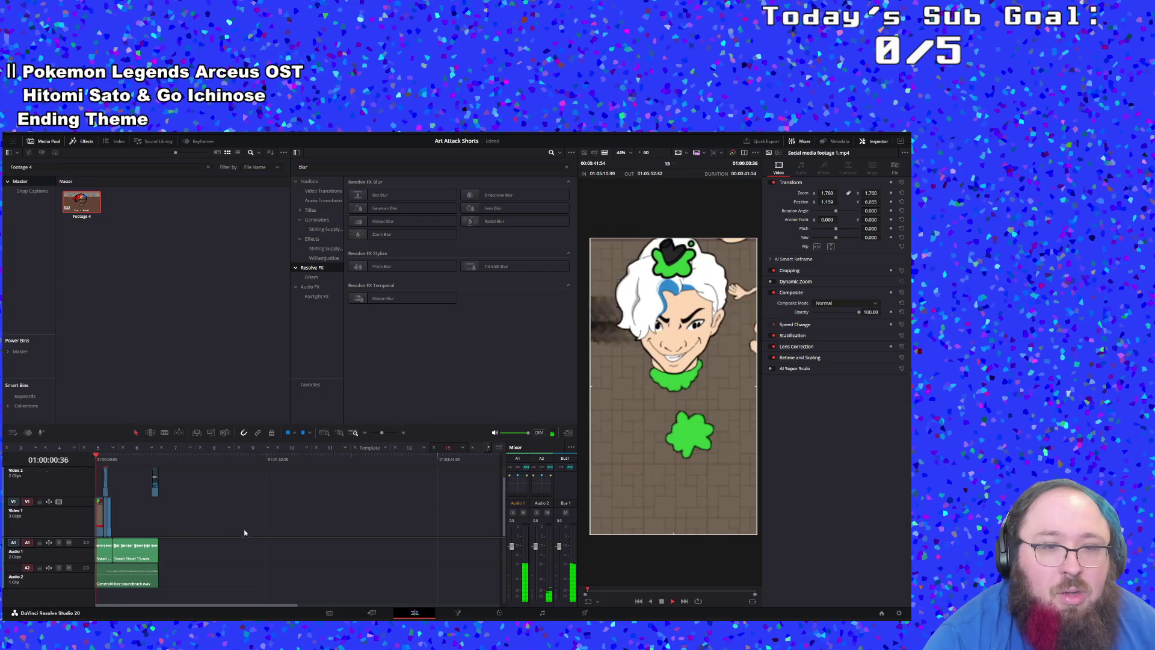
click(388, 433)
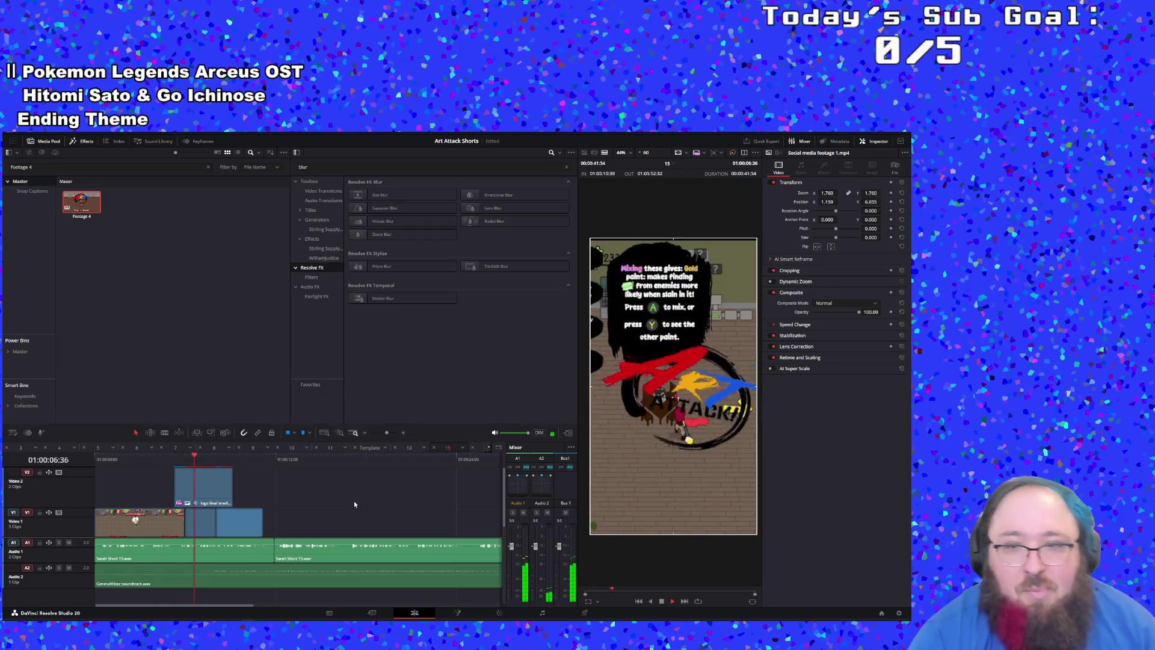
key(space)
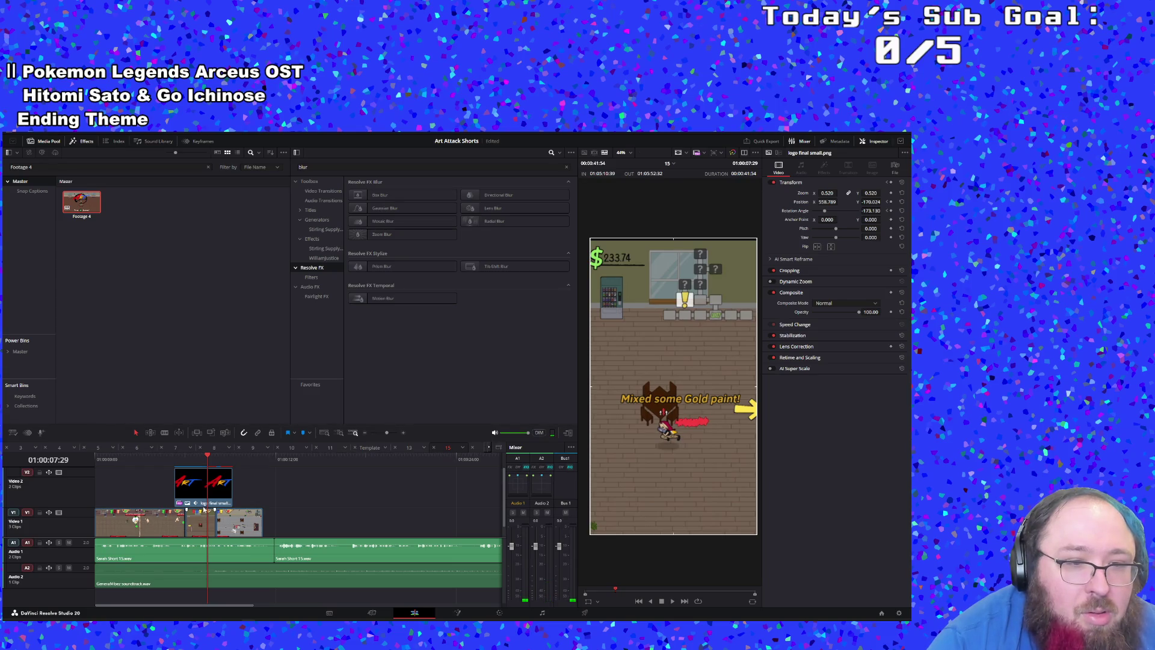
Step: Move the V1 cut between the gameplay clips earlier and replay from it
drag(182, 530, 179, 518)
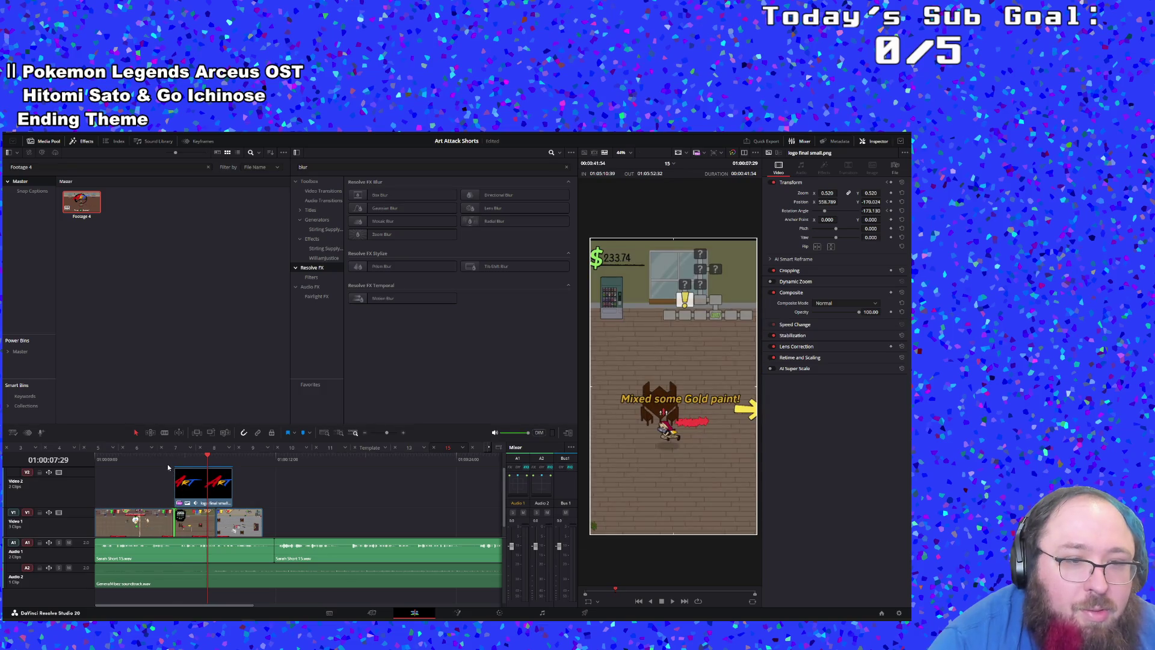
key(Up)
key(space)
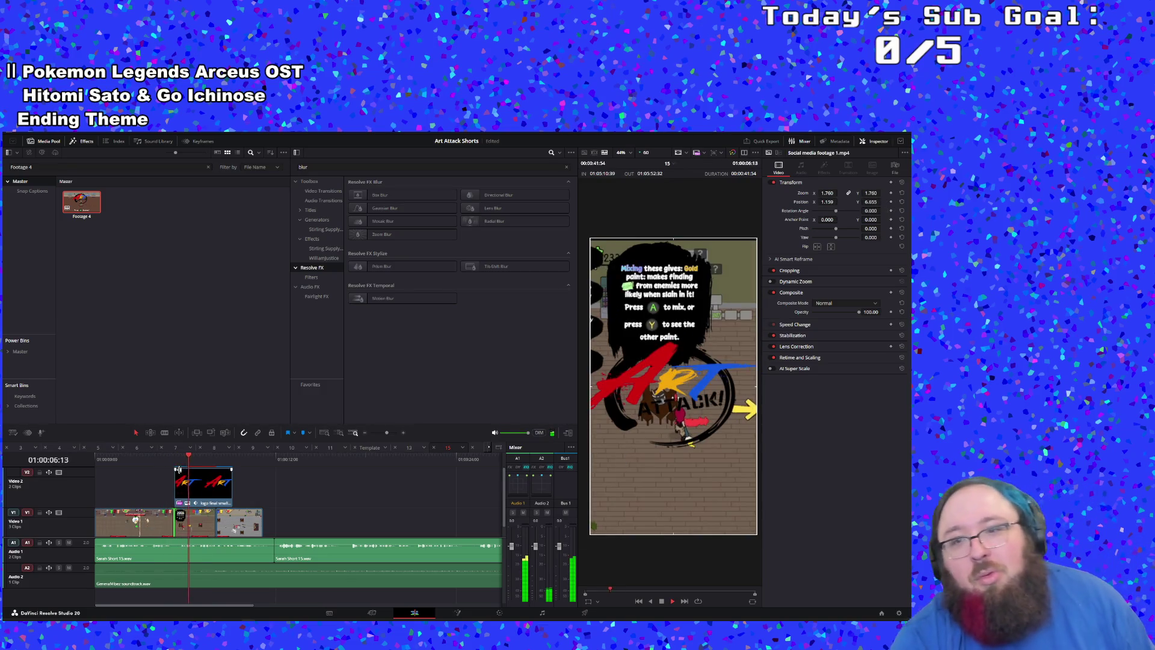
key(space)
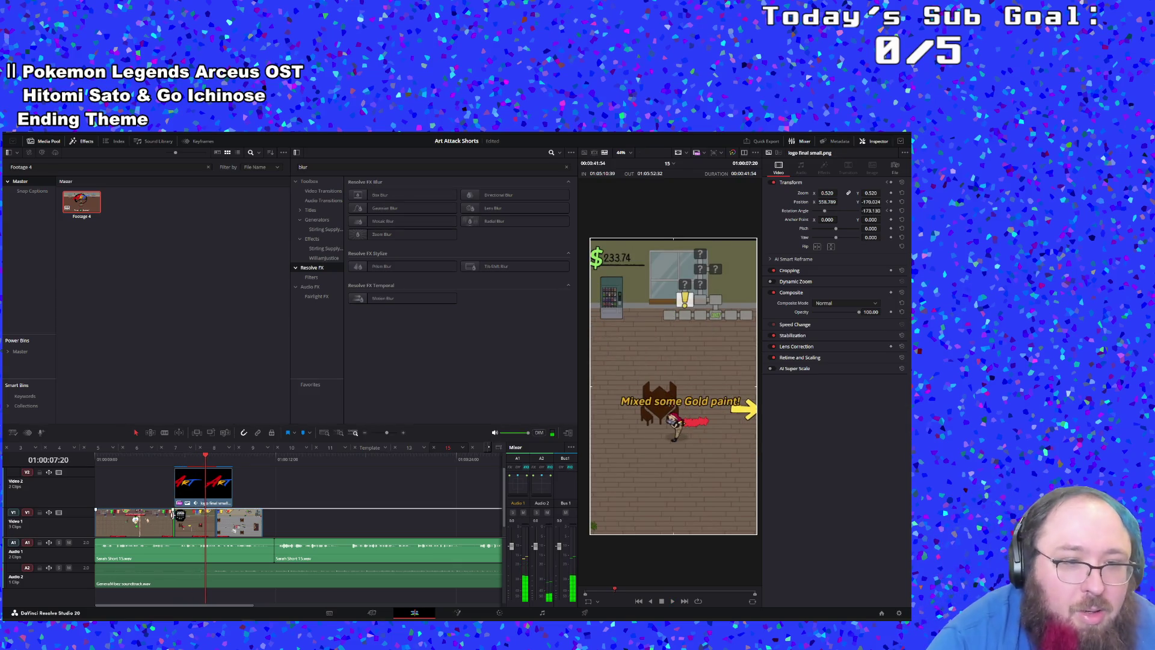
Step: Trim the V1 cut further and play back the trimmed section to check it
drag(172, 516, 230, 487)
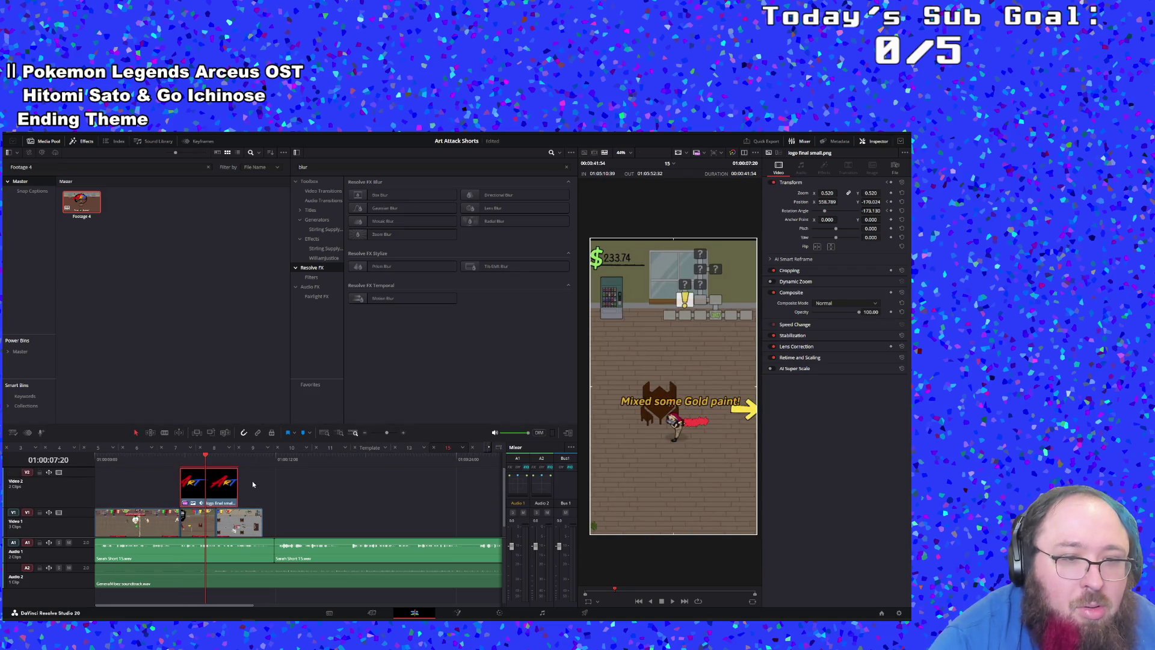
click(171, 463)
key(space)
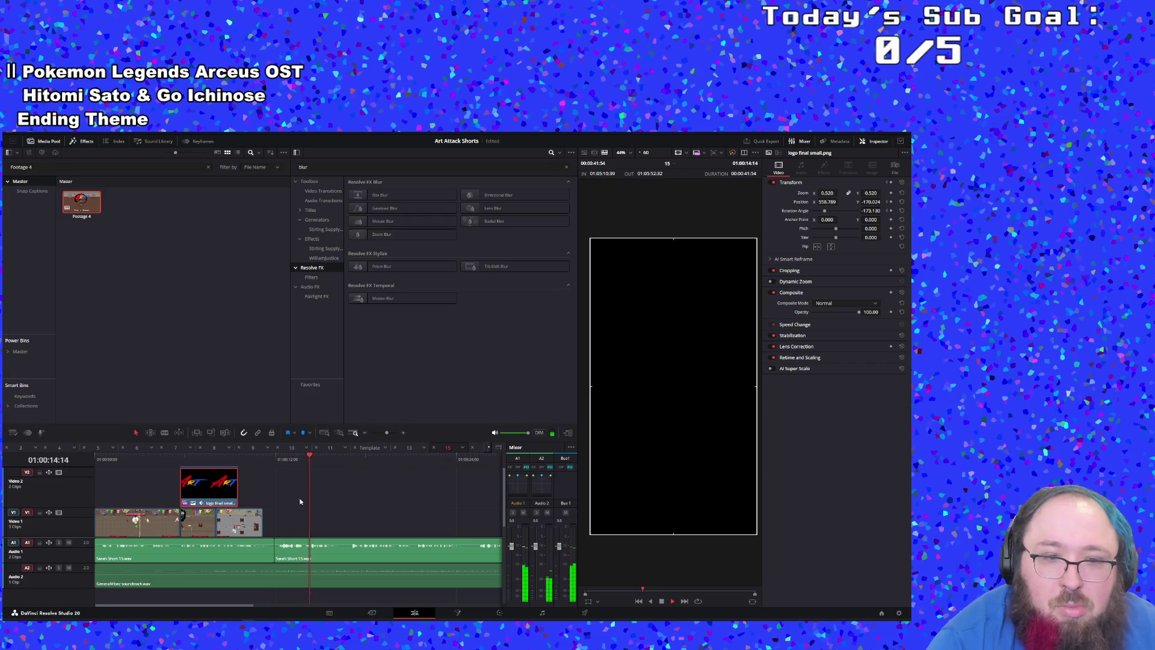
click(263, 466)
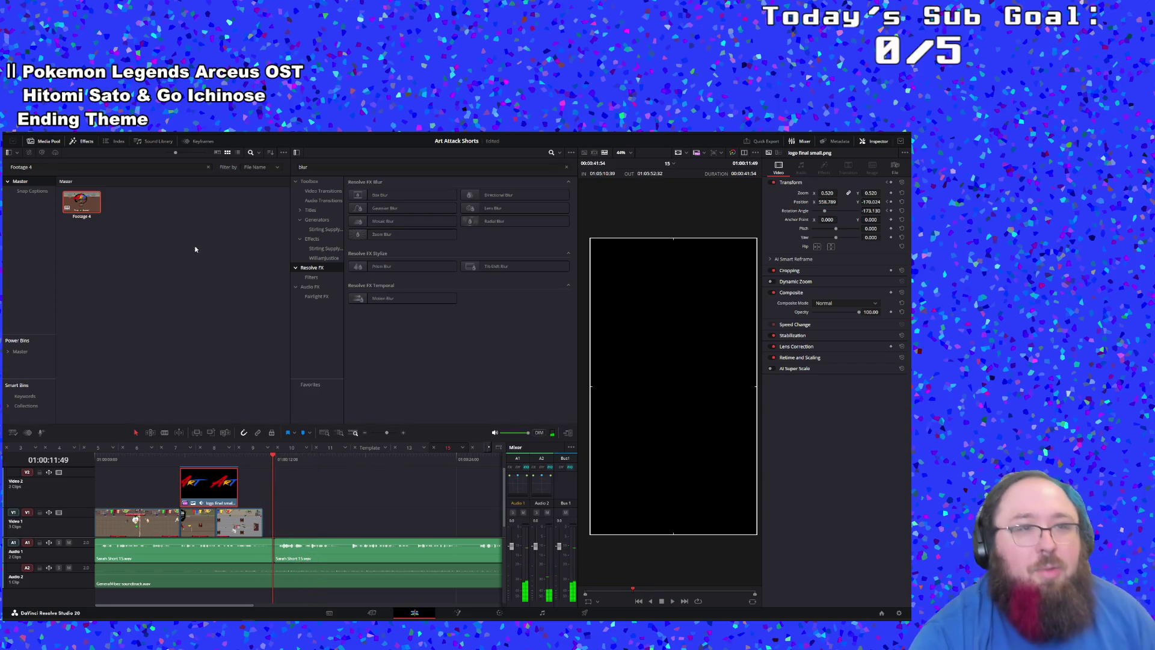
click(132, 169)
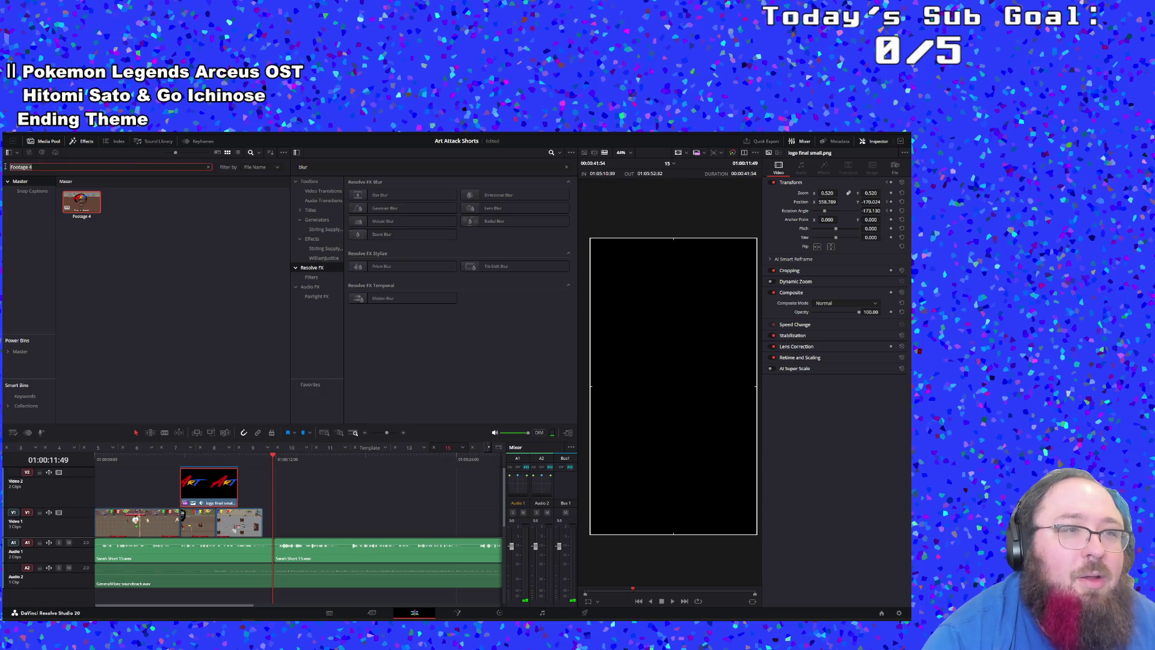
Step: Search the Media Pool for 'comba' and drop the Designer shoes clip onto the timeline
key(BackSpace)
key(BackSpace)
key(BackSpace)
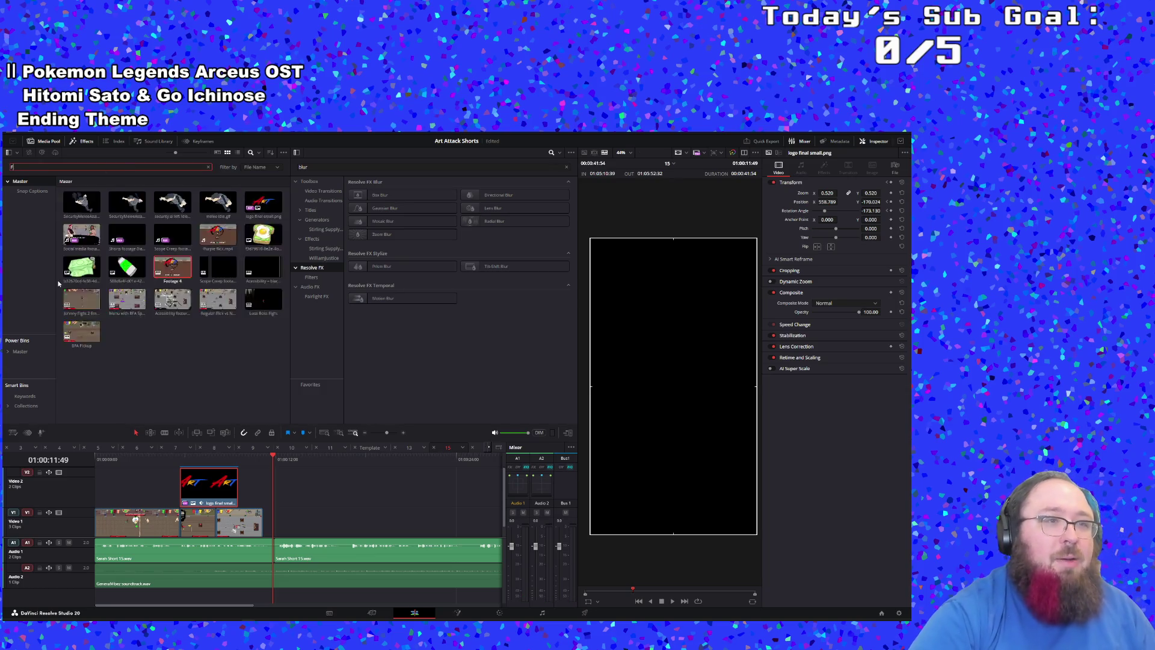
text(combat)
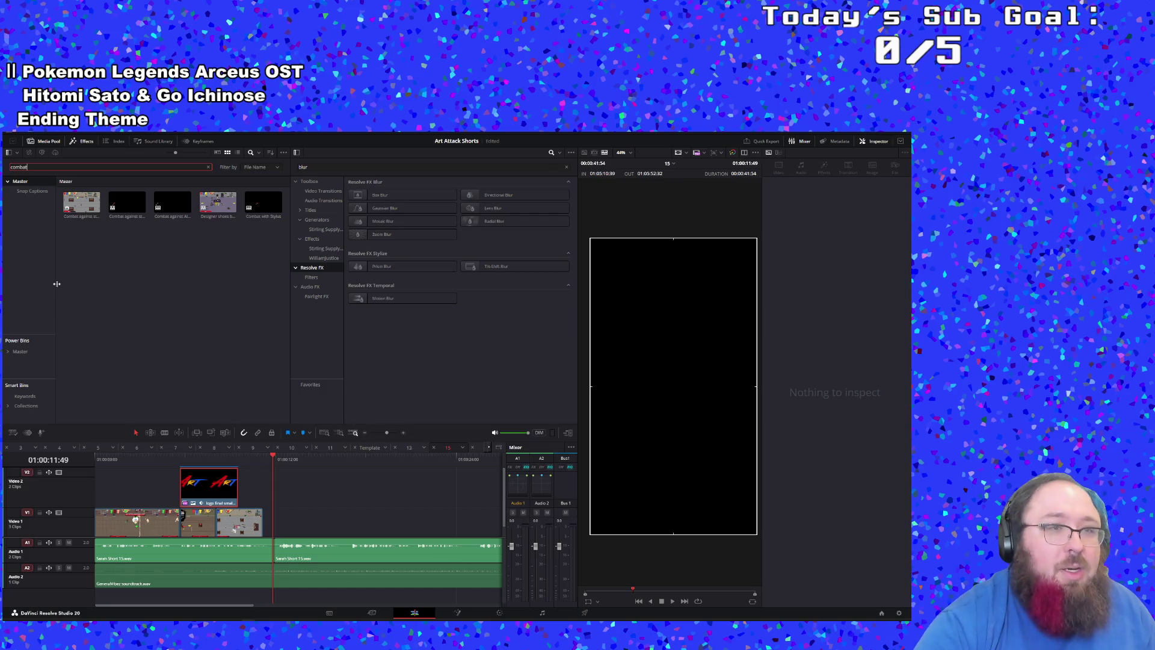
mouse_move(218, 201)
mouse_down()
mouse_move(292, 490)
mouse_move(287, 512)
mouse_move(289, 475)
mouse_up()
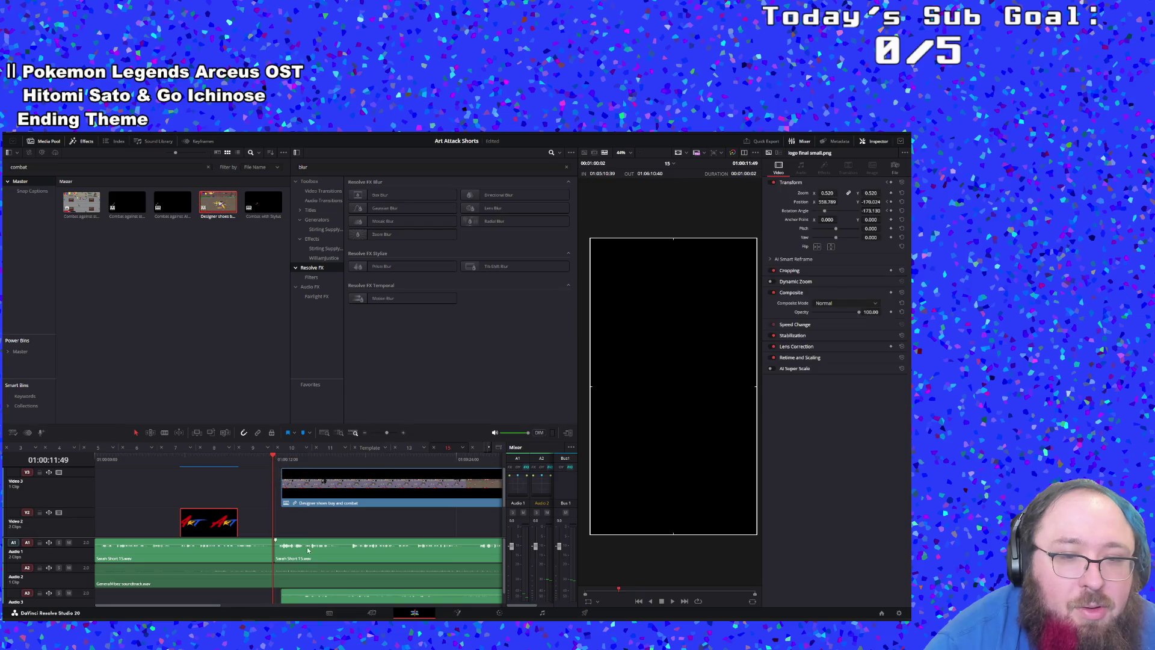
drag(302, 591, 480, 569)
Step: Decompose the Designer shoes clip in place into its original footage
click(385, 433)
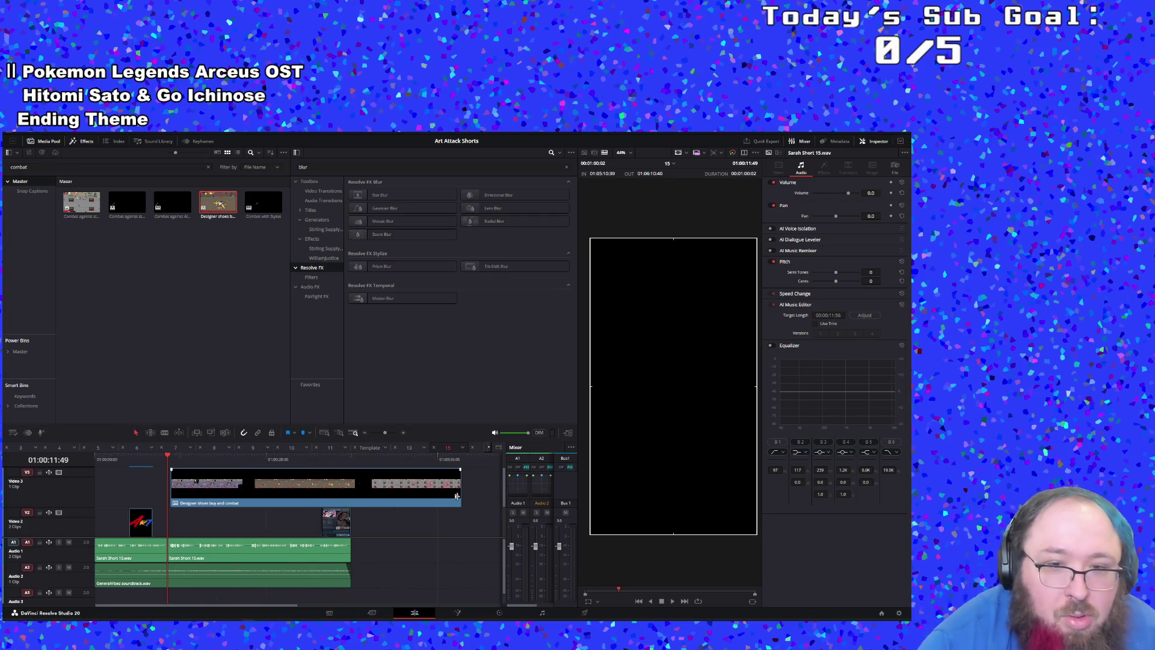
right_click(414, 481)
mouse_move(450, 277)
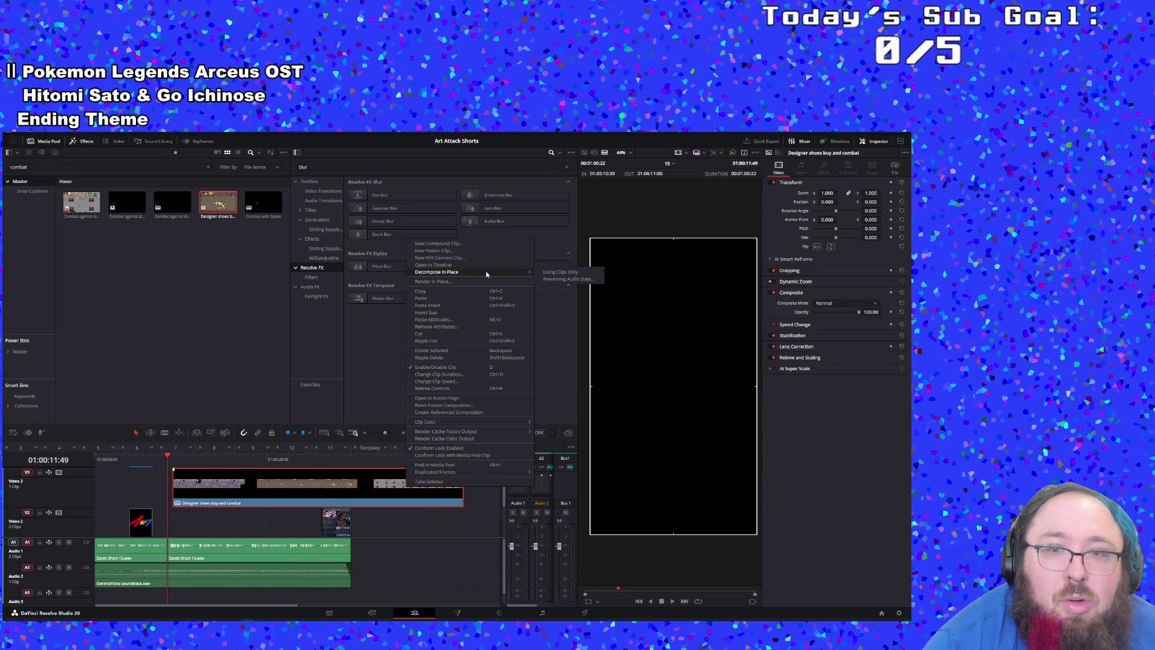
click(560, 272)
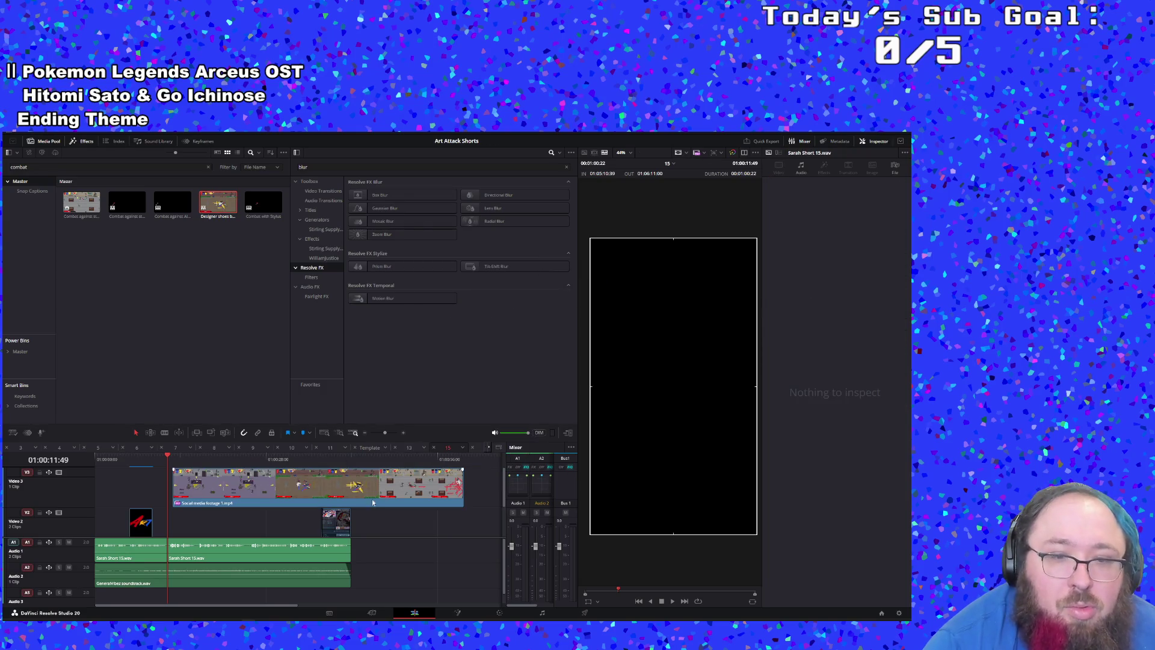
Step: Trim both edges of the combat clip, move it into the V1 gap, and extend its end
mouse_move(463, 481)
mouse_down()
mouse_move(302, 481)
mouse_move(320, 481)
mouse_up()
drag(174, 488, 161, 486)
scroll(229, 524, down, 2)
scroll(229, 525, up, 2)
drag(231, 488, 240, 519)
scroll(236, 523, down, 2)
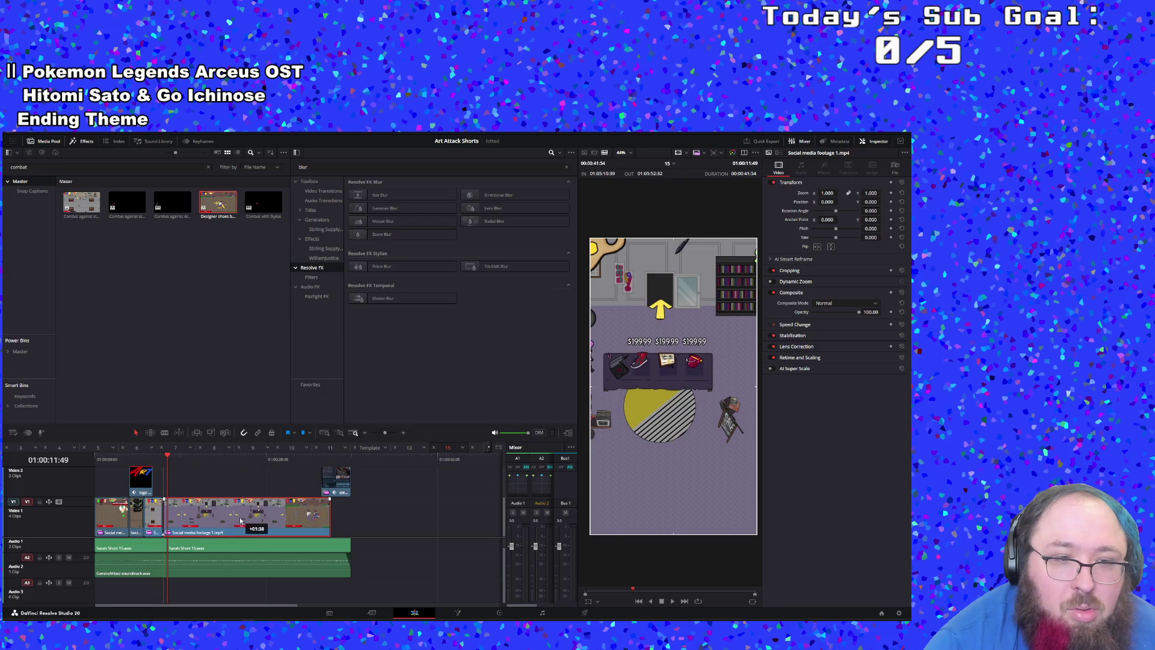
scroll(239, 520, up, 2)
scroll(351, 519, down, 2)
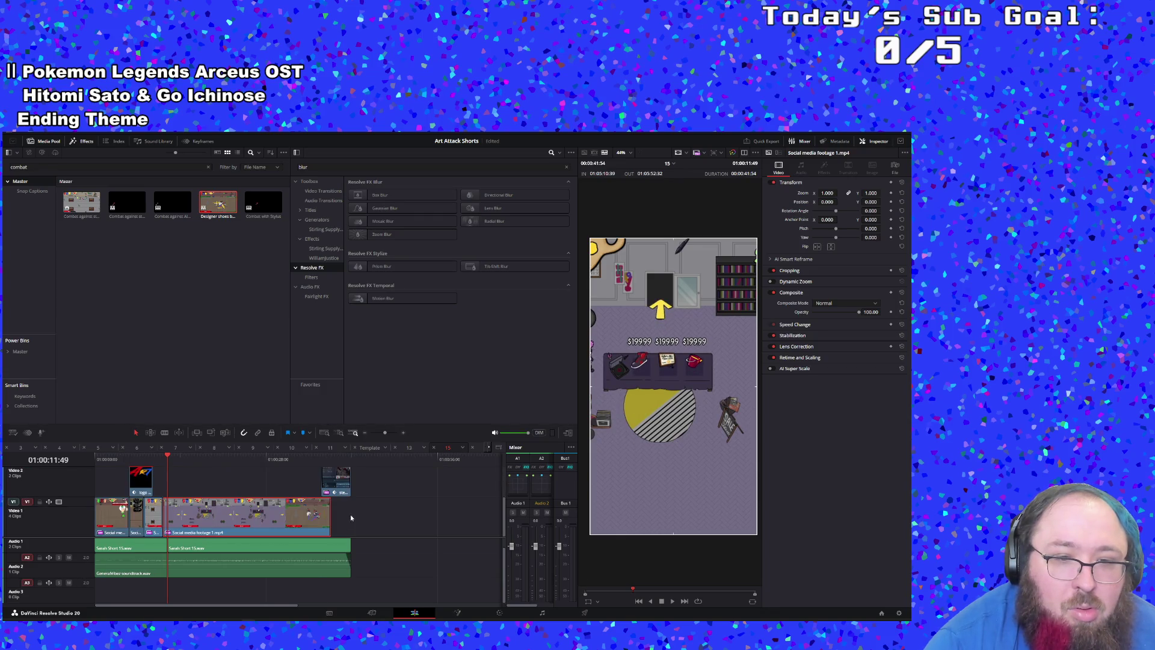
drag(331, 514, 351, 515)
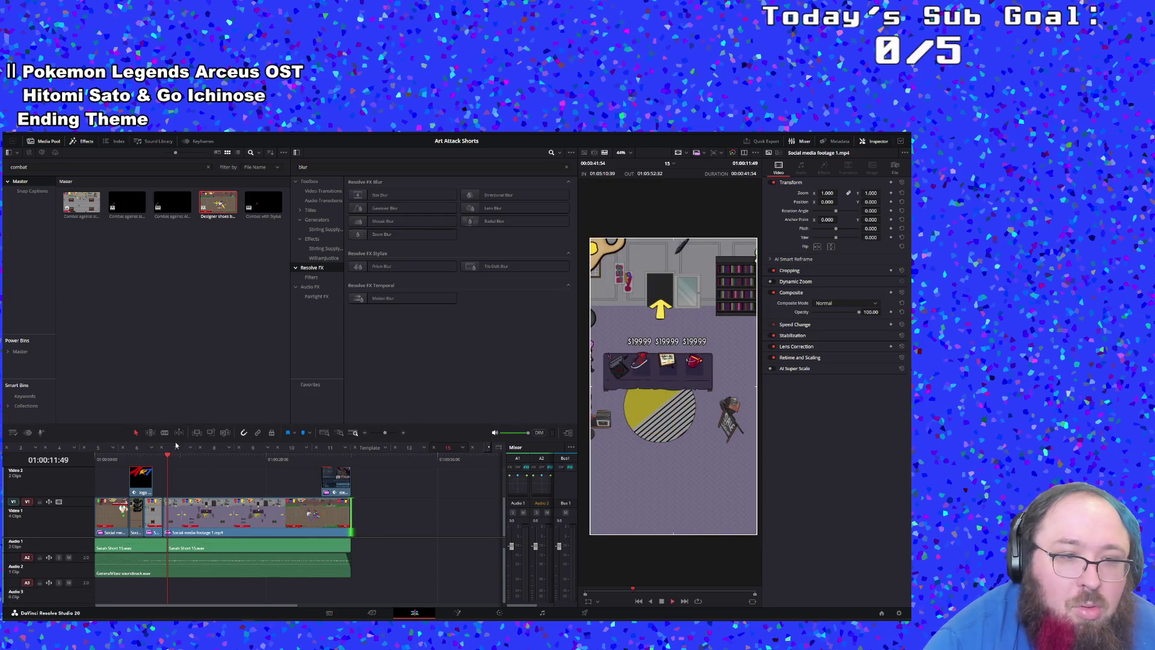
Step: Shift the combat footage right in the viewer to frame the player, and review it
key(space)
click(157, 460)
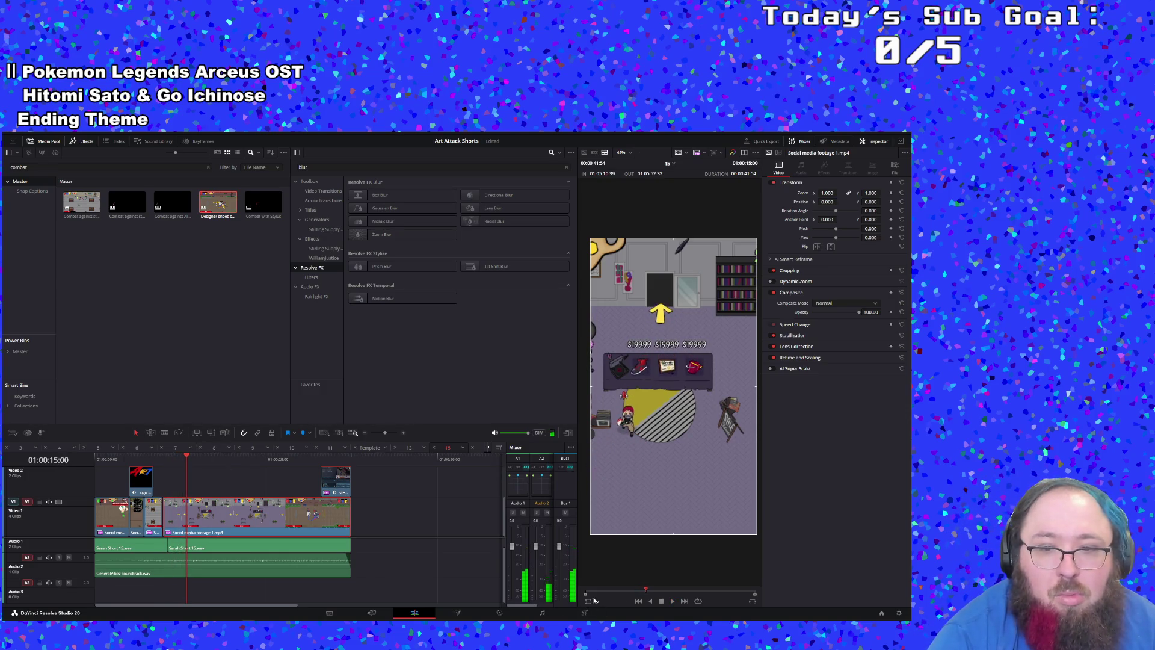
click(589, 600)
drag(692, 490, 713, 489)
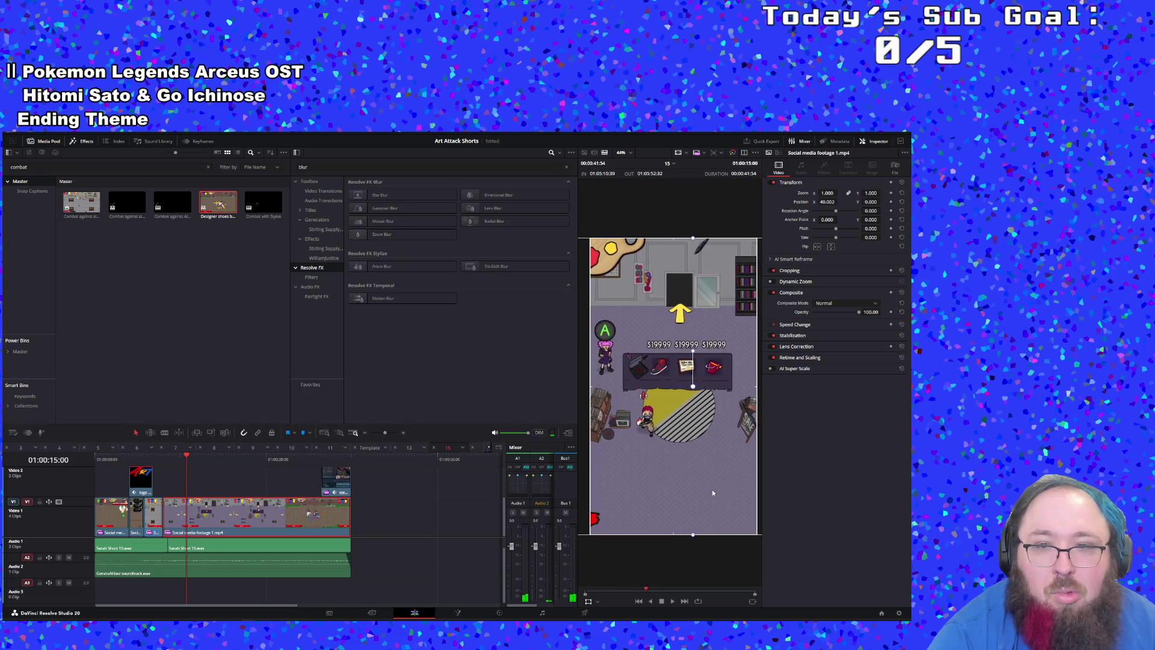
click(163, 460)
key(space)
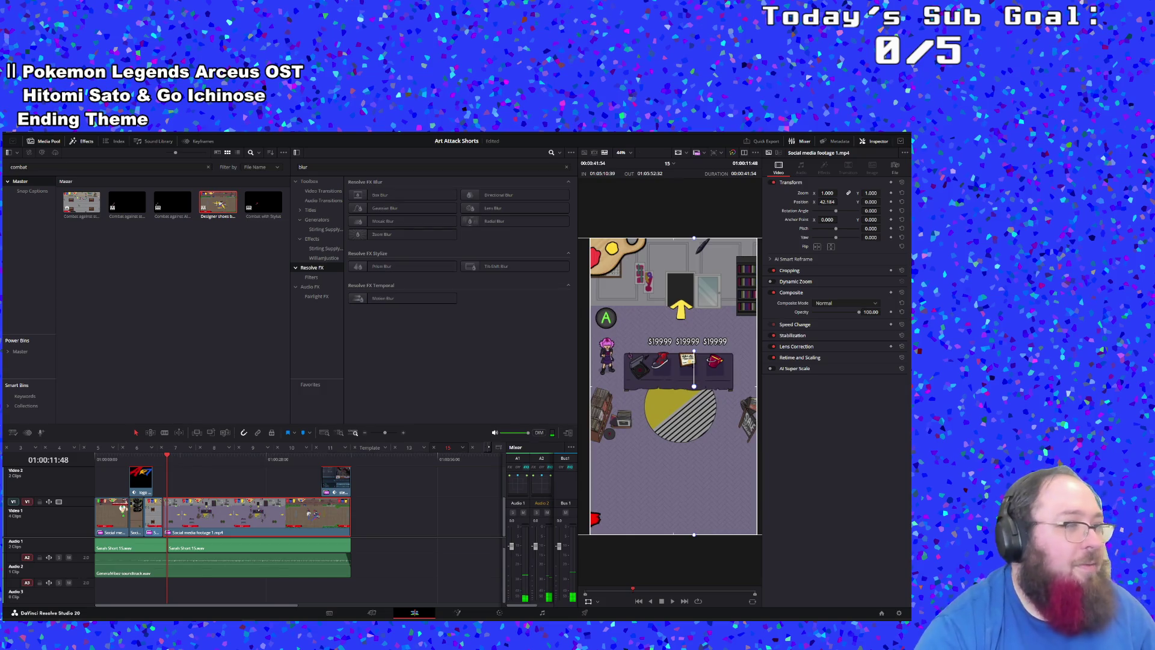
key(super+e)
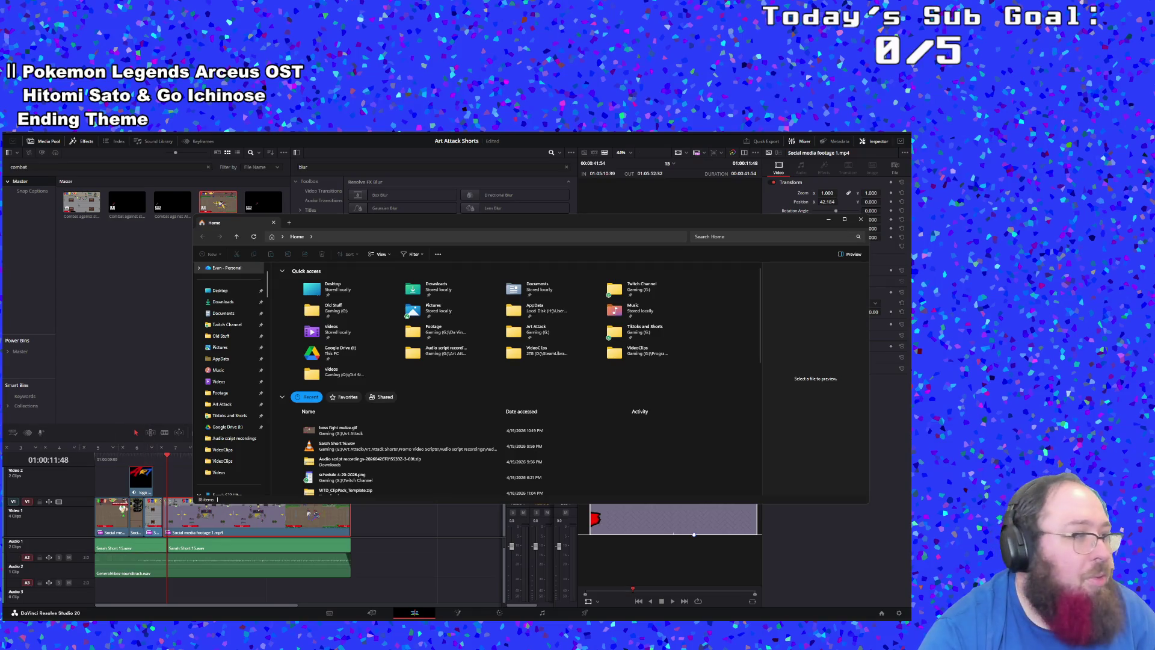
key(alt+F4)
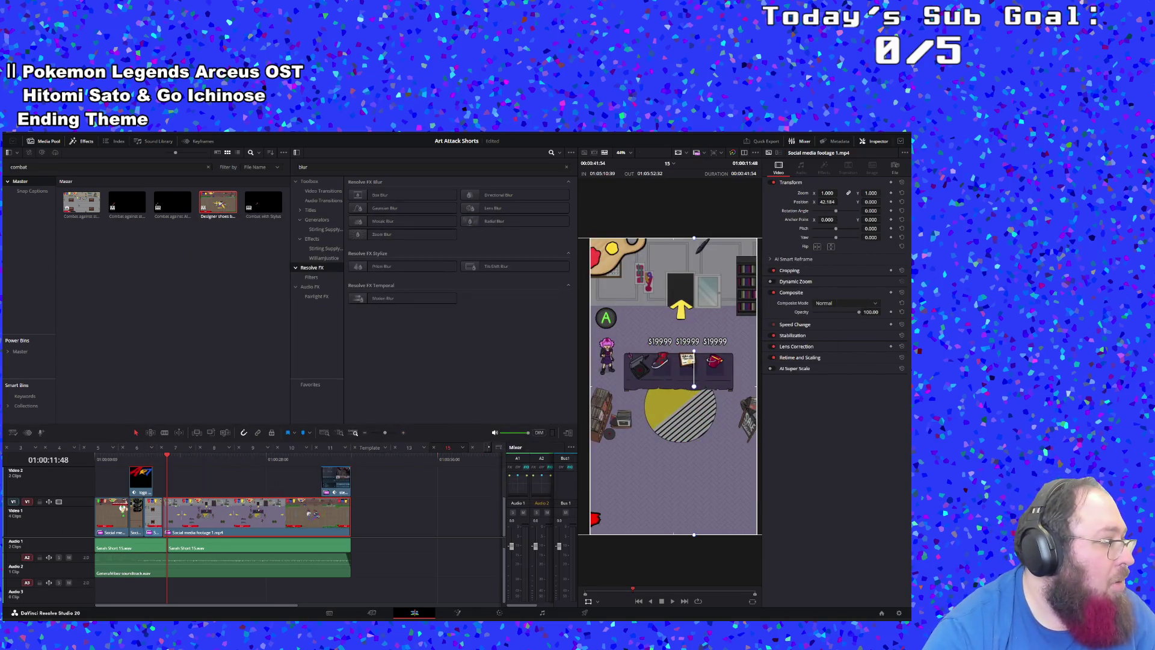